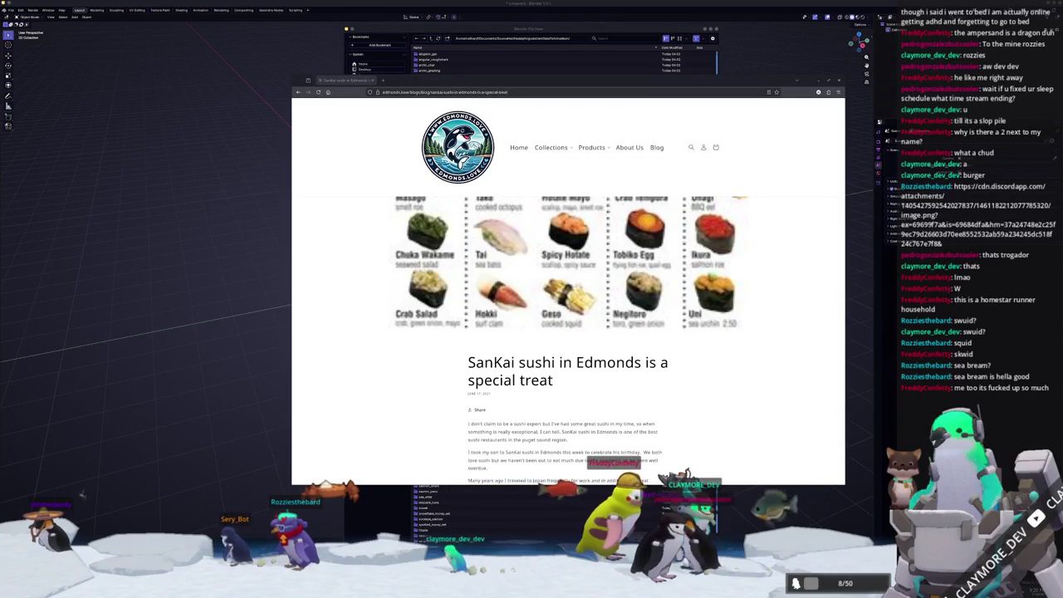
- Close the sushi blog window
{"action": "scroll", "coordinate": [696, 412], "scroll_direction": "up", "scroll_amount": 1}
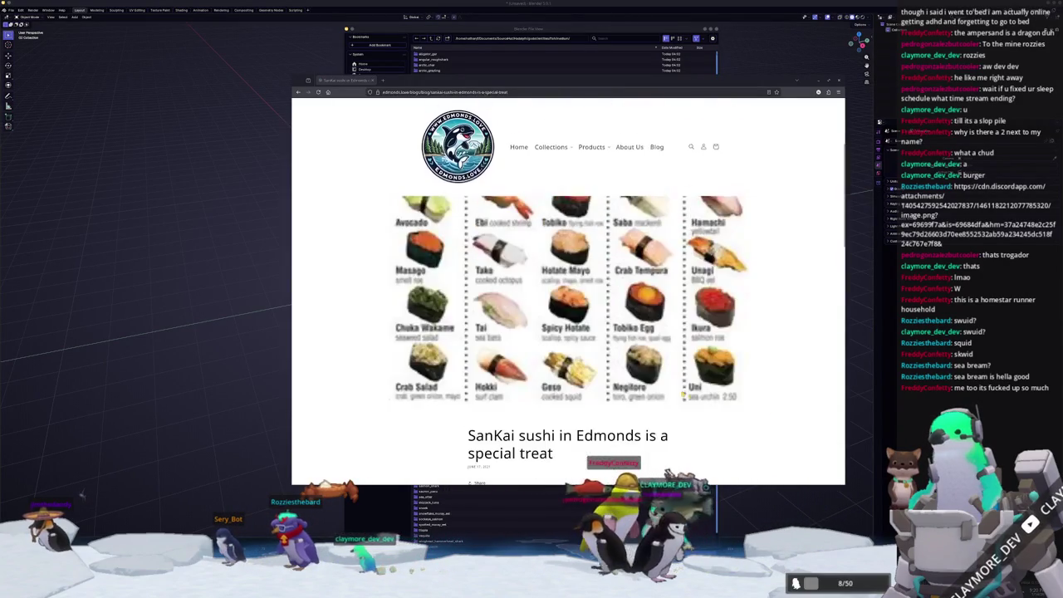
{"action": "scroll", "coordinate": [794, 379], "scroll_direction": "up", "scroll_amount": 2}
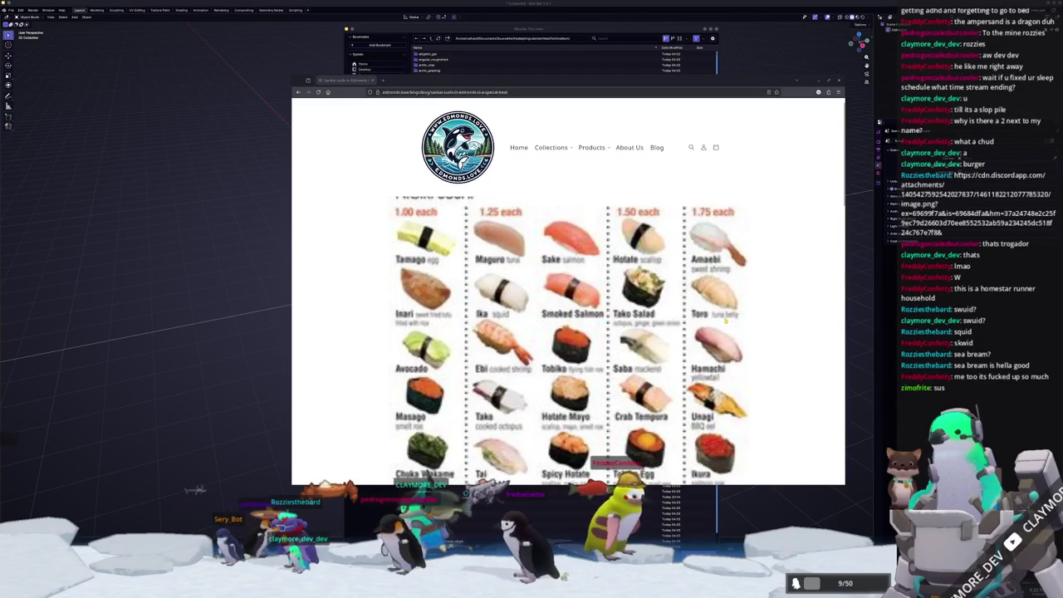
{"action": "scroll", "coordinate": [660, 304], "scroll_direction": "down", "scroll_amount": 1}
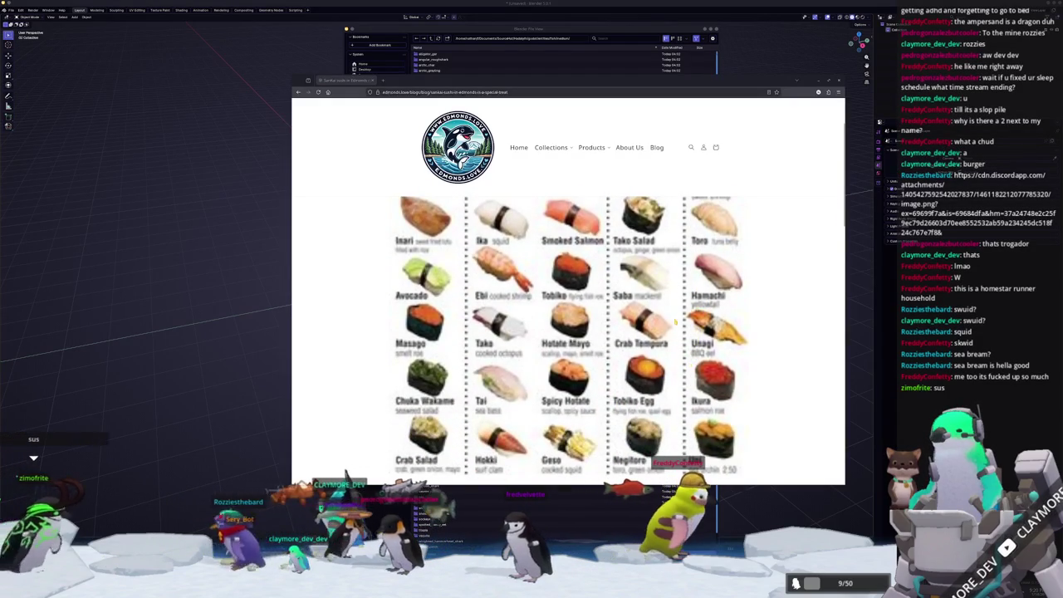
{"action": "scroll", "coordinate": [659, 304], "scroll_direction": "down", "scroll_amount": 1}
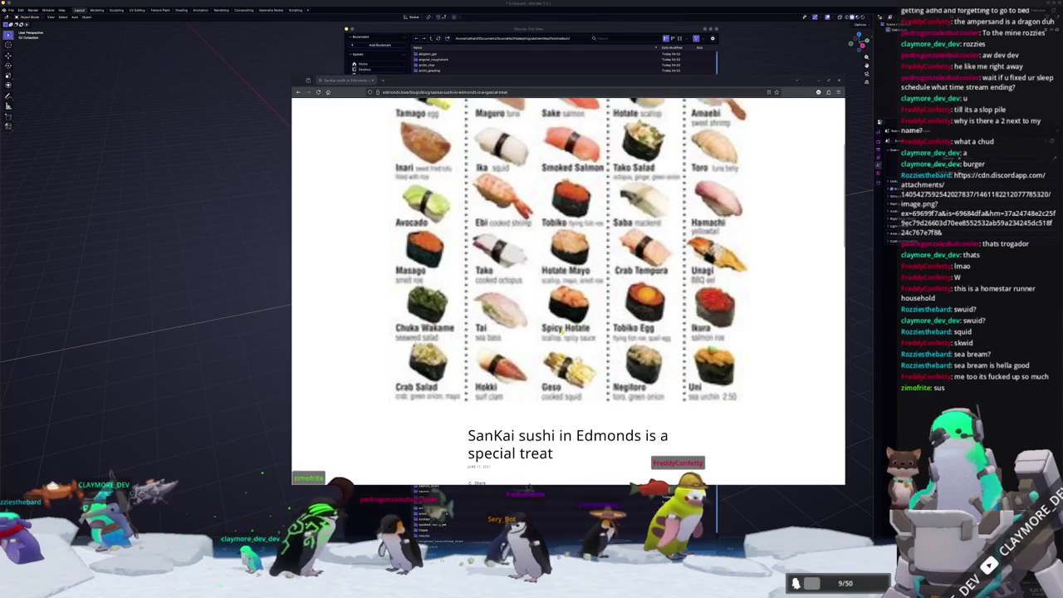
{"action": "scroll", "coordinate": [557, 344], "scroll_direction": "up", "scroll_amount": 1}
{"action": "scroll", "coordinate": [551, 343], "scroll_direction": "up", "scroll_amount": 1}
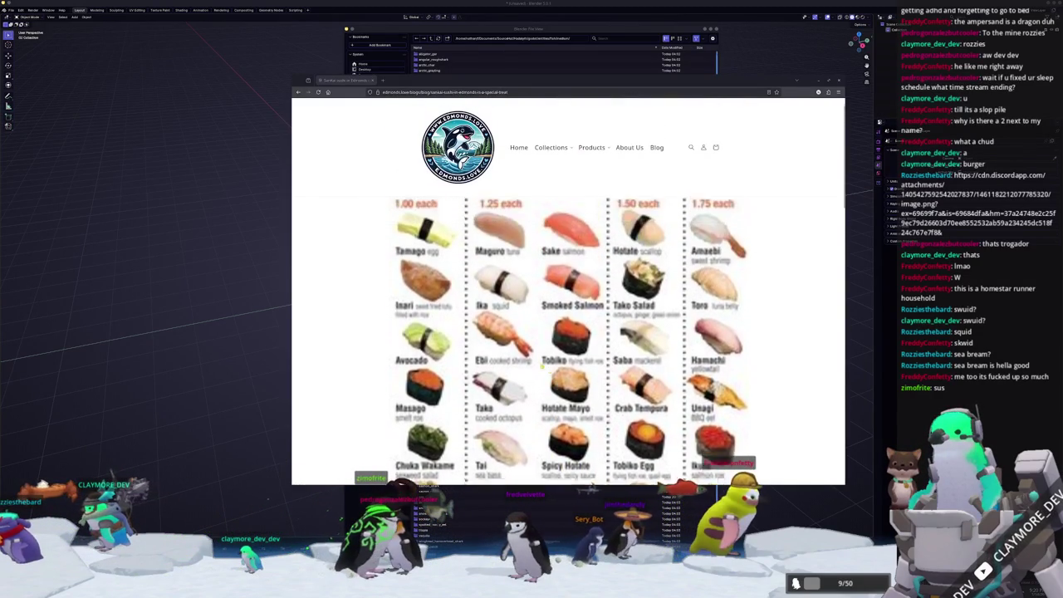
{"action": "scroll", "coordinate": [539, 370], "scroll_direction": "up", "scroll_amount": 1}
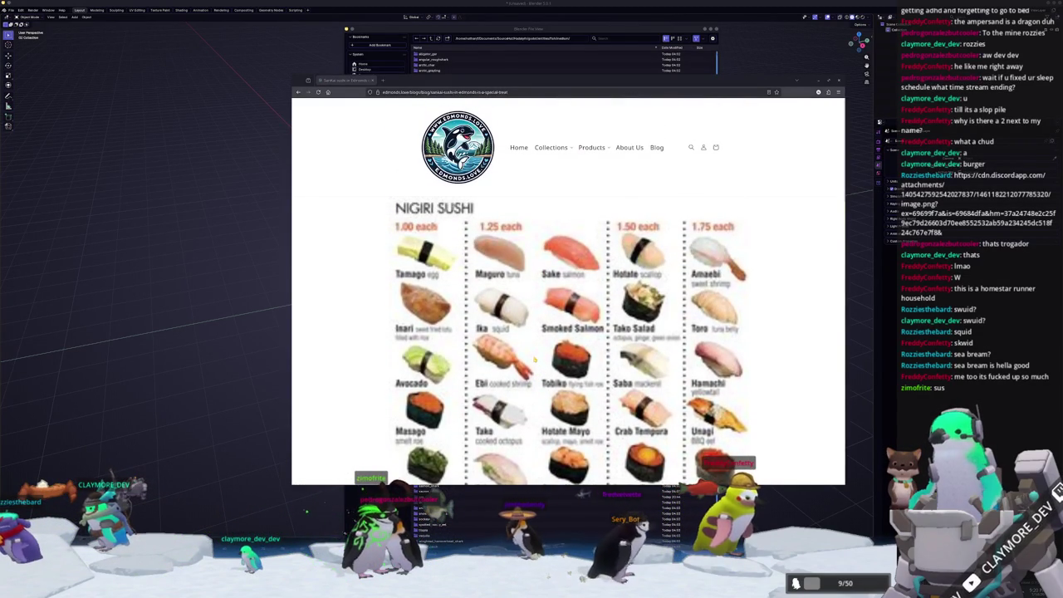
{"action": "scroll", "coordinate": [535, 359], "scroll_direction": "down", "scroll_amount": 2}
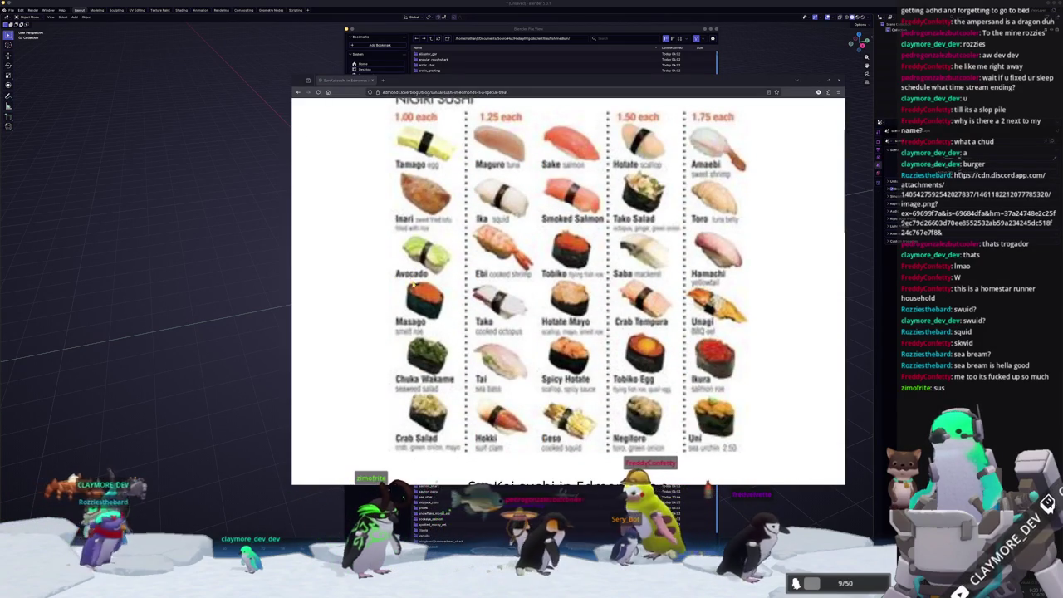
{"action": "scroll", "coordinate": [368, 119], "scroll_direction": "up", "scroll_amount": 2}
{"action": "key", "text": "ctrl+w"}
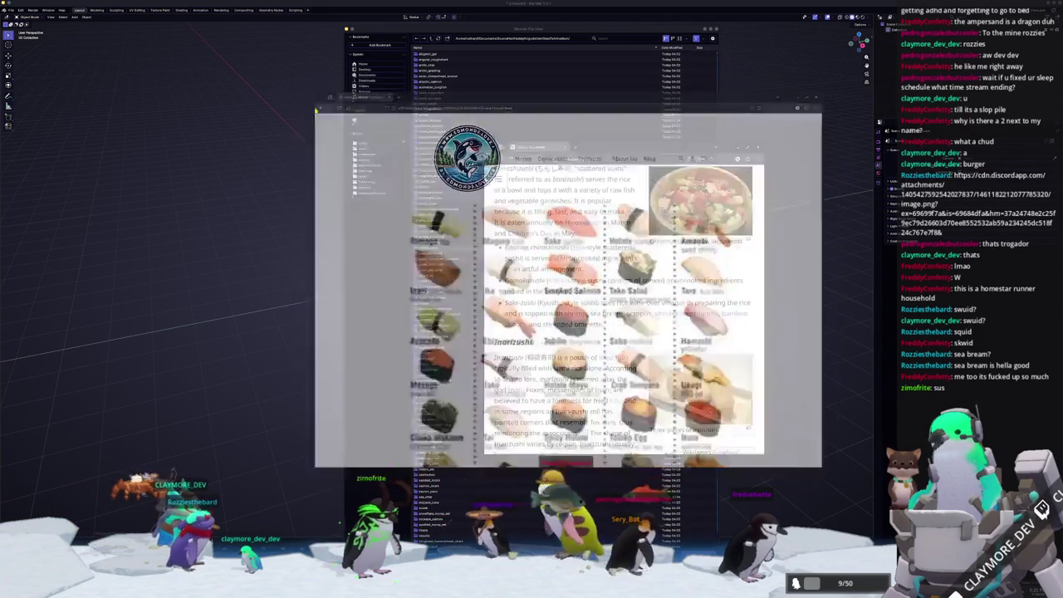
- Scroll the Sushi article down to the California roll section and open a terminal
{"action": "scroll", "coordinate": [623, 308], "scroll_direction": "down", "scroll_amount": 1}
{"action": "scroll", "coordinate": [623, 307], "scroll_direction": "down", "scroll_amount": 2}
{"action": "scroll", "coordinate": [623, 308], "scroll_direction": "down", "scroll_amount": 1}
{"action": "scroll", "coordinate": [623, 307], "scroll_direction": "down", "scroll_amount": 1}
{"action": "scroll", "coordinate": [622, 307], "scroll_direction": "down", "scroll_amount": 1}
{"action": "scroll", "coordinate": [623, 307], "scroll_direction": "down", "scroll_amount": 1}
{"action": "scroll", "coordinate": [627, 343], "scroll_direction": "down", "scroll_amount": 1}
{"action": "scroll", "coordinate": [626, 343], "scroll_direction": "down", "scroll_amount": 1}
{"action": "scroll", "coordinate": [626, 343], "scroll_direction": "down", "scroll_amount": 1}
{"action": "scroll", "coordinate": [626, 343], "scroll_direction": "down", "scroll_amount": 1}
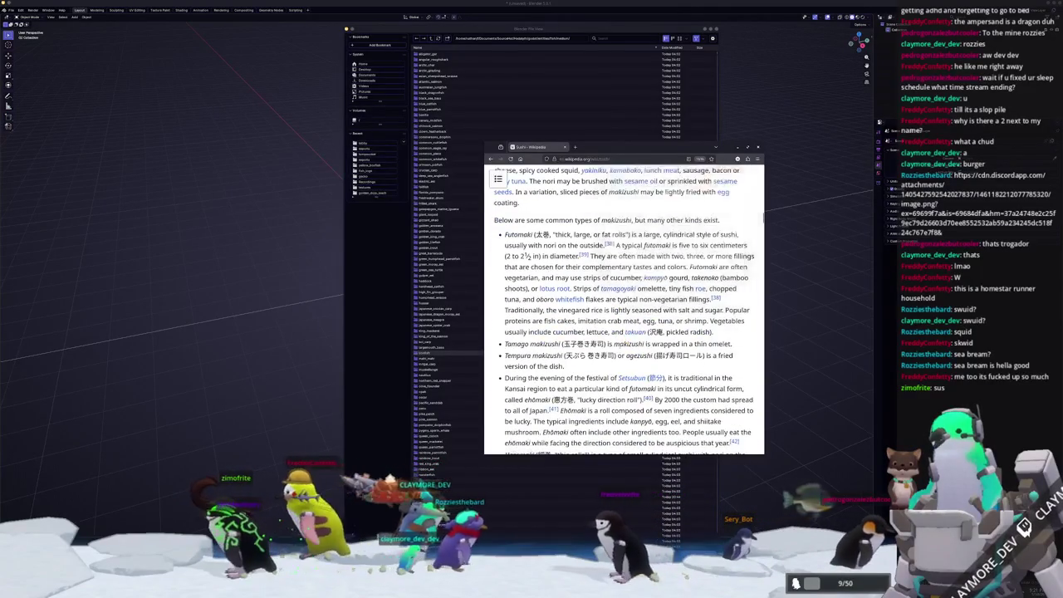
{"action": "scroll", "coordinate": [626, 343], "scroll_direction": "down", "scroll_amount": 2}
{"action": "scroll", "coordinate": [626, 343], "scroll_direction": "down", "scroll_amount": 2}
{"action": "scroll", "coordinate": [626, 343], "scroll_direction": "down", "scroll_amount": 2}
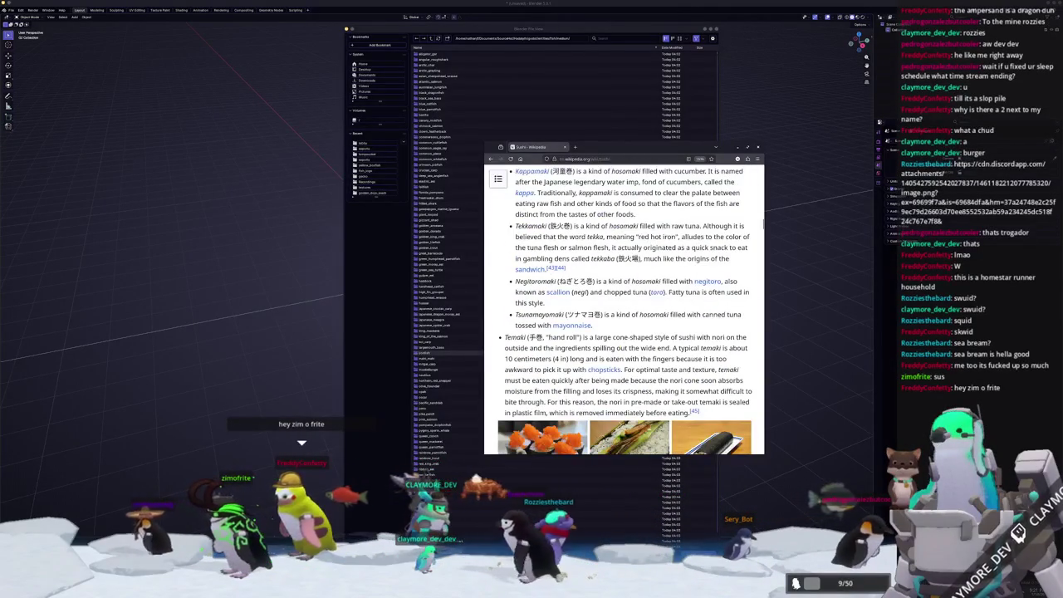
{"action": "scroll", "coordinate": [626, 343], "scroll_direction": "down", "scroll_amount": 1}
{"action": "scroll", "coordinate": [655, 353], "scroll_direction": "down", "scroll_amount": 2}
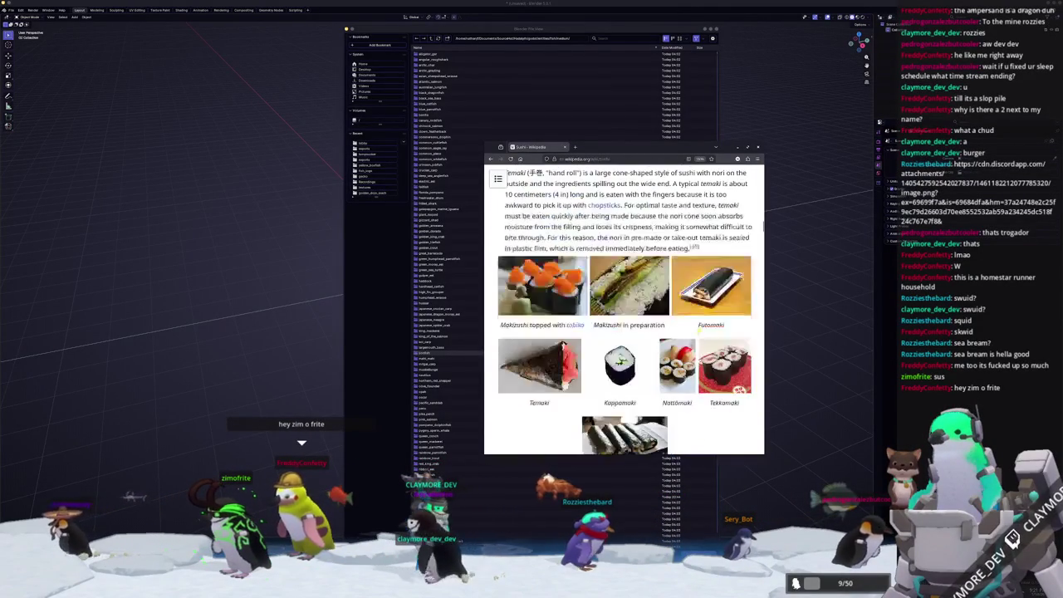
{"action": "scroll", "coordinate": [655, 353], "scroll_direction": "down", "scroll_amount": 2}
{"action": "scroll", "coordinate": [655, 353], "scroll_direction": "down", "scroll_amount": 2}
{"action": "scroll", "coordinate": [655, 353], "scroll_direction": "down", "scroll_amount": 2}
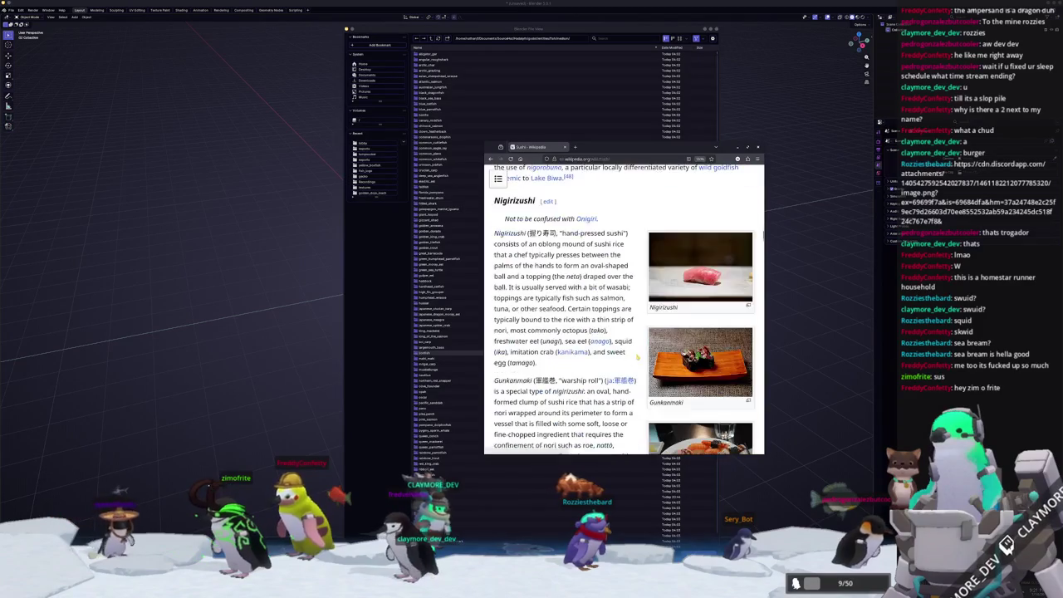
{"action": "scroll", "coordinate": [652, 353], "scroll_direction": "down", "scroll_amount": 2}
{"action": "scroll", "coordinate": [646, 354], "scroll_direction": "down", "scroll_amount": 2}
{"action": "scroll", "coordinate": [638, 356], "scroll_direction": "down", "scroll_amount": 2}
{"action": "scroll", "coordinate": [638, 356], "scroll_direction": "up", "scroll_amount": 5}
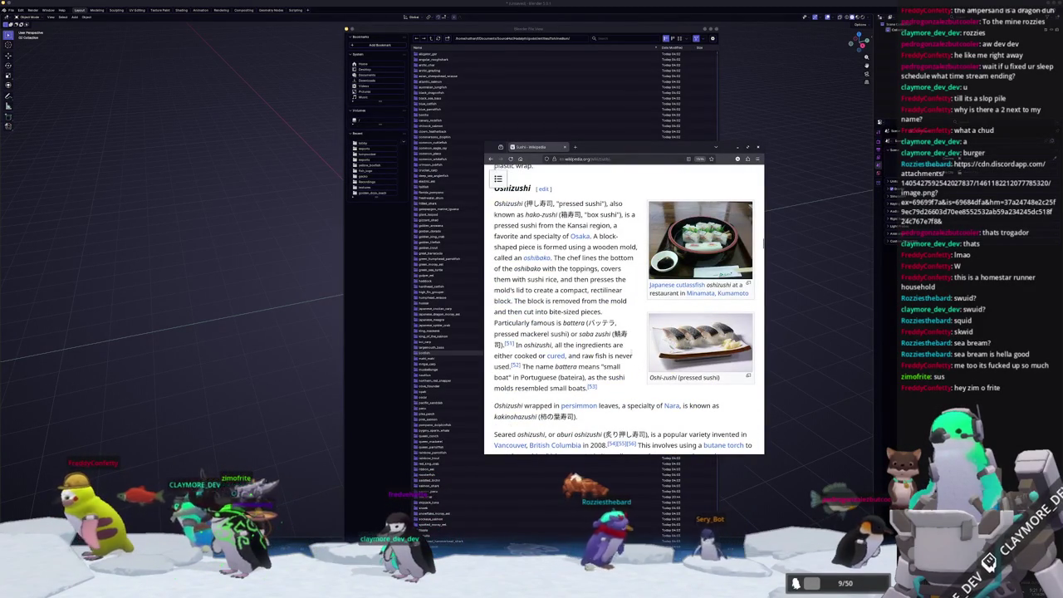
{"action": "scroll", "coordinate": [633, 353], "scroll_direction": "down", "scroll_amount": 3}
{"action": "scroll", "coordinate": [627, 362], "scroll_direction": "down", "scroll_amount": 3}
{"action": "scroll", "coordinate": [619, 369], "scroll_direction": "down", "scroll_amount": 3}
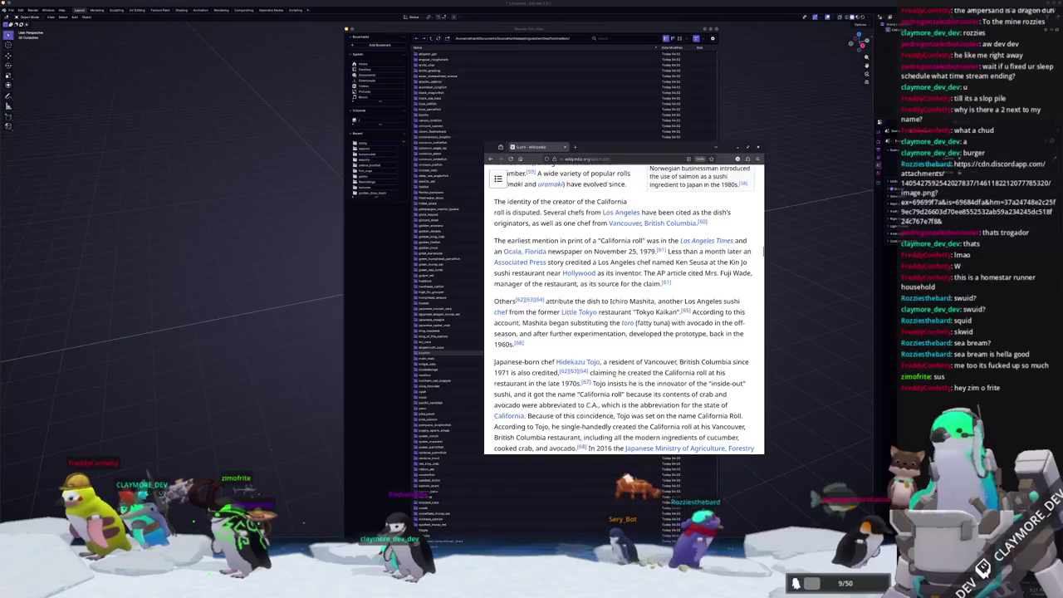
{"action": "key", "text": "ctrl+alt+t"}
{"action": "type", "text": "cd Documents/G"}
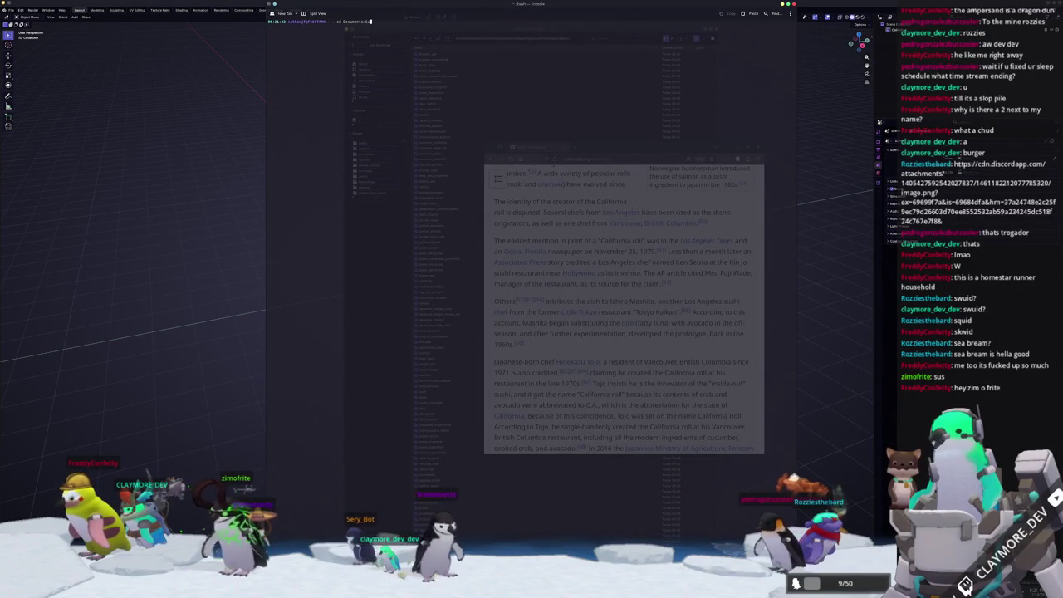
- Move into the source/modalyth project folder and activate the conda environment
{"action": "type", "text": "ource/modalyth/"}
{"action": "key", "text": "Return"}
{"action": "type", "text": "codea activate"}
{"action": "key", "text": "Return"}
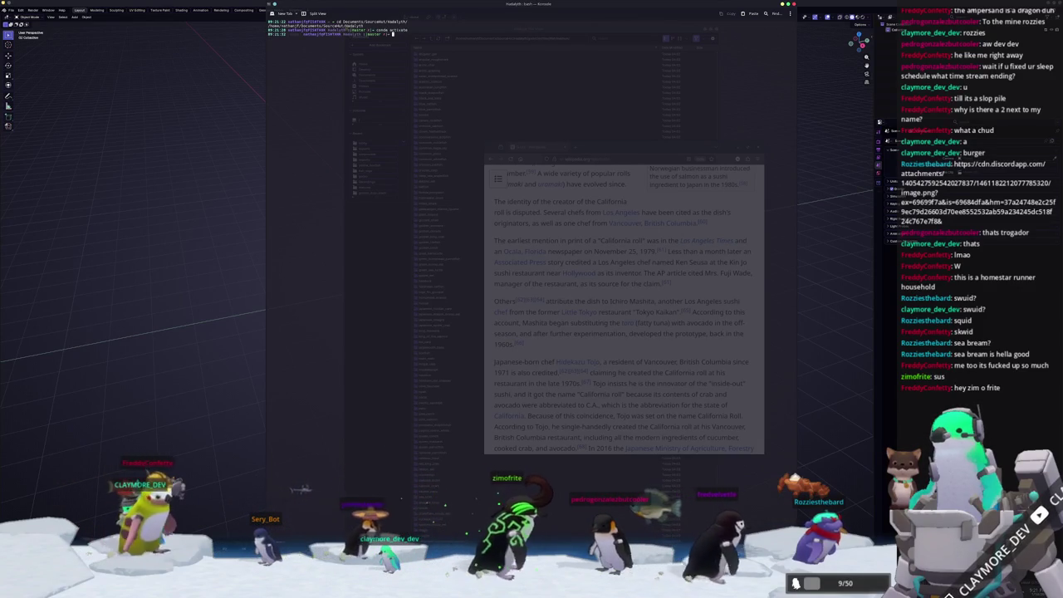
- Run python wiki_fish.py to print the list of fish names
{"action": "type", "text": "p"}
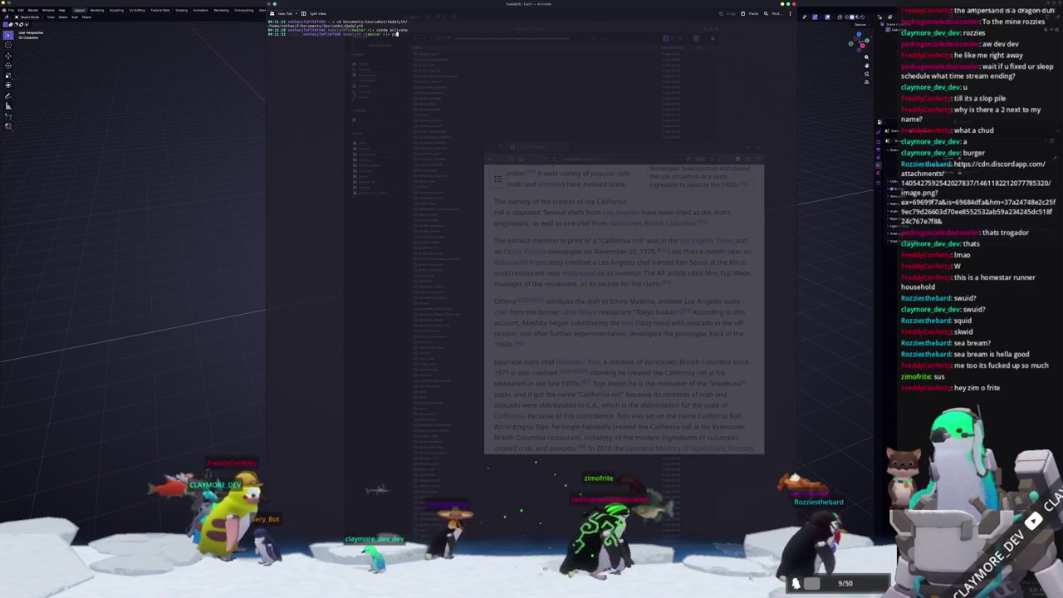
{"action": "type", "text": "ython"}
{"action": "key", "text": "Tab"}
{"action": "key", "text": "Tab"}
{"action": "type", "text": "wiki_fish.py"}
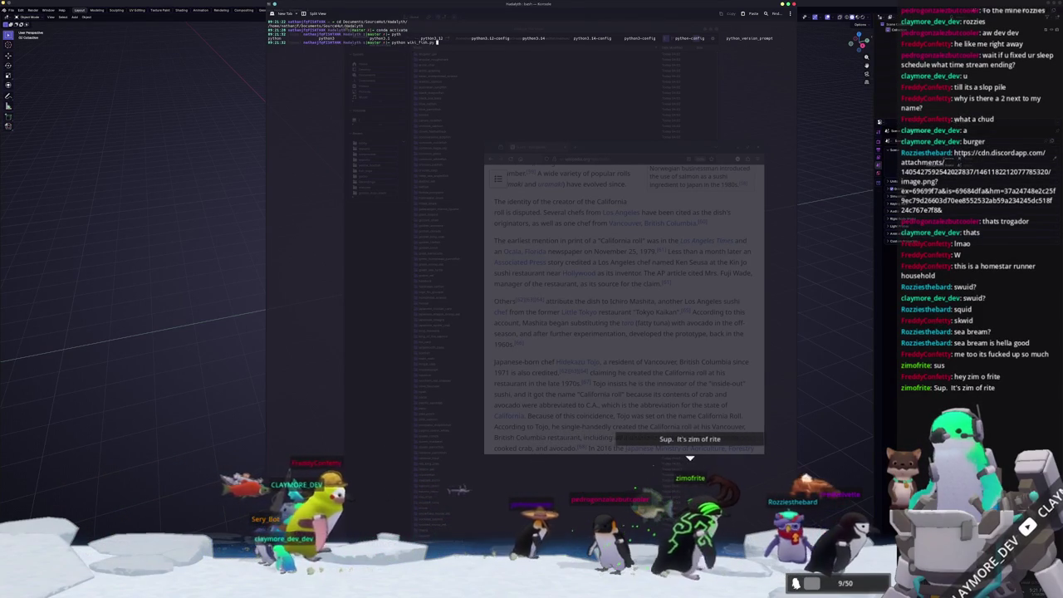
{"action": "key", "text": "Return"}
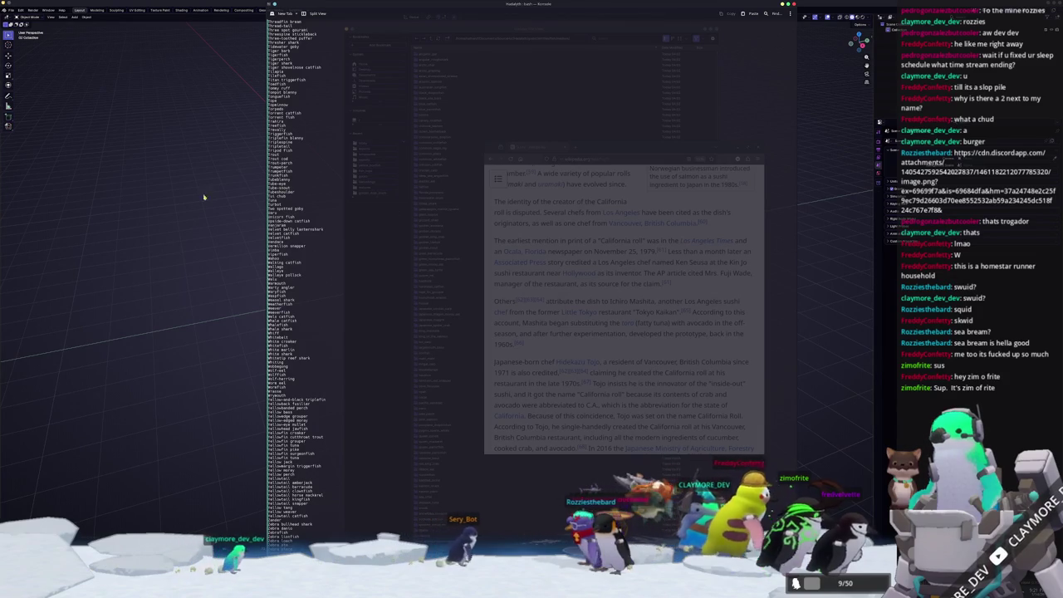
- Go to the top of the fish-name output and enlarge the terminal font
{"action": "scroll", "coordinate": [300, 333], "scroll_direction": "up", "scroll_amount": 5}
{"action": "scroll", "coordinate": [300, 415], "scroll_direction": "up", "scroll_amount": 10}
{"action": "scroll", "coordinate": [300, 500], "scroll_direction": "up", "scroll_amount": 10}
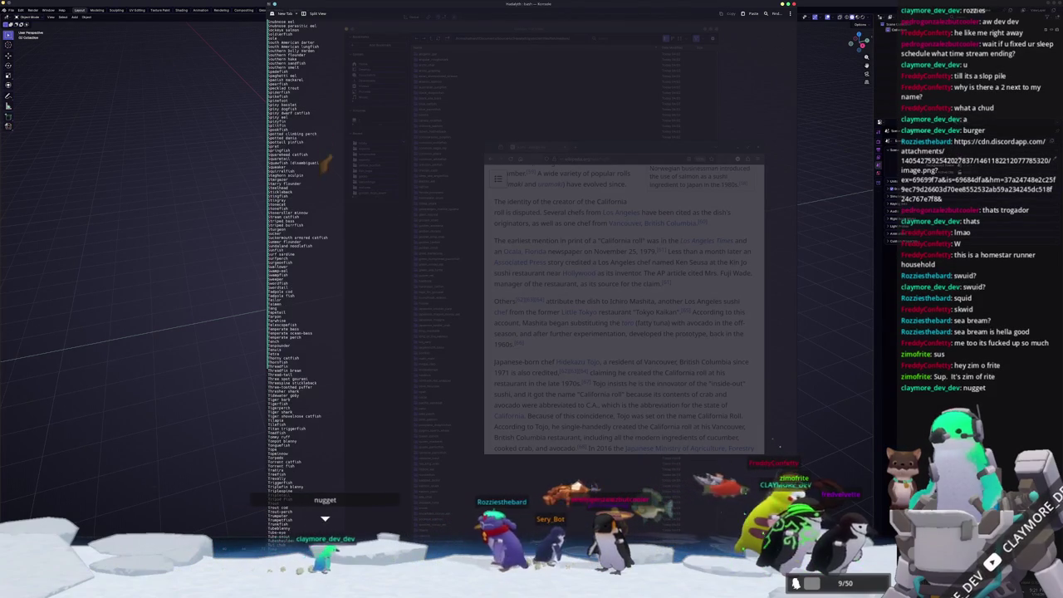
{"action": "scroll", "coordinate": [797, 294], "scroll_direction": "up", "scroll_amount": 10}
{"action": "scroll", "coordinate": [798, 295], "scroll_direction": "up", "scroll_amount": 10}
{"action": "scroll", "coordinate": [798, 295], "scroll_direction": "up", "scroll_amount": 10}
{"action": "scroll", "coordinate": [797, 295], "scroll_direction": "up", "scroll_amount": 10}
{"action": "mouse_move", "coordinate": [798, 295]}
{"action": "left_mouse_down"}
{"action": "mouse_move", "coordinate": [811, 147]}
{"action": "mouse_move", "coordinate": [797, 74]}
{"action": "mouse_move", "coordinate": [821, 38]}
{"action": "left_mouse_up"}
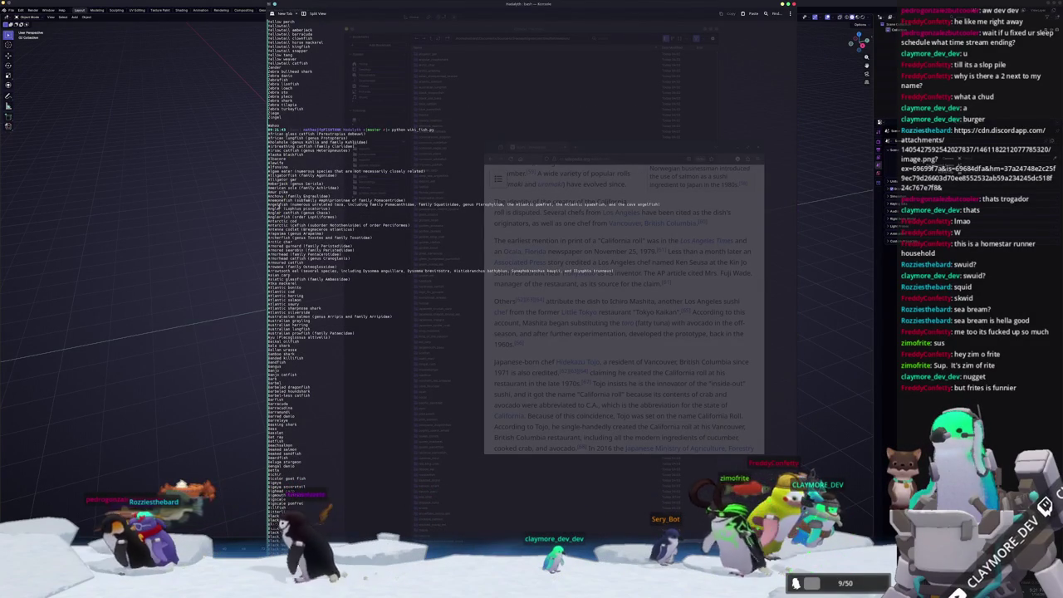
{"action": "key", "text": "ctrl+equal"}
{"action": "key", "text": "ctrl+equal"}
{"action": "key", "text": "ctrl+equal"}
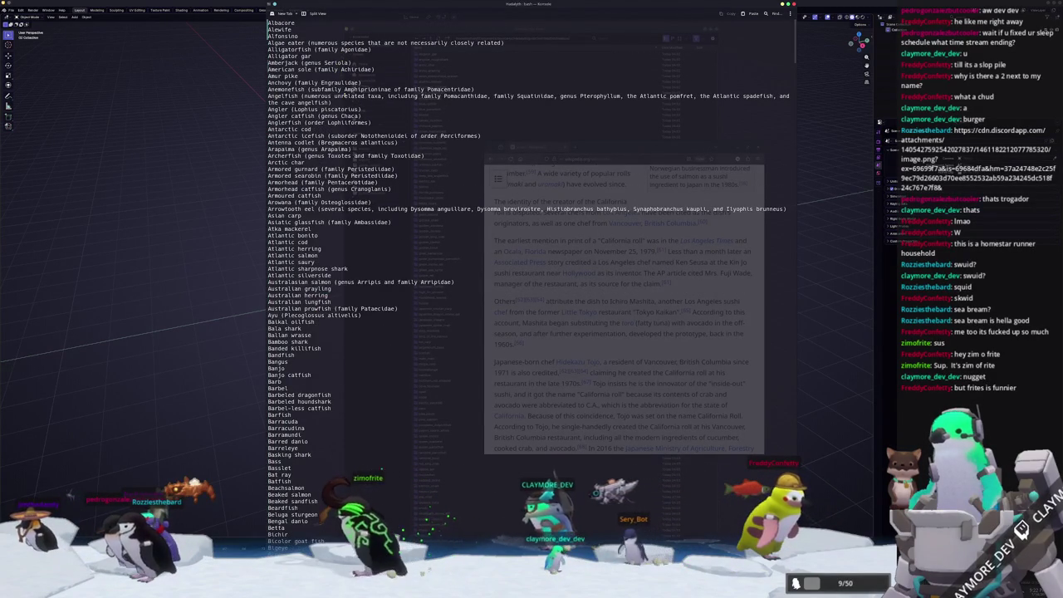
- Scroll down through the alphabetical fish names to Escolar
{"action": "scroll", "coordinate": [317, 305], "scroll_direction": "down", "scroll_amount": 10}
{"action": "scroll", "coordinate": [319, 308], "scroll_direction": "down", "scroll_amount": 8}
{"action": "scroll", "coordinate": [323, 313], "scroll_direction": "down", "scroll_amount": 8}
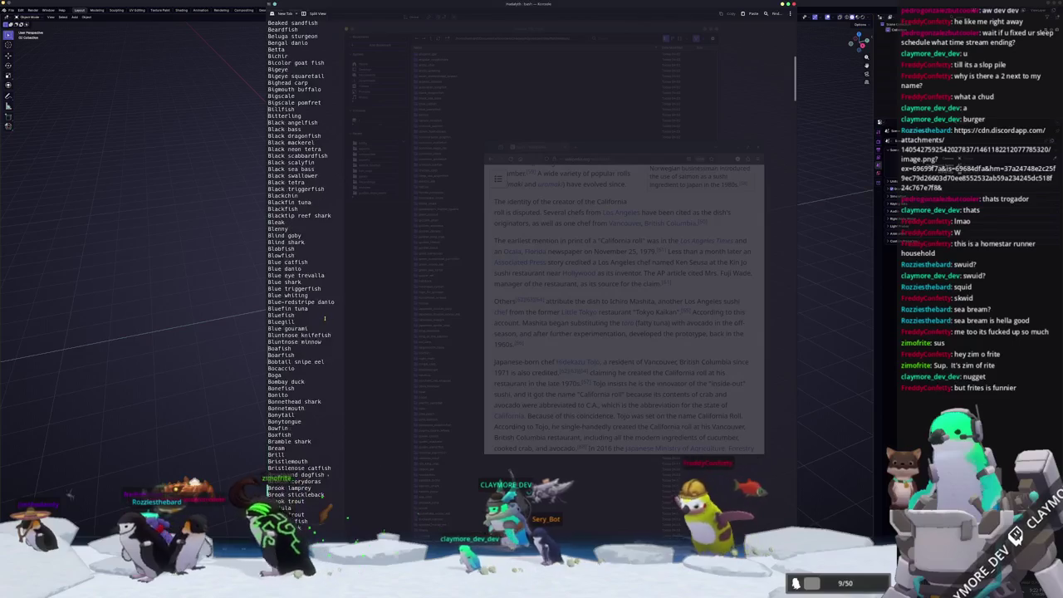
{"action": "scroll", "coordinate": [326, 317], "scroll_direction": "down", "scroll_amount": 4}
{"action": "scroll", "coordinate": [325, 317], "scroll_direction": "down", "scroll_amount": 5}
{"action": "scroll", "coordinate": [328, 315], "scroll_direction": "down", "scroll_amount": 5}
{"action": "scroll", "coordinate": [328, 315], "scroll_direction": "down", "scroll_amount": 5}
{"action": "scroll", "coordinate": [331, 315], "scroll_direction": "down", "scroll_amount": 5}
{"action": "scroll", "coordinate": [333, 315], "scroll_direction": "down", "scroll_amount": 6}
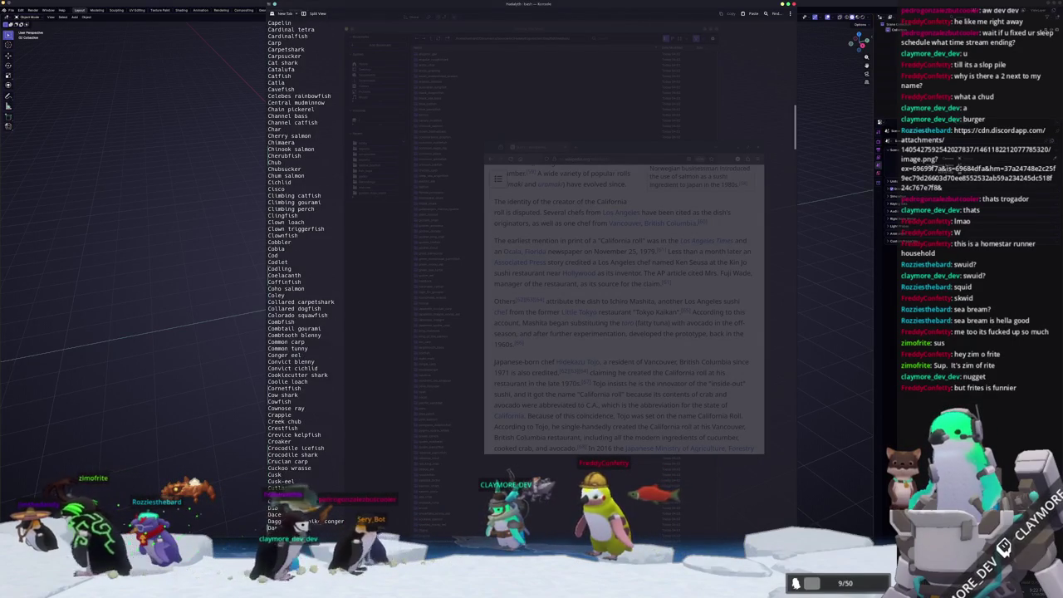
{"action": "scroll", "coordinate": [335, 315], "scroll_direction": "up", "scroll_amount": 1, "text": "ctrl"}
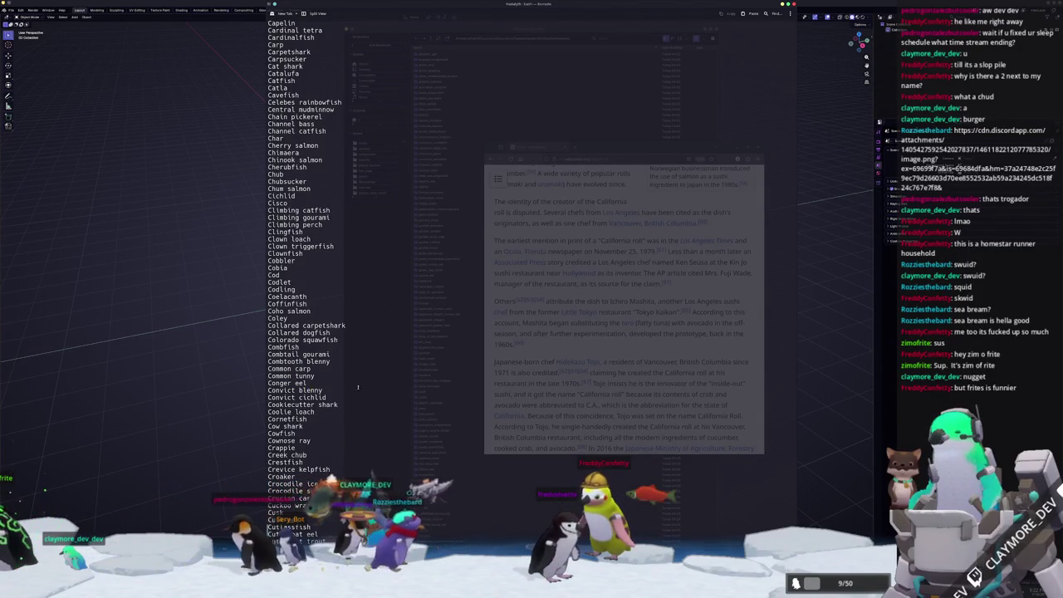
{"action": "scroll", "coordinate": [382, 389], "scroll_direction": "down", "scroll_amount": 10}
{"action": "scroll", "coordinate": [415, 387], "scroll_direction": "down", "scroll_amount": 9}
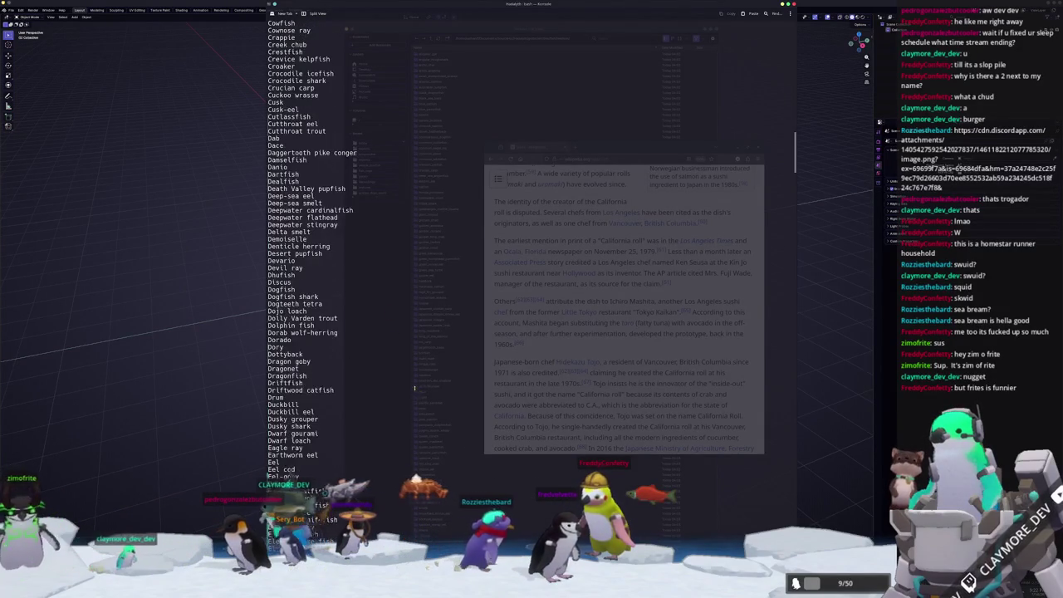
{"action": "scroll", "coordinate": [372, 404], "scroll_direction": "down", "scroll_amount": 1}
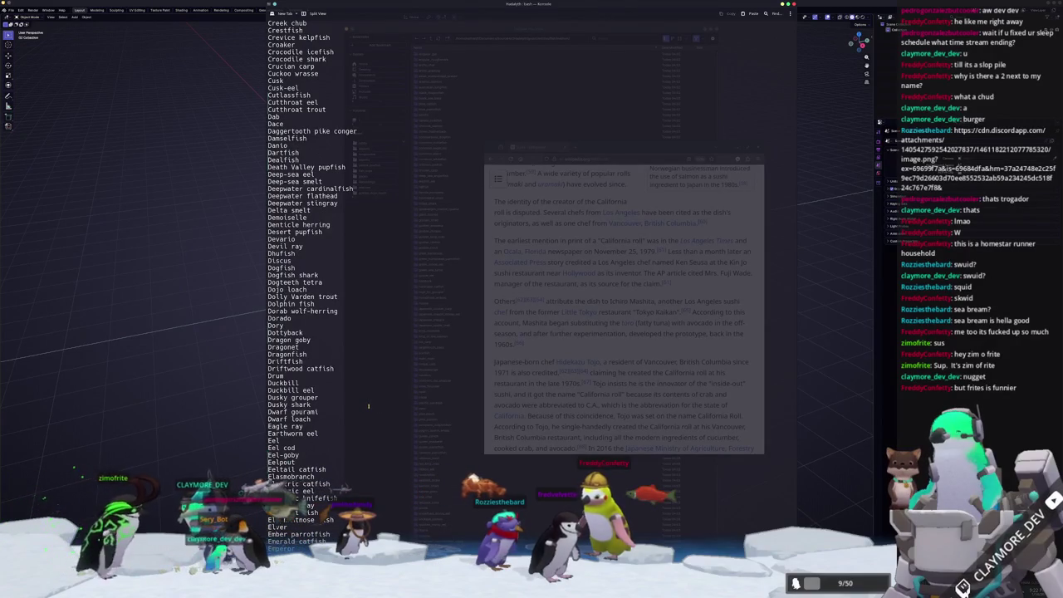
{"action": "scroll", "coordinate": [368, 406], "scroll_direction": "down", "scroll_amount": 1}
{"action": "scroll", "coordinate": [369, 399], "scroll_direction": "down", "scroll_amount": 2}
{"action": "scroll", "coordinate": [372, 390], "scroll_direction": "down", "scroll_amount": 1}
{"action": "scroll", "coordinate": [375, 380], "scroll_direction": "down", "scroll_amount": 1}
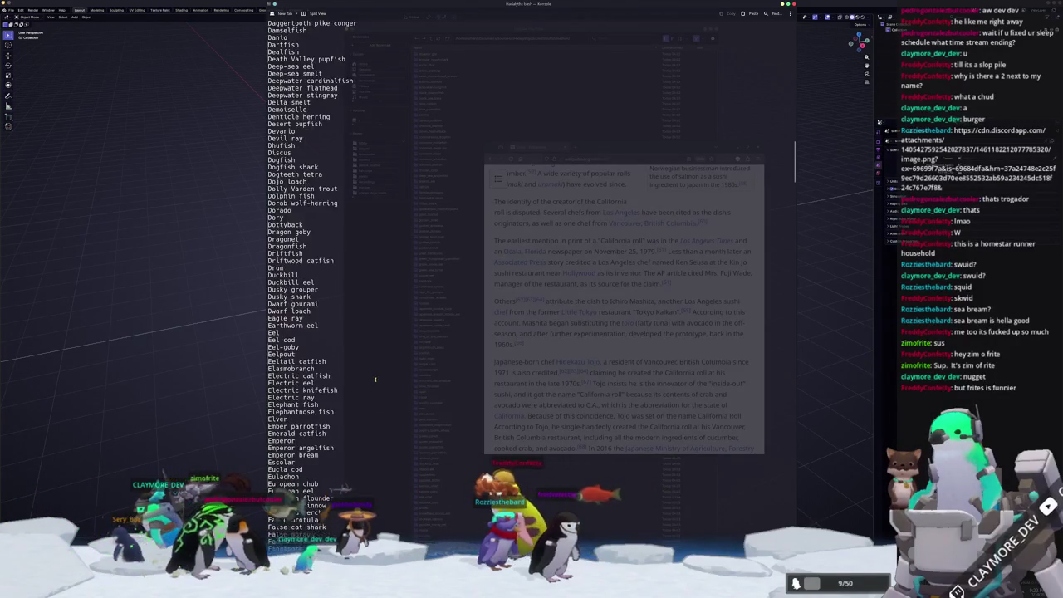
{"action": "scroll", "coordinate": [374, 385], "scroll_direction": "down", "scroll_amount": 2}
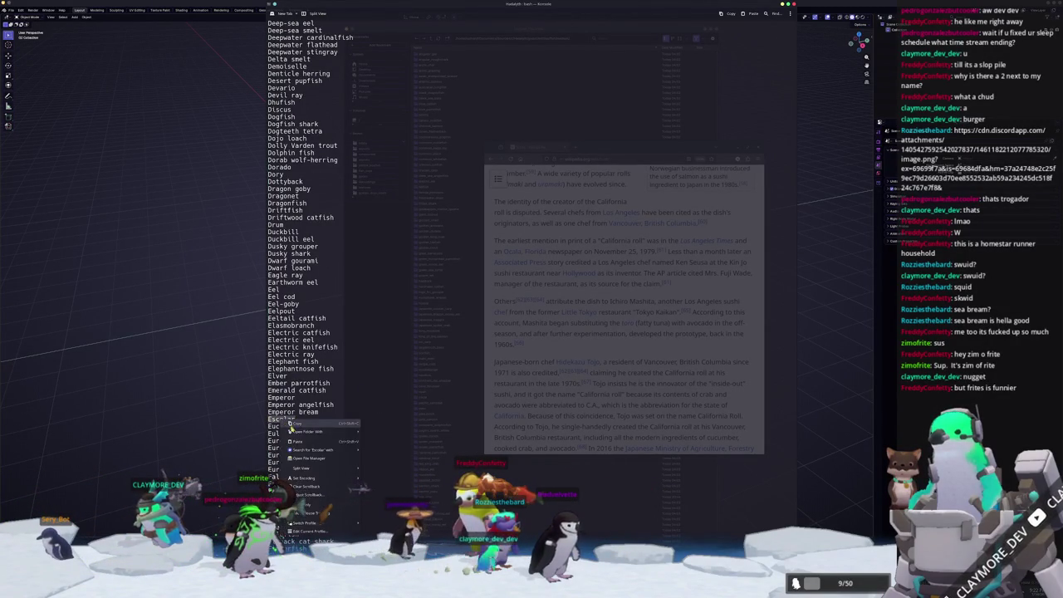
- Search Google Images for Escolar and enlarge the Ciao Chow Linda photo preview
{"action": "left_click", "coordinate": [375, 458]}
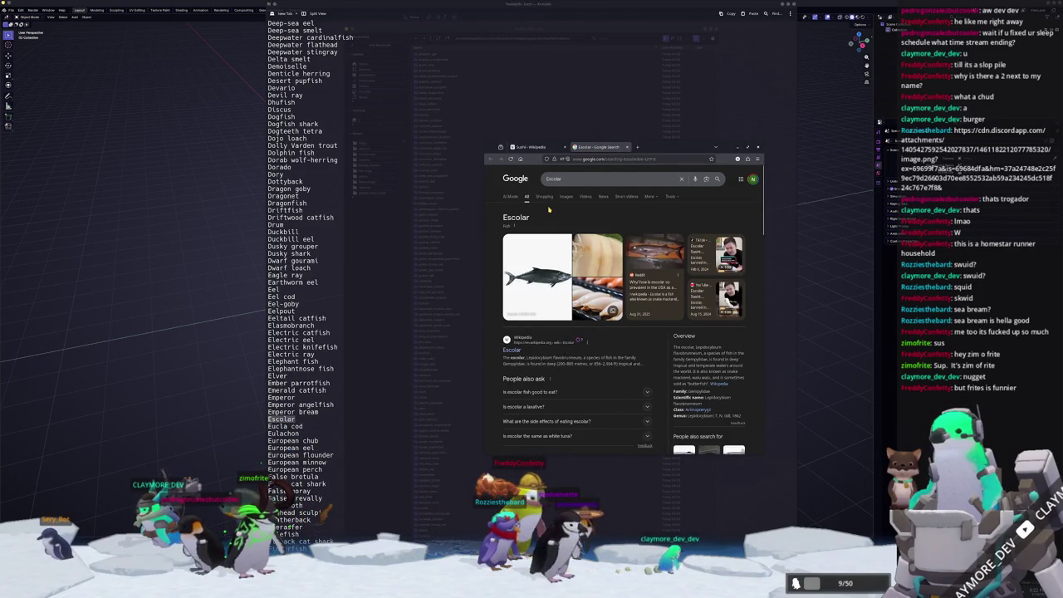
{"action": "left_click", "coordinate": [567, 197]}
{"action": "left_click", "coordinate": [516, 254]}
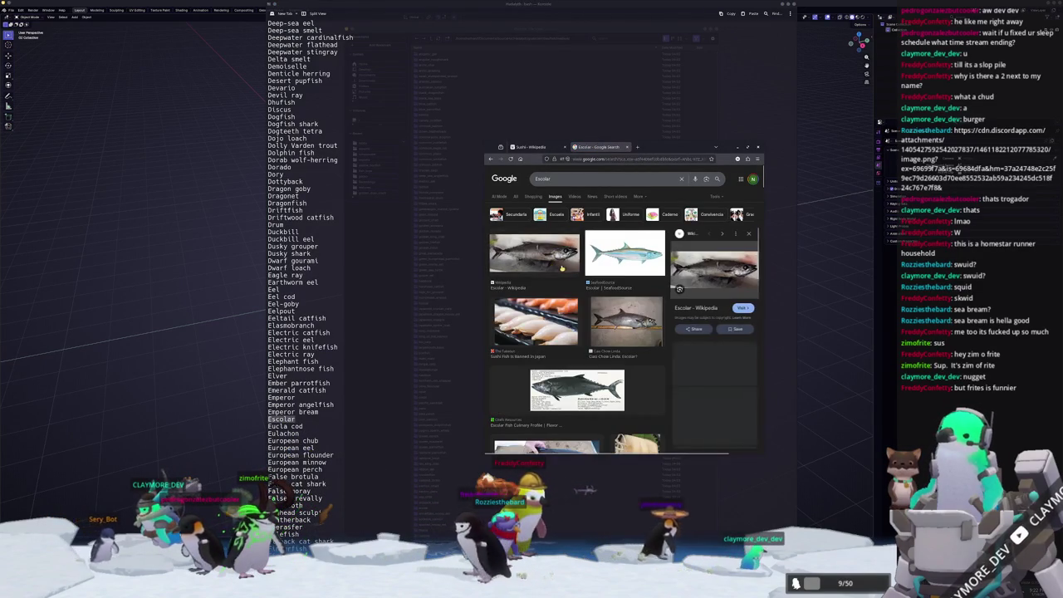
{"action": "left_click", "coordinate": [613, 327]}
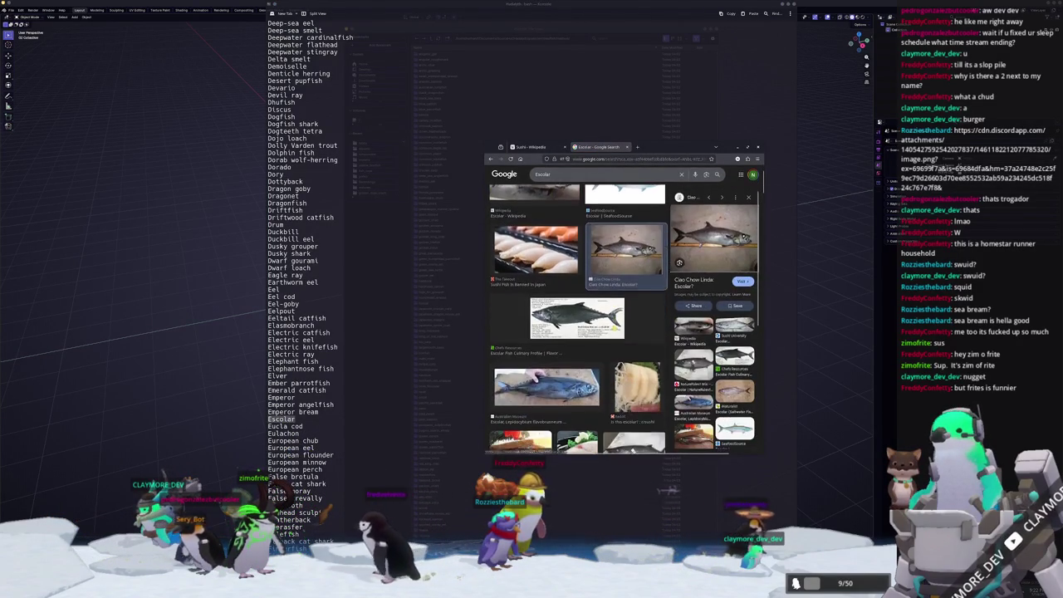
- Browse further Escolar image results, then return to Blender's file browser
{"action": "scroll", "coordinate": [614, 327], "scroll_direction": "down", "scroll_amount": 1}
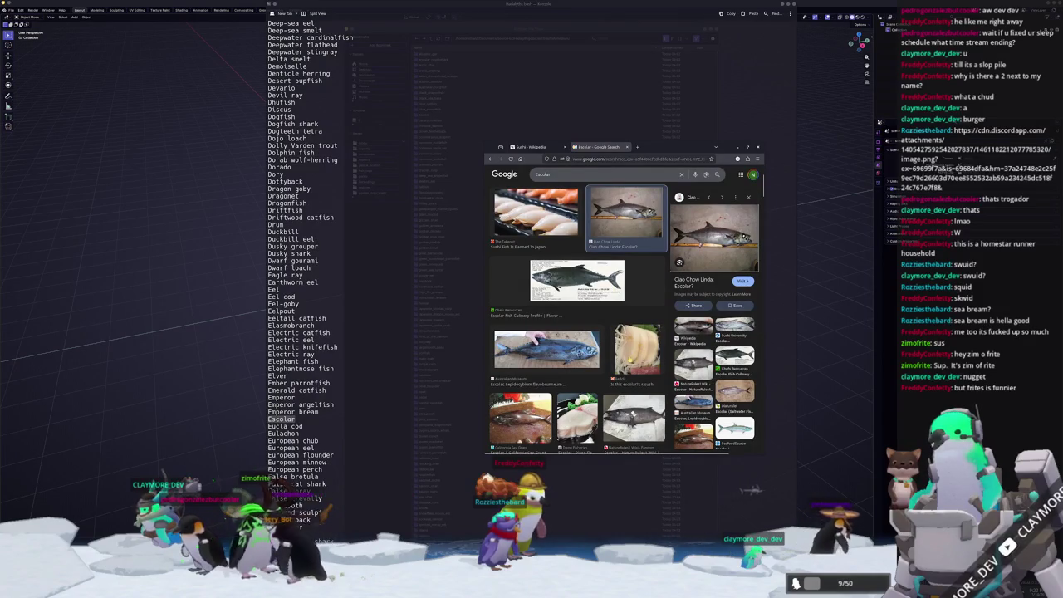
{"action": "scroll", "coordinate": [574, 365], "scroll_direction": "down", "scroll_amount": 2}
{"action": "scroll", "coordinate": [573, 364], "scroll_direction": "down", "scroll_amount": 2}
{"action": "scroll", "coordinate": [573, 365], "scroll_direction": "down", "scroll_amount": 2}
{"action": "scroll", "coordinate": [573, 365], "scroll_direction": "down", "scroll_amount": 2}
{"action": "scroll", "coordinate": [573, 365], "scroll_direction": "down", "scroll_amount": 1}
{"action": "scroll", "coordinate": [573, 365], "scroll_direction": "down", "scroll_amount": 1}
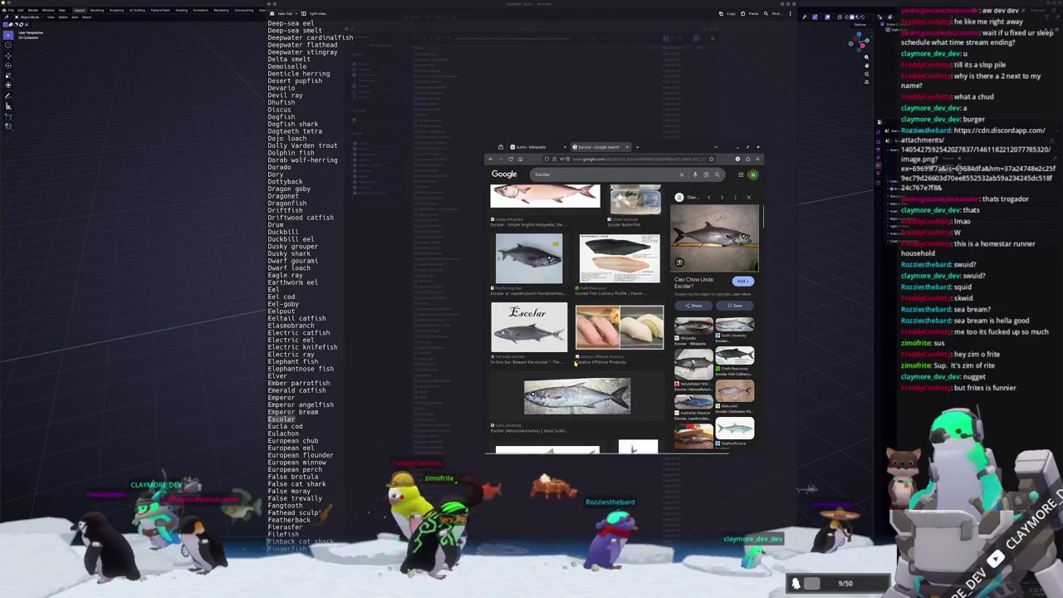
{"action": "scroll", "coordinate": [610, 340], "scroll_direction": "up", "scroll_amount": 5}
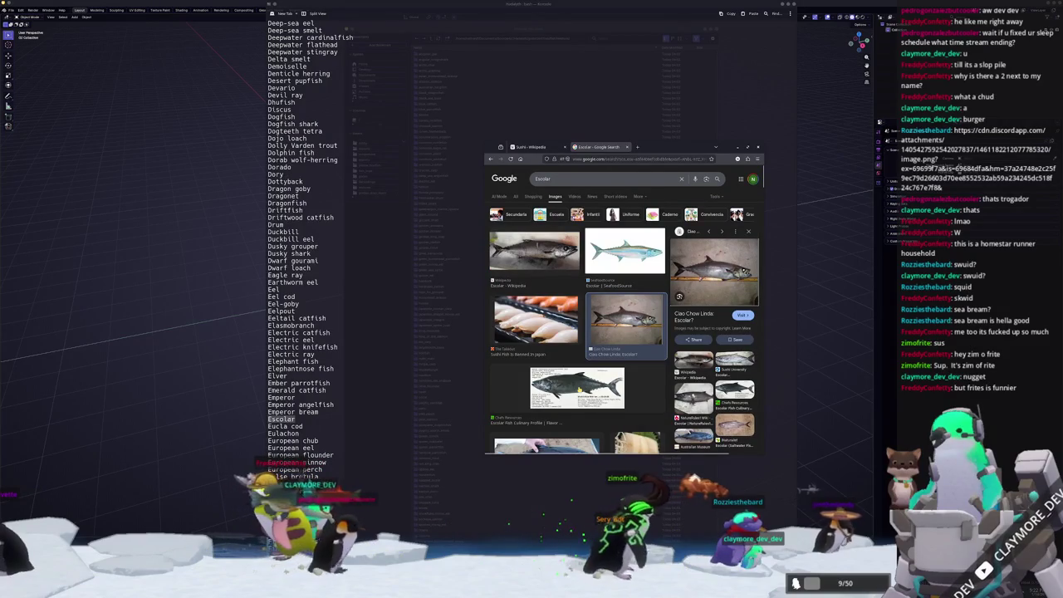
{"action": "left_click", "coordinate": [388, 417]}
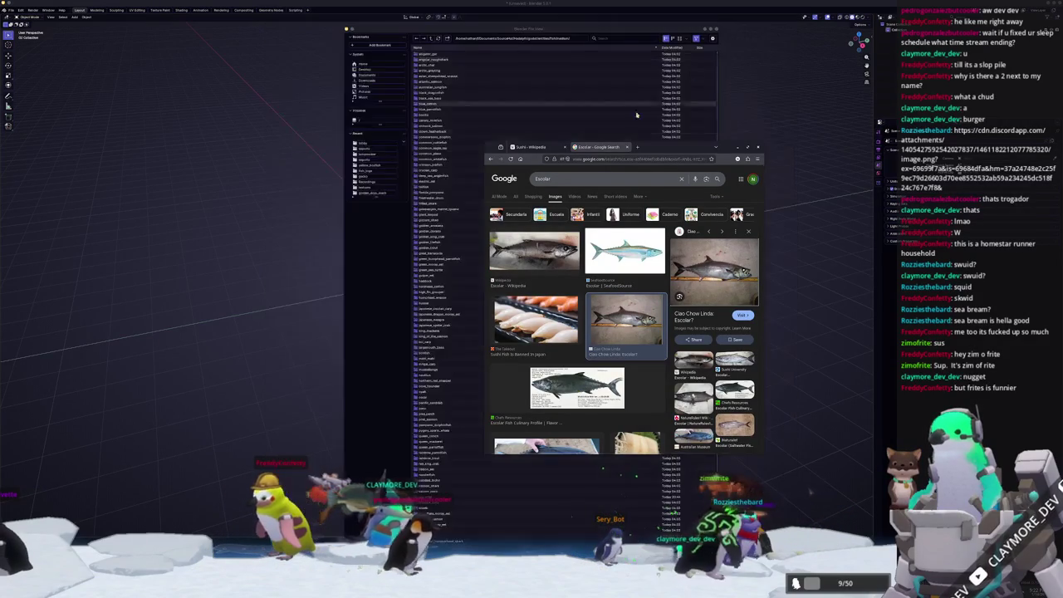
- Create a new escolar folder in the file browser and save escolar.blend inside it
{"action": "left_click", "coordinate": [388, 418]}
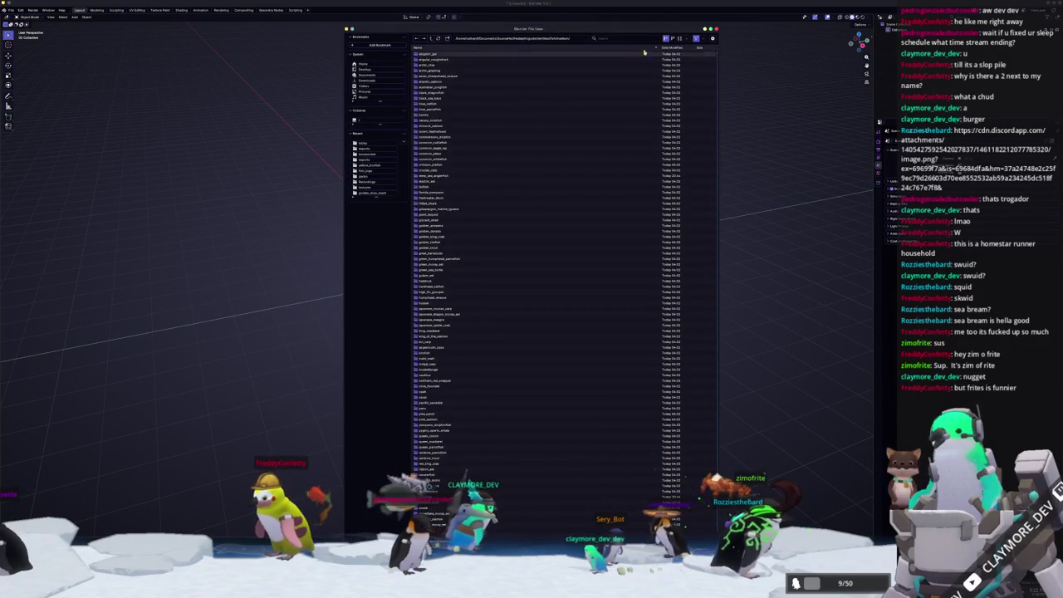
{"action": "scroll", "coordinate": [449, 265], "scroll_direction": "down", "scroll_amount": 1}
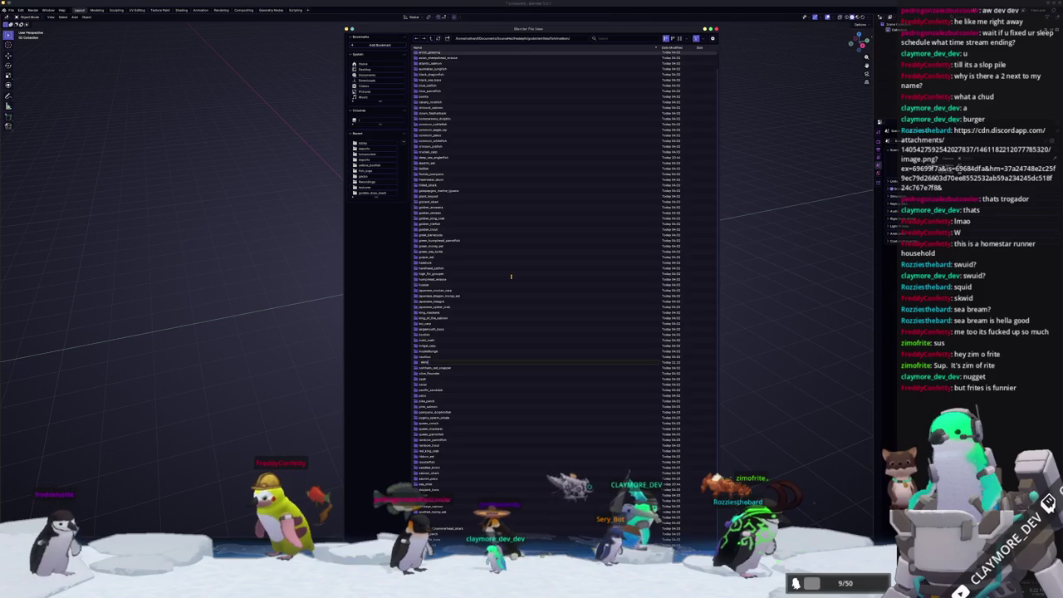
{"action": "key", "text": "Return"}
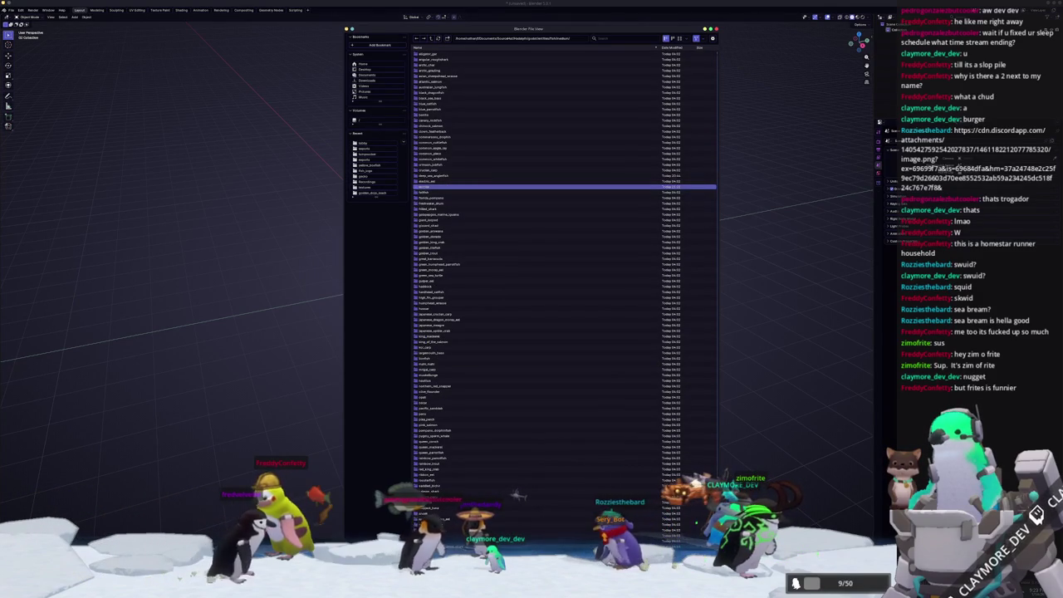
{"action": "double_click", "coordinate": [435, 189]}
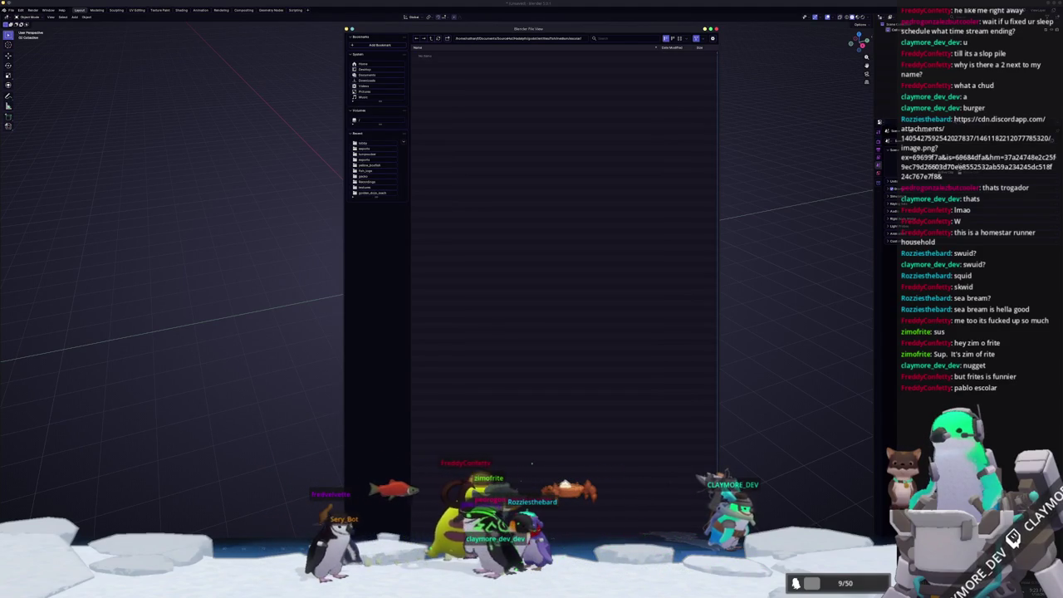
{"action": "key", "text": "Return"}
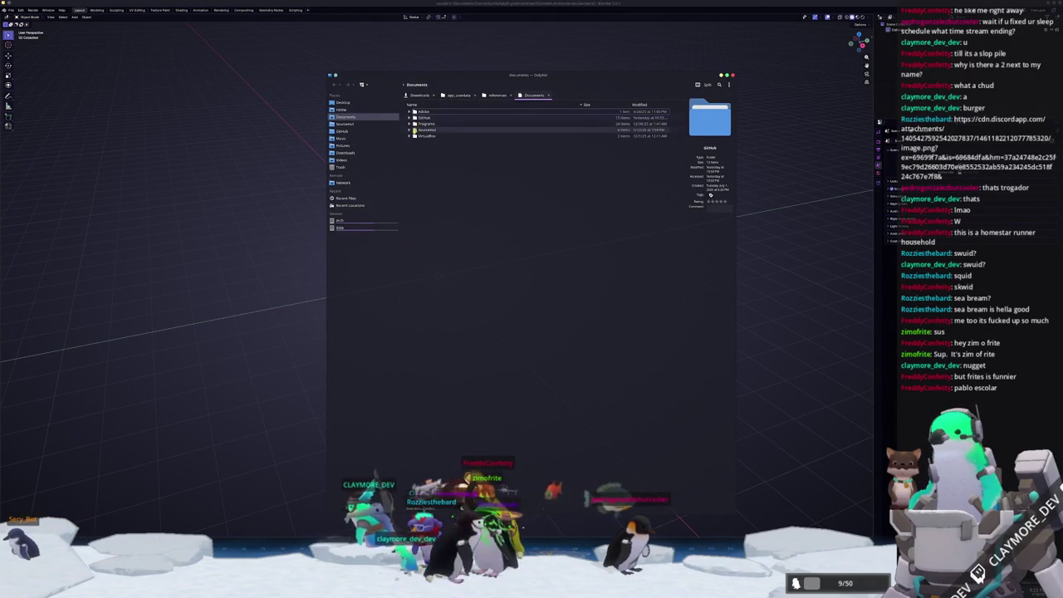
- Navigate to SourceHut > Hadalyth > godot > assets > entities > fish > medium in Dolphin
{"action": "left_click", "coordinate": [413, 130]}
{"action": "left_click", "coordinate": [436, 154]}
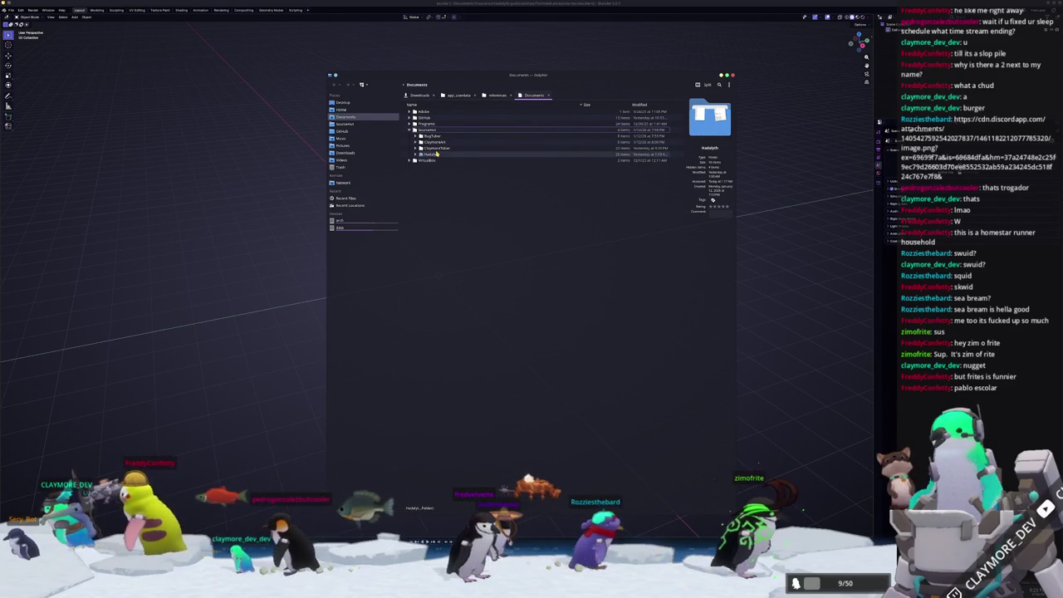
{"action": "double_click", "coordinate": [432, 154]}
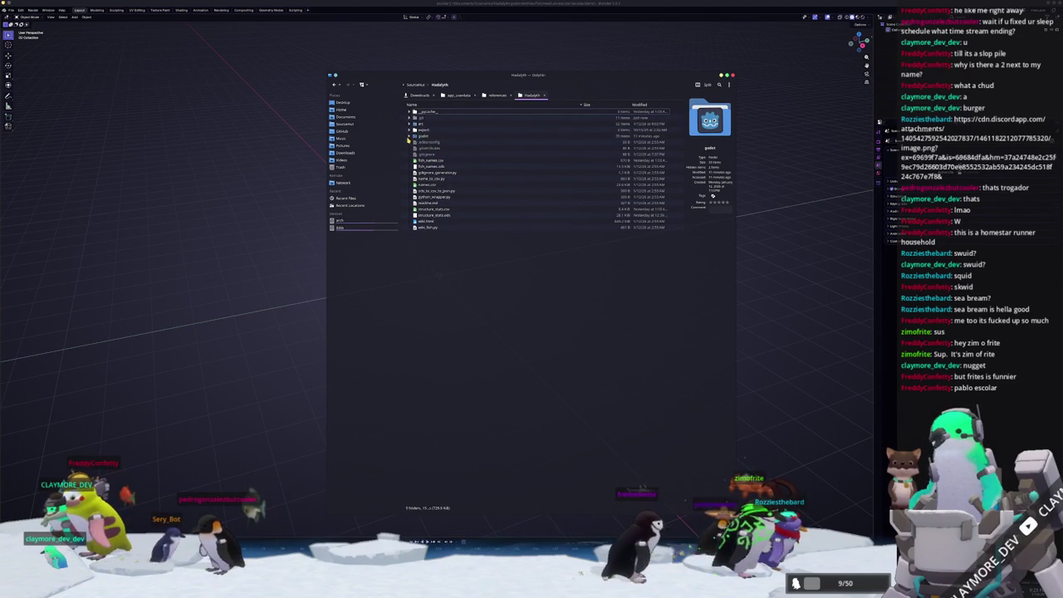
{"action": "left_click", "coordinate": [409, 137]}
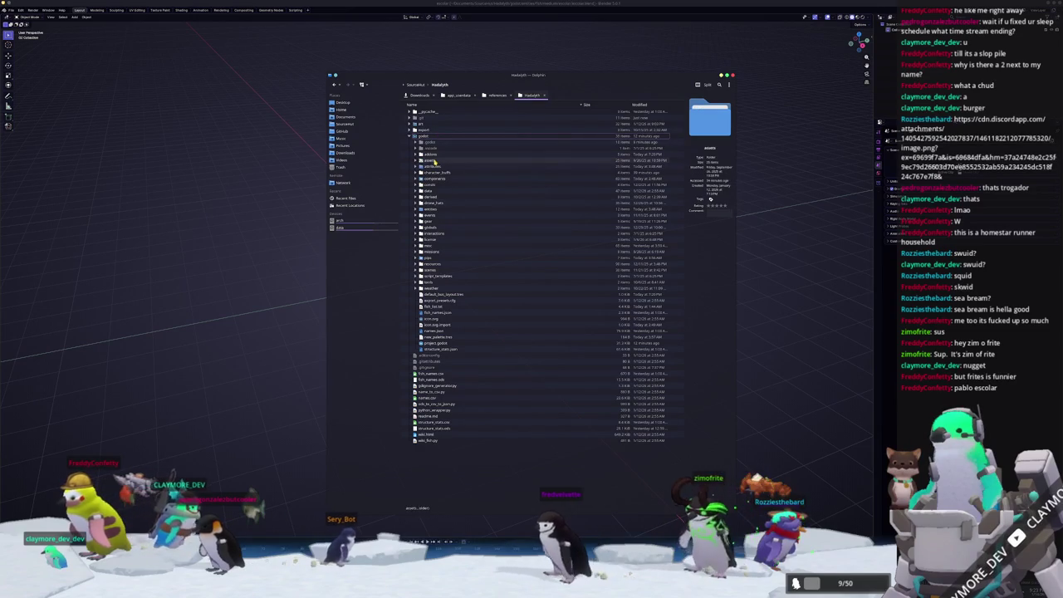
{"action": "double_click", "coordinate": [432, 161]}
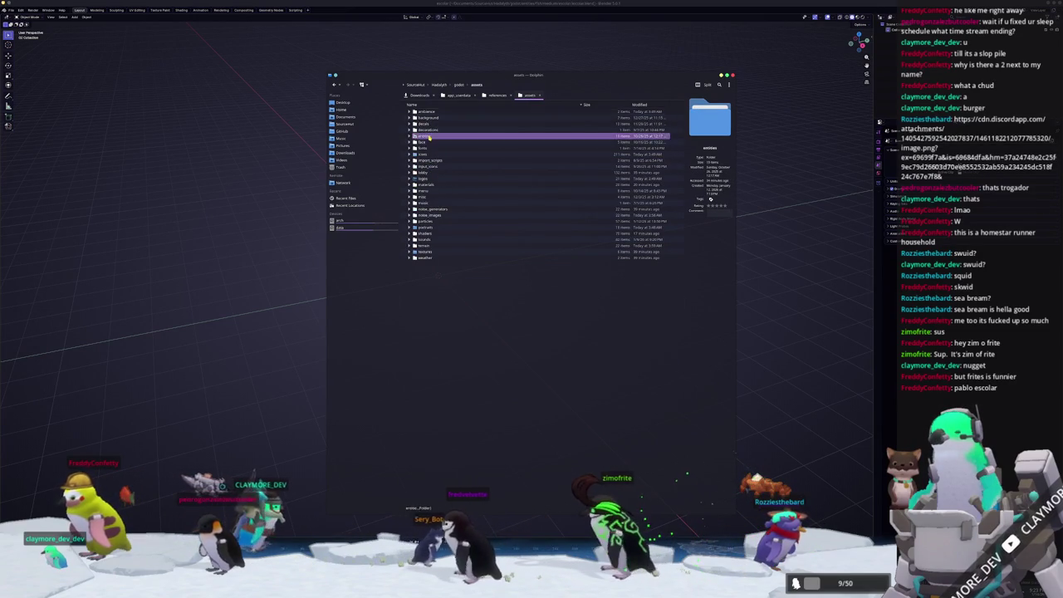
{"action": "double_click", "coordinate": [430, 137]}
{"action": "double_click", "coordinate": [425, 126]}
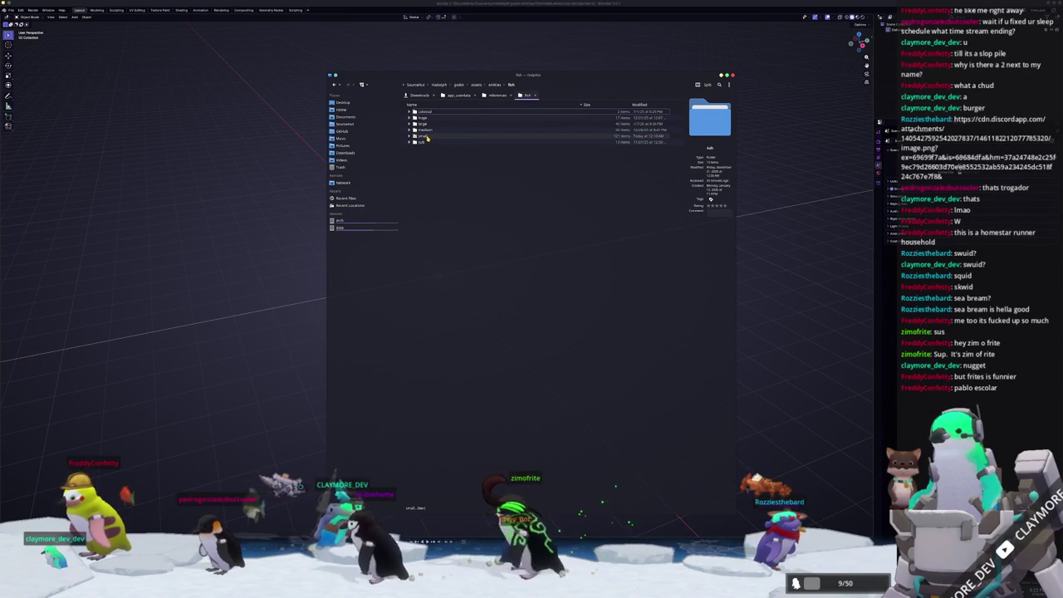
{"action": "double_click", "coordinate": [424, 129]}
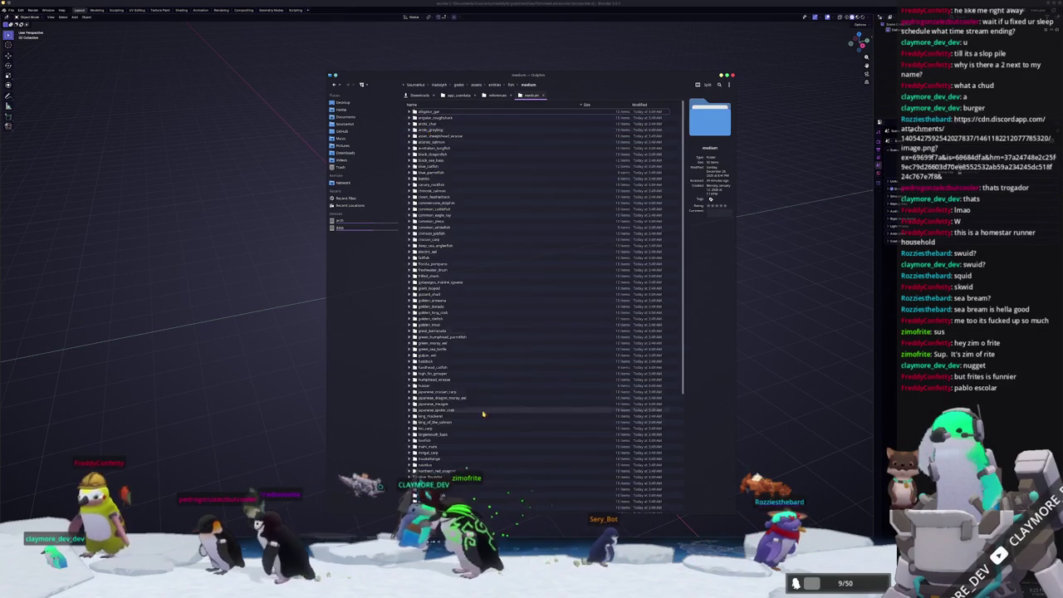
- Look through the medium folder's species subfolders, then close Dolphin
{"action": "scroll", "coordinate": [483, 392], "scroll_direction": "down", "scroll_amount": 9}
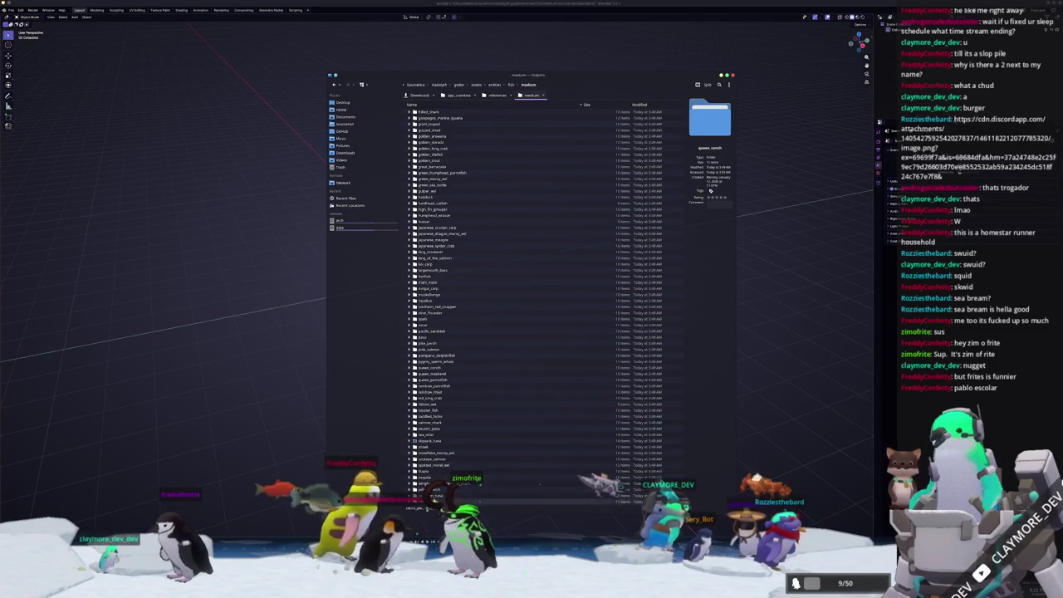
{"action": "scroll", "coordinate": [433, 410], "scroll_direction": "up", "scroll_amount": 2}
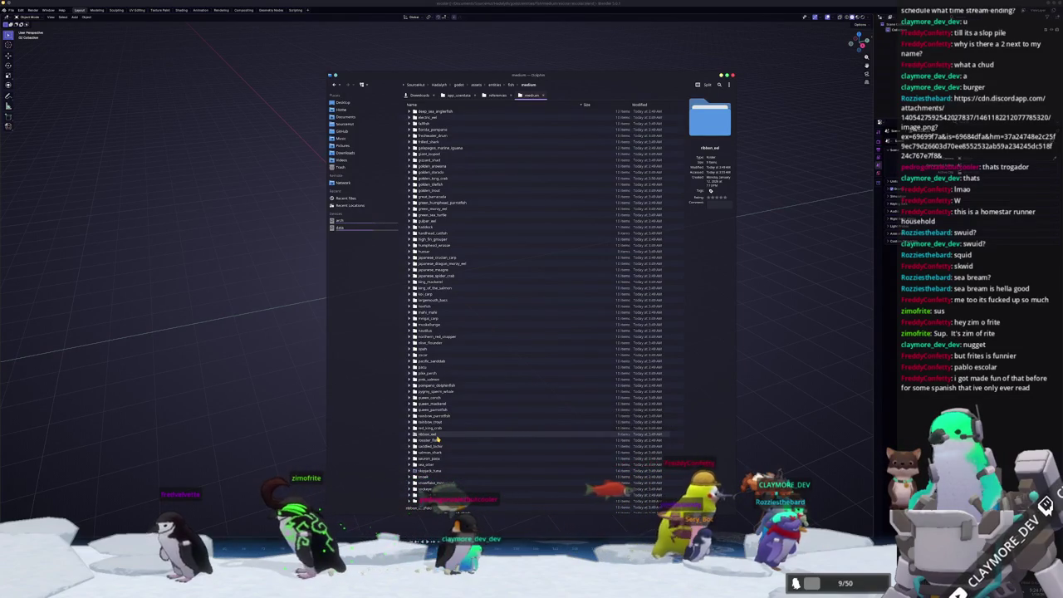
{"action": "scroll", "coordinate": [438, 438], "scroll_direction": "up", "scroll_amount": 4}
{"action": "scroll", "coordinate": [444, 411], "scroll_direction": "up", "scroll_amount": 4}
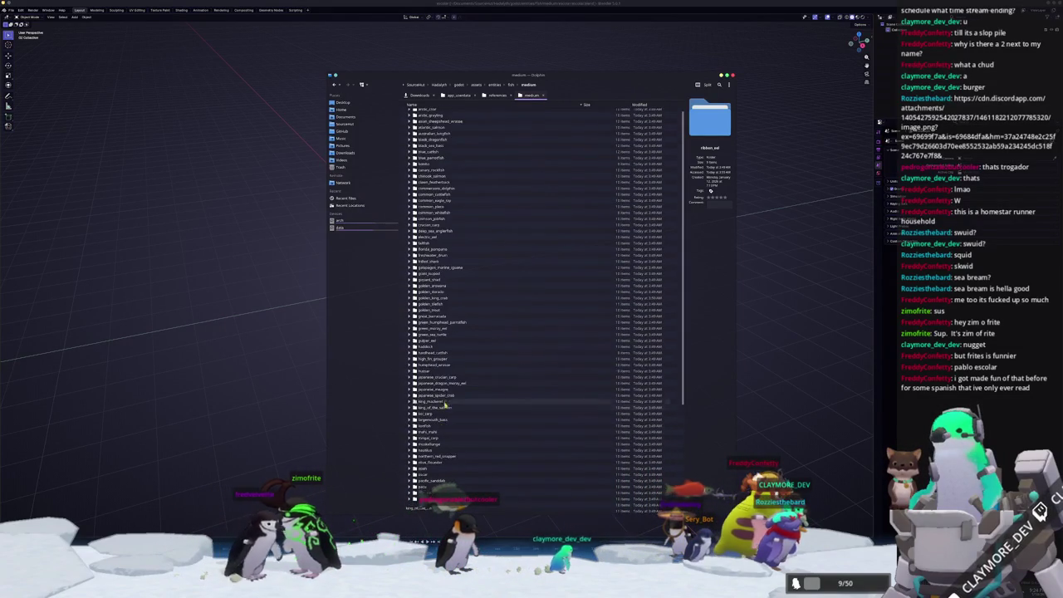
{"action": "scroll", "coordinate": [447, 340], "scroll_direction": "up", "scroll_amount": 1}
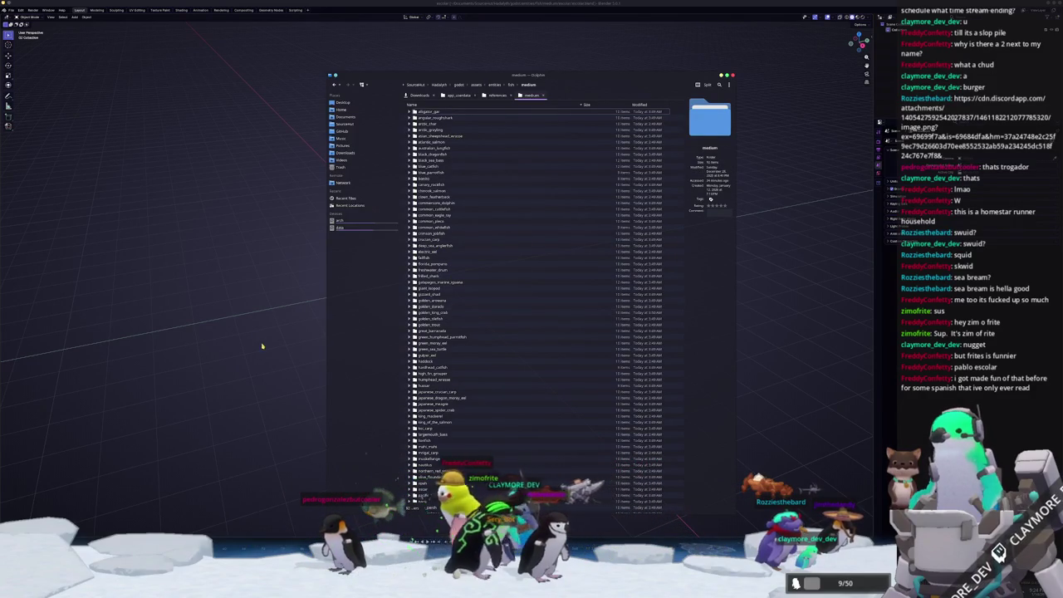
{"action": "key", "text": "ctrl+q"}
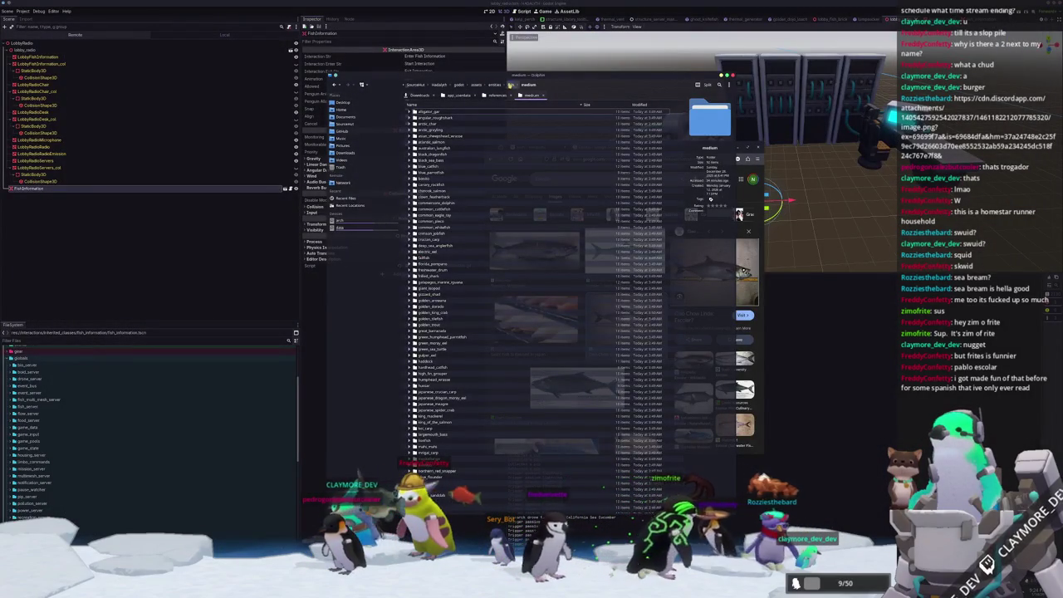
- Go back up and reopen entities > fish > medium in Dolphin
{"action": "left_click", "coordinate": [476, 86]}
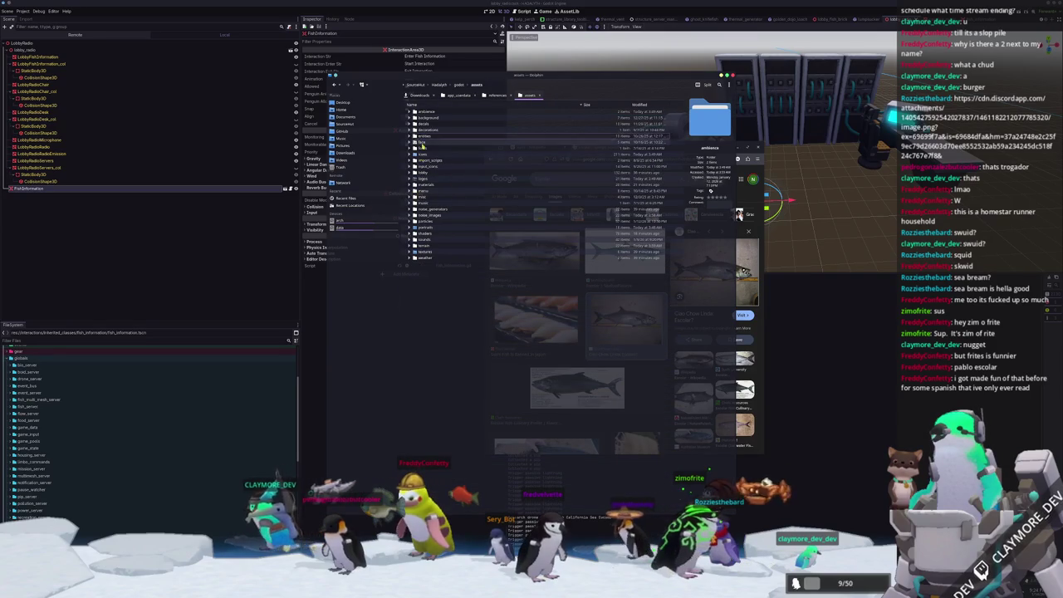
{"action": "left_click", "coordinate": [461, 84]}
{"action": "double_click", "coordinate": [426, 181]}
{"action": "double_click", "coordinate": [425, 131]}
{"action": "double_click", "coordinate": [433, 132]}
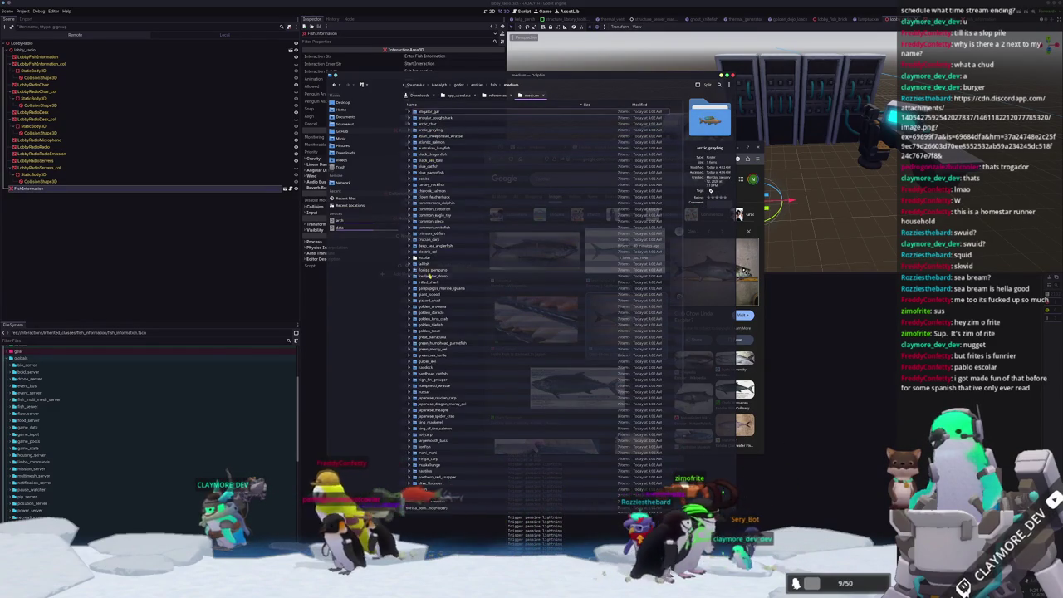
{"action": "scroll", "coordinate": [446, 356], "scroll_direction": "down", "scroll_amount": 2}
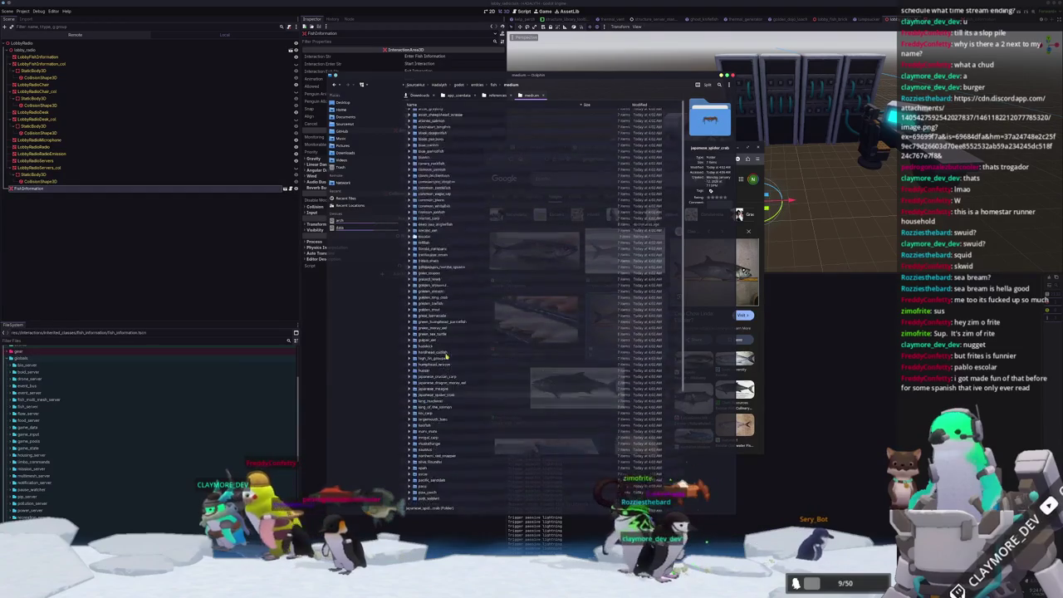
{"action": "scroll", "coordinate": [427, 256], "scroll_direction": "up", "scroll_amount": 2}
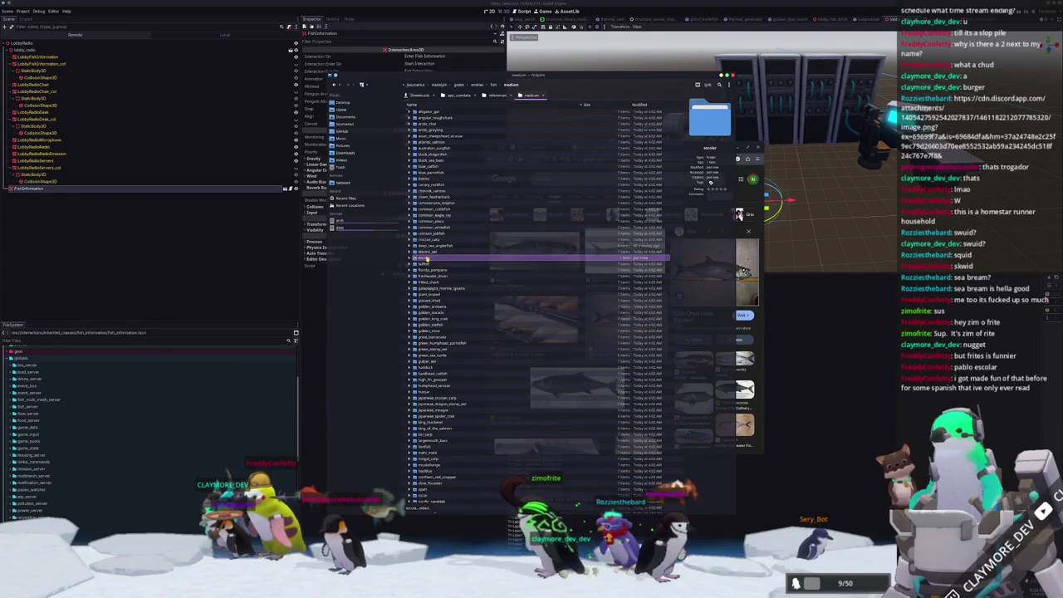
- Reopen the godot assets medium fish folder and open the escolar subfolder
{"action": "left_click", "coordinate": [480, 85]}
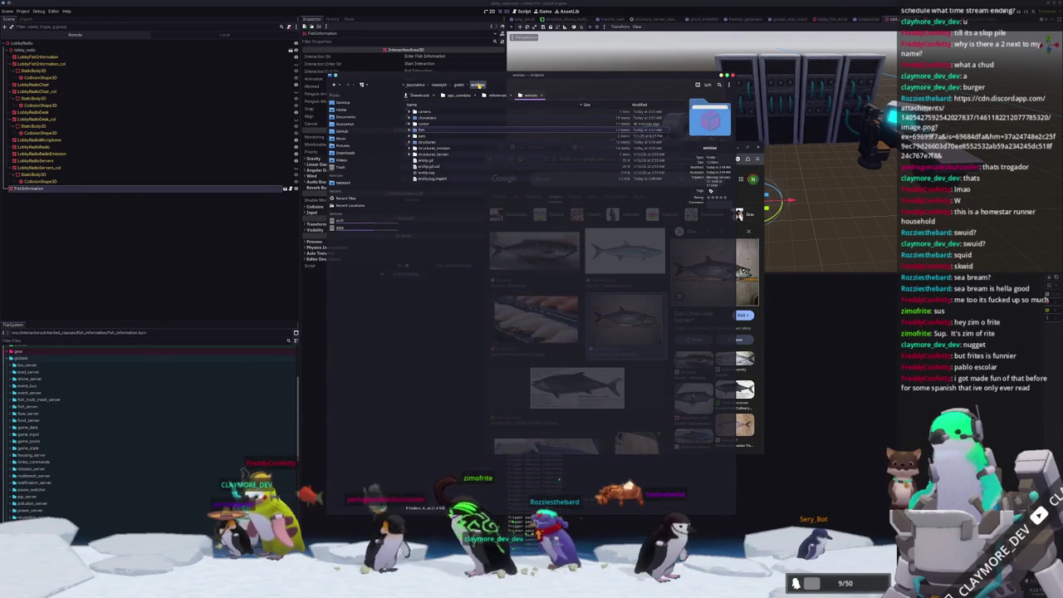
{"action": "left_click", "coordinate": [462, 86]}
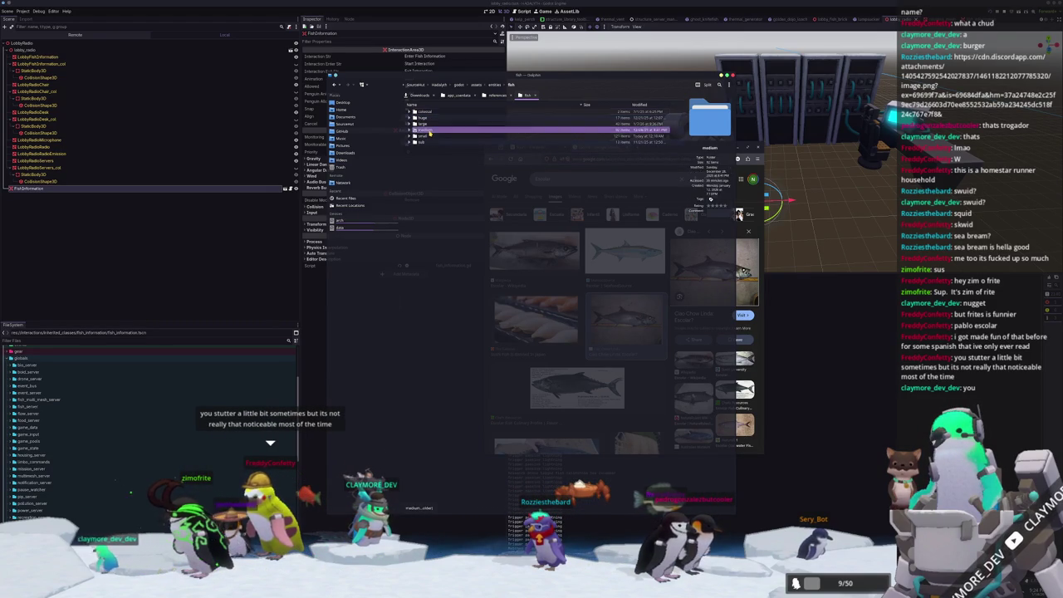
{"action": "left_click", "coordinate": [429, 132]}
{"action": "scroll", "coordinate": [510, 166], "scroll_direction": "up", "scroll_amount": 1}
{"action": "scroll", "coordinate": [532, 249], "scroll_direction": "down", "scroll_amount": 4}
{"action": "scroll", "coordinate": [570, 455], "scroll_direction": "down", "scroll_amount": 5}
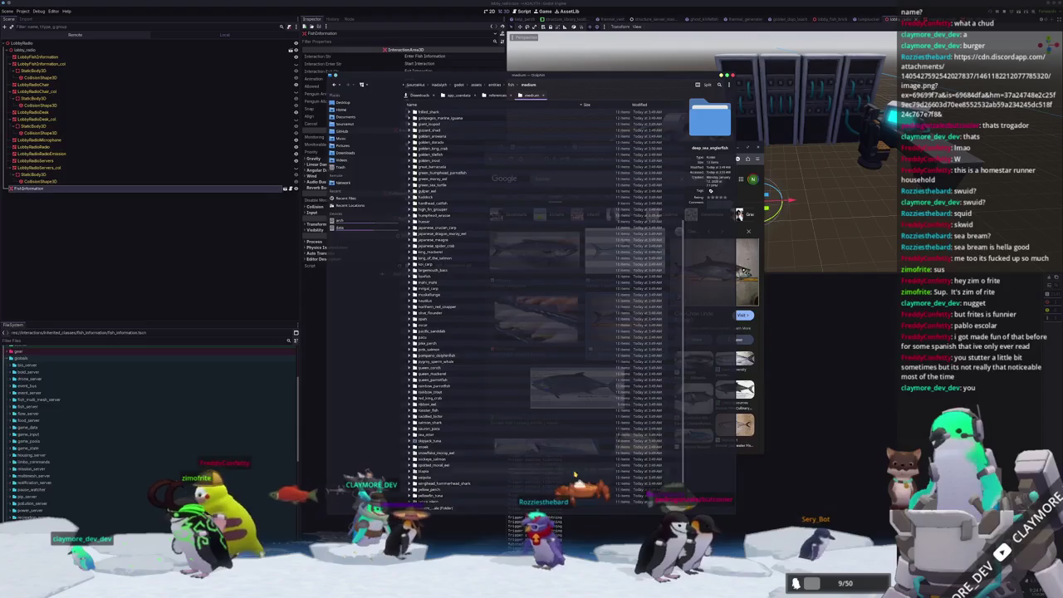
{"action": "scroll", "coordinate": [423, 259], "scroll_direction": "up", "scroll_amount": 9}
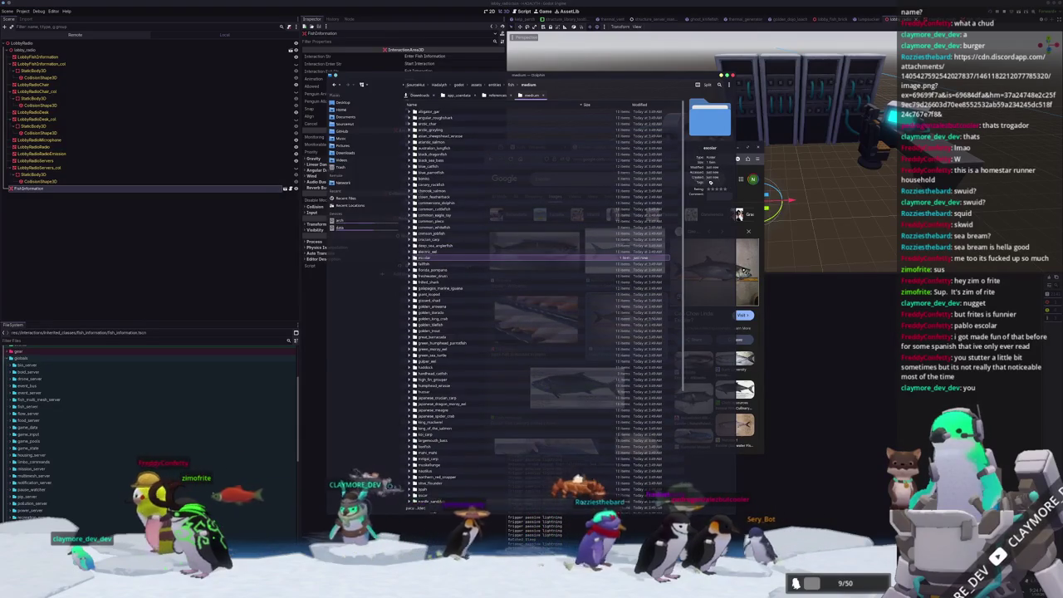
{"action": "double_click", "coordinate": [428, 258]}
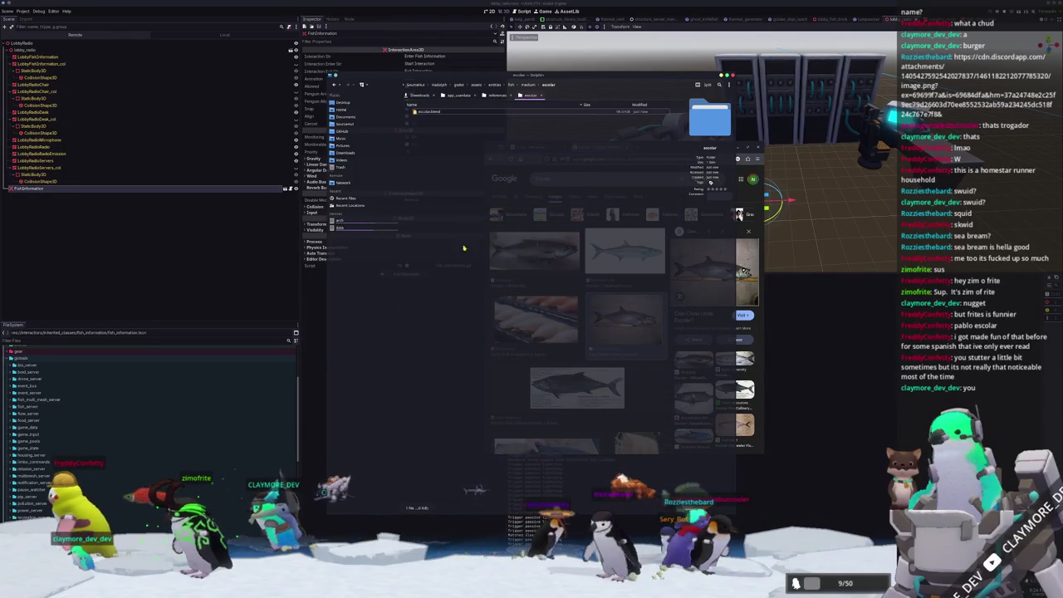
- Create a new folder named references inside the escolar folder
{"action": "right_click", "coordinate": [455, 145]}
{"action": "left_click", "coordinate": [517, 242]}
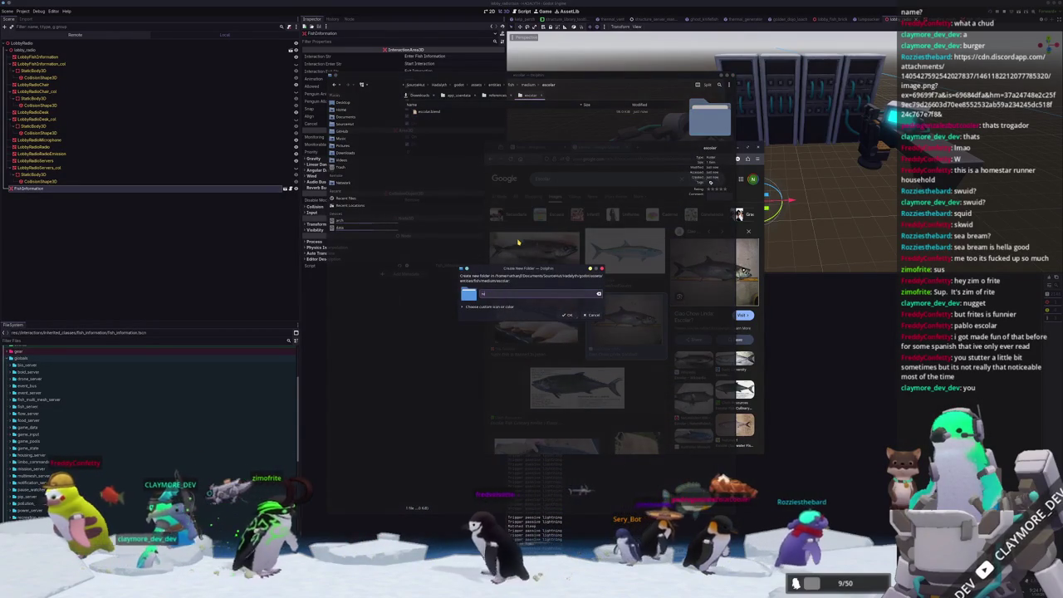
{"action": "type", "text": "references"}
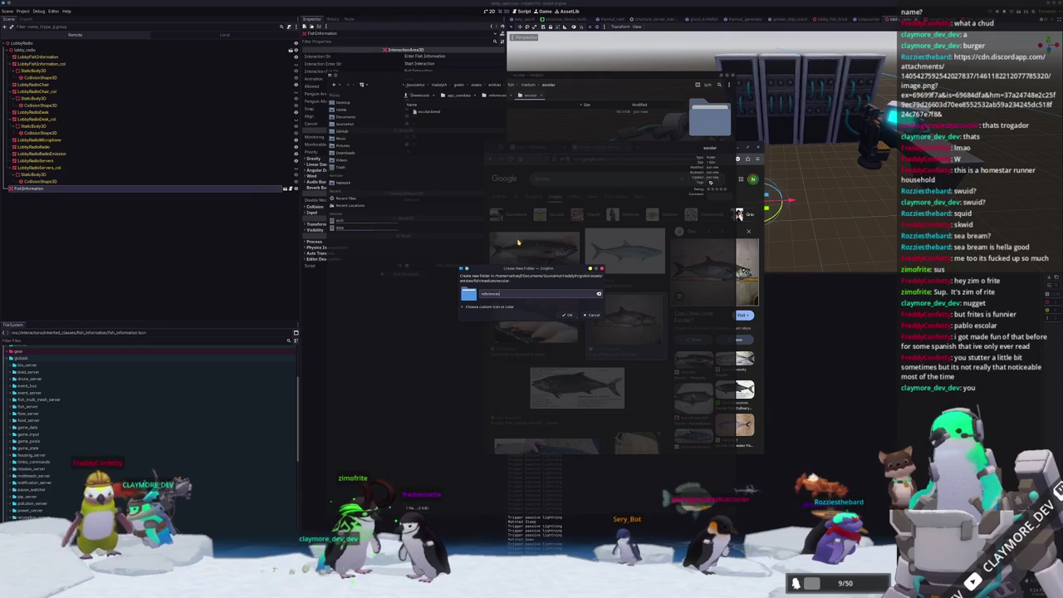
{"action": "key", "text": "Return"}
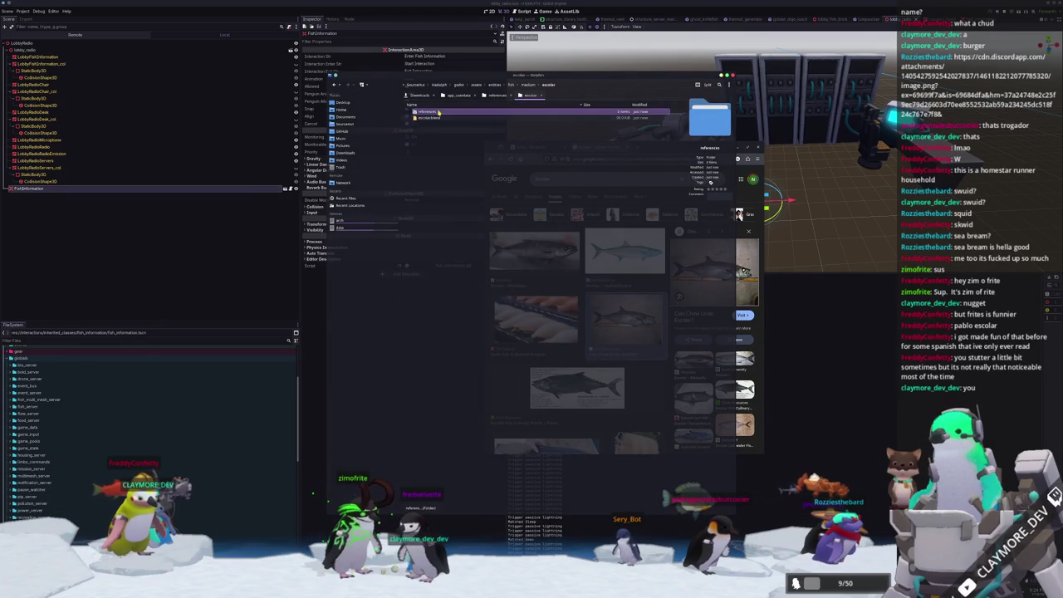
- Open the Escolar Wikipedia fish photo from Google Images in a new tab
{"action": "left_click_drag", "start_coordinate": [549, 78], "coordinate": [348, 73]}
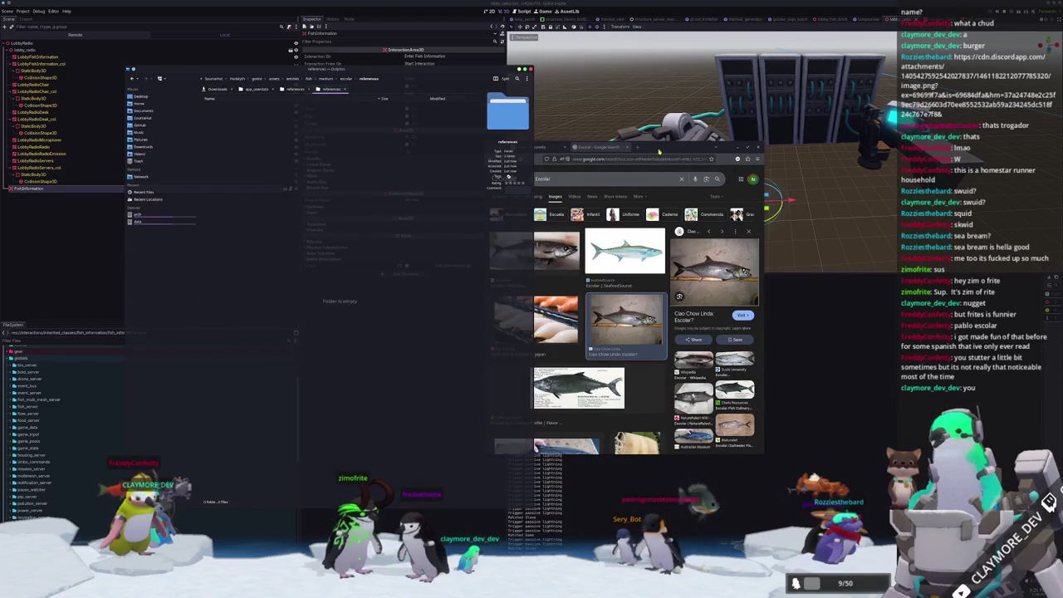
{"action": "left_click_drag", "start_coordinate": [658, 151], "coordinate": [698, 177]}
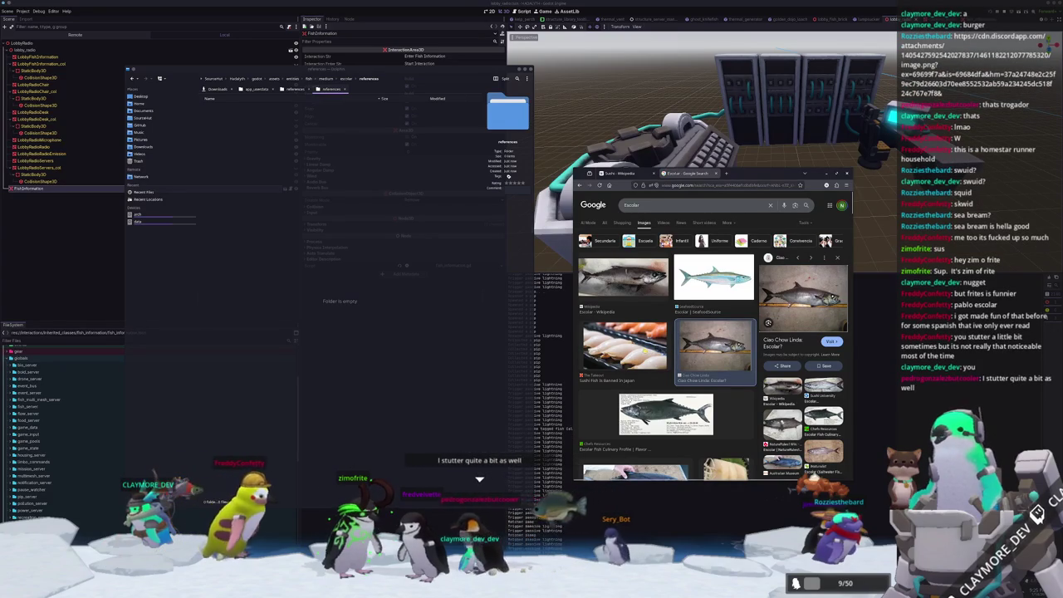
{"action": "left_click", "coordinate": [623, 278]}
{"action": "left_click", "coordinate": [710, 281]}
{"action": "left_click", "coordinate": [708, 344]}
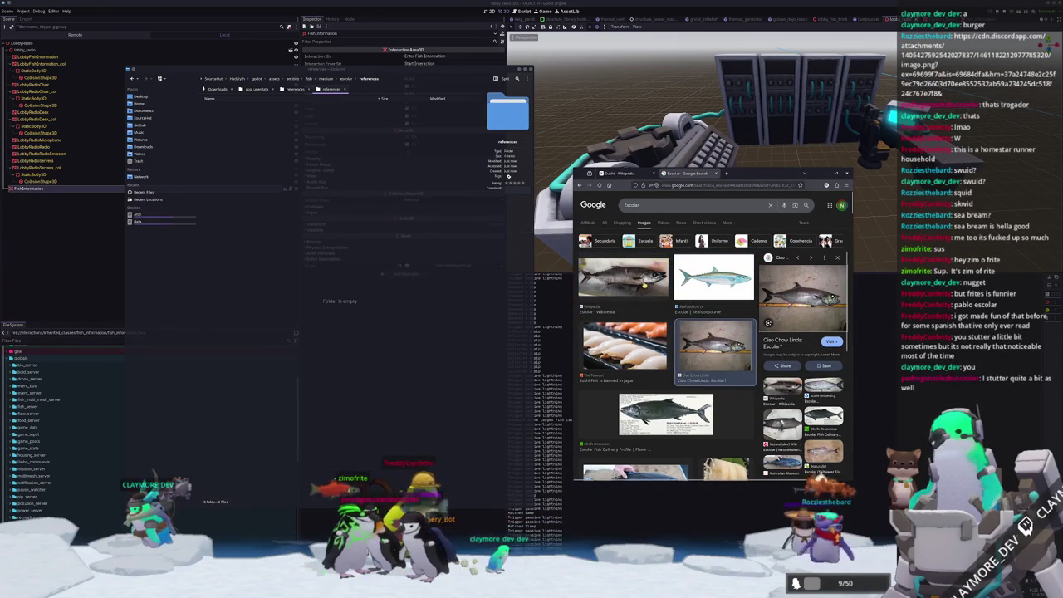
{"action": "left_click", "coordinate": [644, 283]}
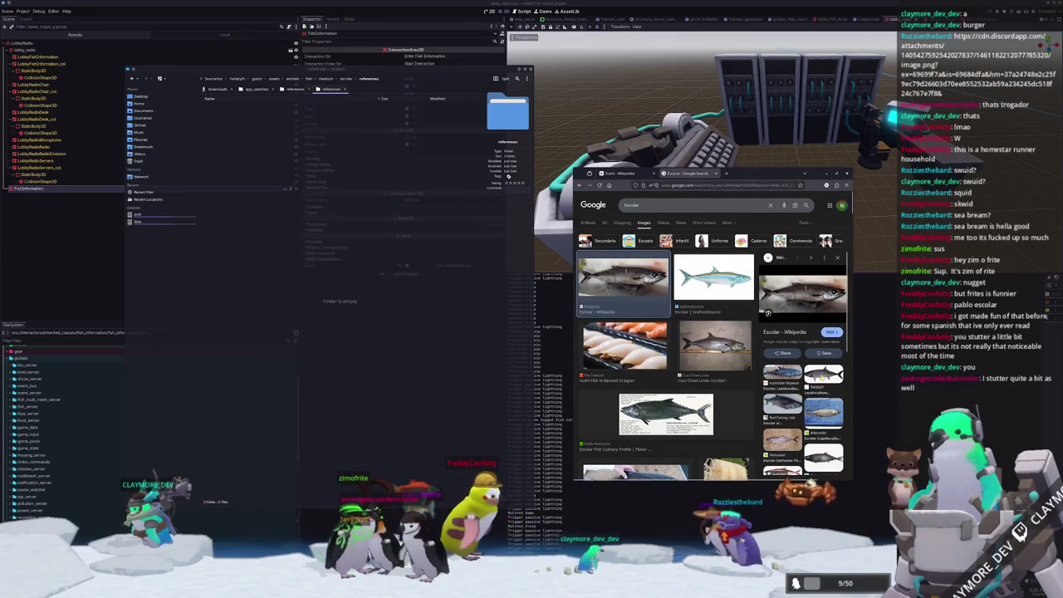
{"action": "right_click", "coordinate": [800, 296]}
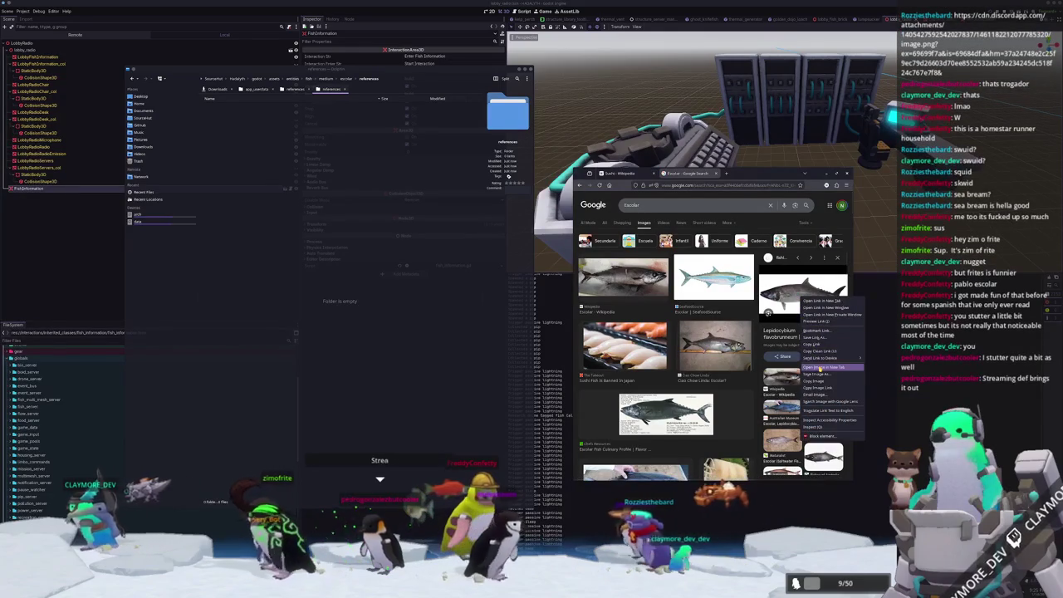
{"action": "left_click", "coordinate": [819, 368]}
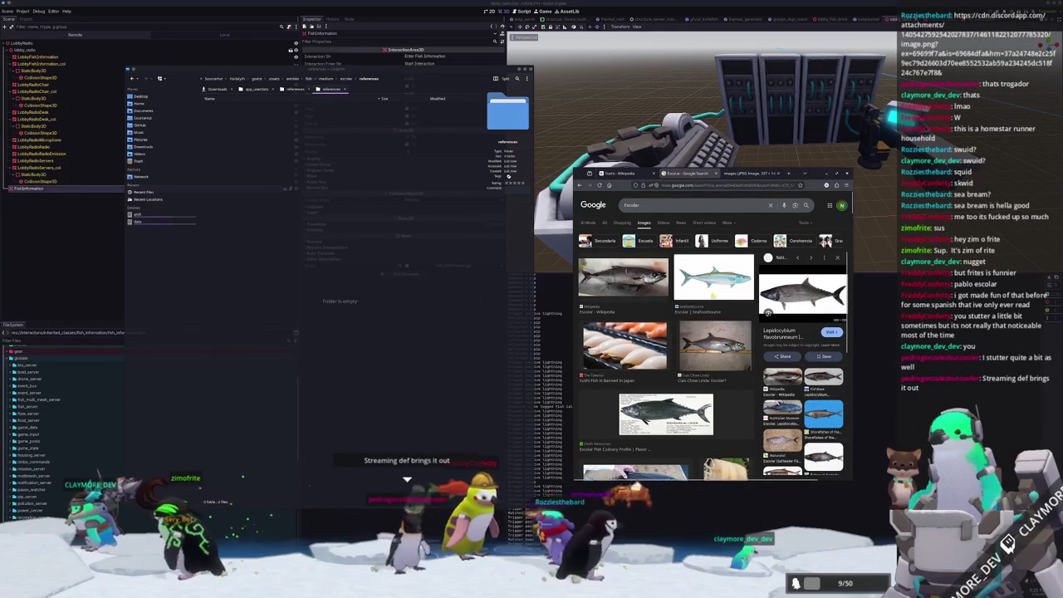
- Open the Ciao Chow Linda escolar photo in a new tab and switch to it
{"action": "scroll", "coordinate": [710, 349], "scroll_direction": "down", "scroll_amount": 2}
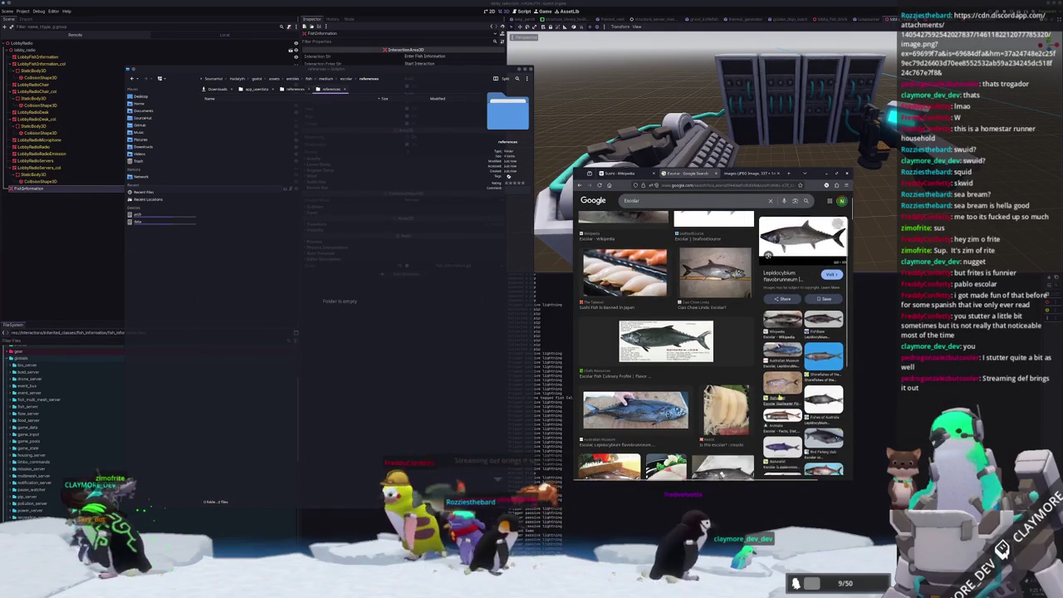
{"action": "scroll", "coordinate": [791, 348], "scroll_direction": "up", "scroll_amount": 1}
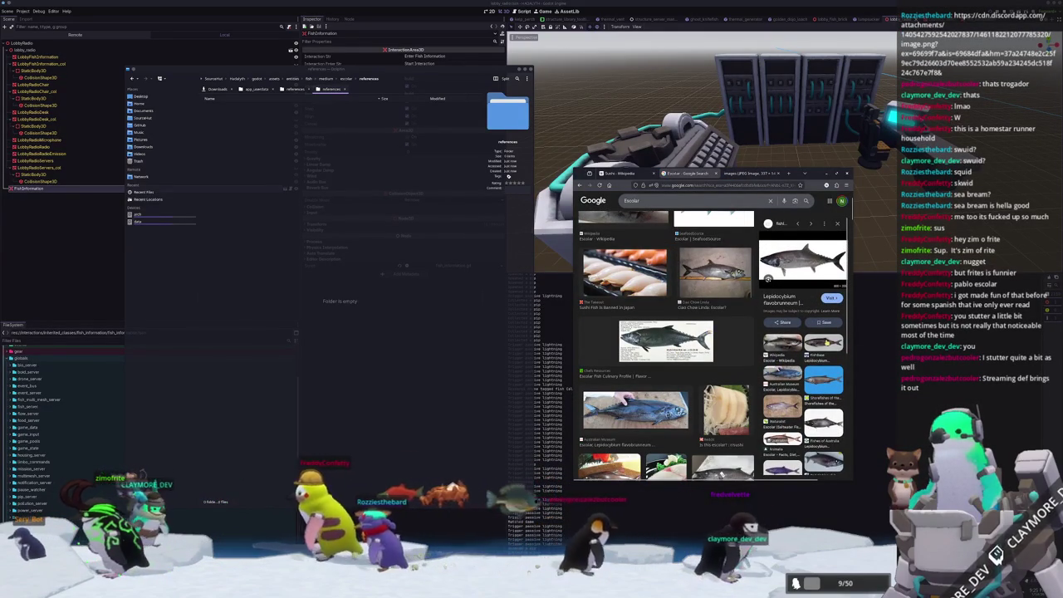
{"action": "scroll", "coordinate": [666, 347], "scroll_direction": "down", "scroll_amount": 2}
{"action": "scroll", "coordinate": [666, 346], "scroll_direction": "down", "scroll_amount": 1}
{"action": "scroll", "coordinate": [667, 346], "scroll_direction": "down", "scroll_amount": 1}
{"action": "scroll", "coordinate": [666, 347], "scroll_direction": "down", "scroll_amount": 1}
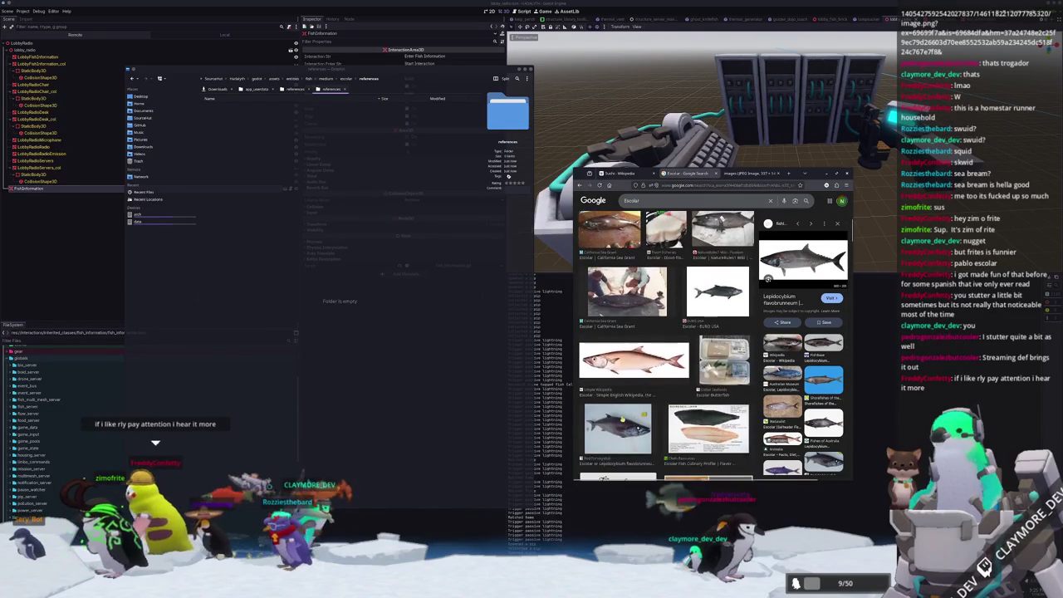
{"action": "scroll", "coordinate": [621, 420], "scroll_direction": "down", "scroll_amount": 1}
{"action": "scroll", "coordinate": [627, 407], "scroll_direction": "down", "scroll_amount": 1}
{"action": "scroll", "coordinate": [631, 394], "scroll_direction": "down", "scroll_amount": 1}
{"action": "scroll", "coordinate": [636, 381], "scroll_direction": "down", "scroll_amount": 1}
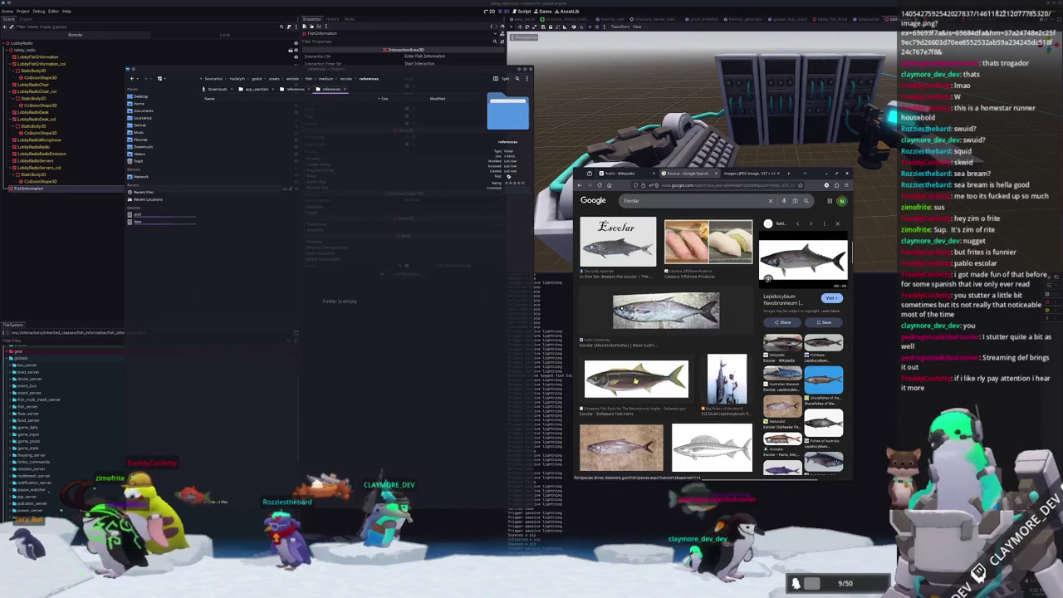
{"action": "scroll", "coordinate": [646, 373], "scroll_direction": "down", "scroll_amount": 1}
{"action": "scroll", "coordinate": [658, 366], "scroll_direction": "down", "scroll_amount": 1}
{"action": "scroll", "coordinate": [668, 357], "scroll_direction": "down", "scroll_amount": 1}
{"action": "scroll", "coordinate": [680, 349], "scroll_direction": "down", "scroll_amount": 1}
{"action": "scroll", "coordinate": [685, 347], "scroll_direction": "down", "scroll_amount": 1}
{"action": "scroll", "coordinate": [696, 343], "scroll_direction": "down", "scroll_amount": 1}
{"action": "scroll", "coordinate": [705, 337], "scroll_direction": "down", "scroll_amount": 1}
{"action": "scroll", "coordinate": [716, 332], "scroll_direction": "down", "scroll_amount": 1}
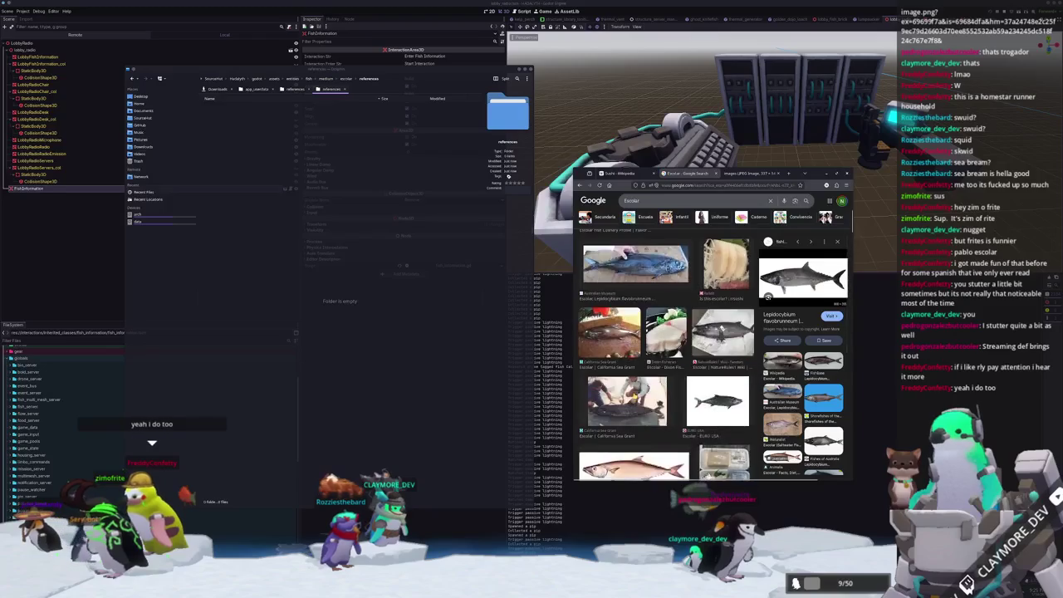
{"action": "scroll", "coordinate": [719, 331], "scroll_direction": "up", "scroll_amount": 5}
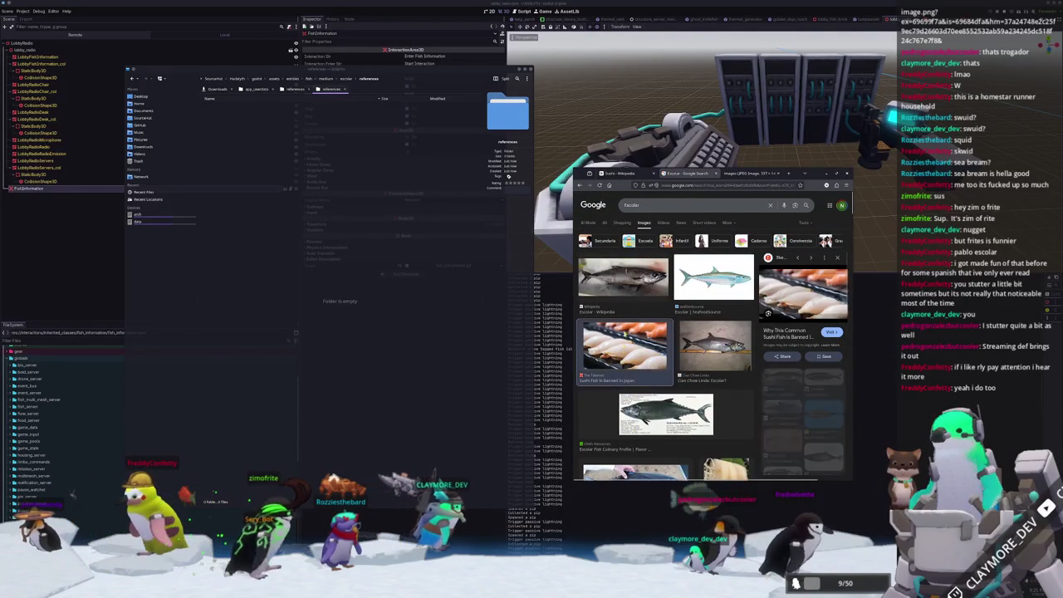
{"action": "left_click", "coordinate": [623, 278]}
{"action": "scroll", "coordinate": [769, 313], "scroll_direction": "down", "scroll_amount": 1}
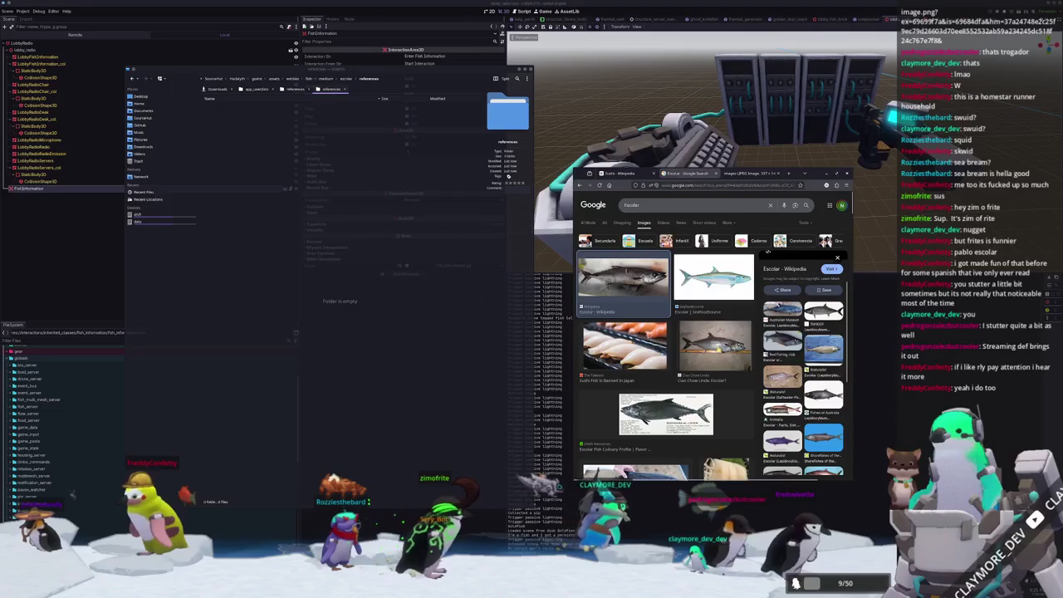
{"action": "left_click", "coordinate": [714, 345]}
{"action": "right_click", "coordinate": [803, 310]}
{"action": "left_click", "coordinate": [829, 382]}
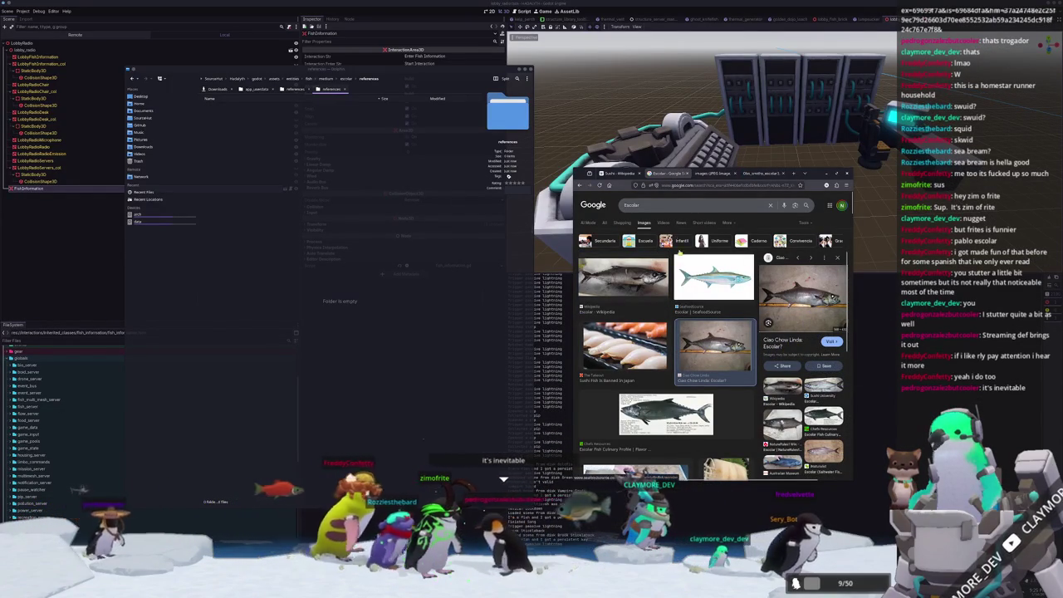
{"action": "key", "text": "ctrl+Tab"}
- Drag the first two escolar photos from Chrome into the references folder
{"action": "left_click_drag", "start_coordinate": [713, 335], "coordinate": [327, 187]}
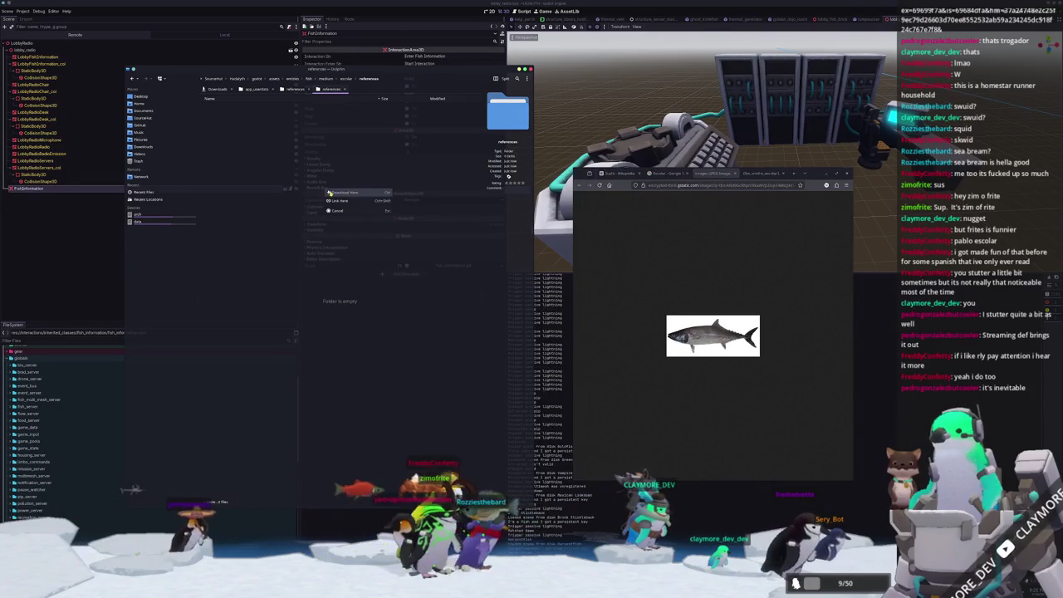
{"action": "left_click", "coordinate": [771, 174]}
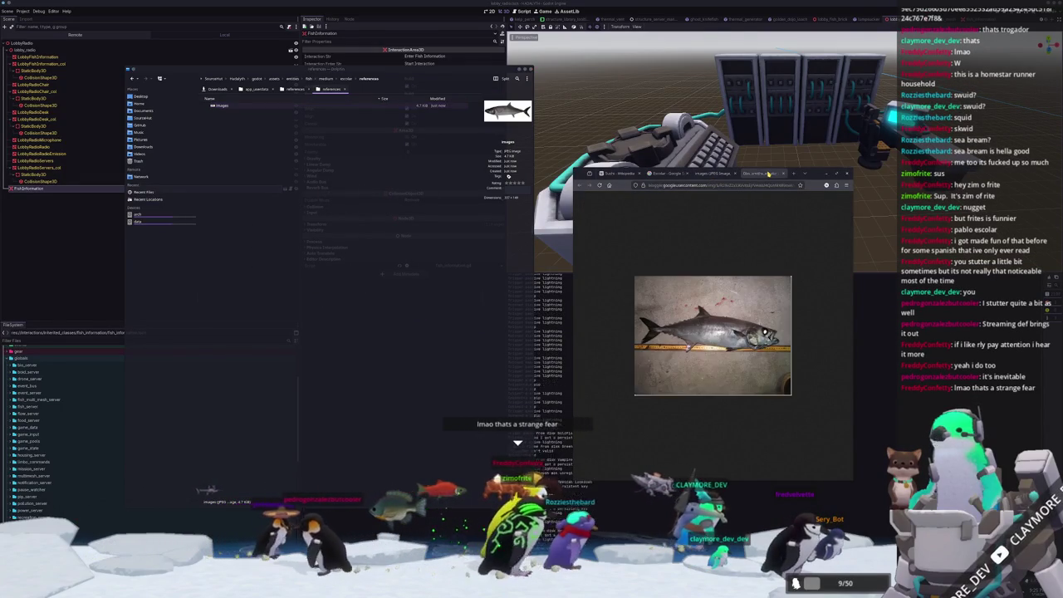
{"action": "left_click_drag", "start_coordinate": [713, 335], "coordinate": [325, 218]}
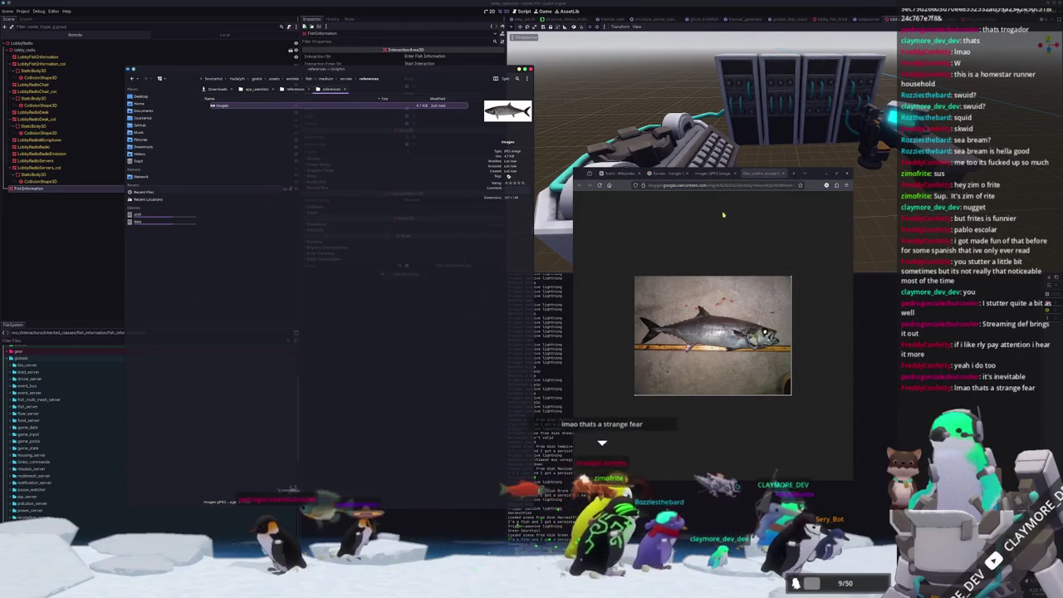
- Open the Escolar - EURO USA image and save escolar-01.jpg into the references folder
{"action": "left_click", "coordinate": [664, 172]}
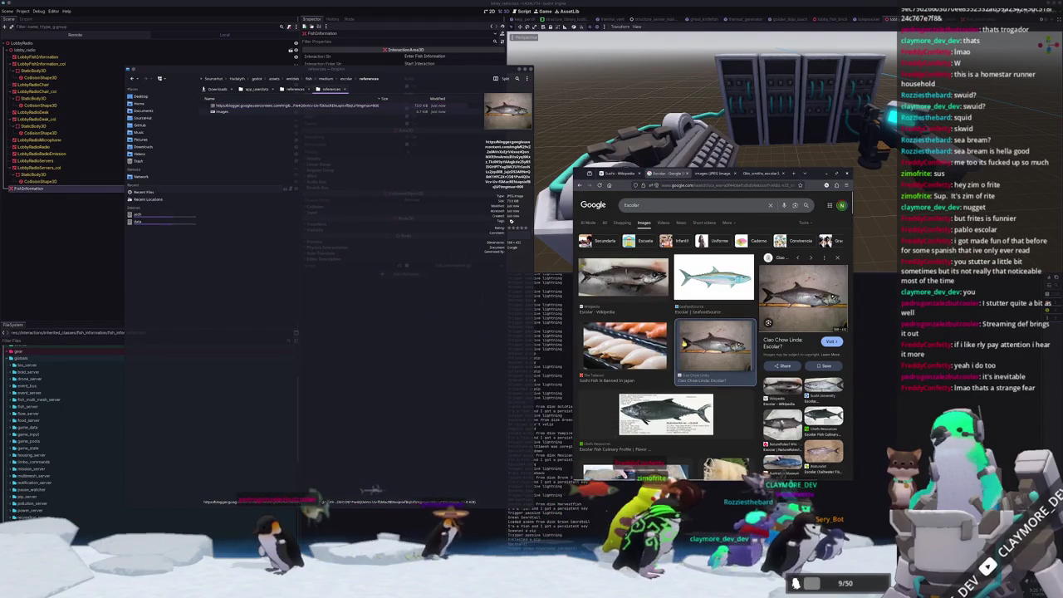
{"action": "scroll", "coordinate": [684, 342], "scroll_direction": "down", "scroll_amount": 2}
{"action": "scroll", "coordinate": [684, 341], "scroll_direction": "down", "scroll_amount": 2}
{"action": "scroll", "coordinate": [684, 342], "scroll_direction": "down", "scroll_amount": 2}
{"action": "scroll", "coordinate": [683, 342], "scroll_direction": "down", "scroll_amount": 2}
{"action": "scroll", "coordinate": [689, 329], "scroll_direction": "down", "scroll_amount": 2}
{"action": "left_click", "coordinate": [716, 256]}
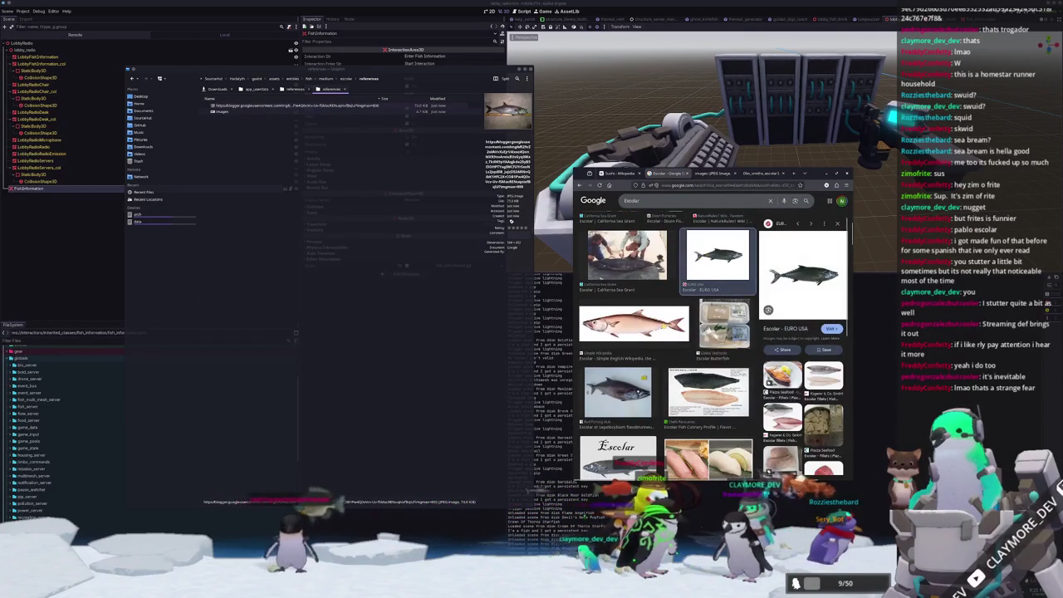
{"action": "right_click", "coordinate": [800, 276]}
{"action": "left_click", "coordinate": [830, 287]}
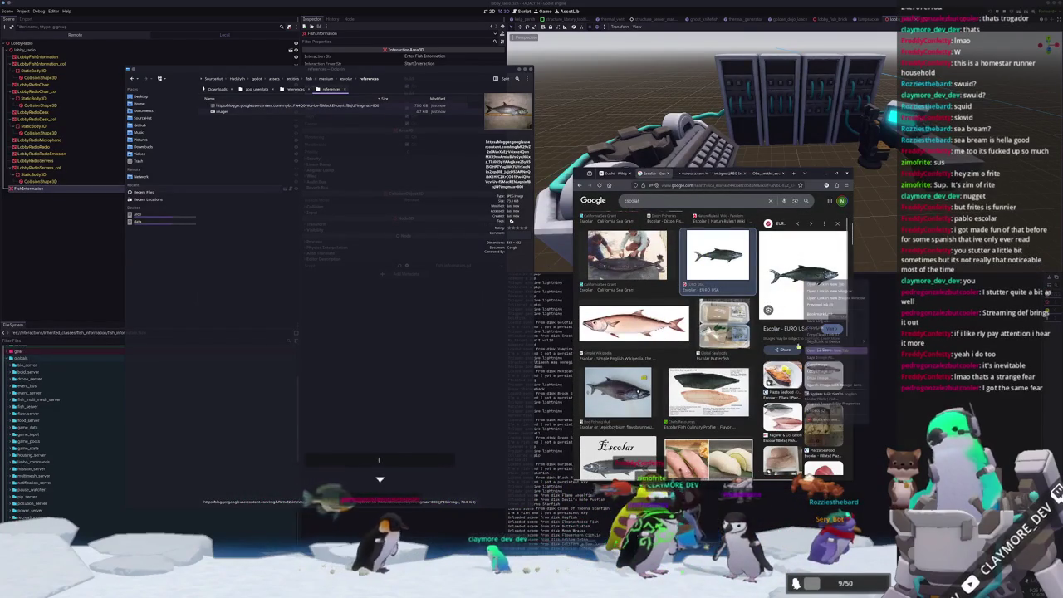
{"action": "left_click", "coordinate": [691, 174]}
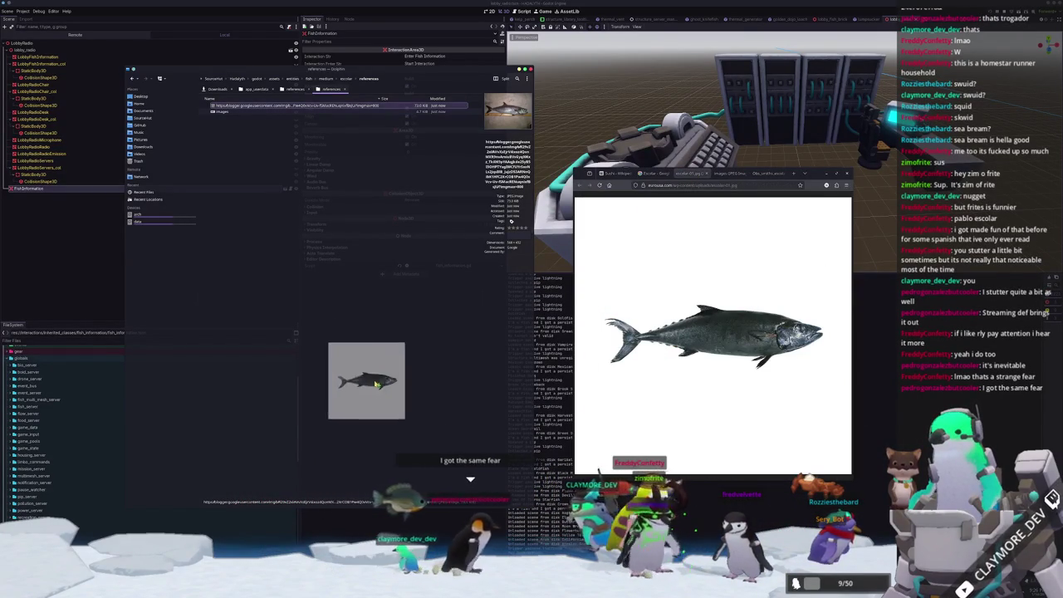
{"action": "left_click_drag", "start_coordinate": [740, 340], "coordinate": [333, 233]}
- Close the image tabs and the browser window, leaving the references folder visible
{"action": "left_click", "coordinate": [239, 117]}
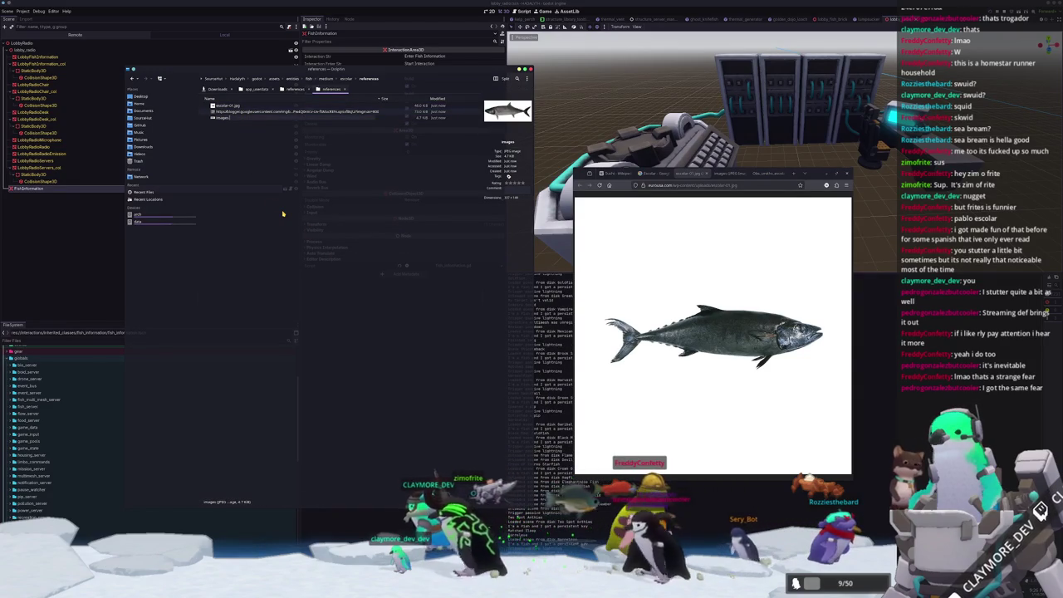
{"action": "left_click", "coordinate": [700, 176]}
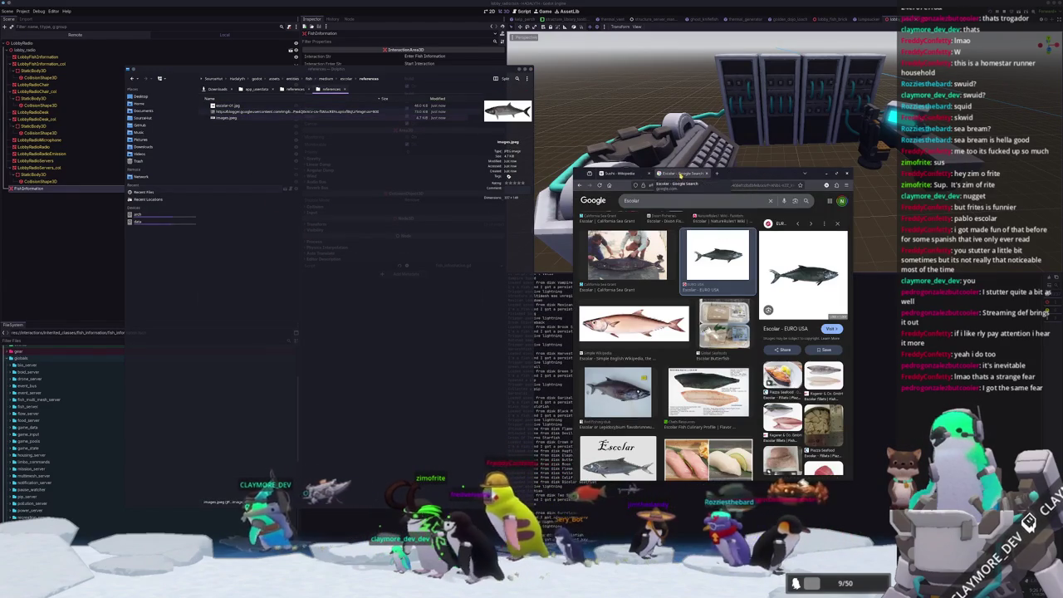
{"action": "left_click", "coordinate": [631, 174]}
{"action": "key", "text": "ctrl+w"}
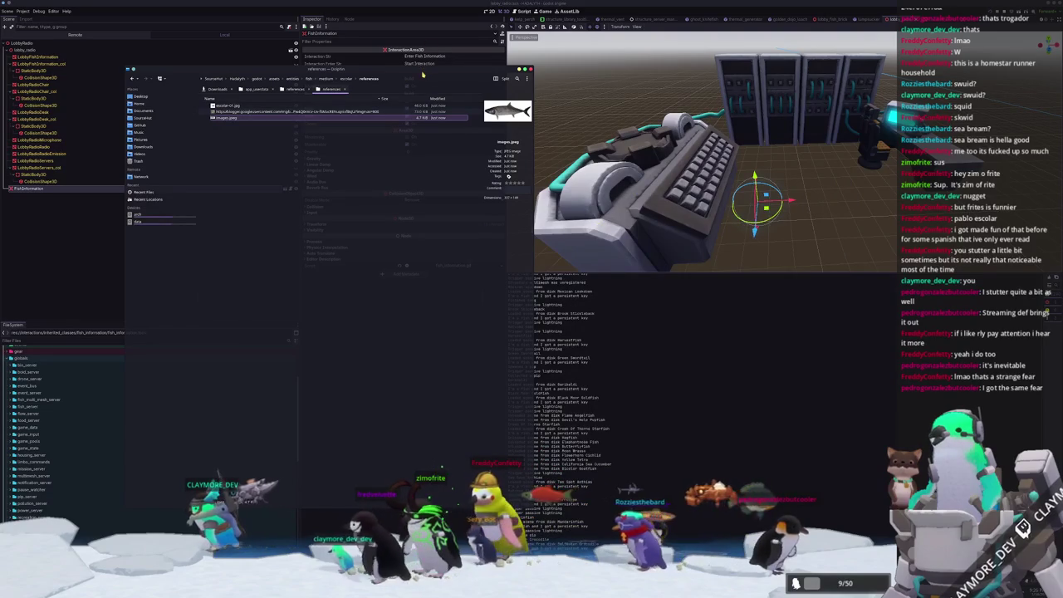
{"action": "mouse_move", "coordinate": [422, 75]}
{"action": "left_mouse_down"}
{"action": "mouse_move", "coordinate": [364, 74]}
{"action": "mouse_move", "coordinate": [930, 125]}
{"action": "left_mouse_up"}
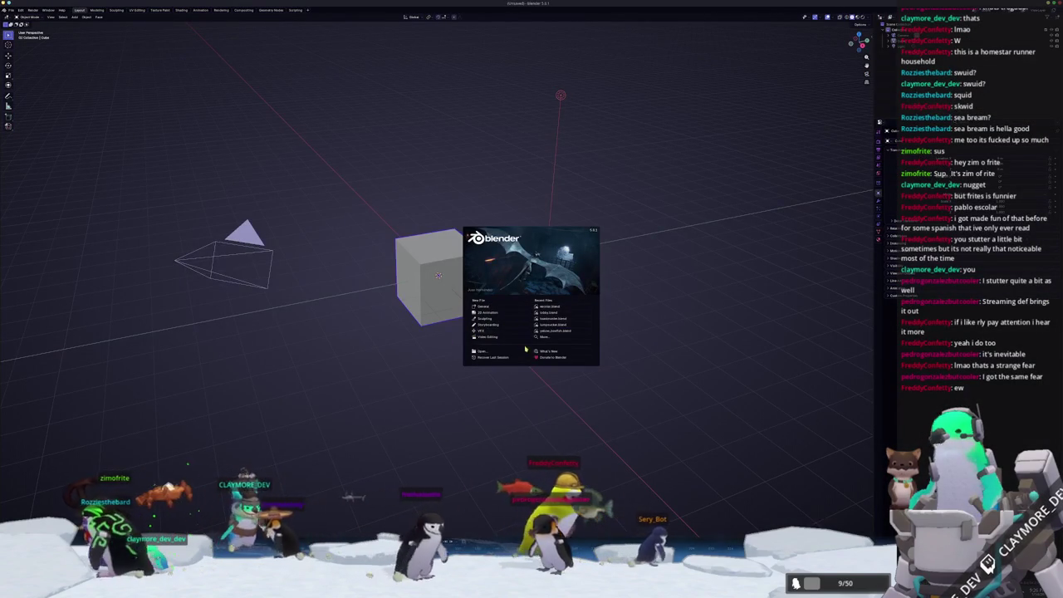
- Browse through the fish models folder into the escolar folder and open escolar.blend
{"action": "key", "text": "ctrl+o"}
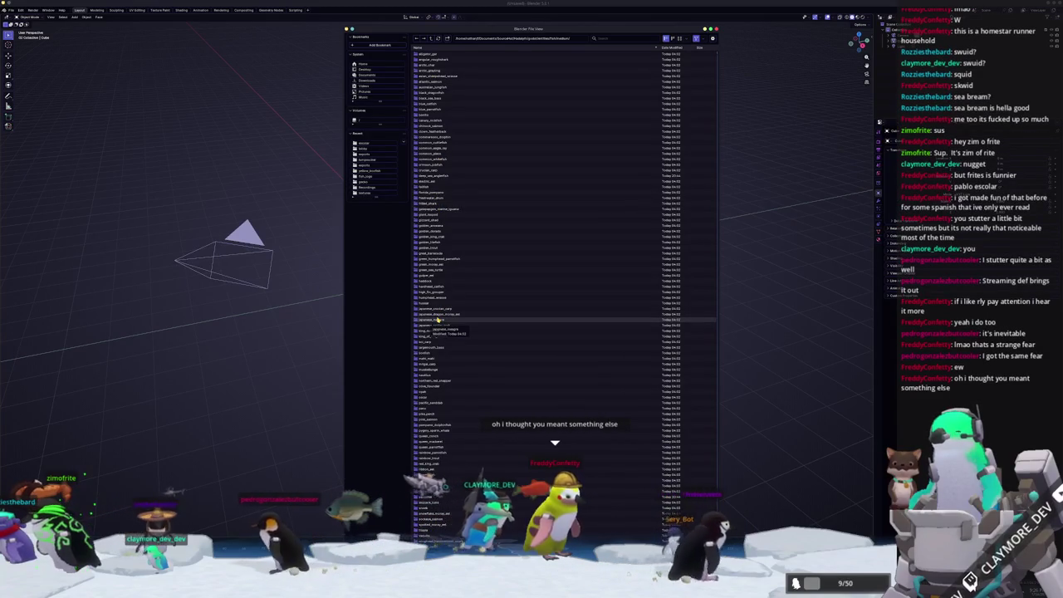
{"action": "left_click", "coordinate": [608, 38]}
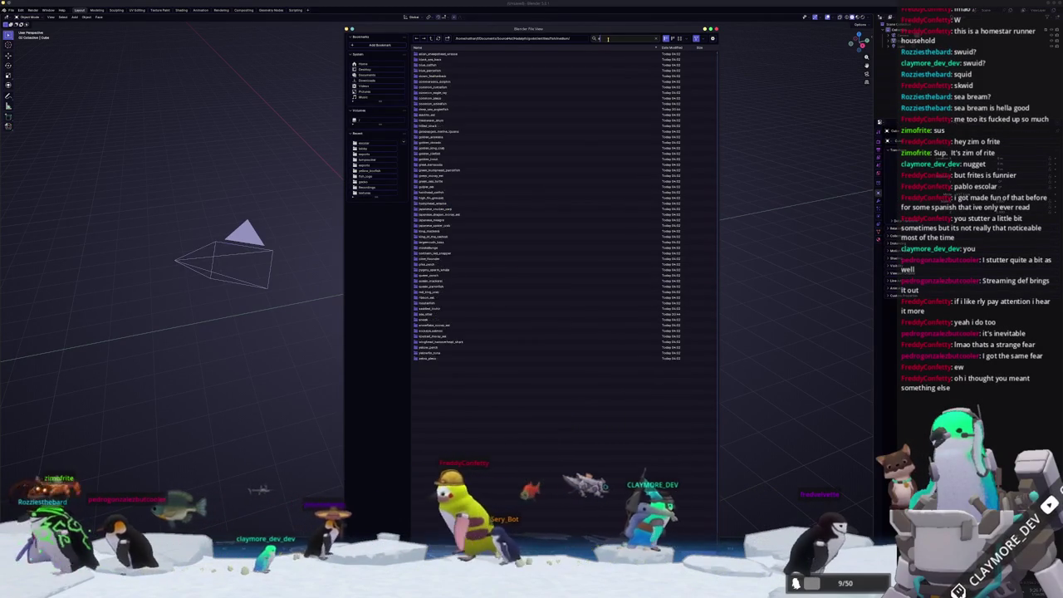
{"action": "type", "text": "seco"}
{"action": "key", "text": "BackSpace"}
{"action": "key", "text": "BackSpace"}
{"action": "key", "text": "BackSpace"}
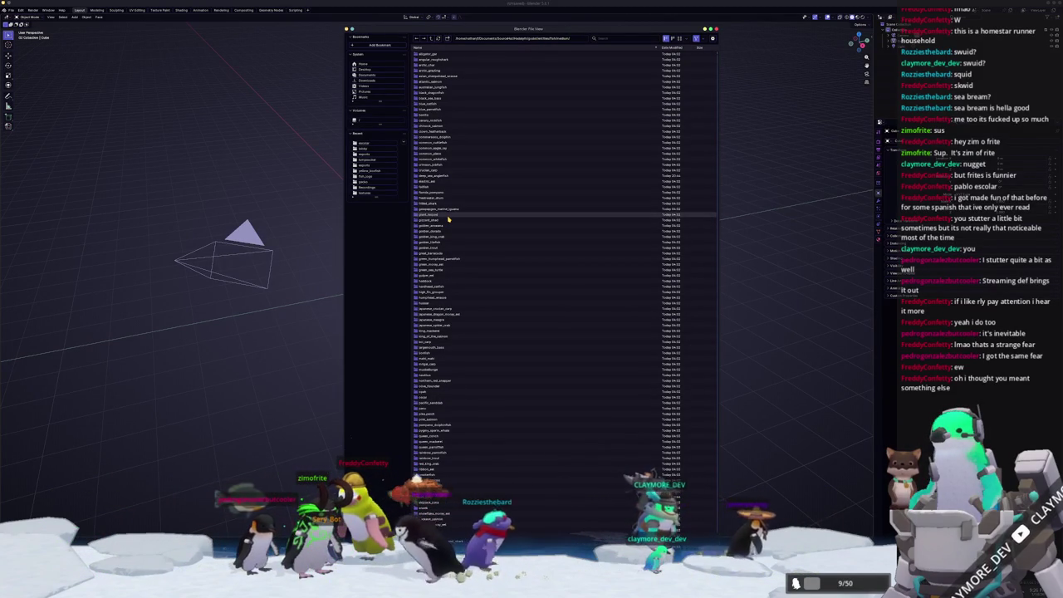
{"action": "scroll", "coordinate": [464, 427], "scroll_direction": "down", "scroll_amount": 1}
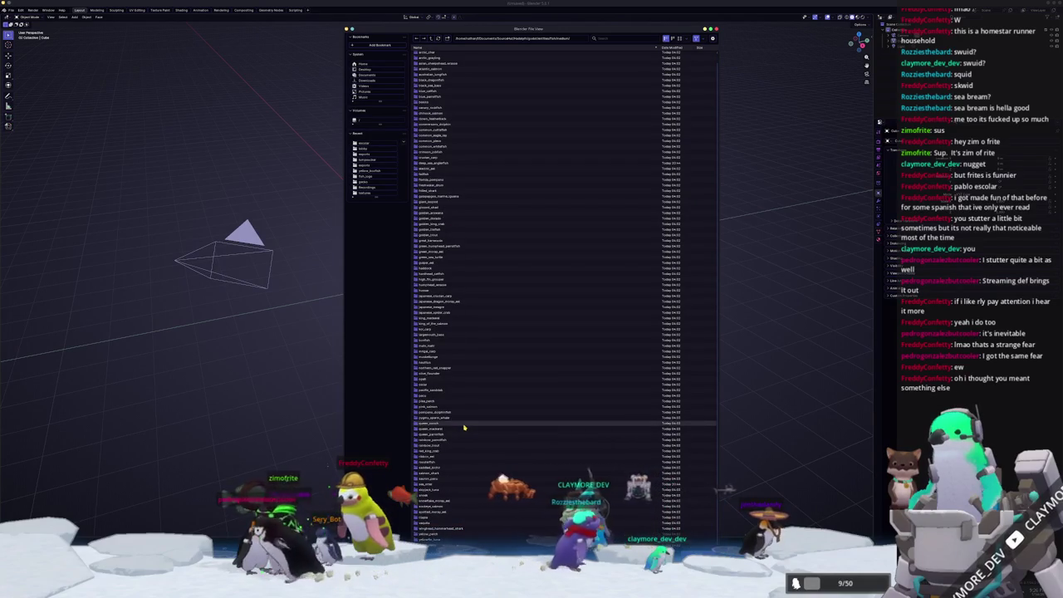
{"action": "scroll", "coordinate": [465, 427], "scroll_direction": "up", "scroll_amount": 1}
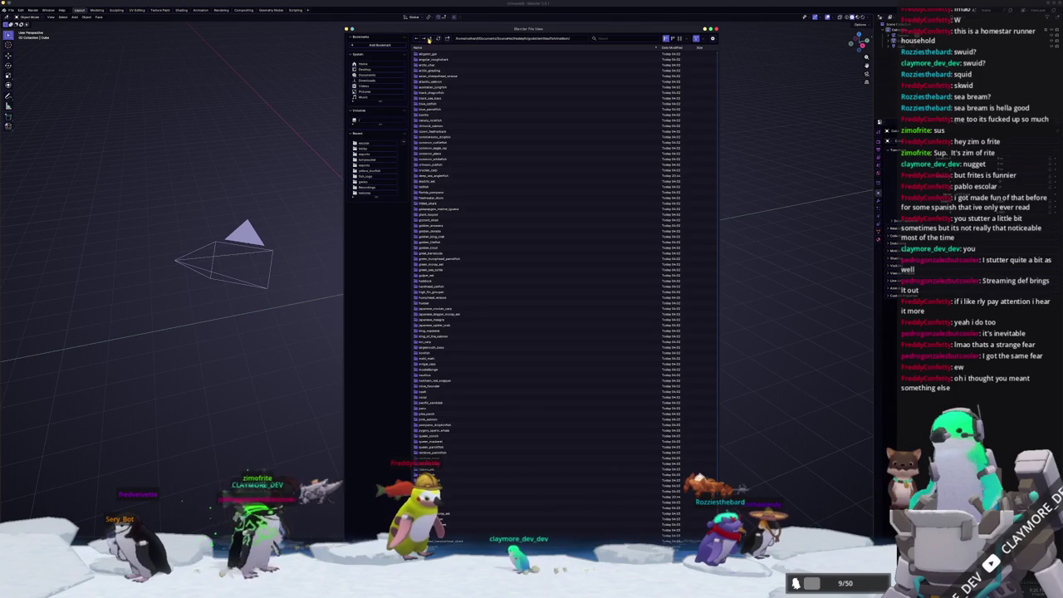
{"action": "left_click", "coordinate": [430, 39]}
{"action": "double_click", "coordinate": [429, 70]}
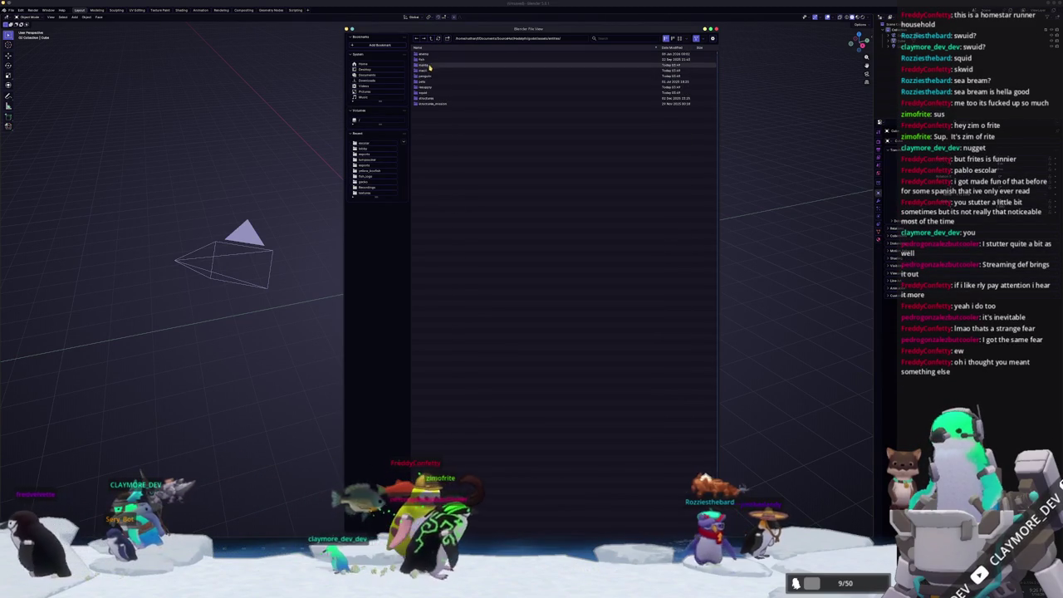
{"action": "double_click", "coordinate": [429, 64]}
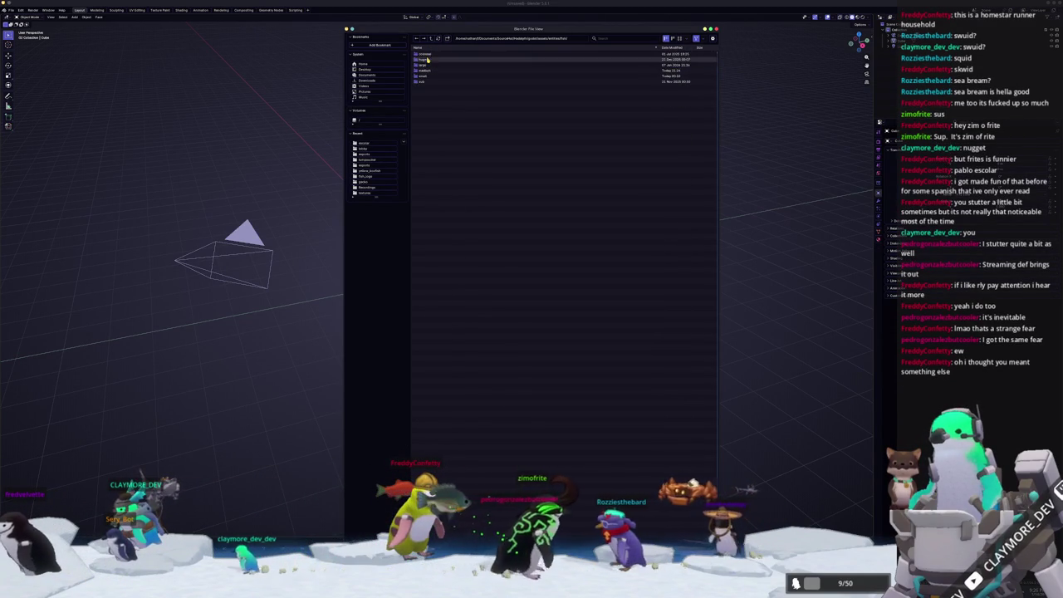
{"action": "double_click", "coordinate": [425, 71]}
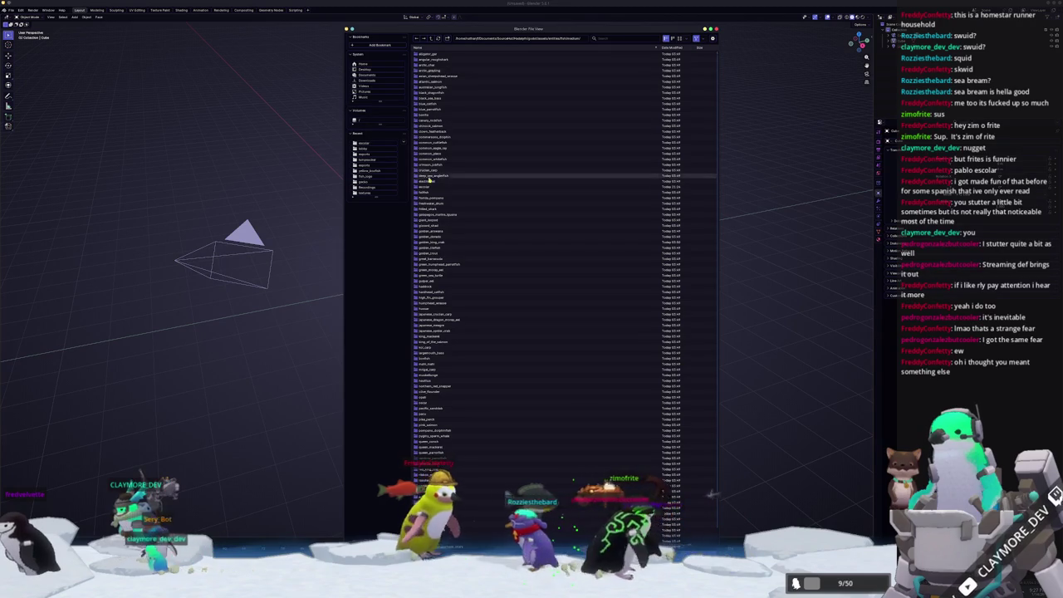
{"action": "double_click", "coordinate": [429, 188]}
{"action": "double_click", "coordinate": [430, 58]}
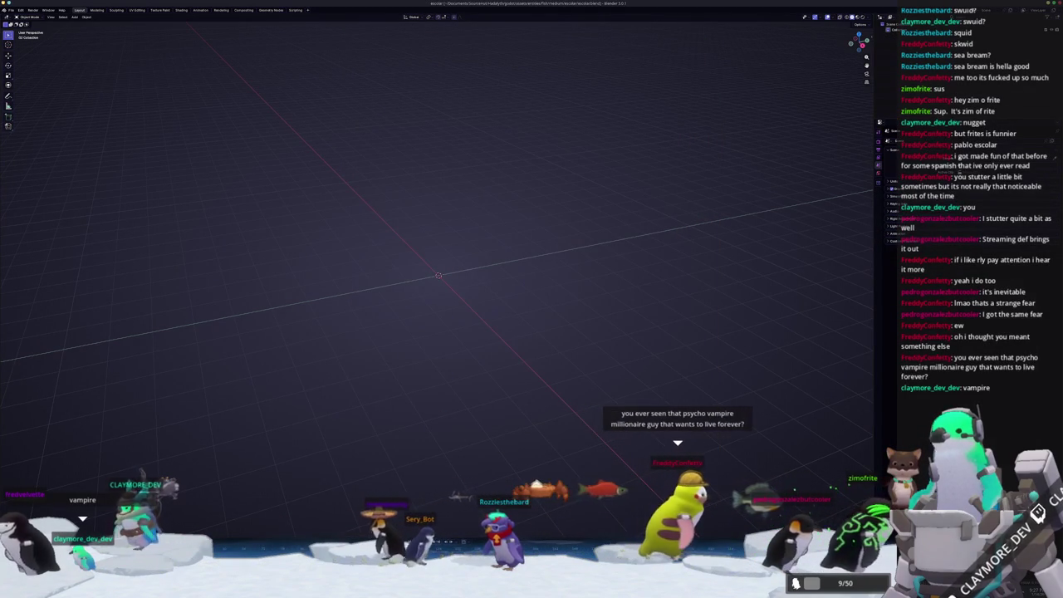
- Drag escolar-01.jpg from the references folder into the Blender scene as a reference image
{"action": "key", "text": "alt+Tab"}
{"action": "key", "text": "alt+Tab"}
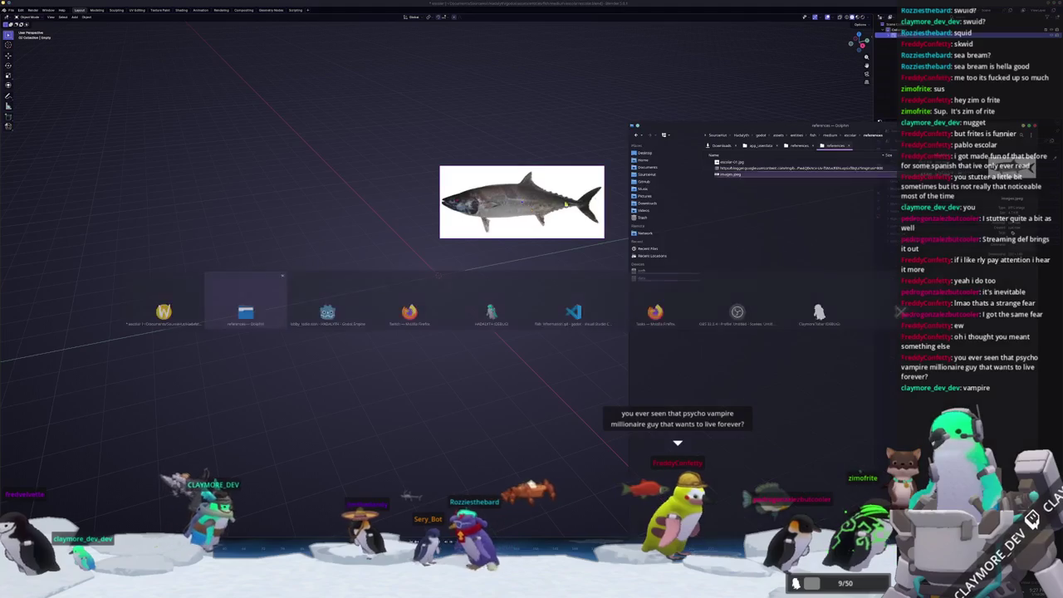
{"action": "left_click", "coordinate": [752, 164]}
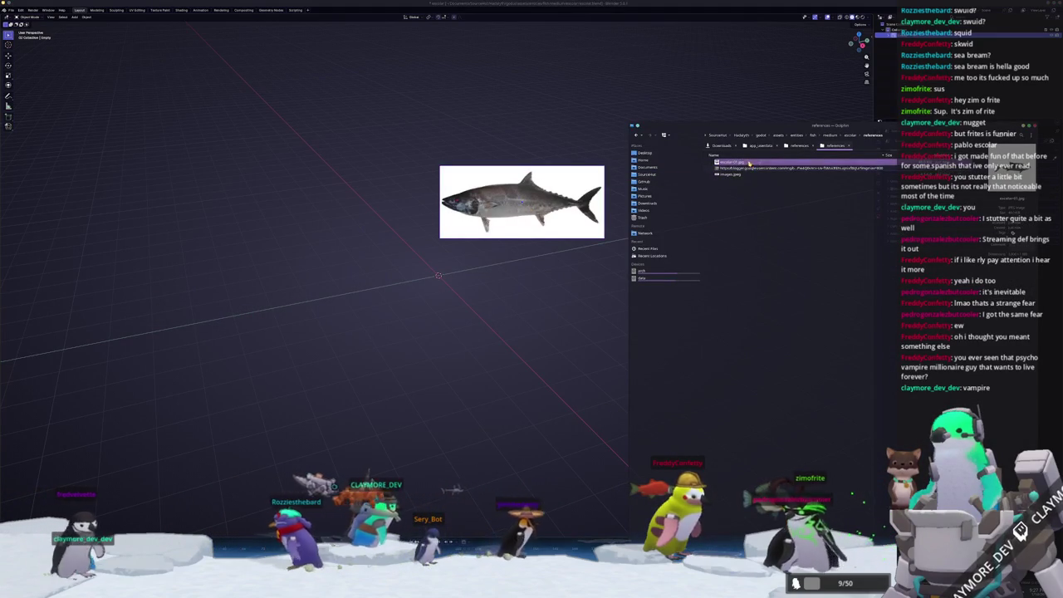
{"action": "left_click_drag", "start_coordinate": [752, 167], "coordinate": [380, 213]}
{"action": "left_click", "coordinate": [365, 214]}
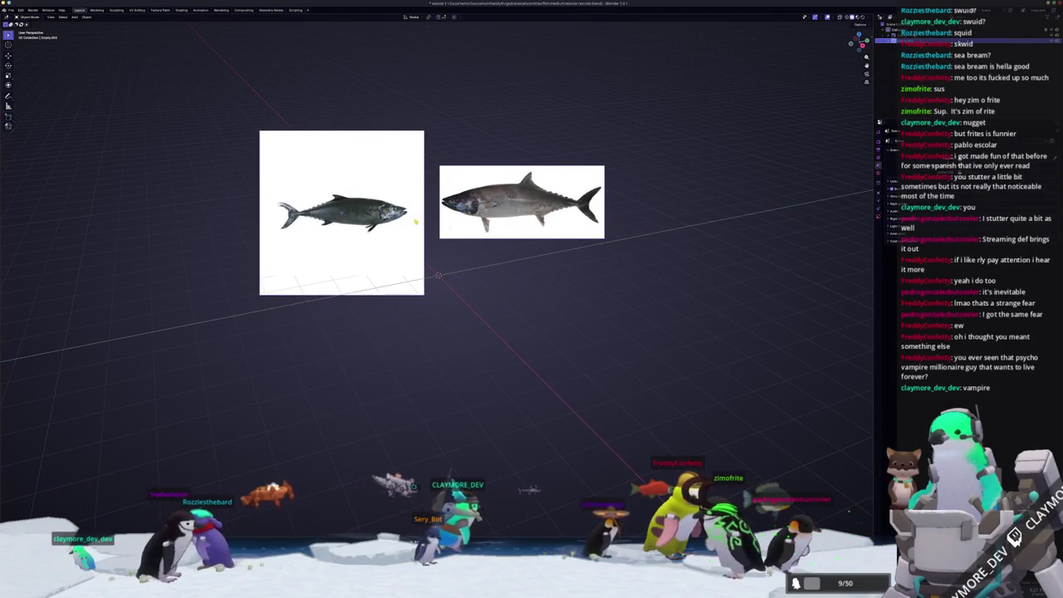
- Rename the downloaded photo to blogger.jpeg and add it to the scene as a reference
{"action": "key", "text": "alt+Tab"}
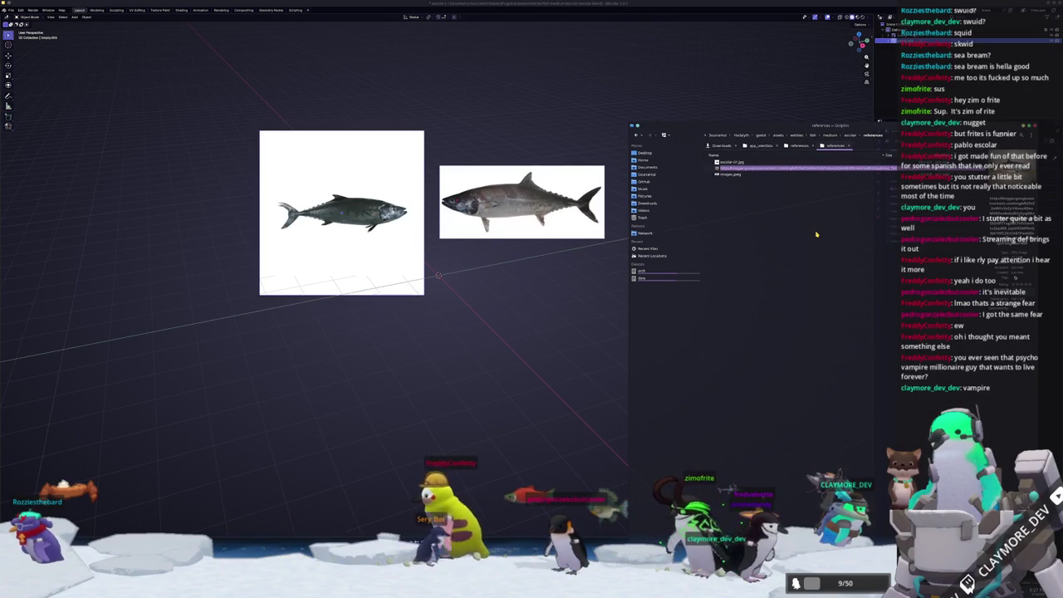
{"action": "type", "text": "eer"}
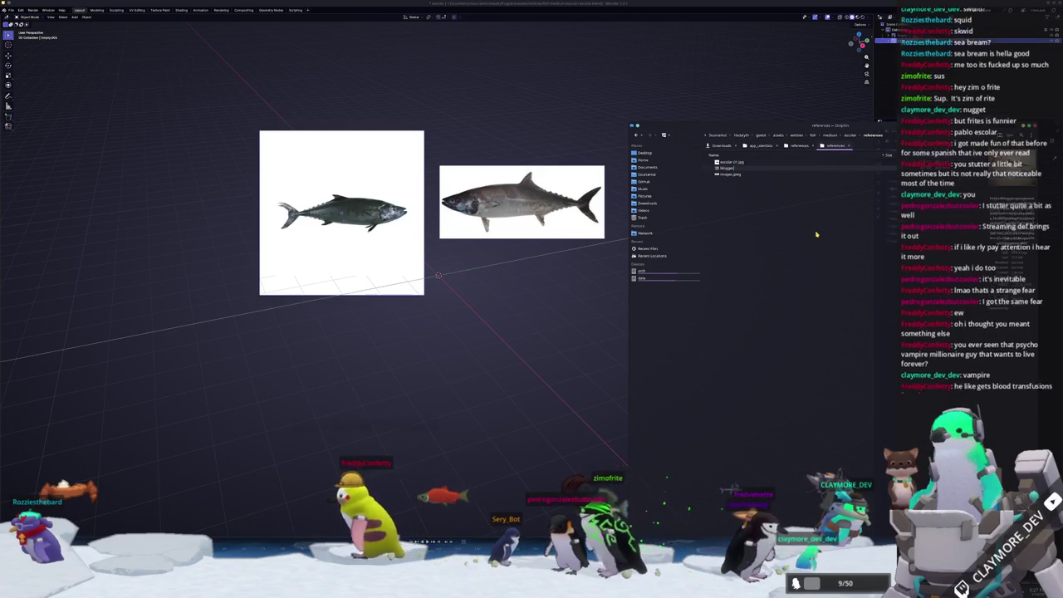
{"action": "key", "text": "Return"}
{"action": "left_click", "coordinate": [736, 162]}
{"action": "left_click_drag", "start_coordinate": [736, 162], "coordinate": [487, 318]}
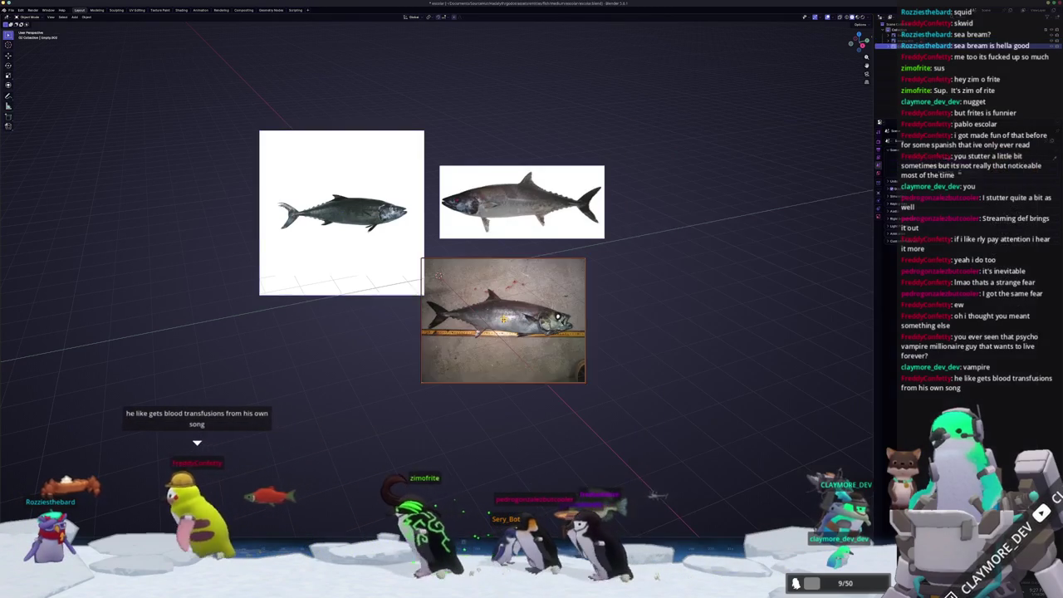
- Shift blogger.jpeg right, then raise all three reference images together along Z
{"action": "key", "text": "g"}
{"action": "left_click", "coordinate": [667, 387]}
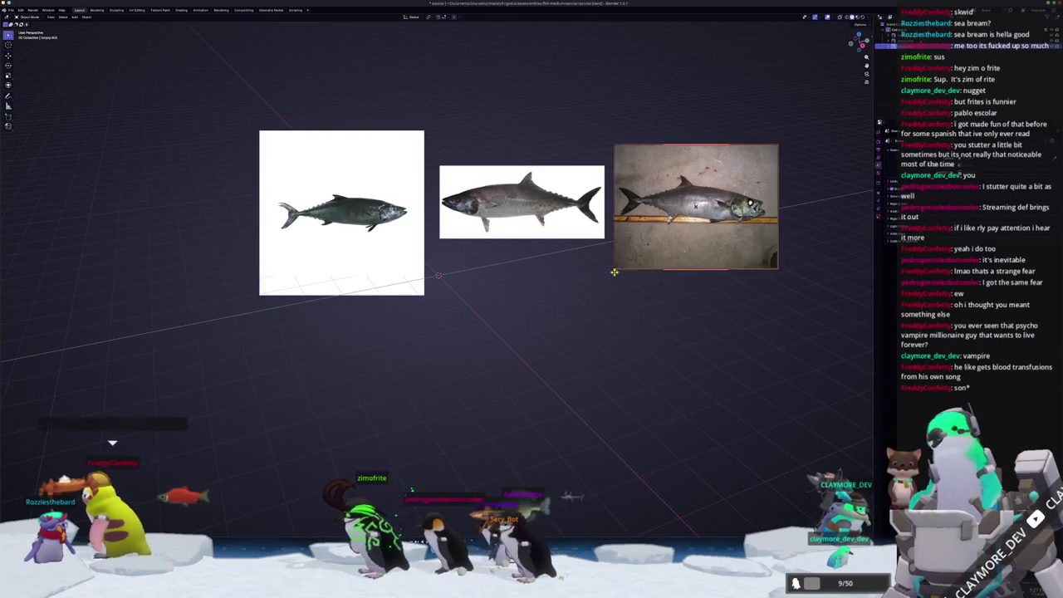
{"action": "scroll", "coordinate": [667, 387], "scroll_direction": "down", "scroll_amount": 2}
{"action": "left_click_drag", "start_coordinate": [670, 386], "coordinate": [198, 147]}
{"action": "key", "text": "g"}
{"action": "key", "text": "z"}
{"action": "left_click", "coordinate": [576, 300]}
- Tilt the three reference images around the X axis and orbit to face them
{"action": "key", "text": "r"}
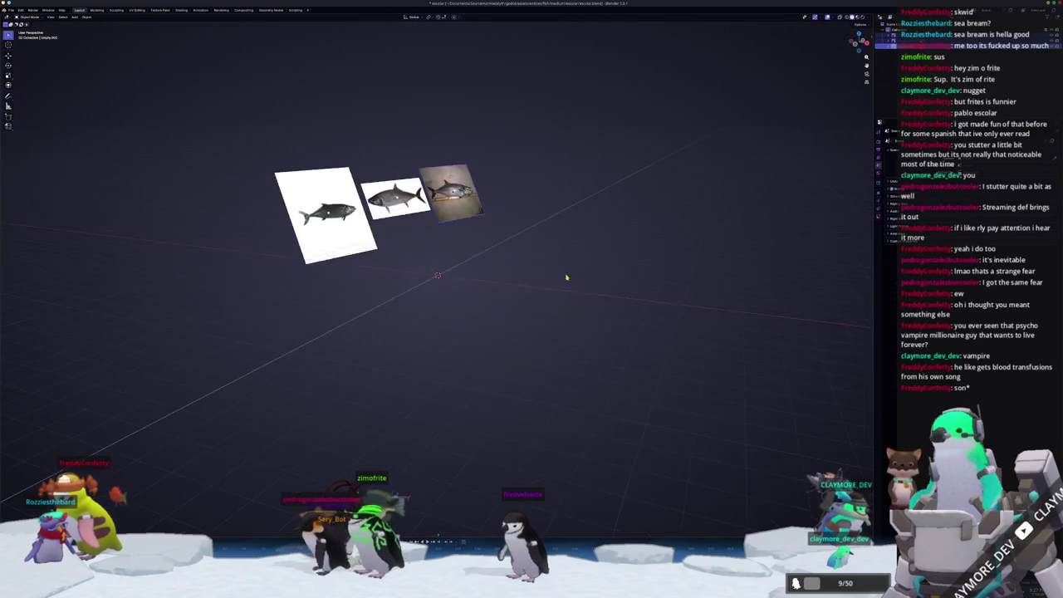
{"action": "key", "text": "x"}
{"action": "key", "text": "x"}
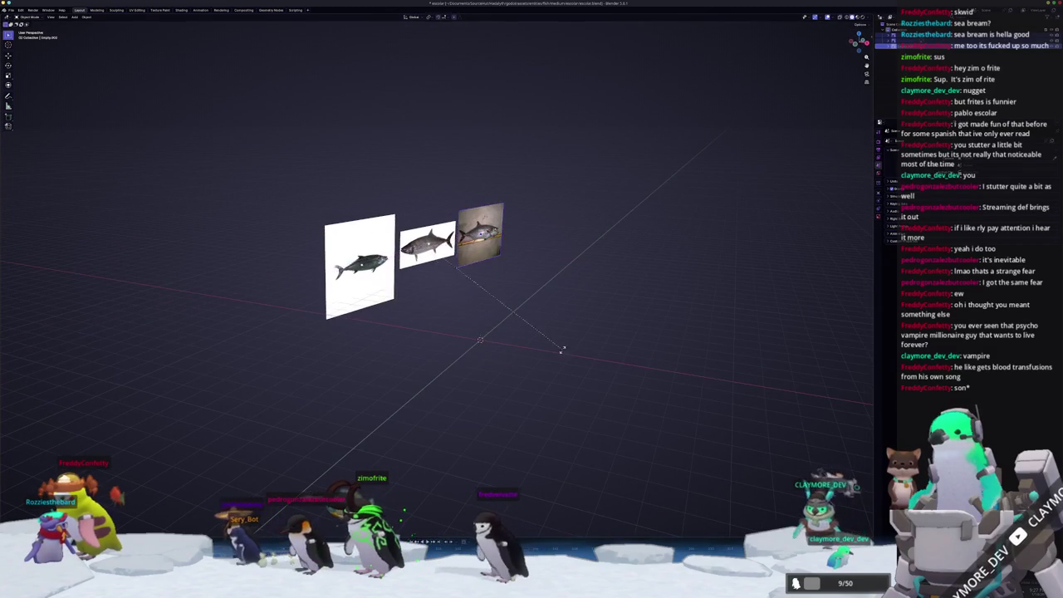
{"action": "key", "text": "z"}
{"action": "left_click", "coordinate": [505, 328]}
{"action": "mouse_move", "coordinate": [499, 339]}
{"action": "middle_mouse_down"}
{"action": "mouse_move", "coordinate": [458, 332]}
{"action": "mouse_move", "coordinate": [527, 325]}
{"action": "mouse_move", "coordinate": [441, 375]}
{"action": "mouse_move", "coordinate": [469, 288]}
{"action": "middle_mouse_up"}
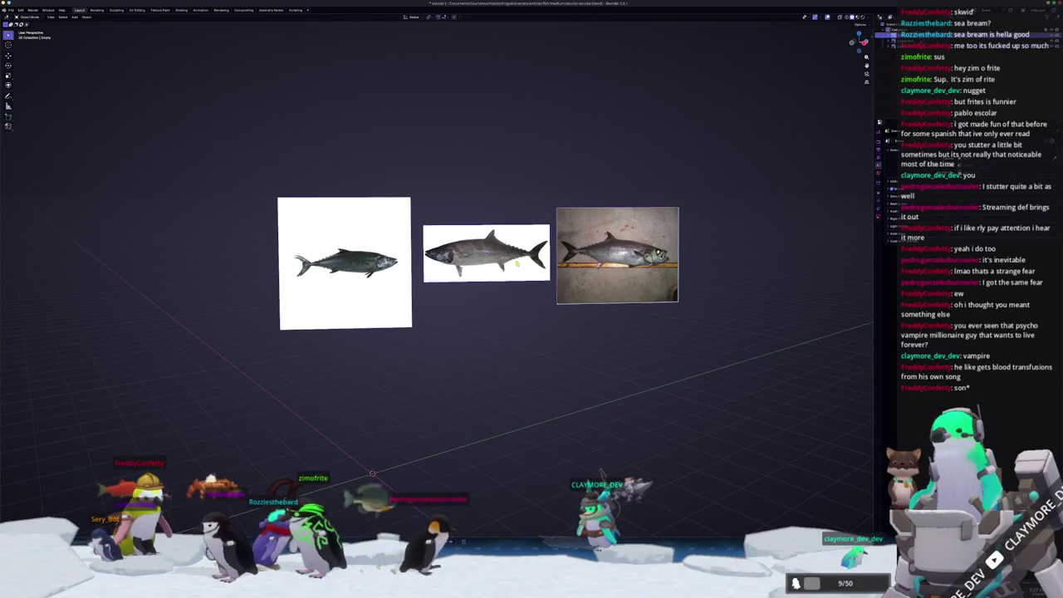
{"action": "middle_click_drag", "start_coordinate": [486, 253], "coordinate": [489, 348]}
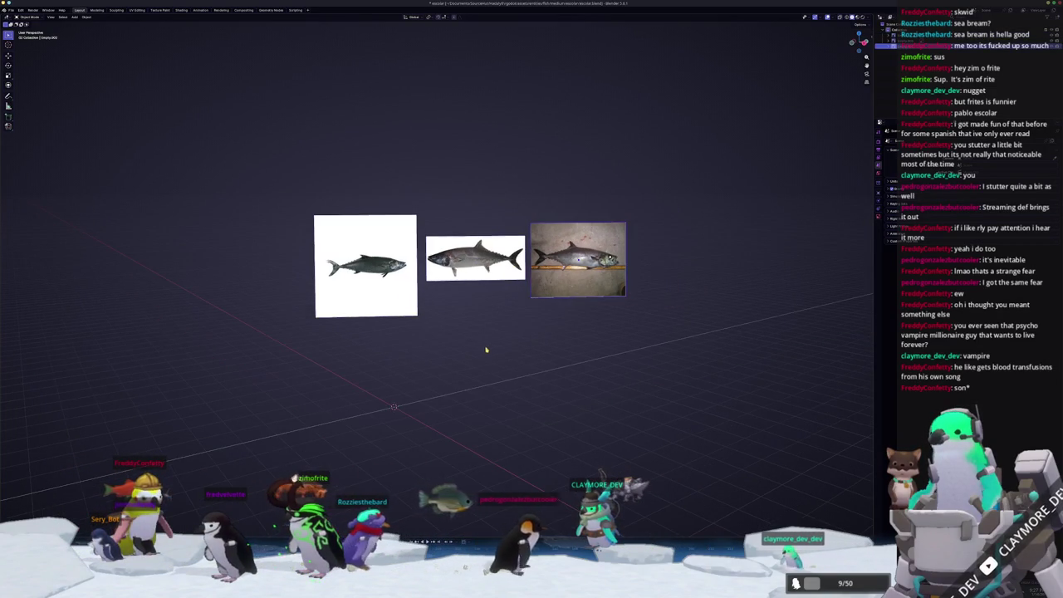
{"action": "key", "text": "shift+a"}
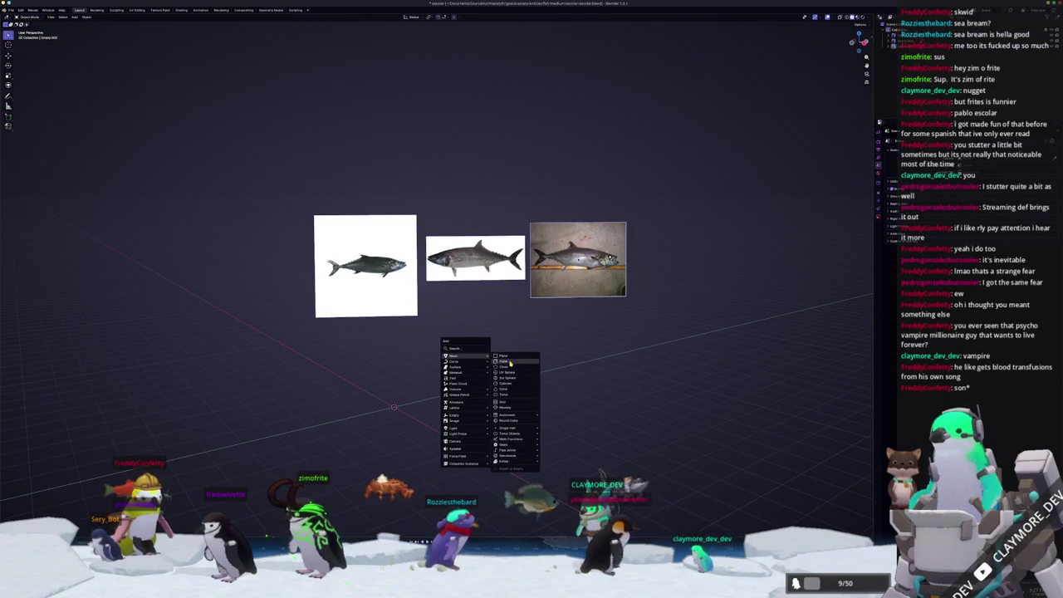
- Add a cube and reset the side image's location and rotation with Alt+G and Alt+R
{"action": "left_click", "coordinate": [510, 363]}
{"action": "scroll", "coordinate": [500, 264], "scroll_direction": "up", "scroll_amount": 2}
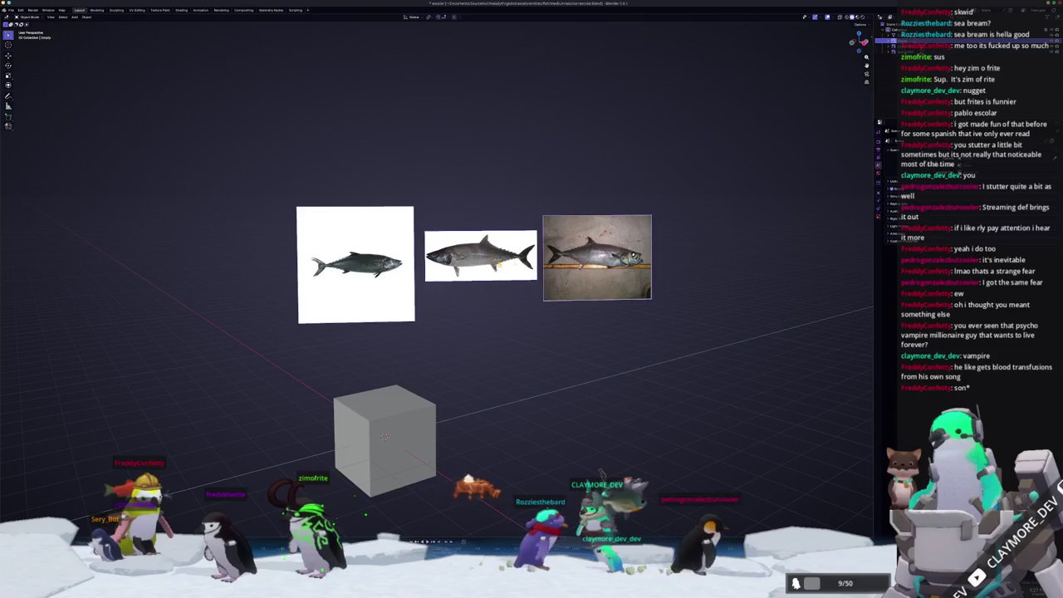
{"action": "key", "text": "alt+g"}
{"action": "key", "text": "alt+r"}
{"action": "key", "text": "r"}
{"action": "key", "text": "x"}
{"action": "key", "text": "Escape"}
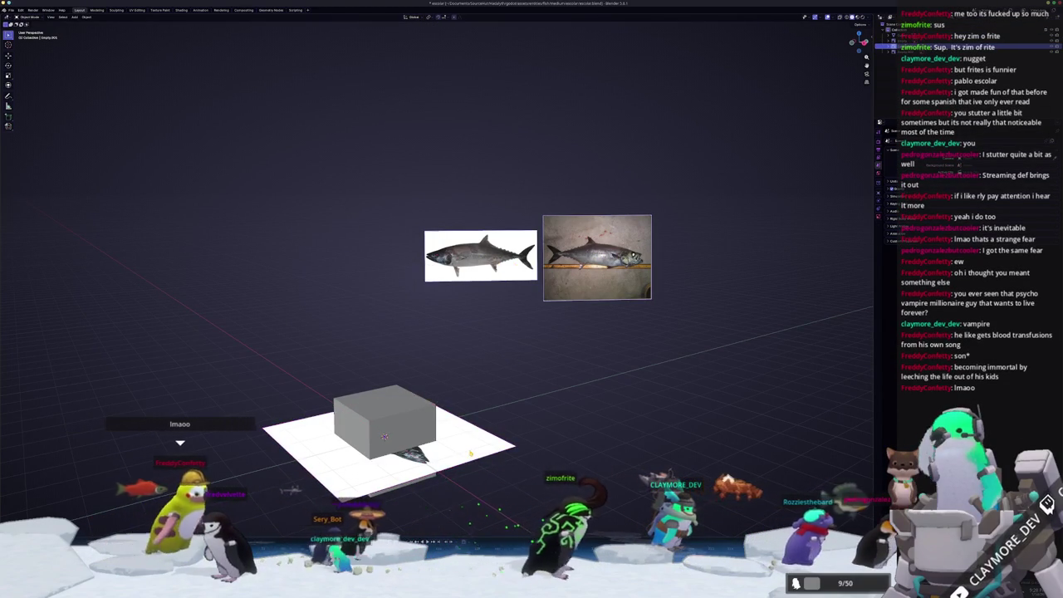
{"action": "middle_click_drag", "start_coordinate": [511, 357], "coordinate": [505, 398]}
- Stand the side image upright at 90° on X and move it -41 along X beside the cube
{"action": "key", "text": "r"}
{"action": "key", "text": "x"}
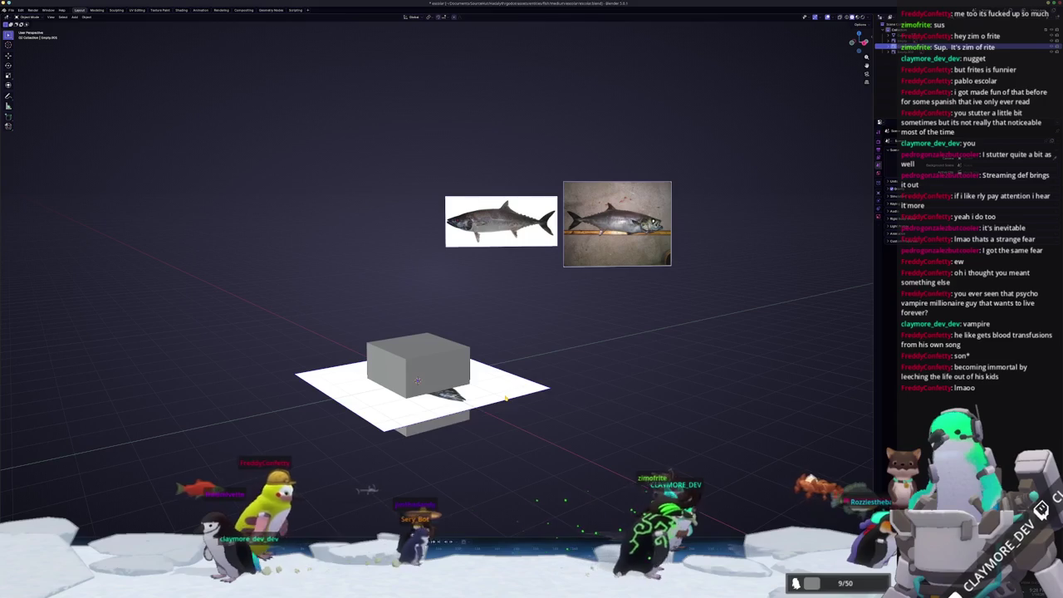
{"action": "key", "text": "Escape"}
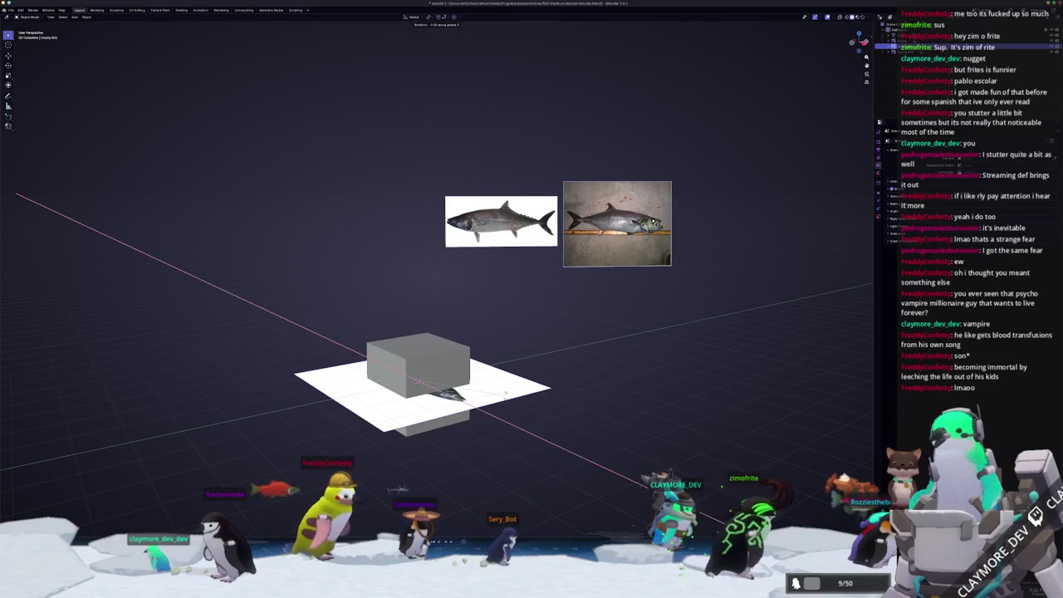
{"action": "key", "text": "g"}
{"action": "key", "text": "z"}
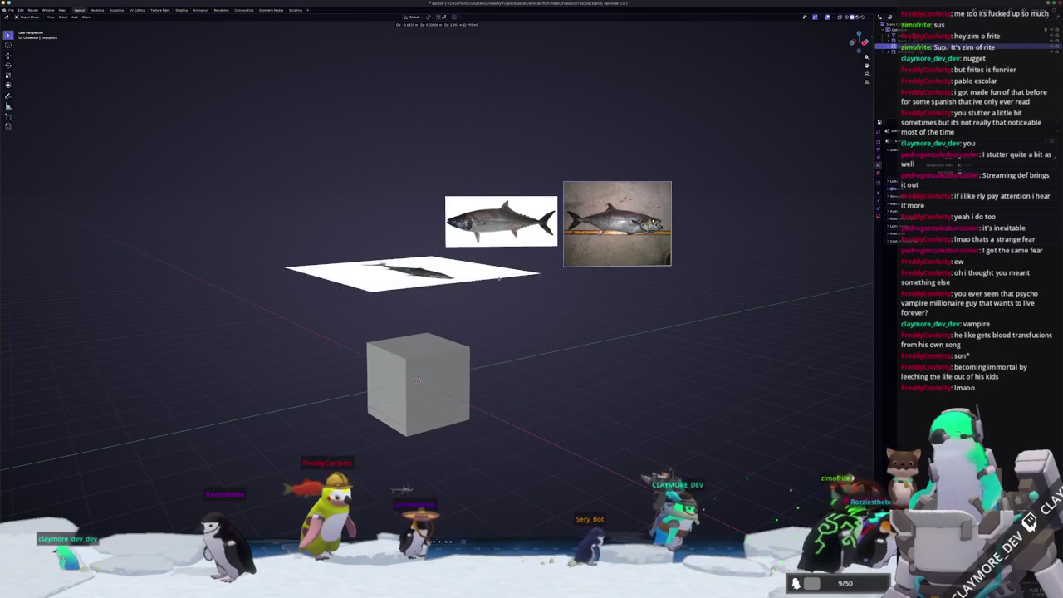
{"action": "key", "text": "Escape"}
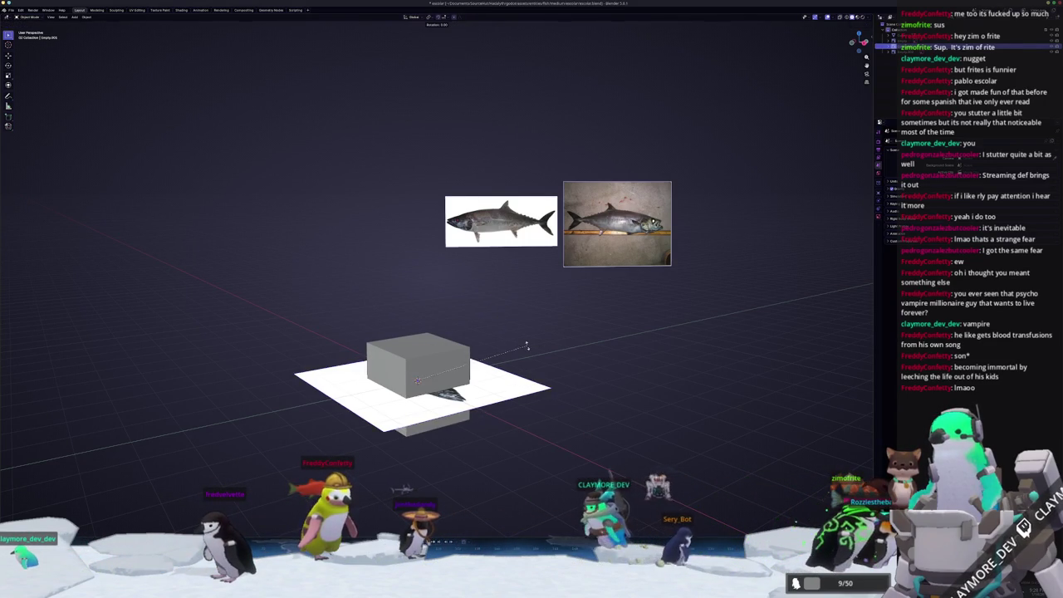
{"action": "key", "text": "x"}
{"action": "key", "text": "Escape"}
{"action": "key", "text": "r"}
{"action": "key", "text": "x"}
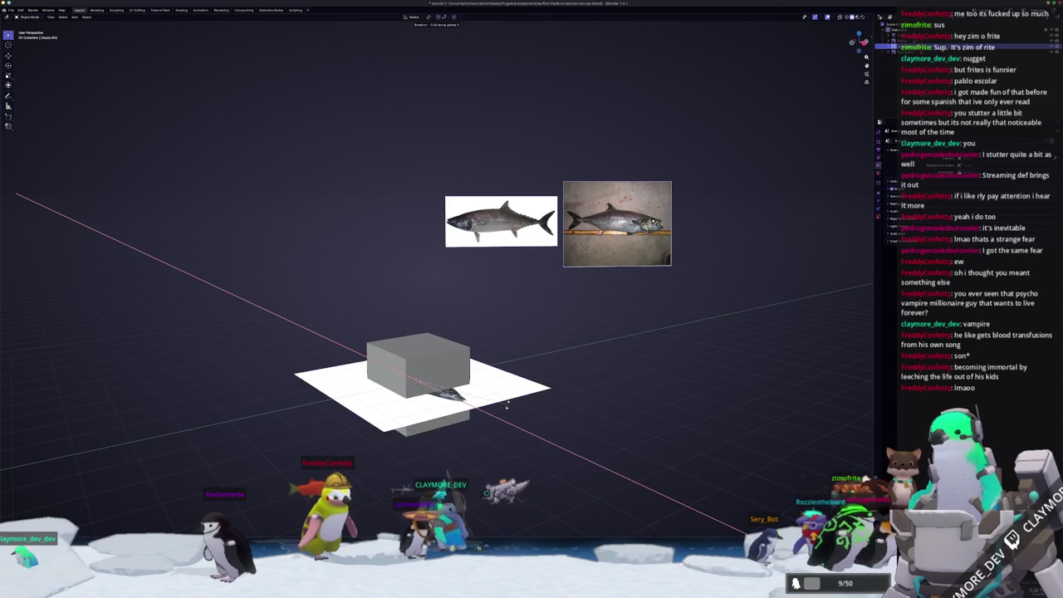
{"action": "type", "text": "90"}
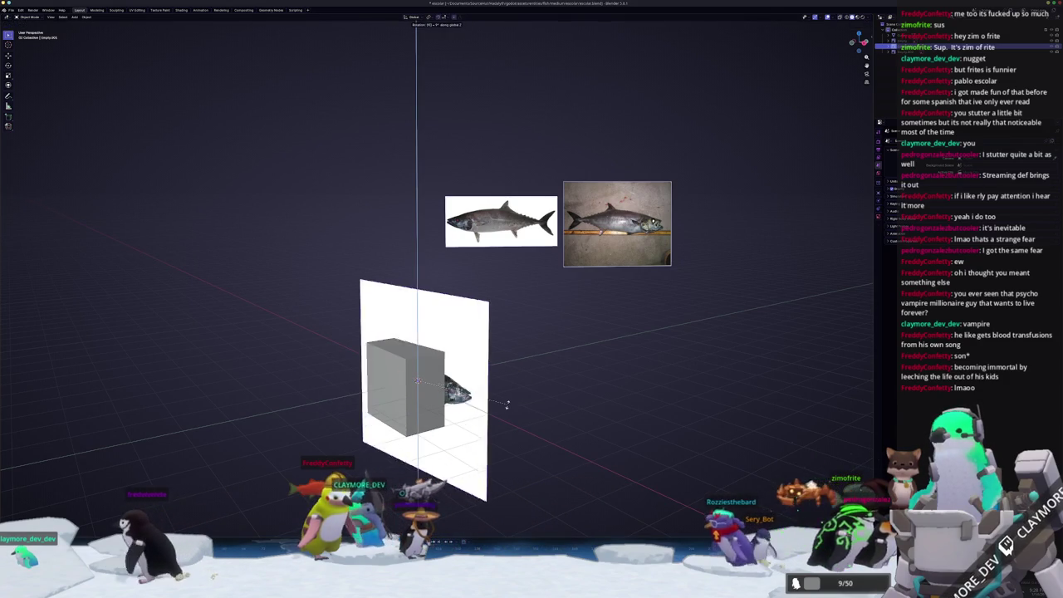
{"action": "key", "text": "minus"}
{"action": "type", "text": "-4"}
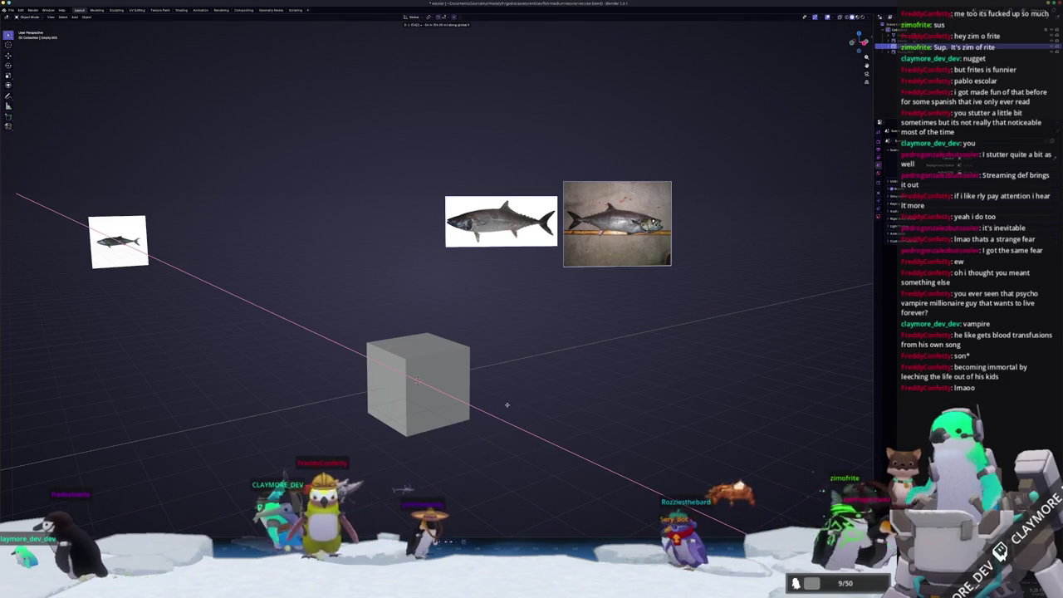
{"action": "key", "text": "BackSpace"}
{"action": "type", "text": "1"}
{"action": "key", "text": "Return"}
- Nudge the side image slightly along Y and switch to the right side view
{"action": "mouse_move", "coordinate": [496, 406]}
{"action": "middle_mouse_down"}
{"action": "mouse_move", "coordinate": [498, 427]}
{"action": "mouse_move", "coordinate": [528, 427]}
{"action": "middle_mouse_up"}
{"action": "key", "text": "g"}
{"action": "key", "text": "y"}
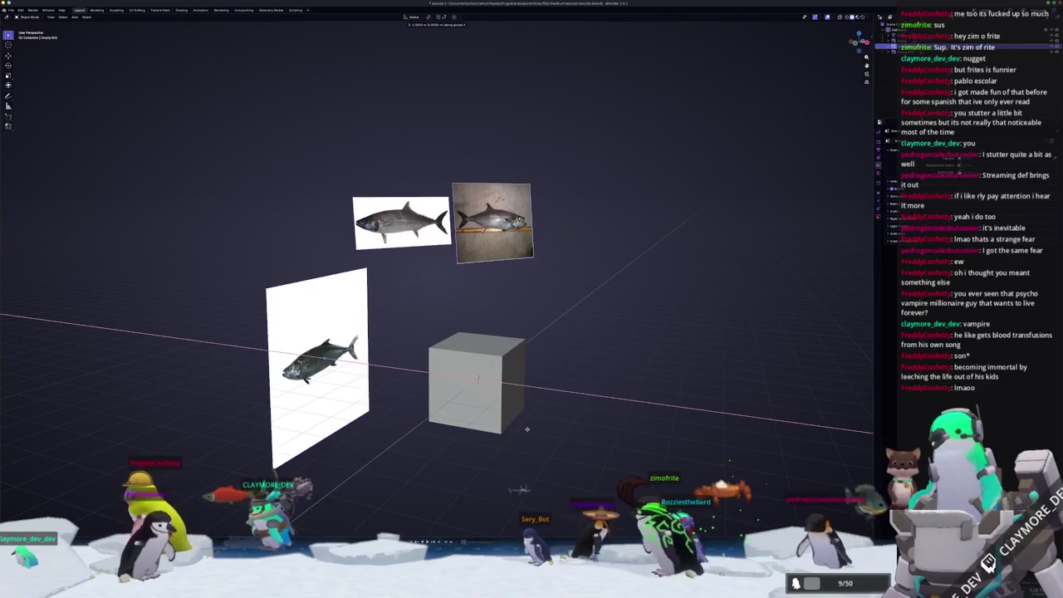
{"action": "left_click", "coordinate": [535, 419]}
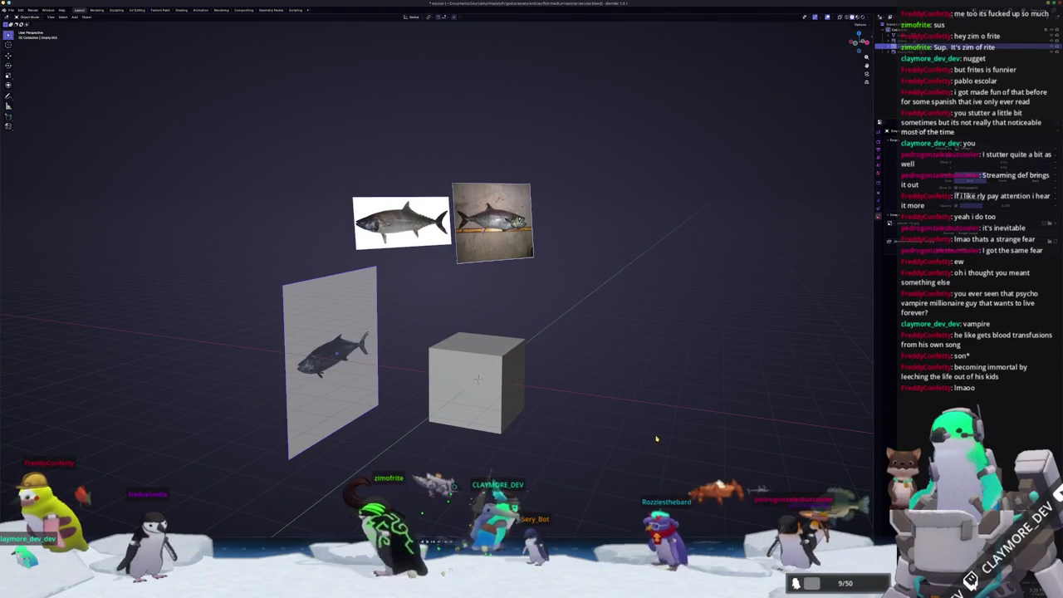
{"action": "key", "text": "KP_3"}
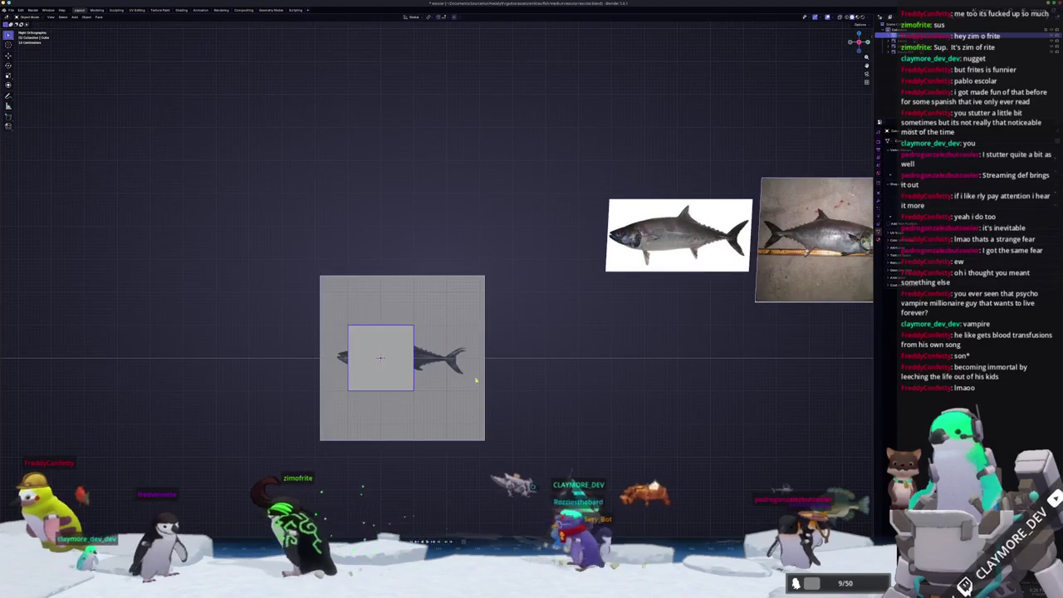
- Enter Edit Mode on the cube and mirror it across its centre with Auto Mirror
{"action": "middle_click_drag", "start_coordinate": [476, 381], "coordinate": [502, 366]}
{"action": "key", "text": "Tab"}
{"action": "key", "text": "n"}
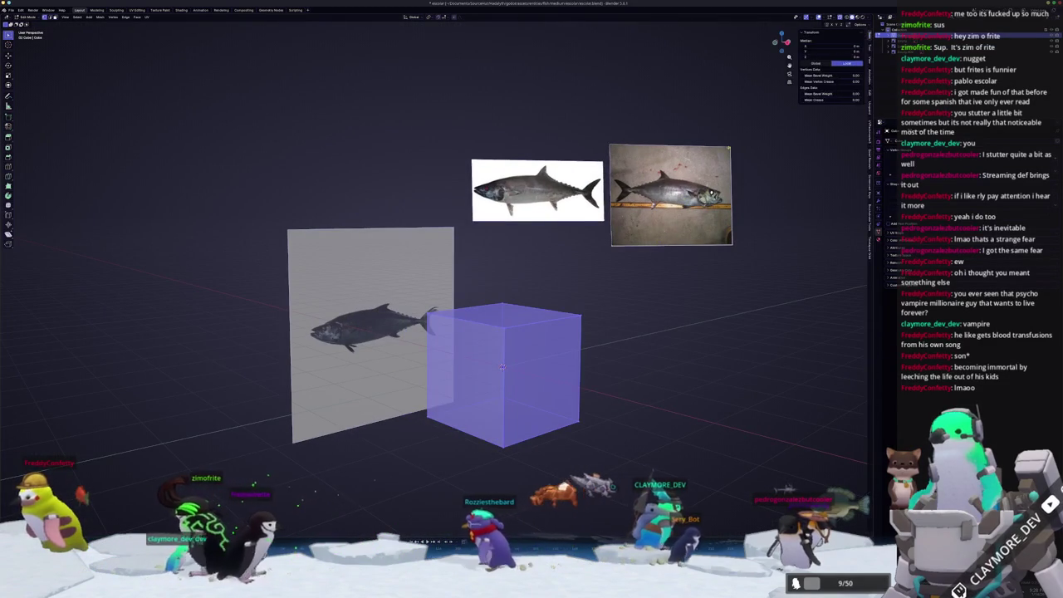
{"action": "left_click", "coordinate": [814, 38]}
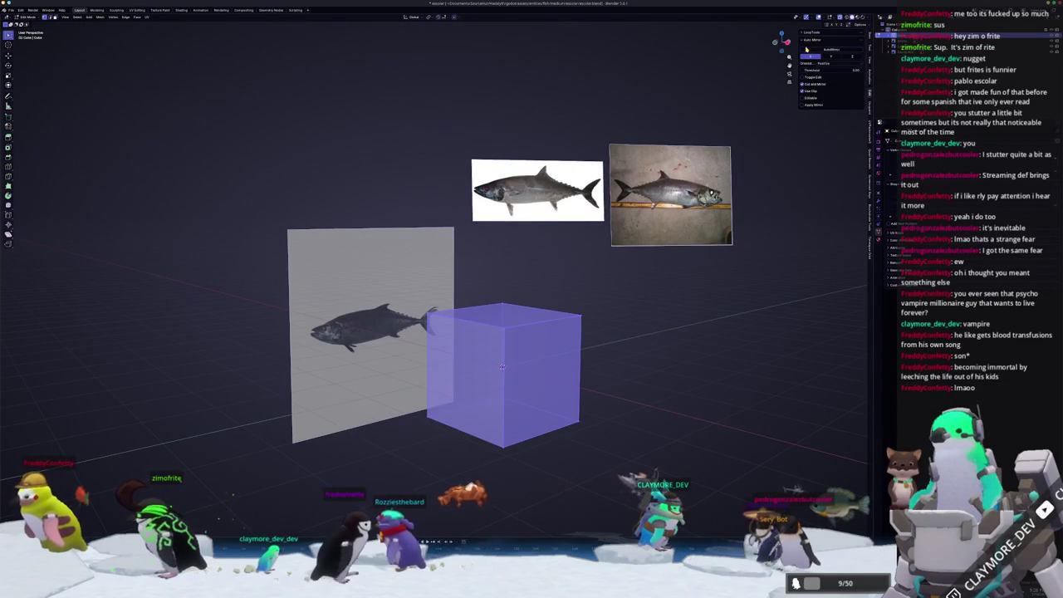
{"action": "left_click", "coordinate": [831, 49]}
- In Right Ortho view, stretch the mesh vertically to follow the fish's outline
{"action": "key", "text": "KP_3"}
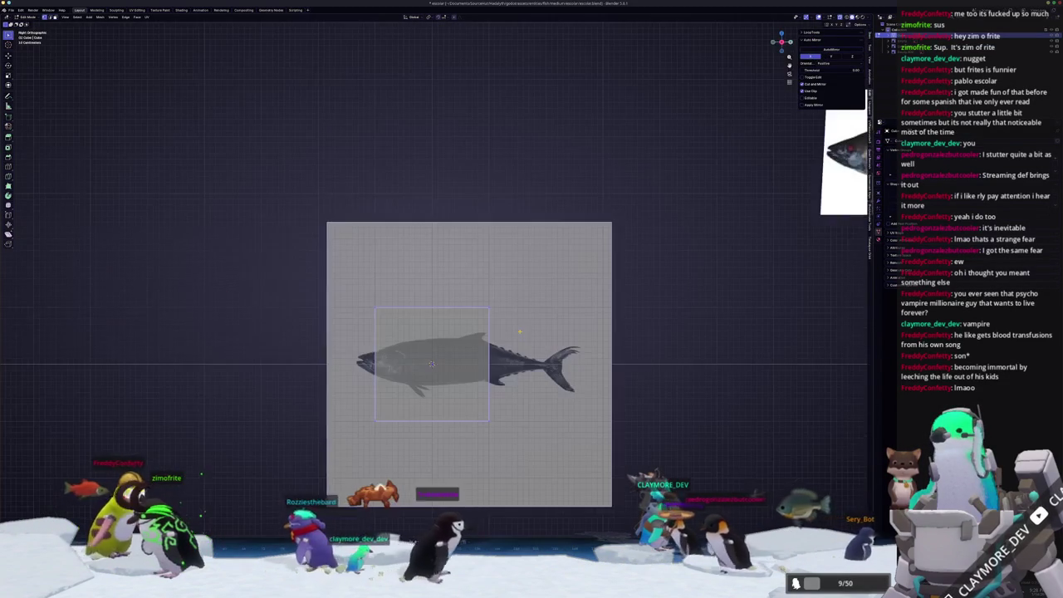
{"action": "scroll", "coordinate": [328, 267], "scroll_direction": "up", "scroll_amount": 2}
{"action": "middle_click_drag", "start_coordinate": [366, 274], "coordinate": [433, 258], "text": "shift"}
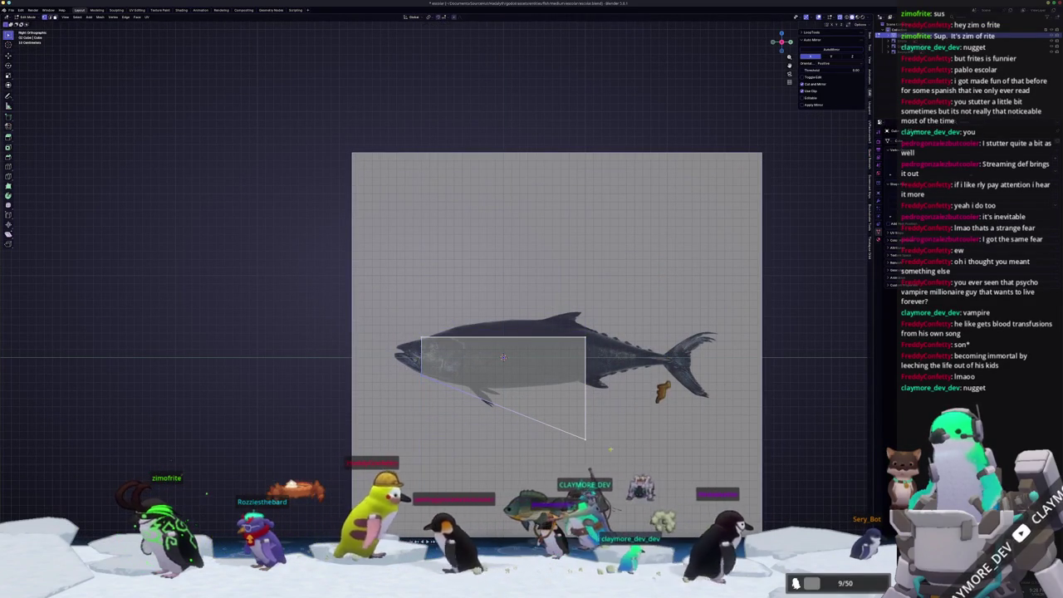
{"action": "left_click", "coordinate": [559, 339]}
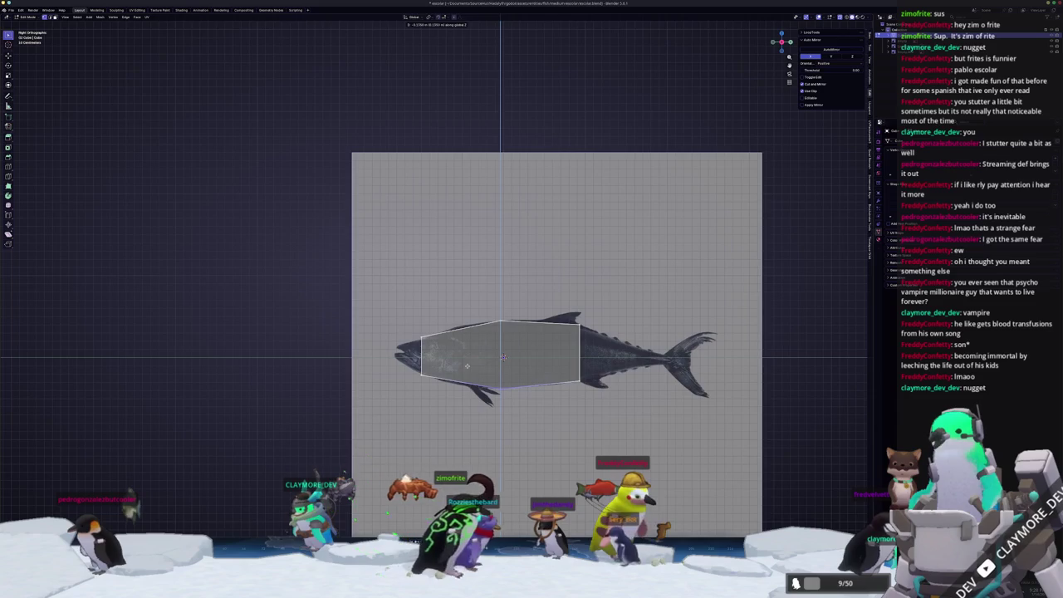
- Extrude another body section and set its edge loop height along Z to match the side reference
{"action": "scroll", "coordinate": [503, 357], "scroll_direction": "up", "scroll_amount": 2}
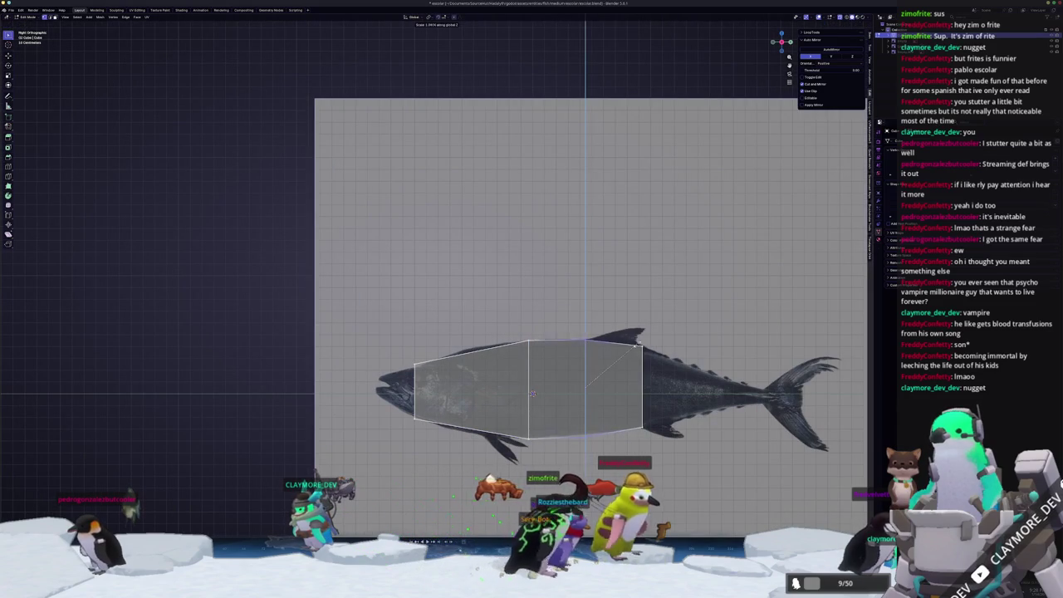
{"action": "scroll", "coordinate": [532, 393], "scroll_direction": "up", "scroll_amount": 1}
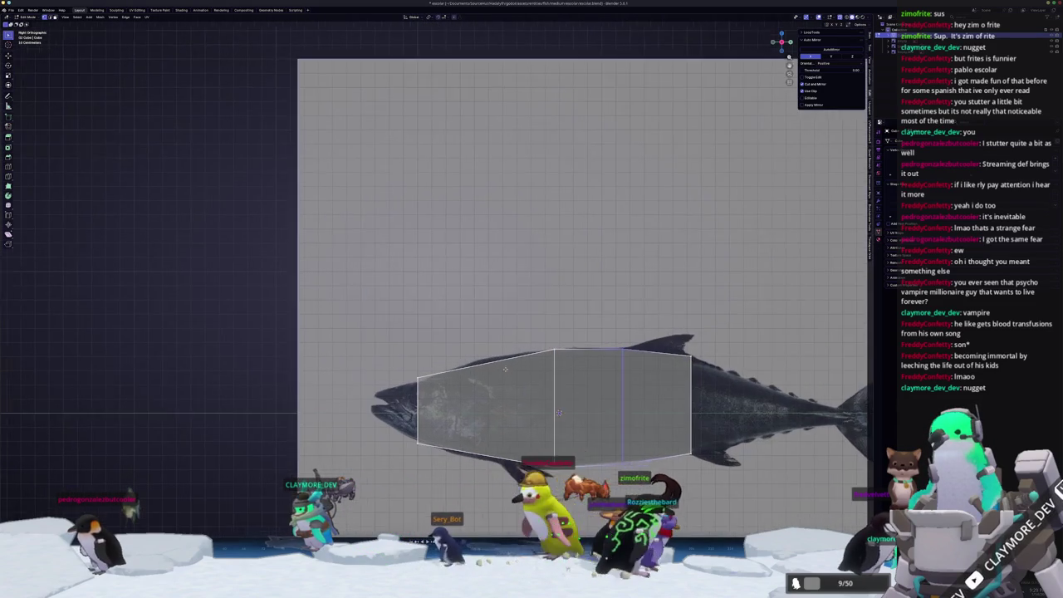
{"action": "key", "text": "e"}
{"action": "left_click", "coordinate": [606, 385]}
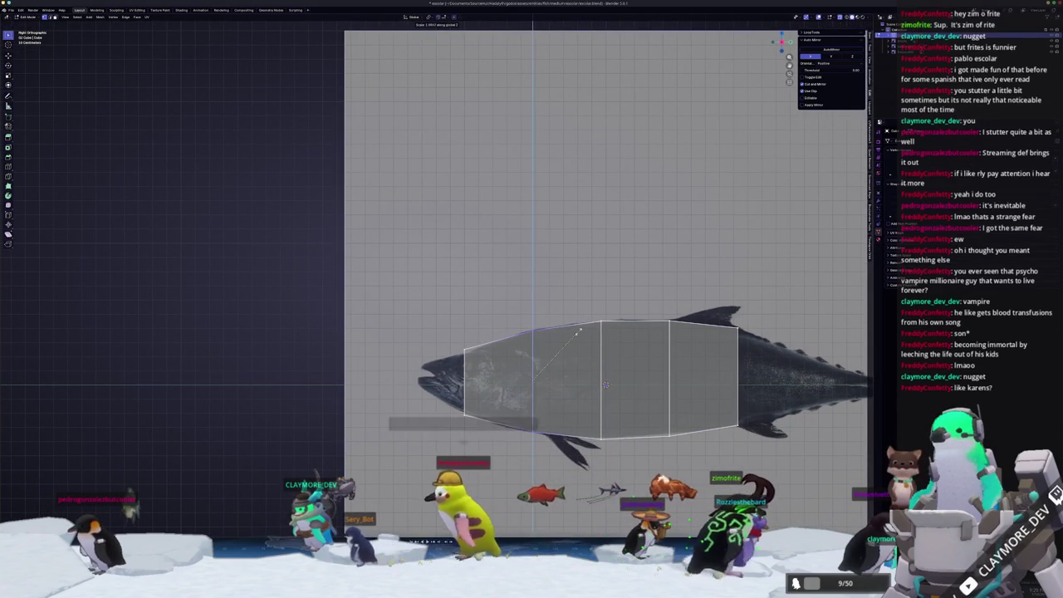
{"action": "middle_click_drag", "start_coordinate": [606, 384], "coordinate": [653, 363], "text": "shift"}
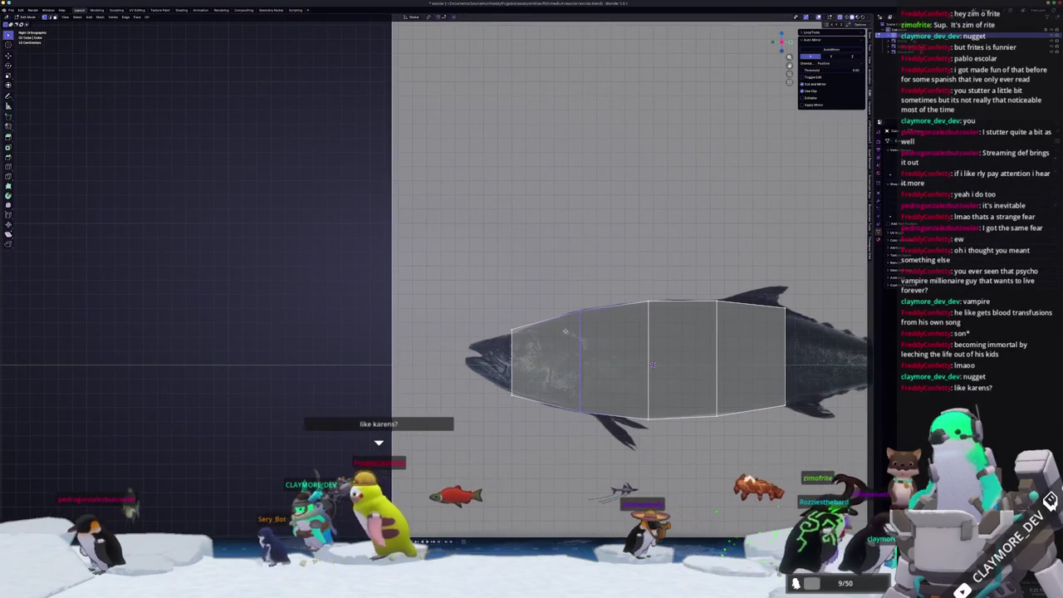
{"action": "scroll", "coordinate": [652, 364], "scroll_direction": "up", "scroll_amount": 2}
{"action": "key", "text": "g"}
{"action": "key", "text": "z"}
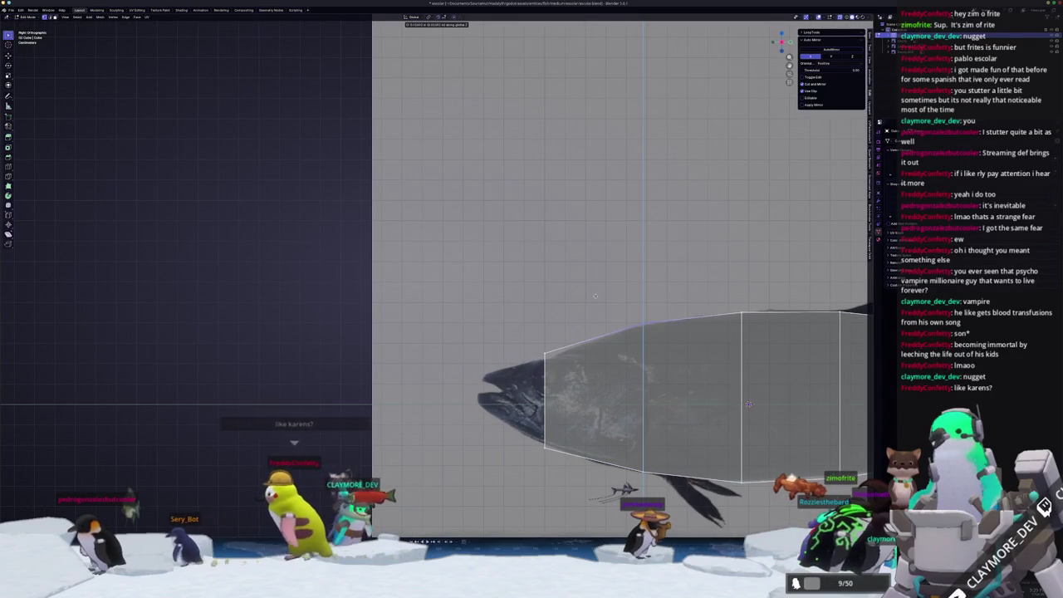
{"action": "middle_click_drag", "start_coordinate": [749, 404], "coordinate": [565, 413], "text": "shift"}
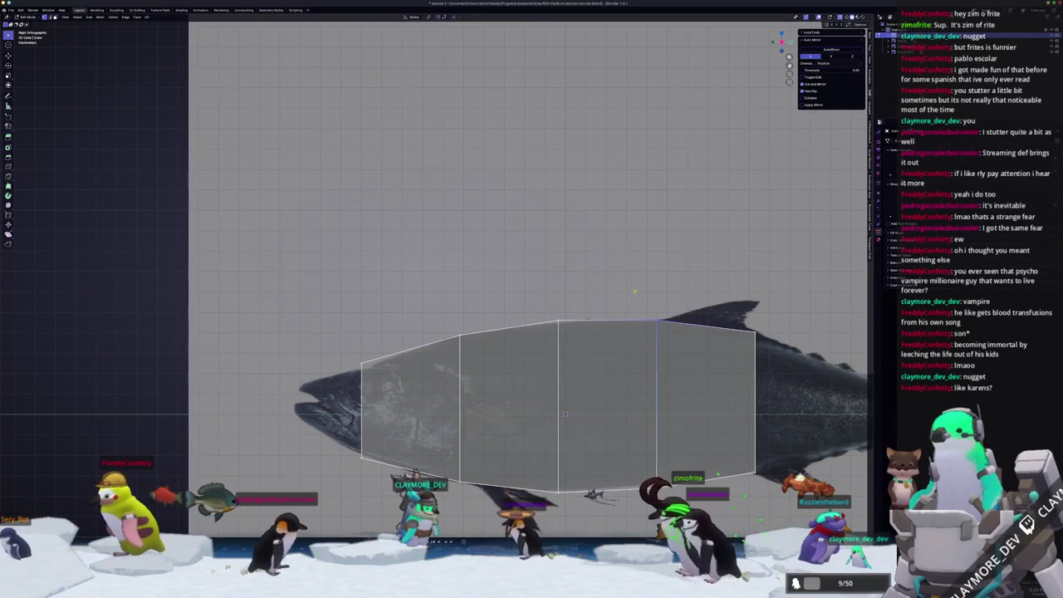
{"action": "middle_click_drag", "start_coordinate": [565, 414], "coordinate": [453, 383], "text": "shift"}
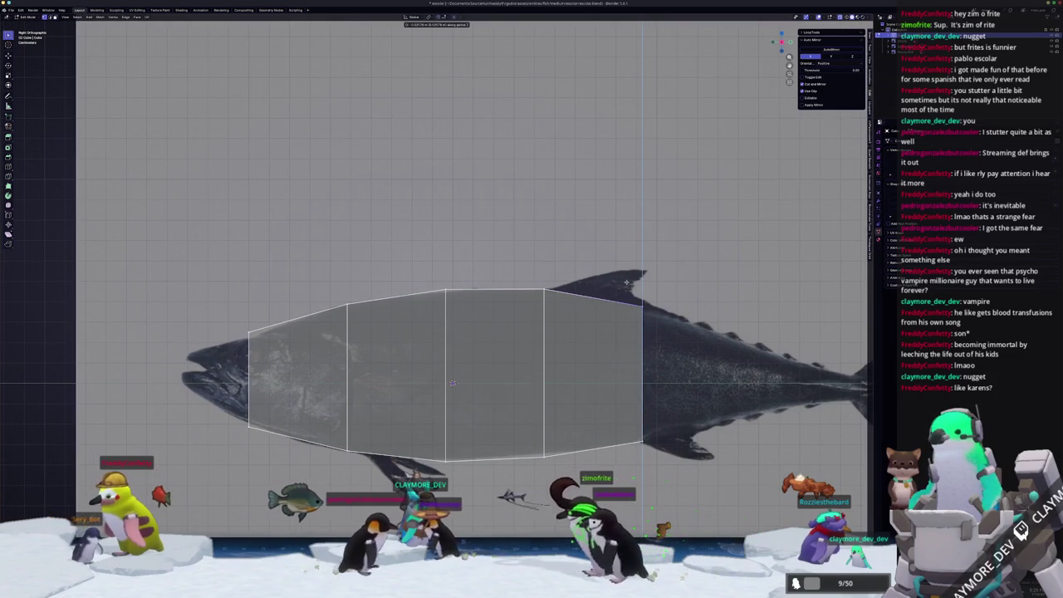
{"action": "left_click", "coordinate": [627, 282]}
- Move the next two edge loops vertically to follow the side reference outline
{"action": "key", "text": "g"}
{"action": "key", "text": "z"}
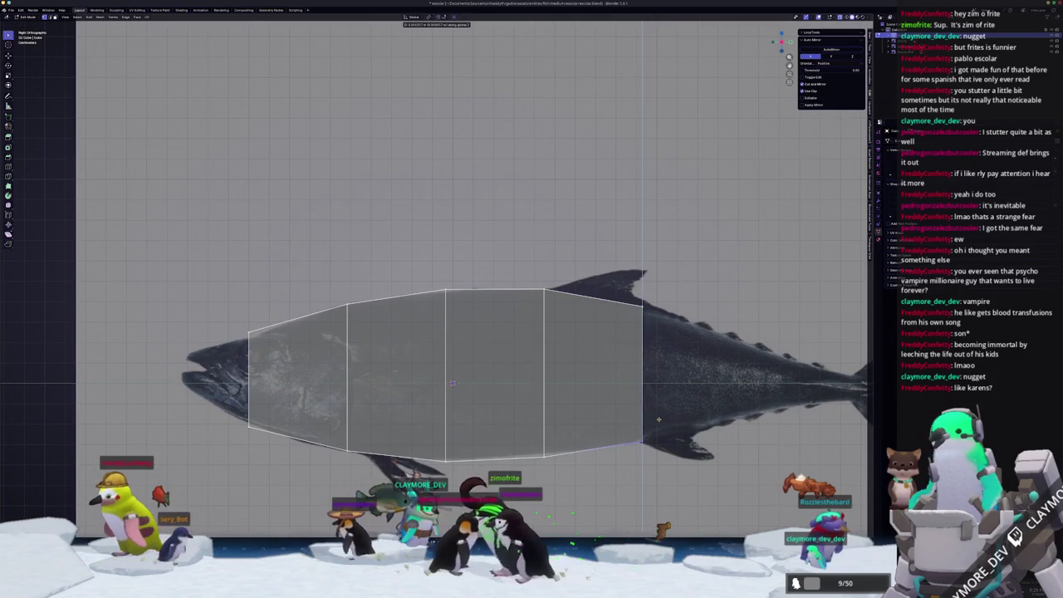
{"action": "left_click", "coordinate": [660, 417]}
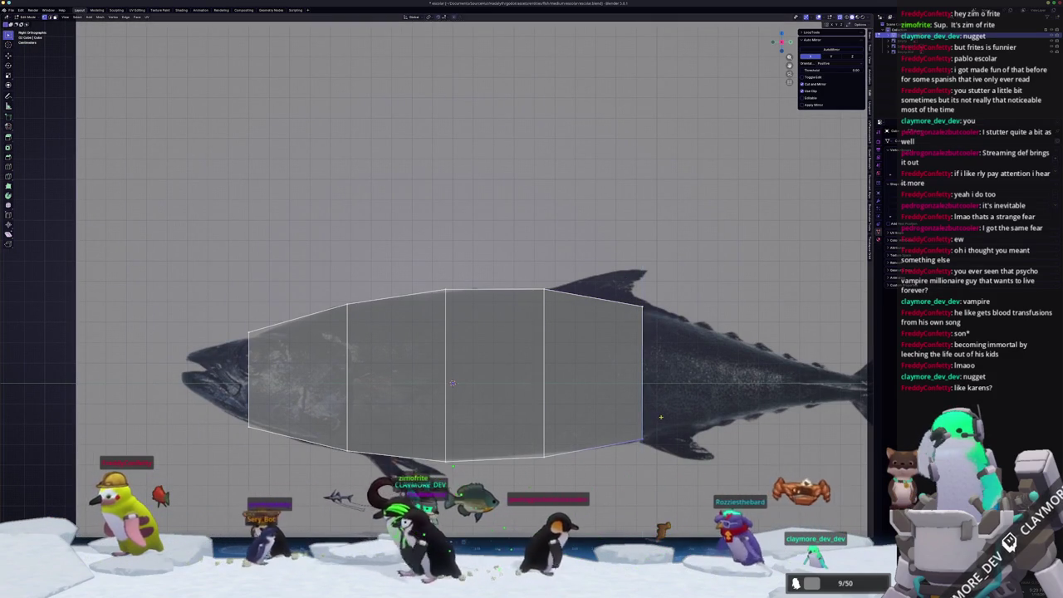
{"action": "scroll", "coordinate": [510, 412], "scroll_direction": "down", "scroll_amount": 1}
{"action": "key", "text": "g"}
{"action": "key", "text": "z"}
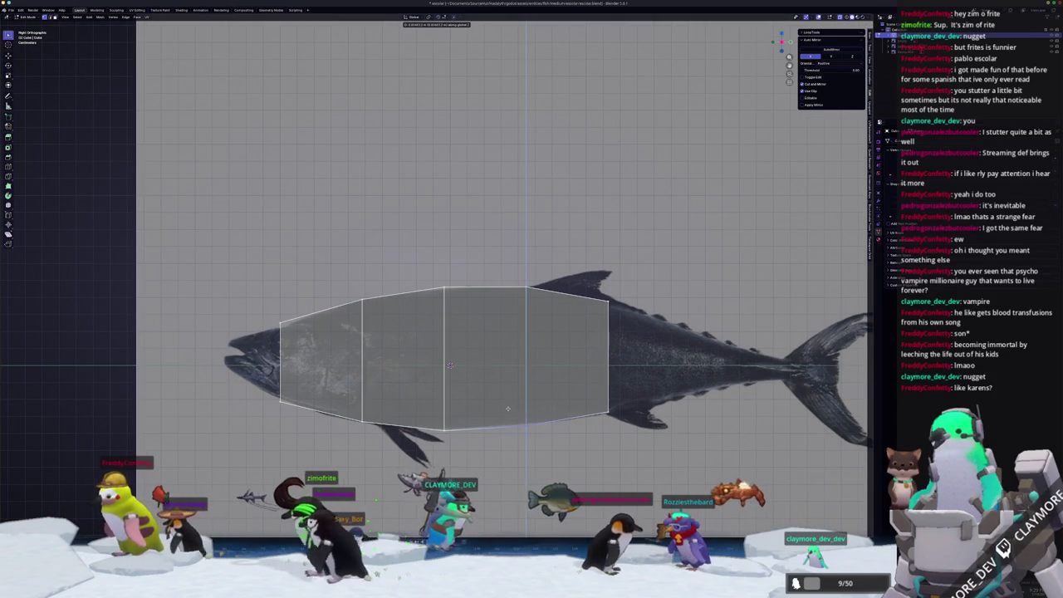
{"action": "left_click", "coordinate": [508, 407]}
{"action": "middle_click_drag", "start_coordinate": [583, 399], "coordinate": [530, 391], "text": "shift"}
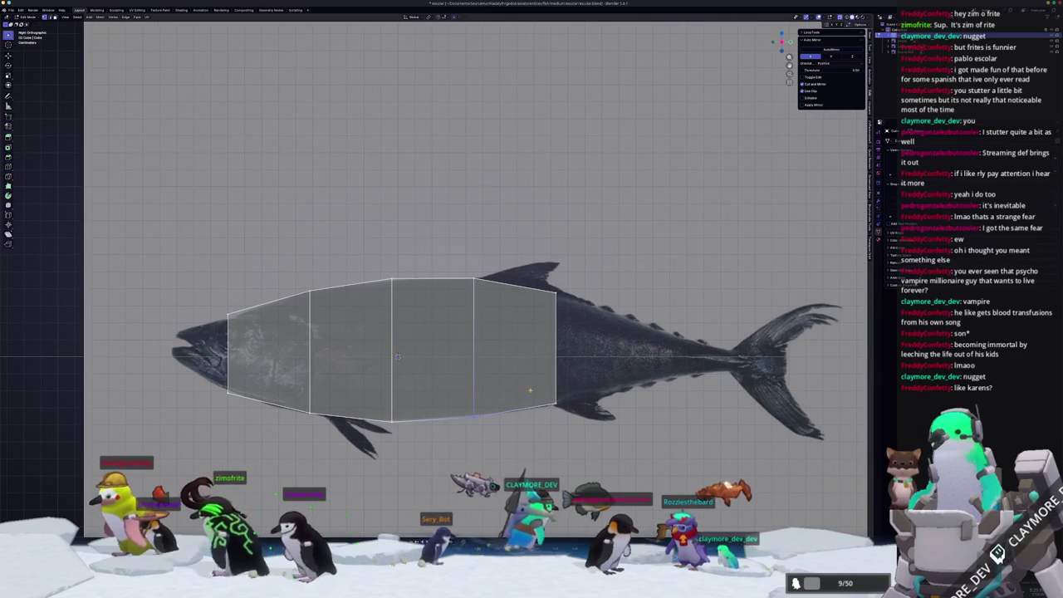
{"action": "scroll", "coordinate": [529, 389], "scroll_direction": "up", "scroll_amount": 1}
- Scale and shift the head-end loop vertically so it tapers into a narrow snout
{"action": "middle_click_drag", "start_coordinate": [292, 387], "coordinate": [567, 371], "text": "shift"}
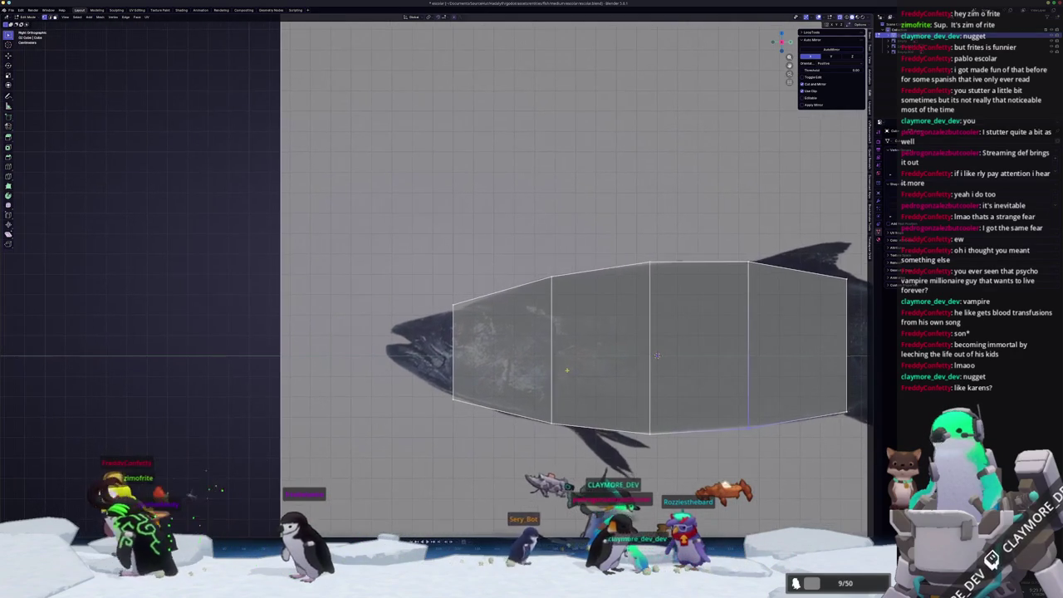
{"action": "scroll", "coordinate": [657, 356], "scroll_direction": "up", "scroll_amount": 1}
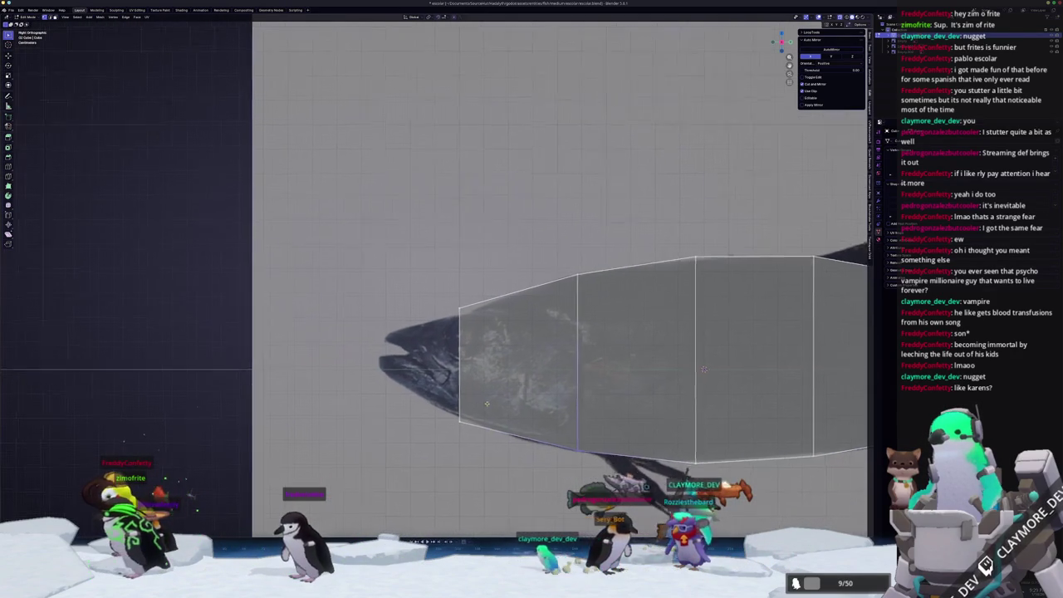
{"action": "middle_click_drag", "start_coordinate": [657, 356], "coordinate": [729, 363], "text": "shift"}
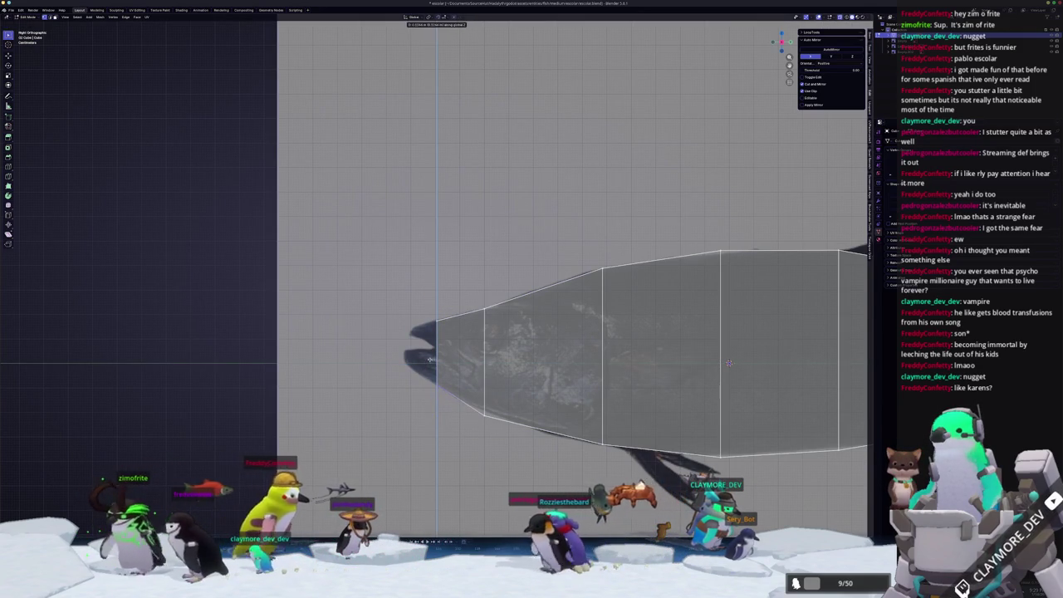
{"action": "scroll", "coordinate": [476, 401], "scroll_direction": "up", "scroll_amount": 4}
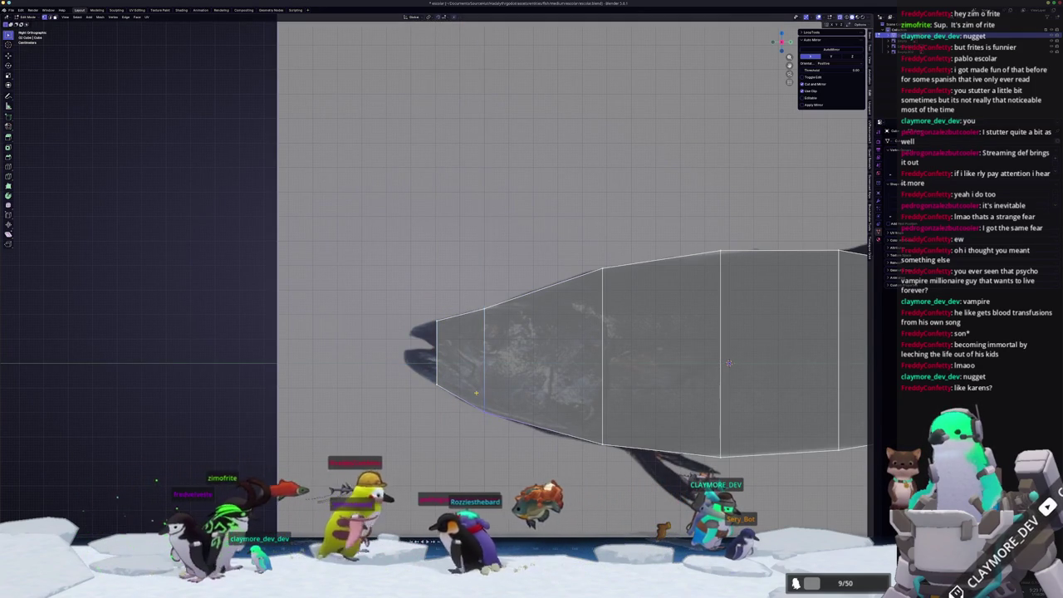
{"action": "scroll", "coordinate": [474, 365], "scroll_direction": "down", "scroll_amount": 2}
{"action": "scroll", "coordinate": [471, 325], "scroll_direction": "down", "scroll_amount": 2}
{"action": "key", "text": "s"}
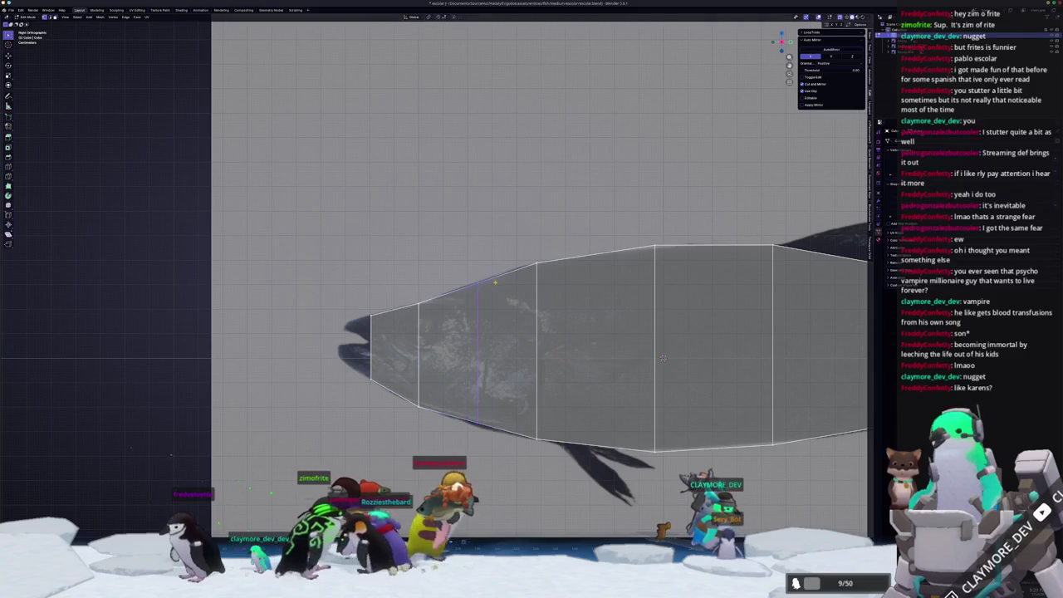
{"action": "key", "text": "z"}
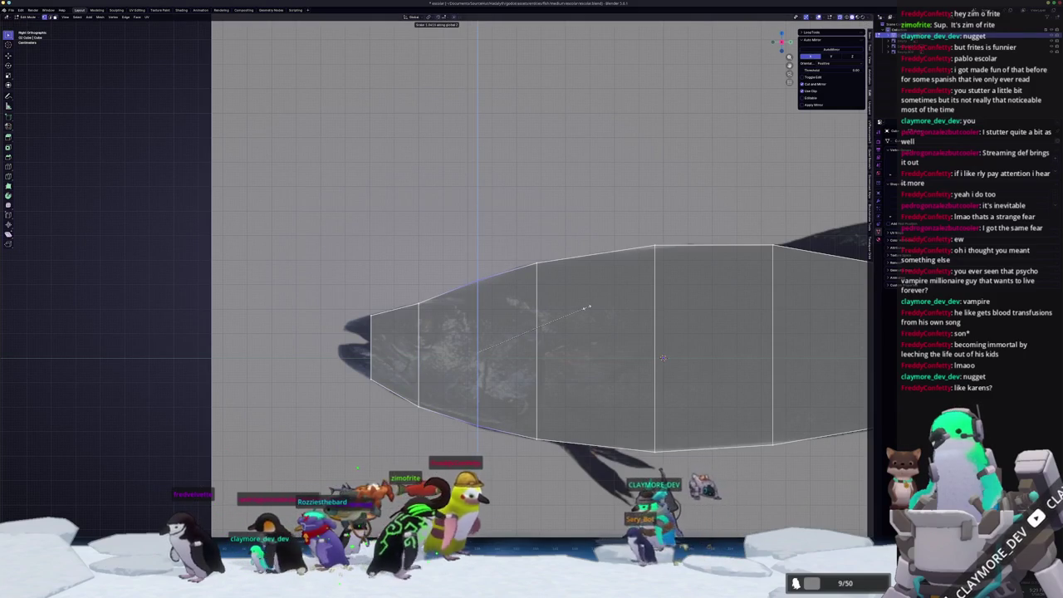
{"action": "key", "text": "g"}
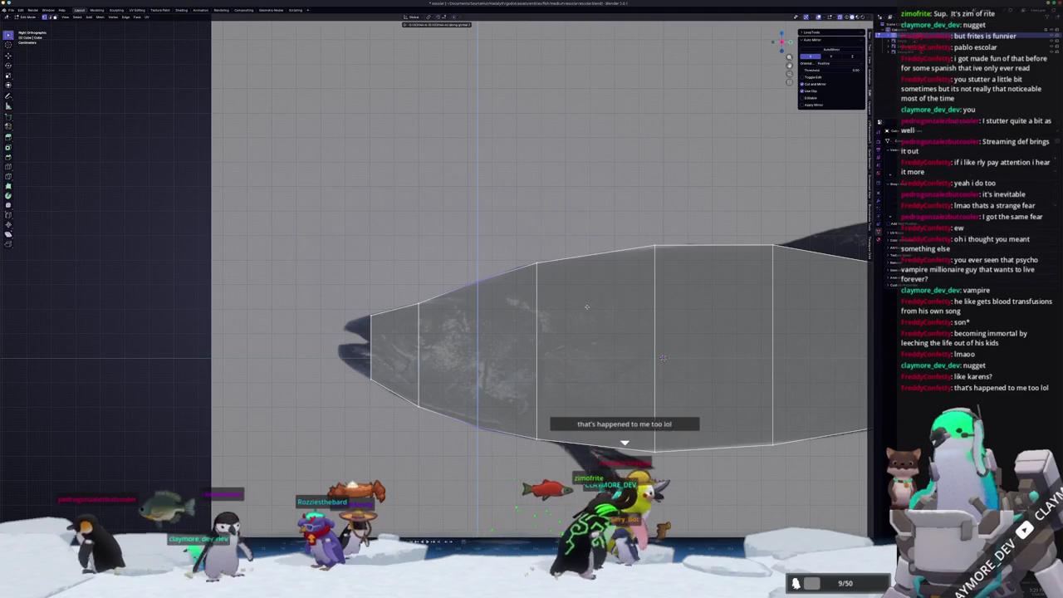
{"action": "left_click", "coordinate": [586, 307]}
{"action": "middle_click_drag", "start_coordinate": [587, 307], "coordinate": [183, 277], "text": "shift"}
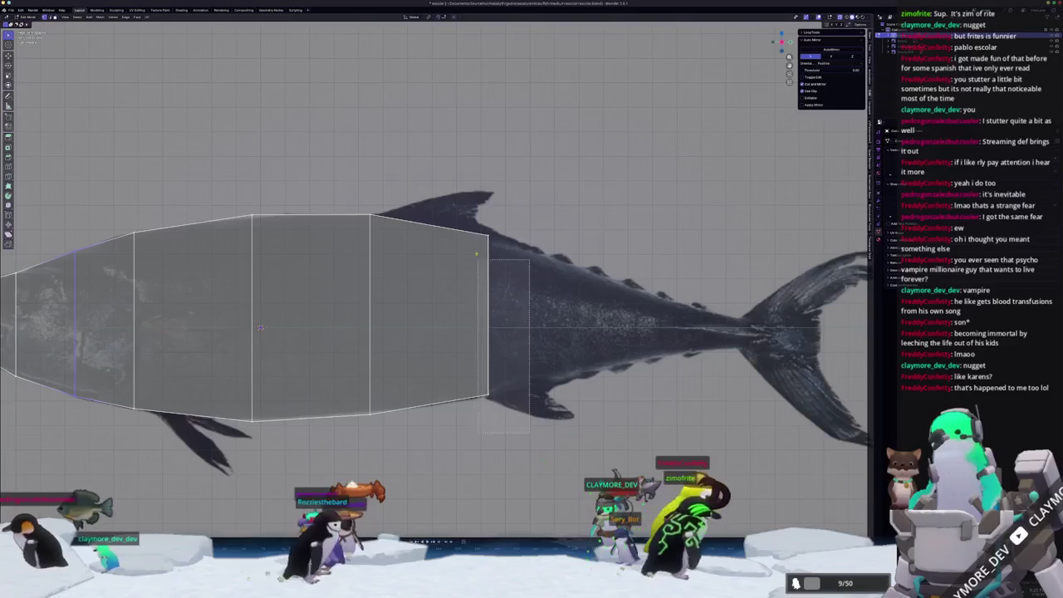
- Extrude a new section toward the tail and narrow its height with S Z
{"action": "scroll", "coordinate": [481, 299], "scroll_direction": "up", "scroll_amount": 1}
{"action": "key", "text": "e"}
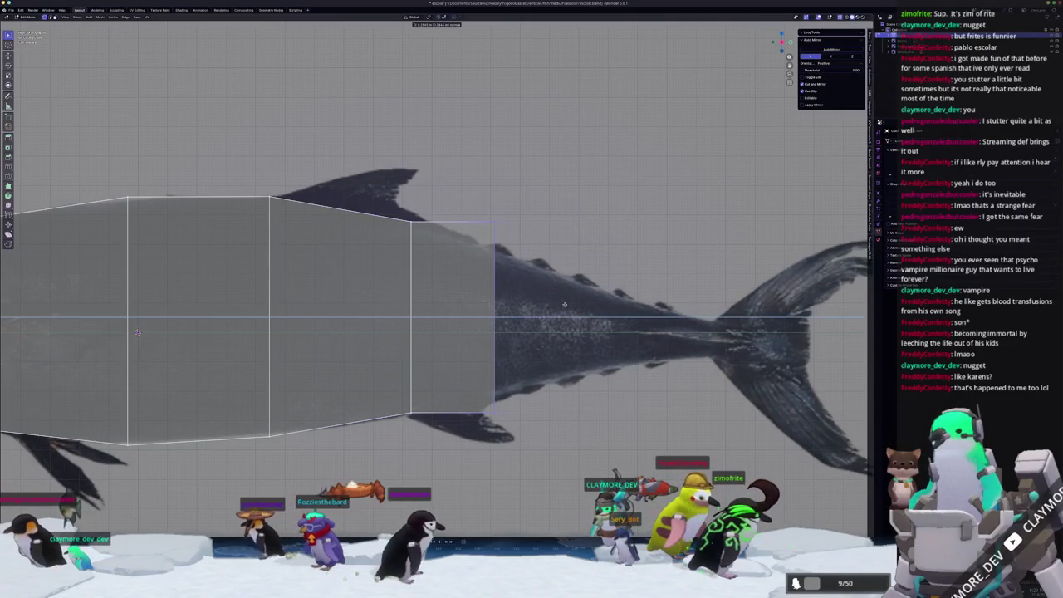
{"action": "left_click", "coordinate": [558, 304]}
{"action": "key", "text": "s"}
{"action": "key", "text": "z"}
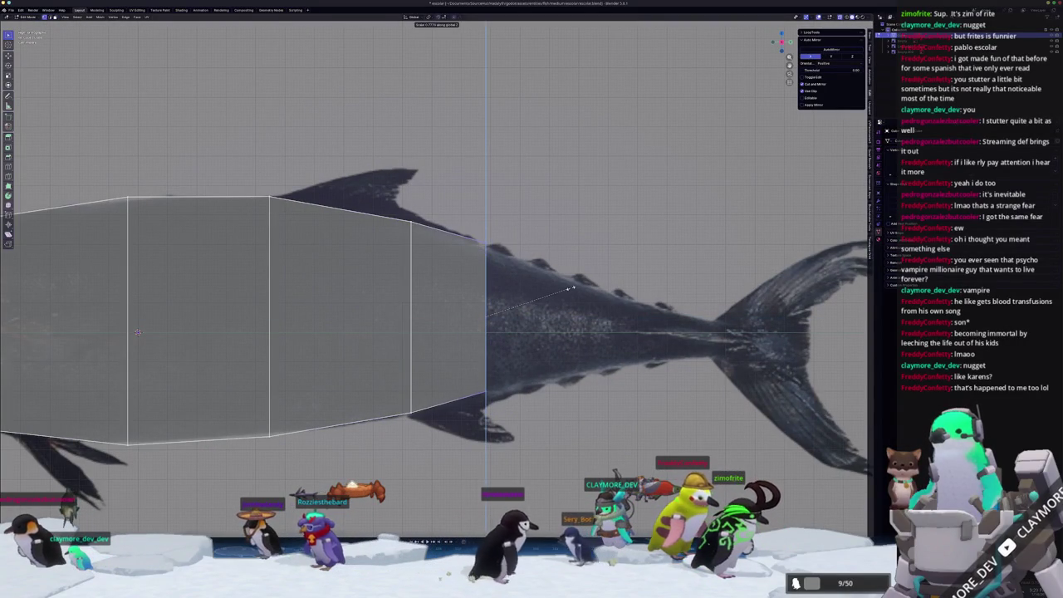
{"action": "left_click", "coordinate": [571, 288]}
- Move the end section back to the tail stalk and shrink it vertically
{"action": "key", "text": "s"}
{"action": "key", "text": "z"}
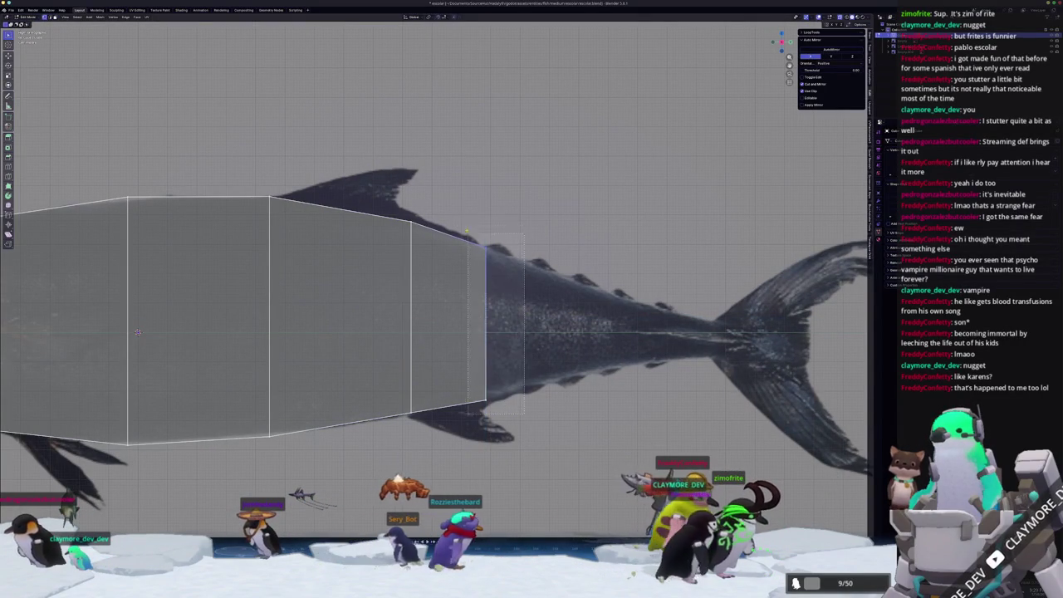
{"action": "key", "text": "g"}
{"action": "left_click", "coordinate": [594, 316]}
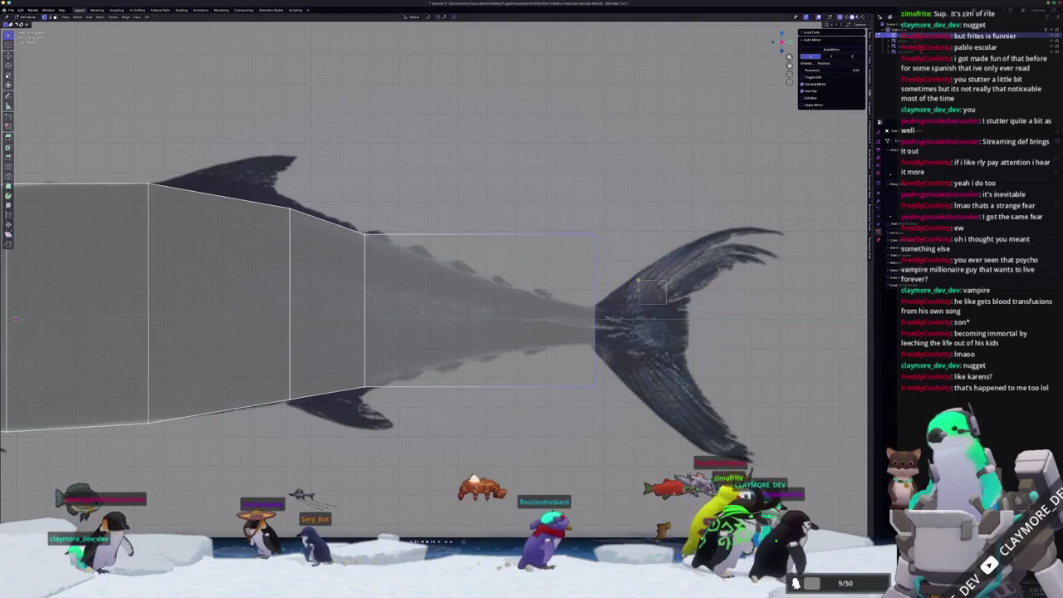
{"action": "key", "text": "s"}
{"action": "key", "text": "z"}
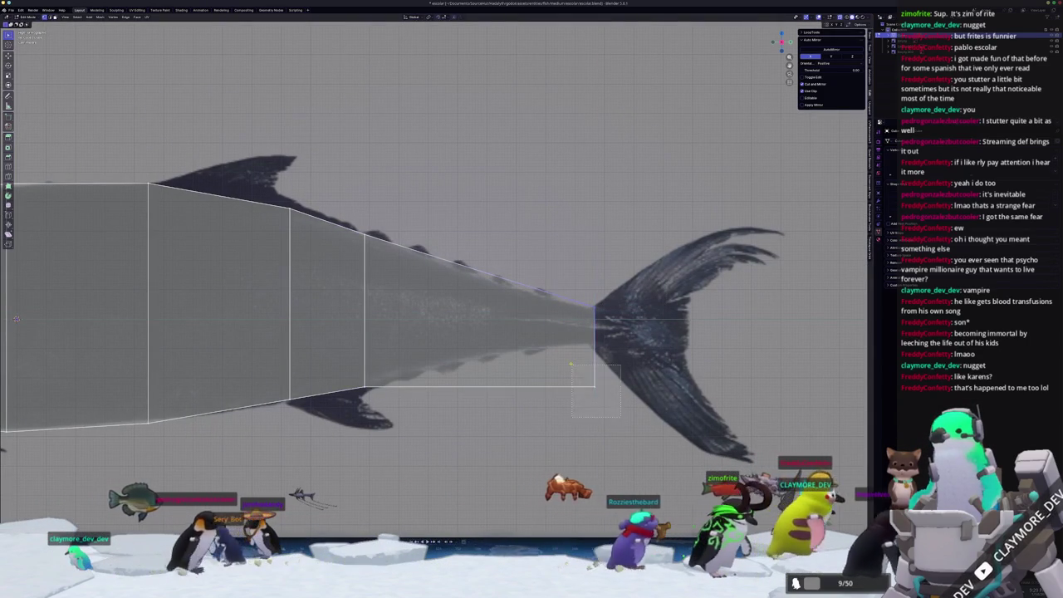
{"action": "left_click", "coordinate": [569, 312]}
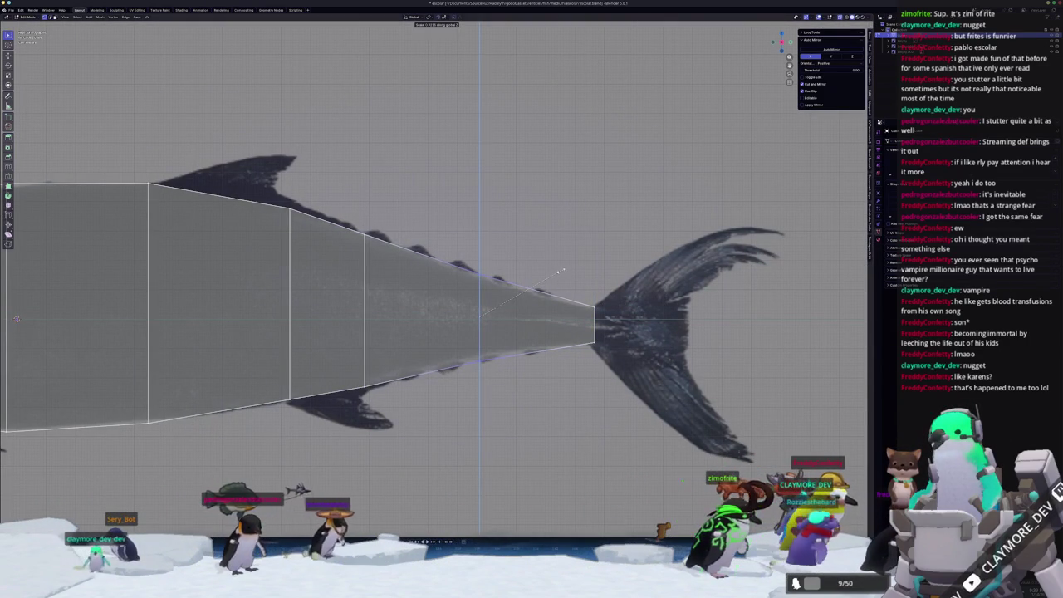
- Extrude a final short section to the tail fin base and adjust its height
{"action": "scroll", "coordinate": [553, 308], "scroll_direction": "up", "scroll_amount": 2}
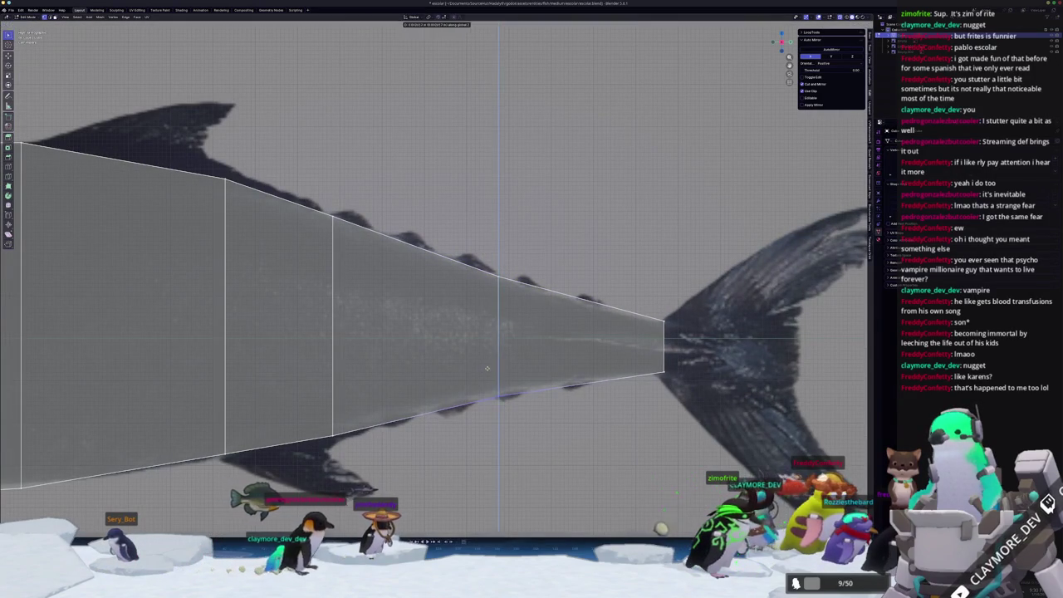
{"action": "middle_click_drag", "start_coordinate": [685, 392], "coordinate": [533, 379], "text": "shift"}
{"action": "key", "text": "e"}
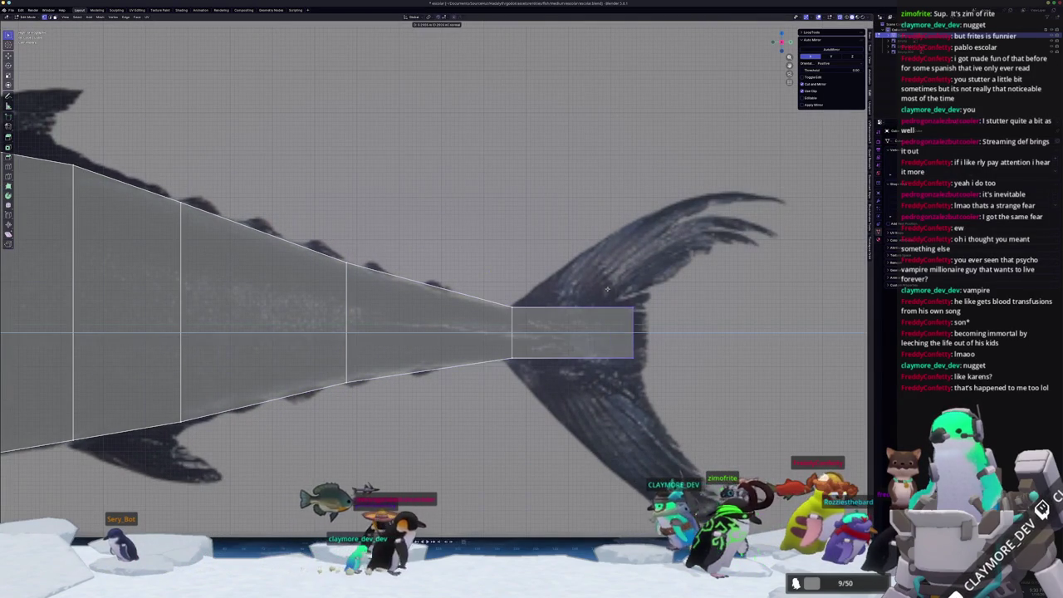
{"action": "left_click", "coordinate": [589, 279]}
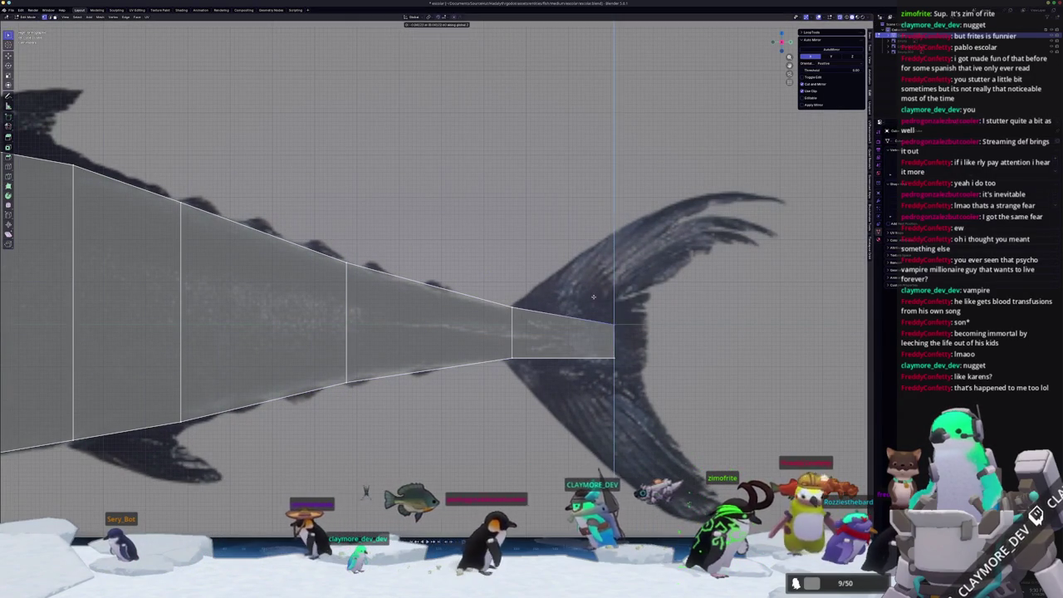
{"action": "key", "text": "s"}
{"action": "key", "text": "z"}
{"action": "left_click", "coordinate": [579, 353]}
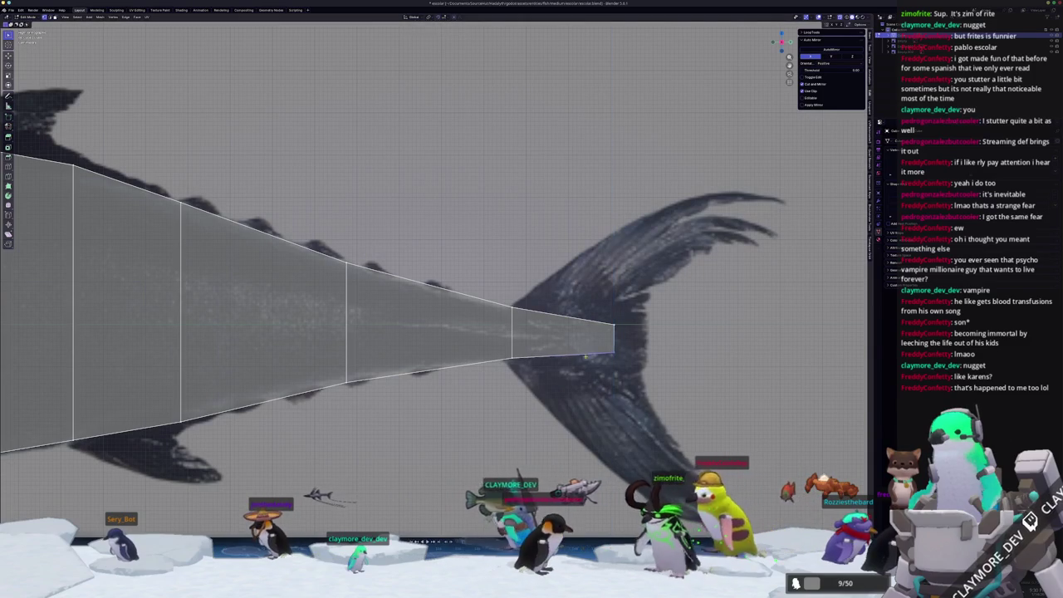
{"action": "key", "text": "s"}
{"action": "key", "text": "z"}
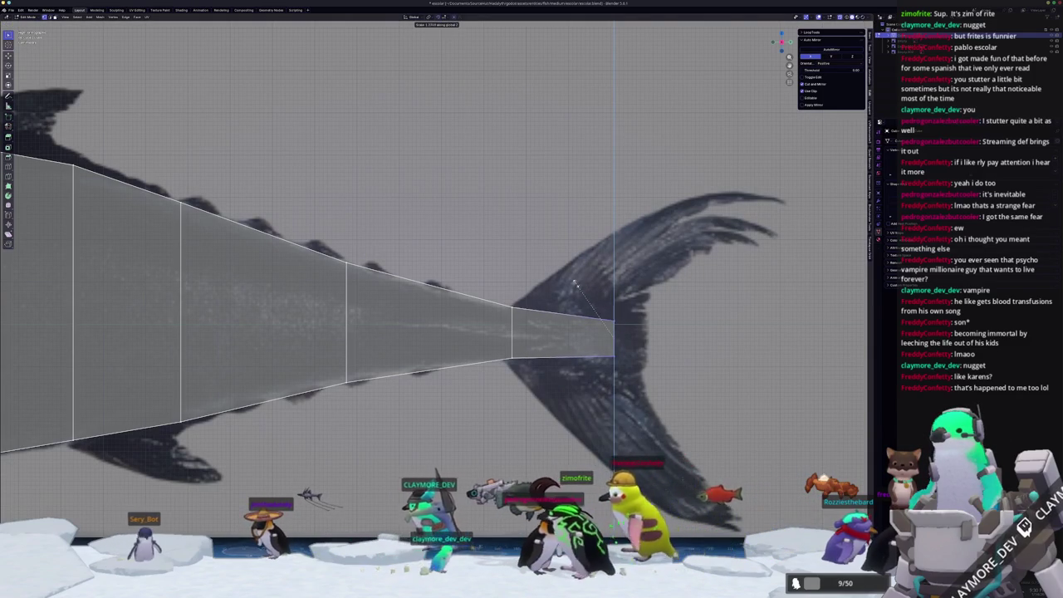
{"action": "left_click", "coordinate": [576, 284]}
- Edge-slide one loop along the body to even out the section spacing
{"action": "key", "text": "g"}
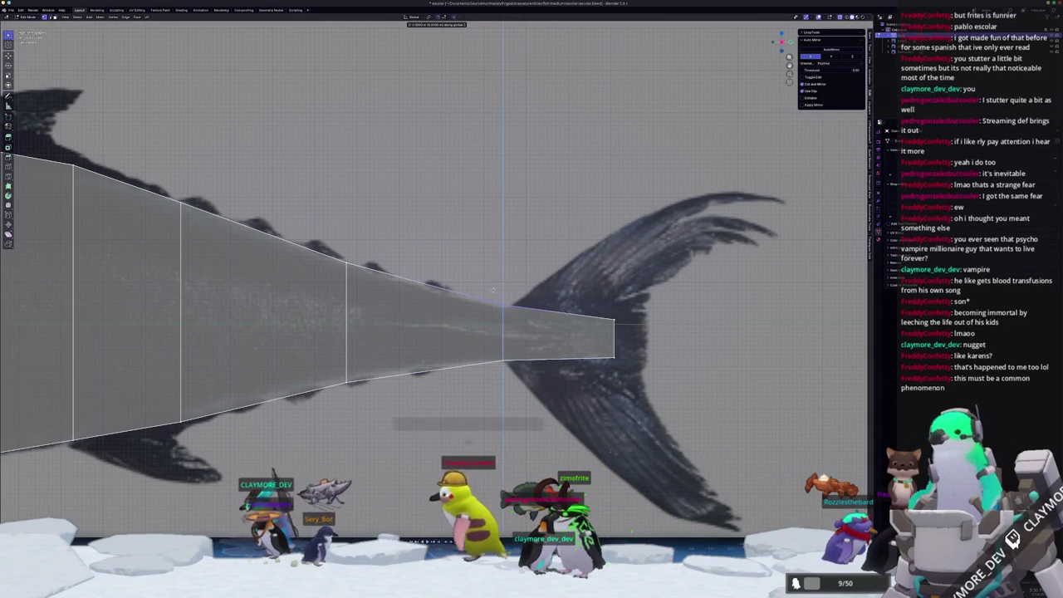
{"action": "left_click", "coordinate": [492, 293]}
{"action": "scroll", "coordinate": [492, 293], "scroll_direction": "down", "scroll_amount": 2}
{"action": "scroll", "coordinate": [493, 293], "scroll_direction": "down", "scroll_amount": 2}
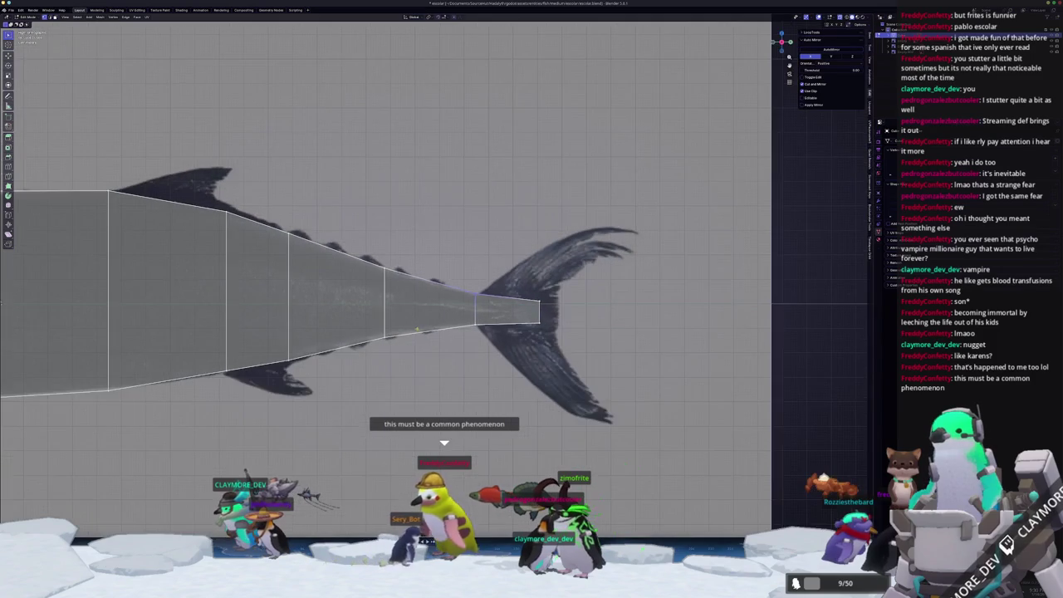
{"action": "scroll", "coordinate": [48, 294], "scroll_direction": "down", "scroll_amount": 1}
{"action": "scroll", "coordinate": [48, 294], "scroll_direction": "down", "scroll_amount": 2}
{"action": "middle_click_drag", "start_coordinate": [48, 294], "coordinate": [514, 286], "text": "shift"}
{"action": "scroll", "coordinate": [514, 286], "scroll_direction": "up", "scroll_amount": 2}
{"action": "scroll", "coordinate": [514, 286], "scroll_direction": "up", "scroll_amount": 2}
{"action": "key", "text": "ctrl+r"}
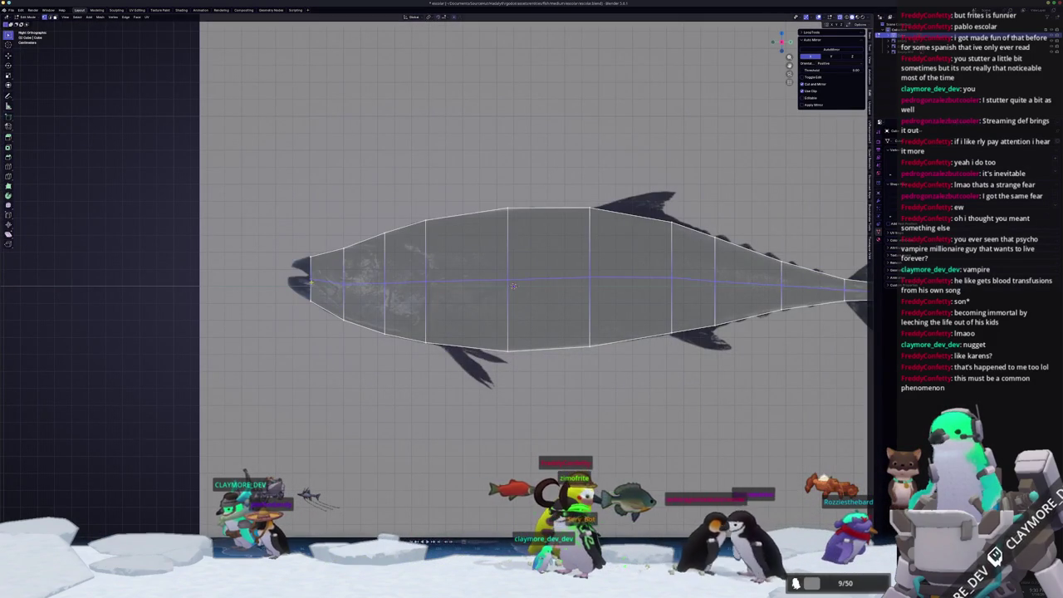
- Commit the lengthwise loop cut and shift its middle vertices vertically
{"action": "left_click", "coordinate": [626, 320]}
{"action": "mouse_move", "coordinate": [727, 294]}
{"action": "left_mouse_down"}
{"action": "mouse_move", "coordinate": [601, 262]}
{"action": "mouse_move", "coordinate": [653, 269]}
{"action": "left_mouse_up"}
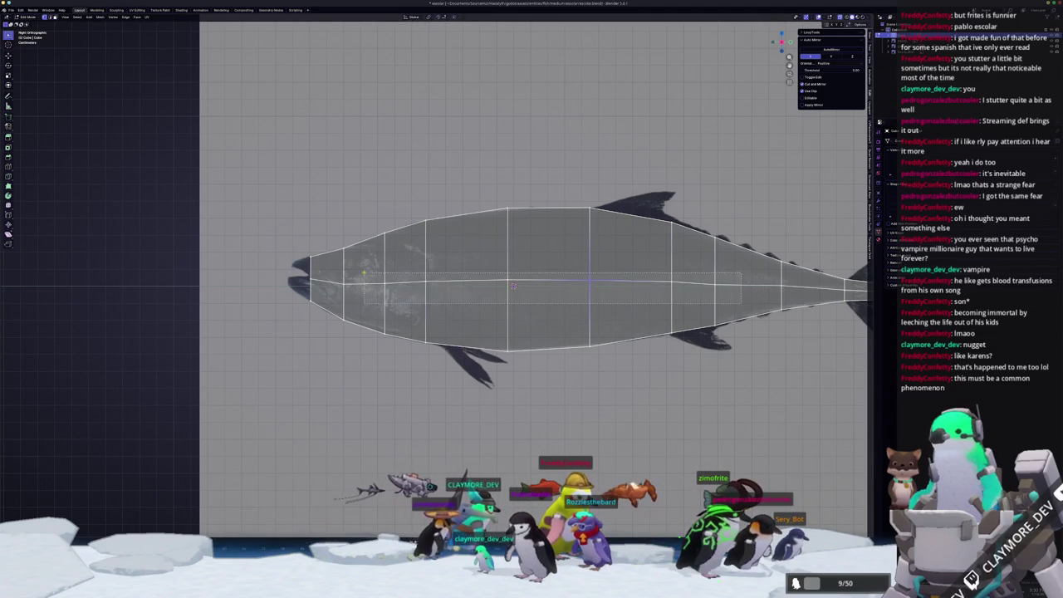
{"action": "key", "text": "s"}
{"action": "key", "text": "z"}
{"action": "key", "text": "g"}
{"action": "key", "text": "z"}
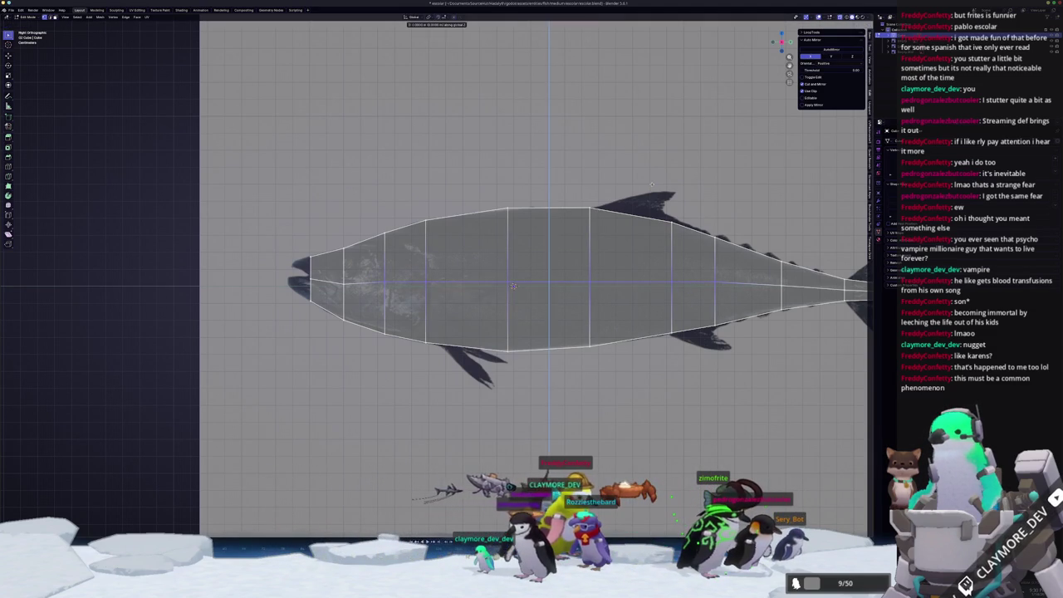
{"action": "left_click", "coordinate": [513, 286]}
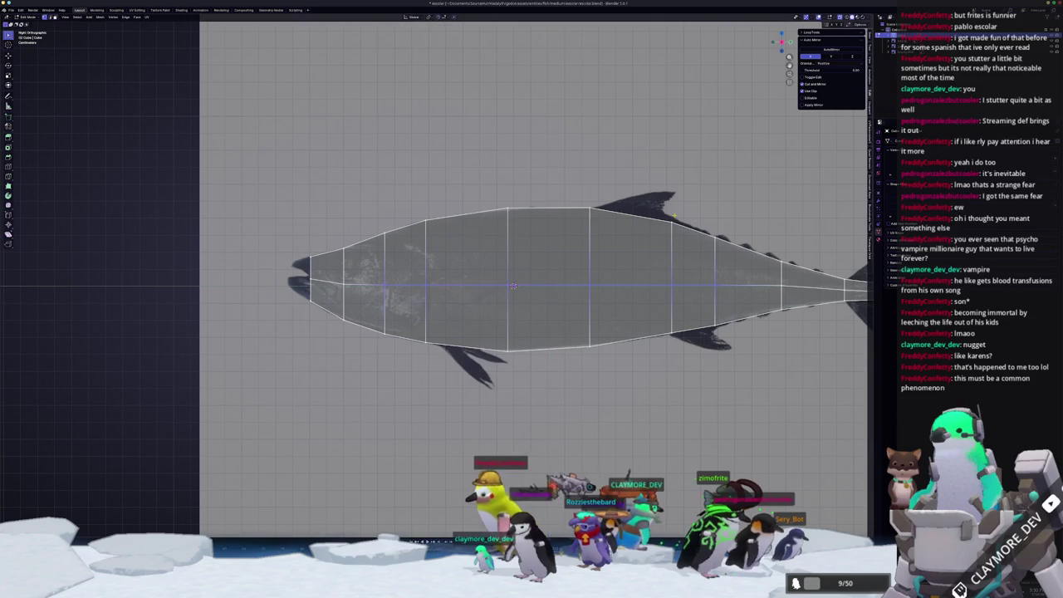
- Extrude the front face forward into a snout and raise its front vertex
{"action": "scroll", "coordinate": [531, 286], "scroll_direction": "down", "scroll_amount": 1}
{"action": "scroll", "coordinate": [531, 287], "scroll_direction": "up", "scroll_amount": 2}
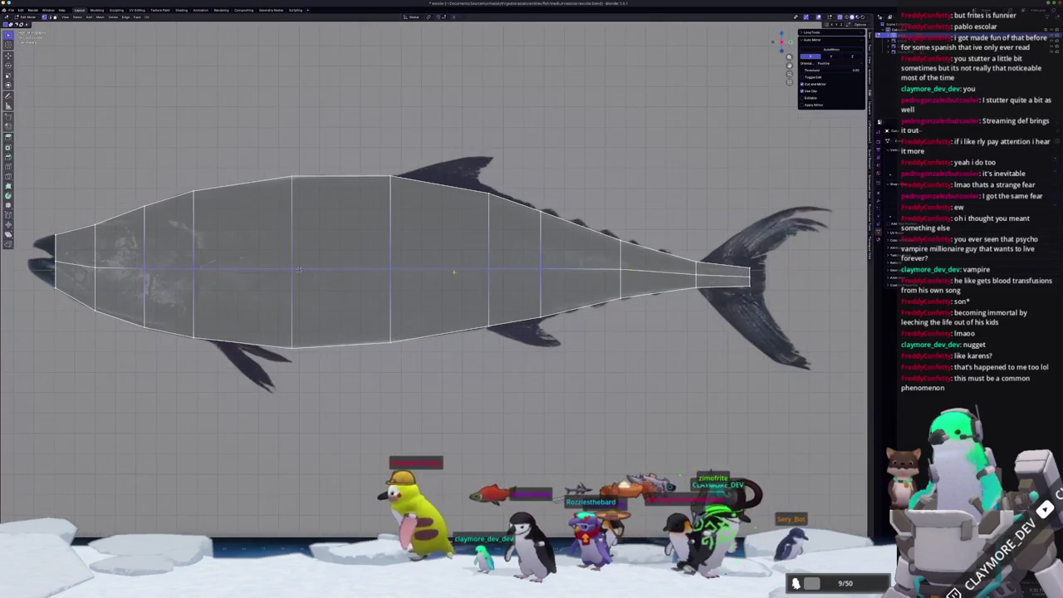
{"action": "scroll", "coordinate": [532, 286], "scroll_direction": "up", "scroll_amount": 2}
{"action": "scroll", "coordinate": [402, 288], "scroll_direction": "up", "scroll_amount": 1}
{"action": "scroll", "coordinate": [401, 288], "scroll_direction": "up", "scroll_amount": 1}
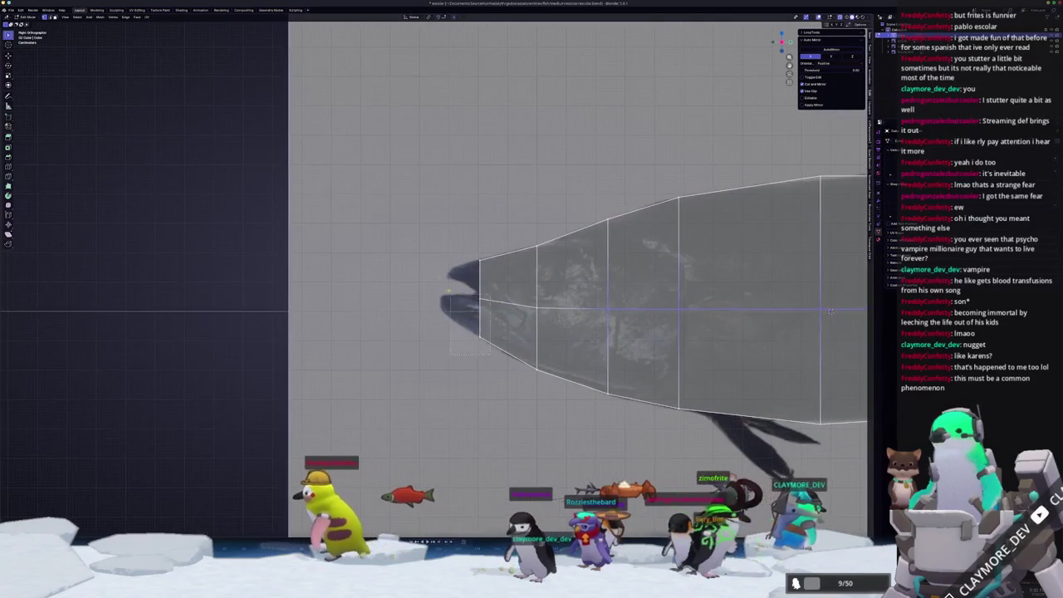
{"action": "key", "text": "e"}
{"action": "left_click", "coordinate": [401, 288]}
{"action": "key", "text": "g"}
{"action": "key", "text": "g"}
{"action": "key", "text": "Escape"}
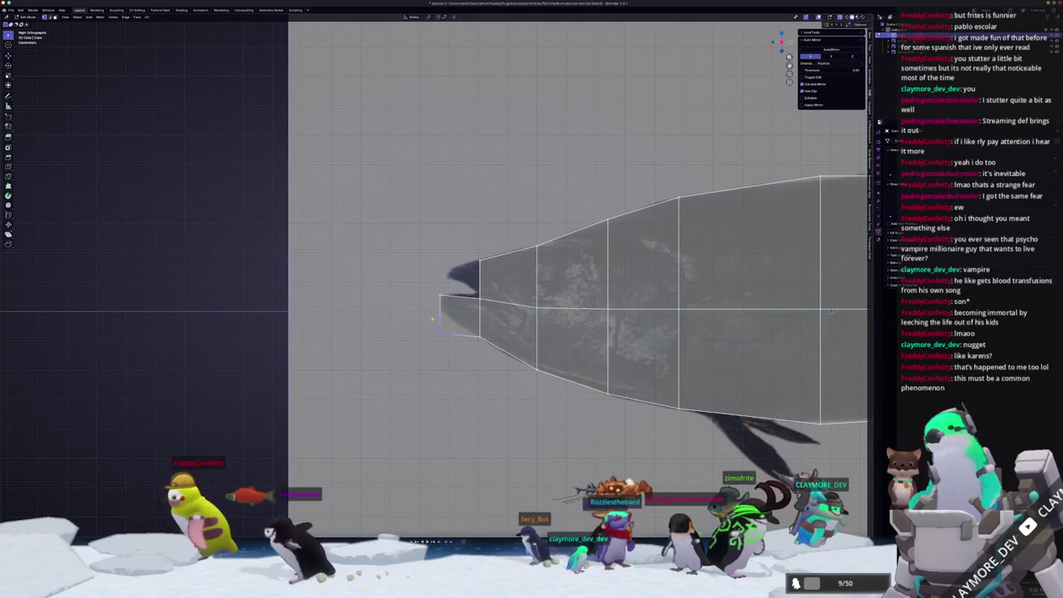
{"action": "key", "text": "g"}
{"action": "key", "text": "z"}
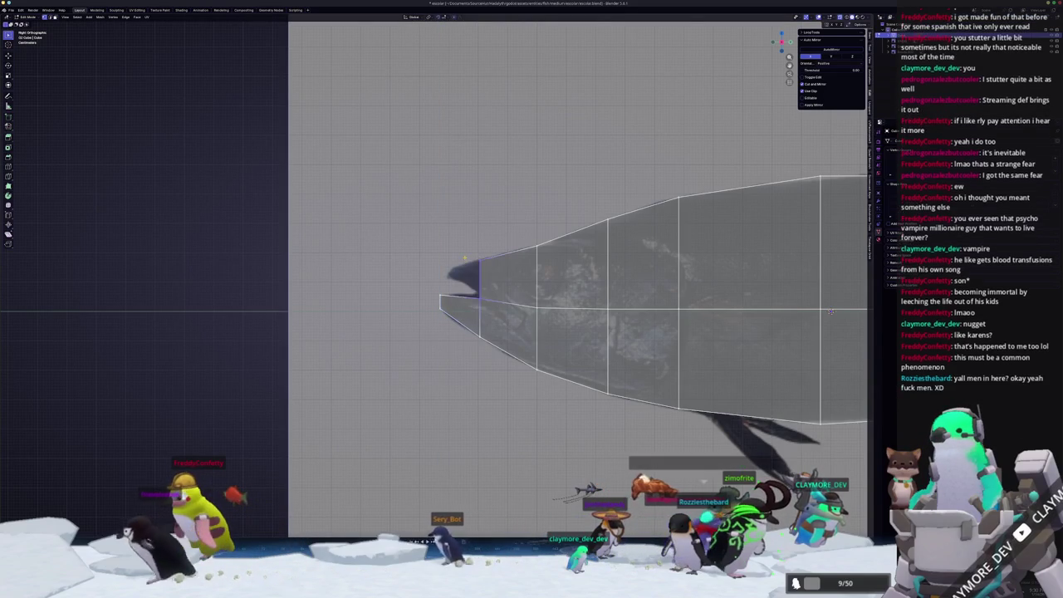
{"action": "left_click", "coordinate": [441, 275]}
- Extrude the snout tip along Z to split it into upper and lower jaws
{"action": "scroll", "coordinate": [440, 276], "scroll_direction": "up", "scroll_amount": 1}
{"action": "middle_click_drag", "start_coordinate": [467, 276], "coordinate": [445, 307], "text": "shift"}
{"action": "key", "text": "e"}
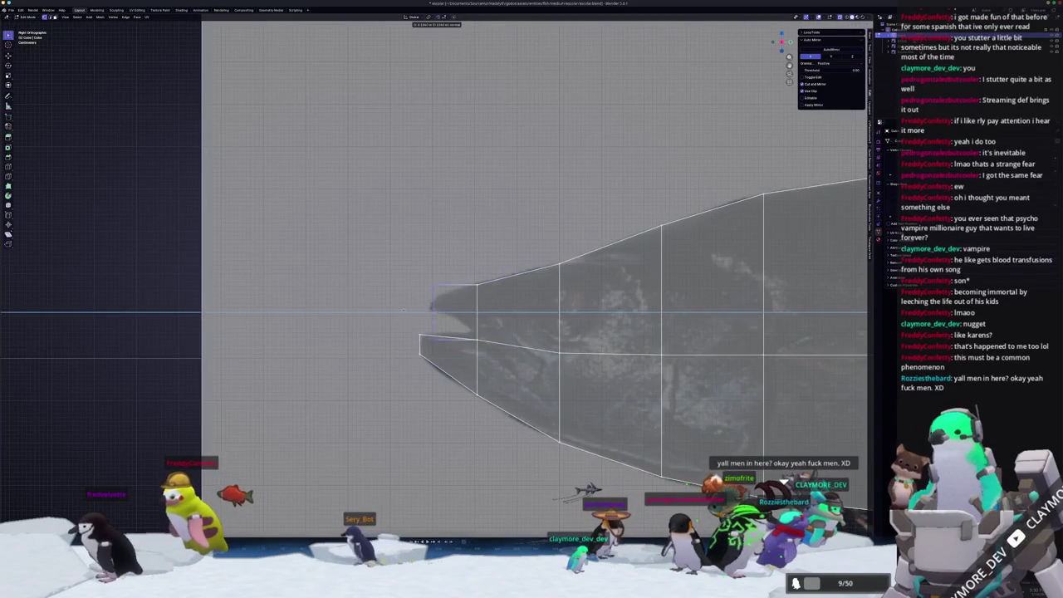
{"action": "key", "text": "z"}
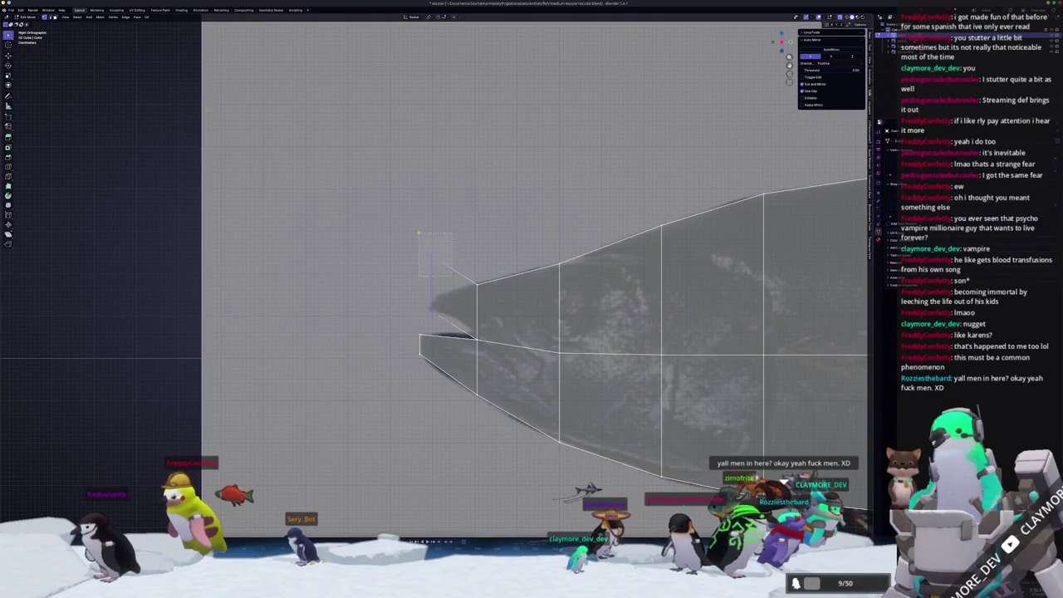
{"action": "left_click", "coordinate": [420, 280]}
{"action": "scroll", "coordinate": [451, 308], "scroll_direction": "up", "scroll_amount": 1}
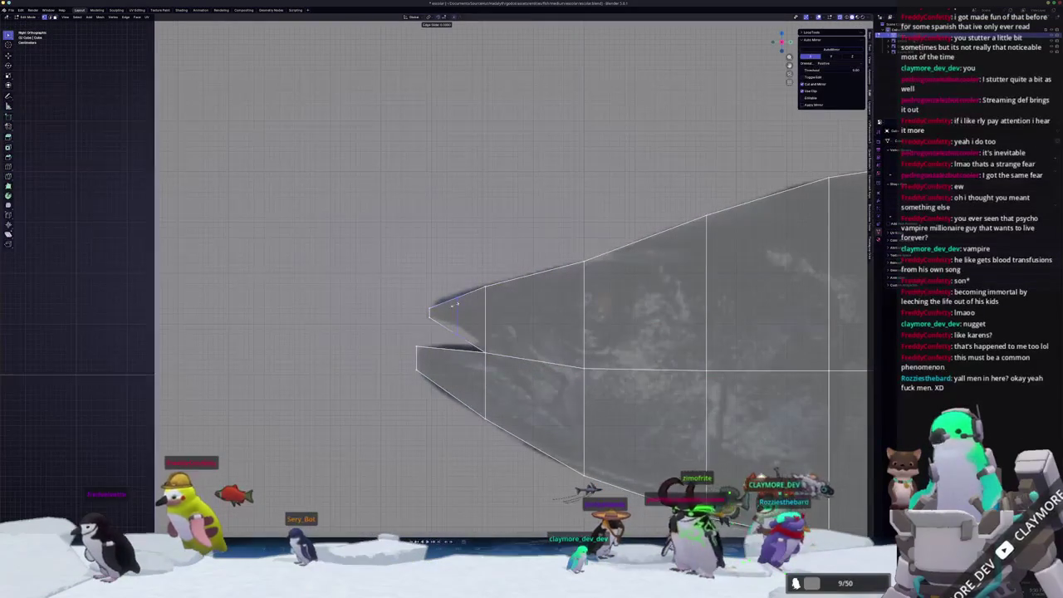
{"action": "right_click", "coordinate": [454, 306]}
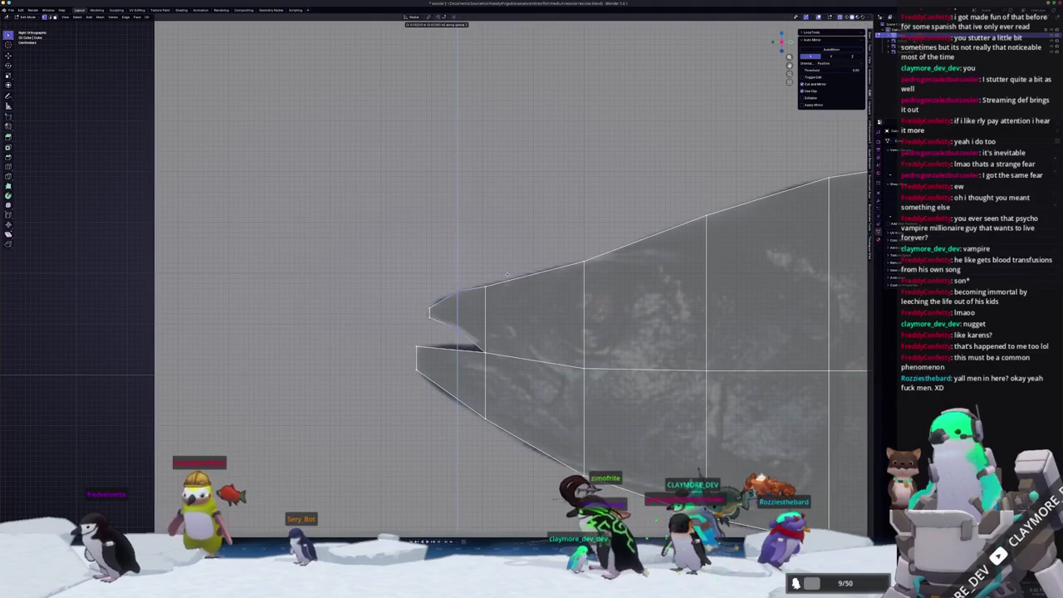
{"action": "left_click", "coordinate": [450, 274]}
- Cancel a trial move of the jaw vertex and select the lower jaw edge behind the notch
{"action": "scroll", "coordinate": [509, 303], "scroll_direction": "up", "scroll_amount": 1}
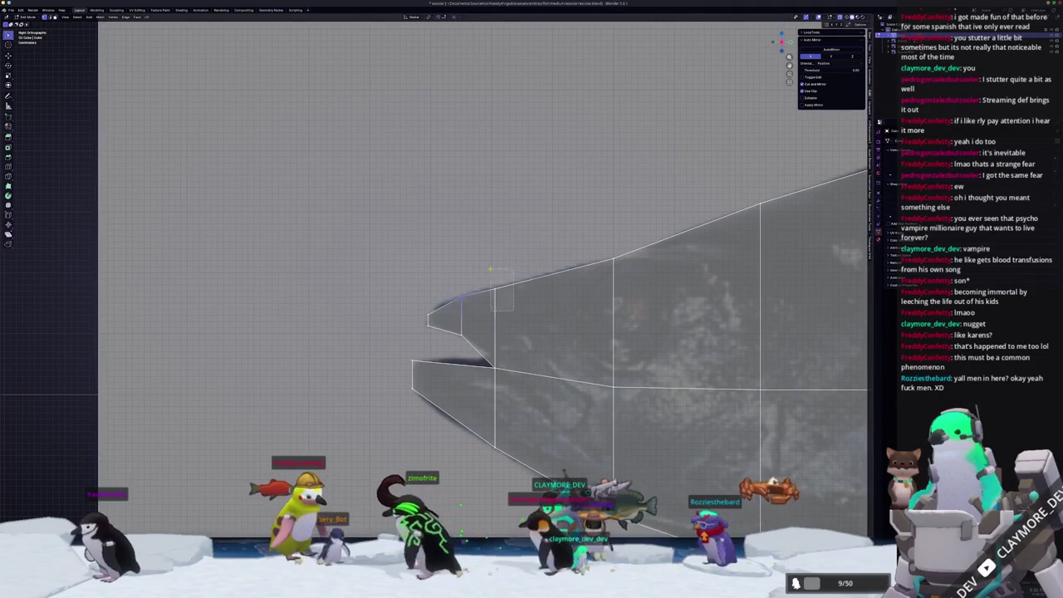
{"action": "key", "text": "g"}
{"action": "key", "text": "z"}
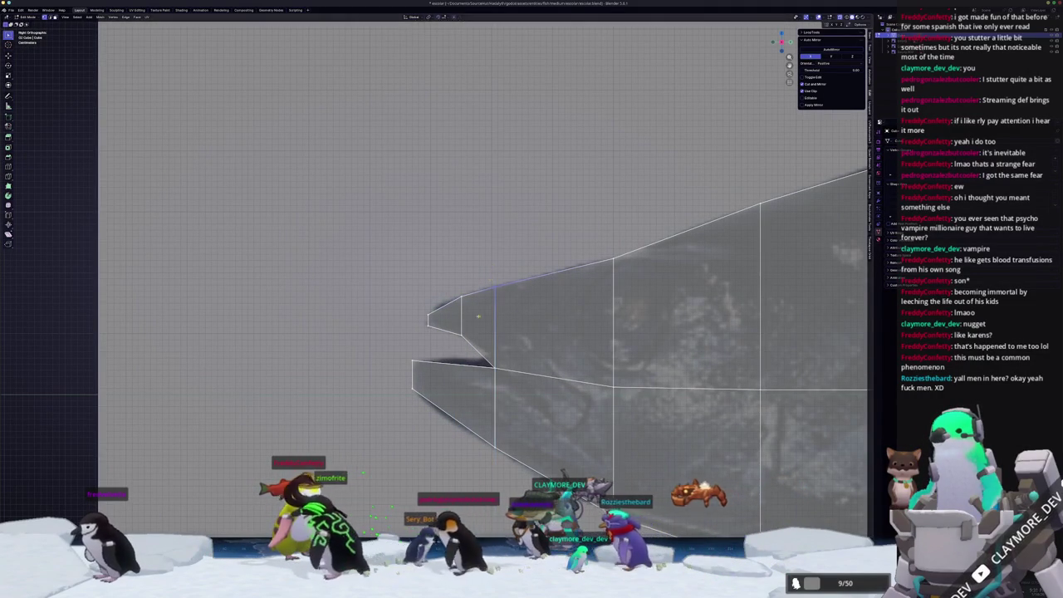
{"action": "scroll", "coordinate": [493, 267], "scroll_direction": "down", "scroll_amount": 2}
{"action": "scroll", "coordinate": [493, 267], "scroll_direction": "left", "scroll_amount": 2}
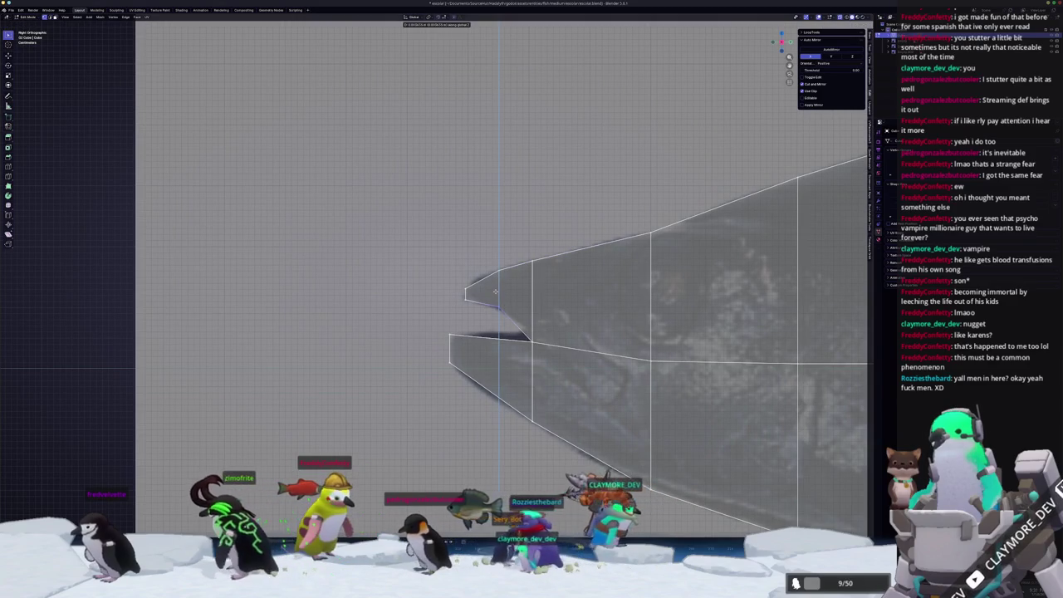
{"action": "right_click", "coordinate": [503, 356]}
{"action": "key", "text": "g"}
{"action": "right_click", "coordinate": [475, 328]}
{"action": "left_click", "coordinate": [538, 353]}
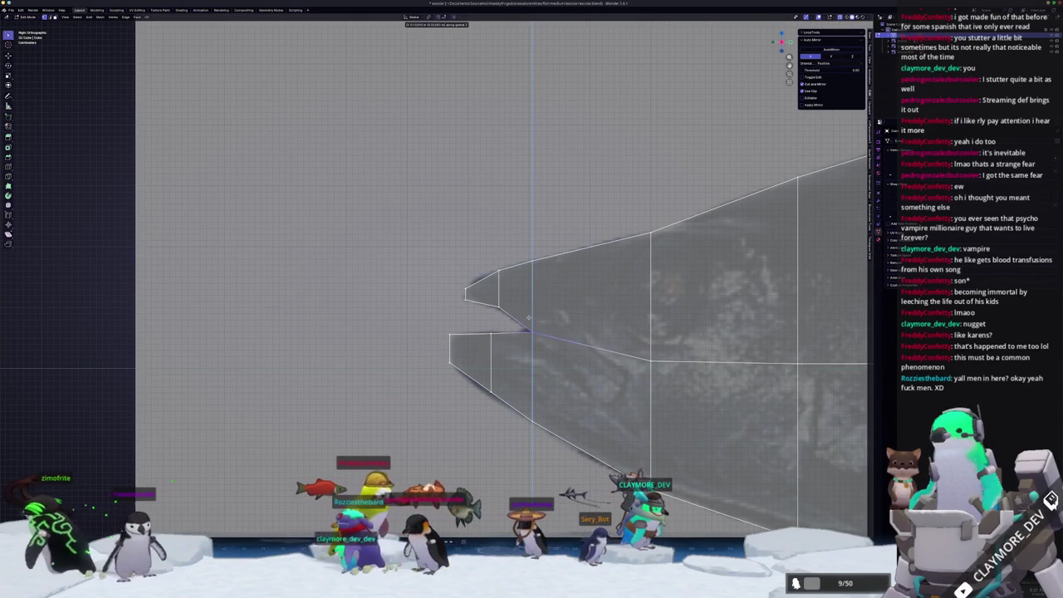
- Review the whole fish from snout to tail and exit Edit Mode
{"action": "scroll", "coordinate": [506, 404], "scroll_direction": "up", "scroll_amount": 3}
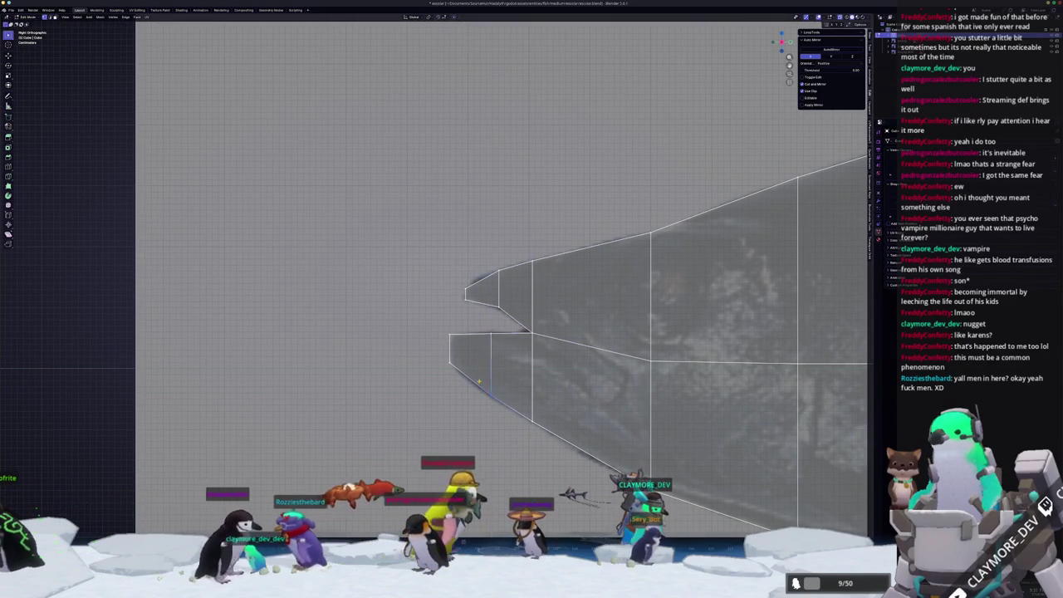
{"action": "scroll", "coordinate": [507, 405], "scroll_direction": "down", "scroll_amount": 2}
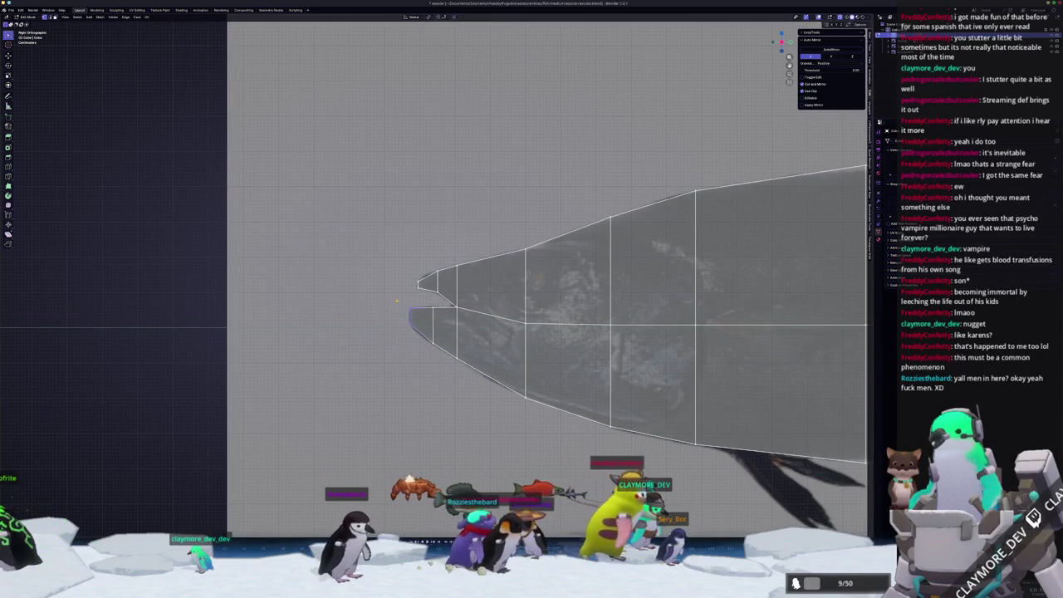
{"action": "middle_click_drag", "start_coordinate": [397, 302], "coordinate": [349, 315], "text": "shift"}
{"action": "scroll", "coordinate": [469, 332], "scroll_direction": "down", "scroll_amount": 2}
{"action": "mouse_move", "coordinate": [470, 334]}
{"action": "middle_mouse_down", "text": "shift"}
{"action": "mouse_move", "coordinate": [249, 332]}
{"action": "mouse_move", "coordinate": [527, 347]}
{"action": "middle_mouse_up", "text": "shift"}
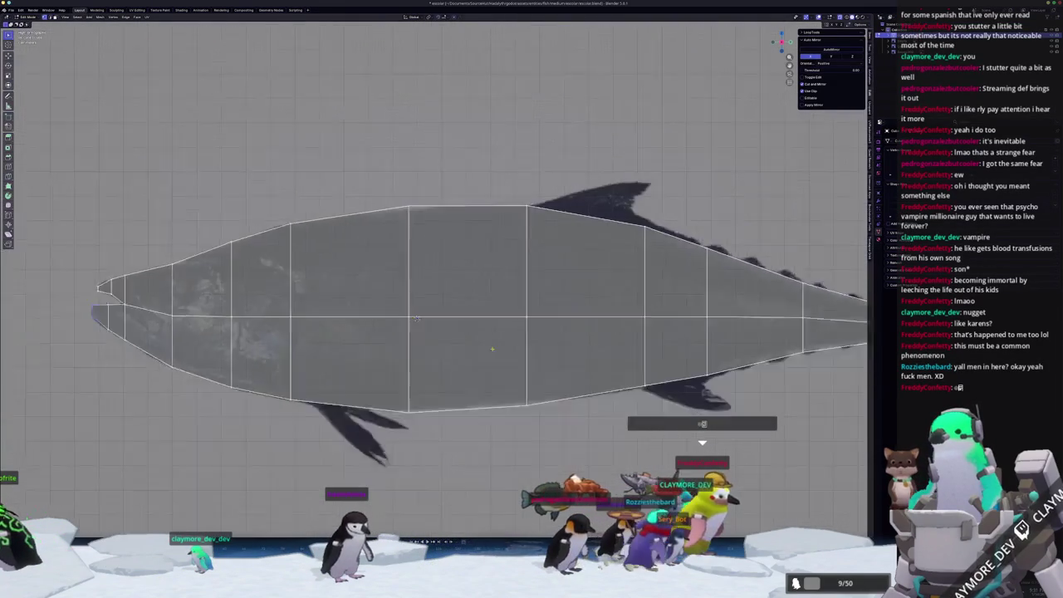
{"action": "scroll", "coordinate": [528, 347], "scroll_direction": "down", "scroll_amount": 2}
{"action": "key", "text": "Tab"}
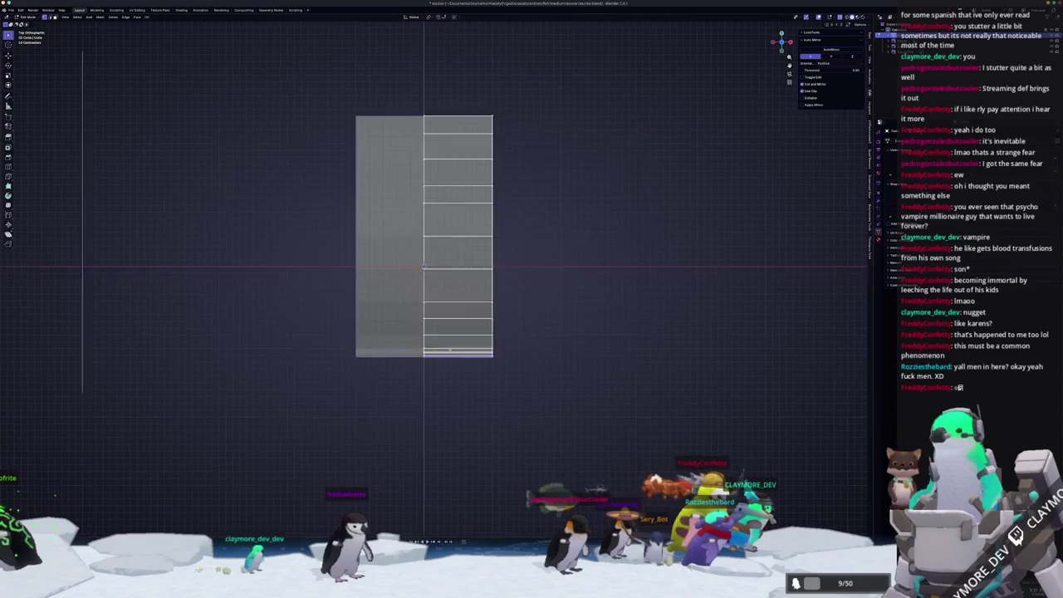
- In Edit Mode, raise the mesh's bottom edge along Y in two moves
{"action": "key", "text": "Tab"}
{"action": "scroll", "coordinate": [506, 398], "scroll_direction": "up", "scroll_amount": 4}
{"action": "scroll", "coordinate": [528, 443], "scroll_direction": "up", "scroll_amount": 3}
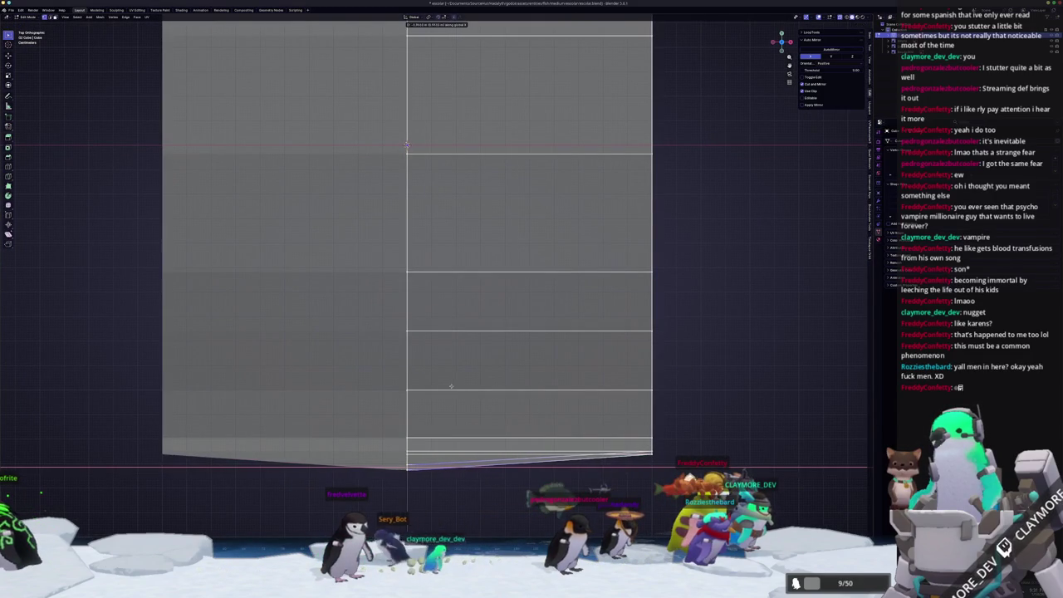
{"action": "key", "text": "g"}
{"action": "key", "text": "y"}
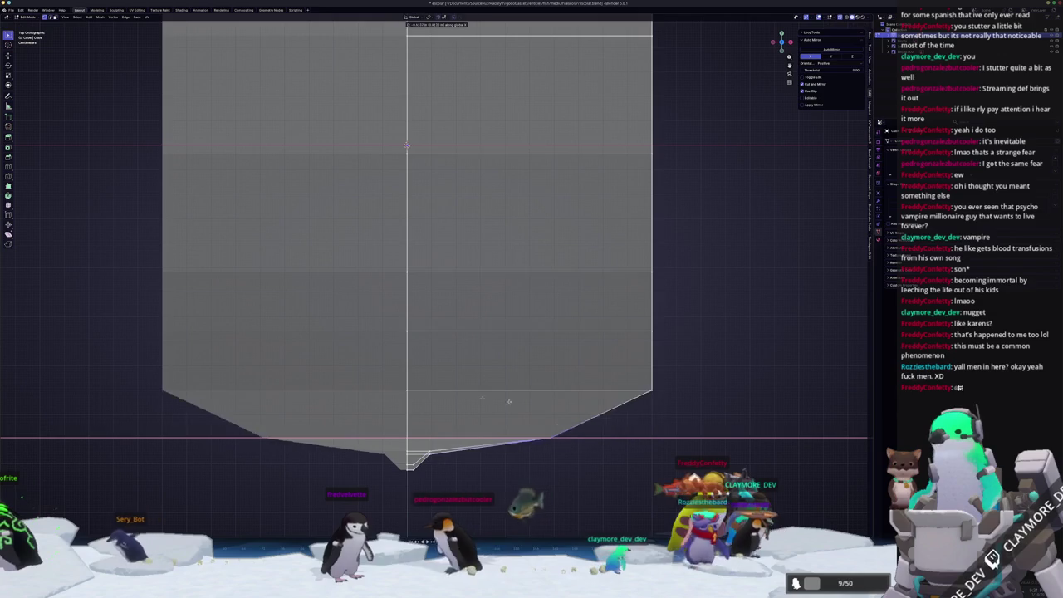
{"action": "left_click", "coordinate": [419, 419]}
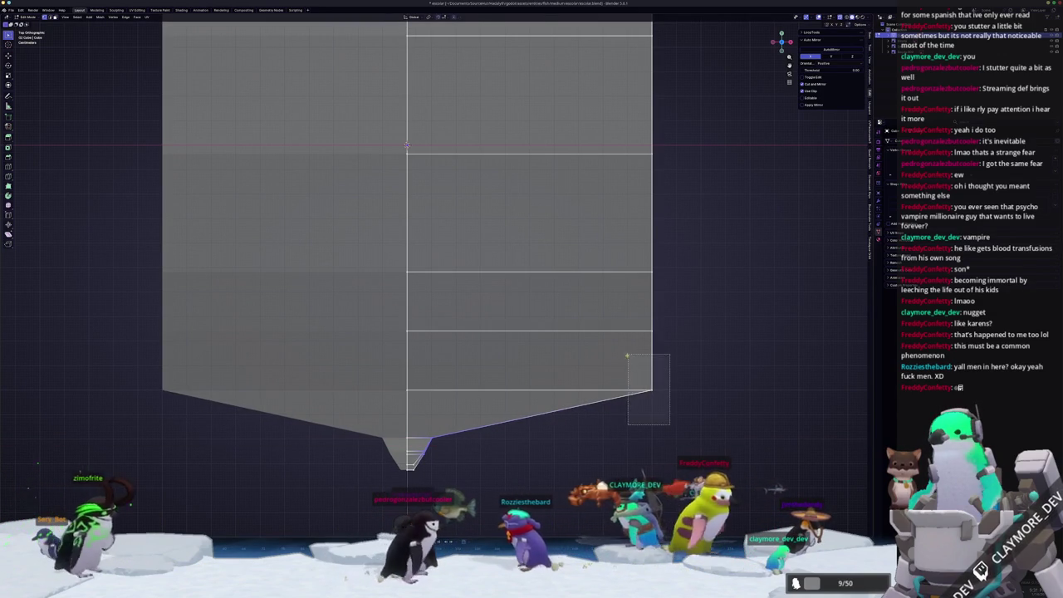
{"action": "key", "text": "g"}
{"action": "left_click", "coordinate": [409, 325]}
- Reshape the lower vertices, moving them along Y and then pulling them inward along X
{"action": "scroll", "coordinate": [408, 326], "scroll_direction": "down", "scroll_amount": 1}
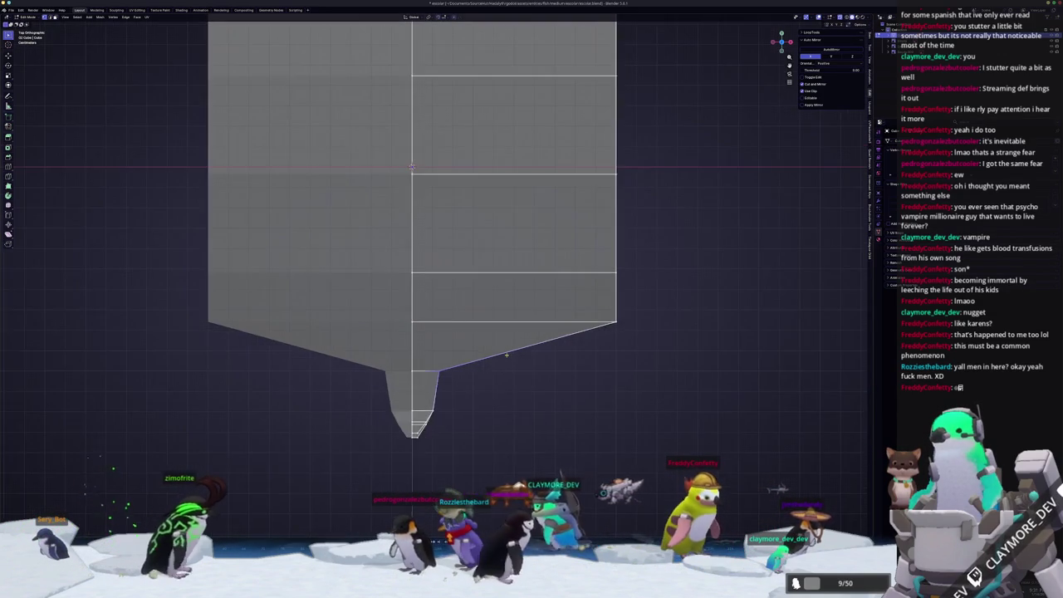
{"action": "key", "text": "g"}
{"action": "key", "text": "y"}
{"action": "left_click", "coordinate": [443, 339]}
{"action": "key", "text": "g"}
{"action": "key", "text": "x"}
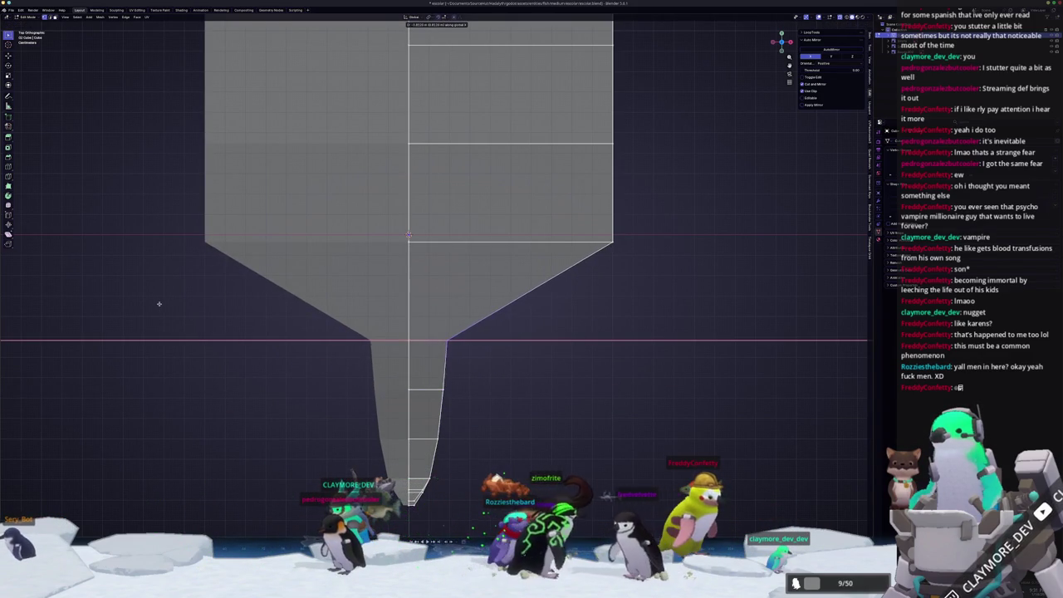
{"action": "scroll", "coordinate": [483, 307], "scroll_direction": "down", "scroll_amount": 2}
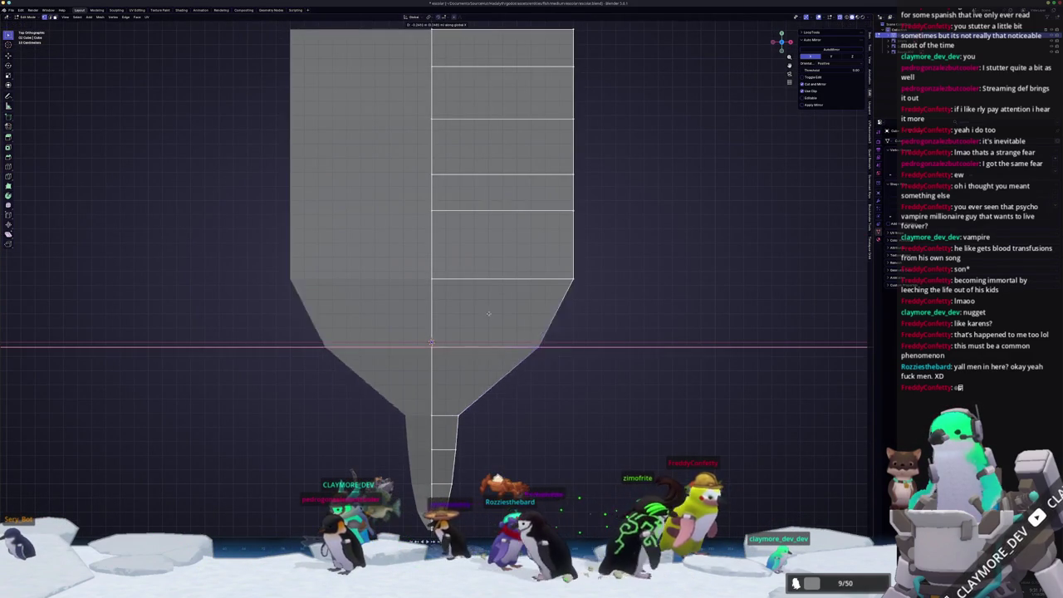
{"action": "left_click", "coordinate": [437, 313]}
- Shift the selected vertices and the lower flare vertices lengthwise along Y
{"action": "middle_click_drag", "start_coordinate": [437, 312], "coordinate": [467, 402], "text": "shift"}
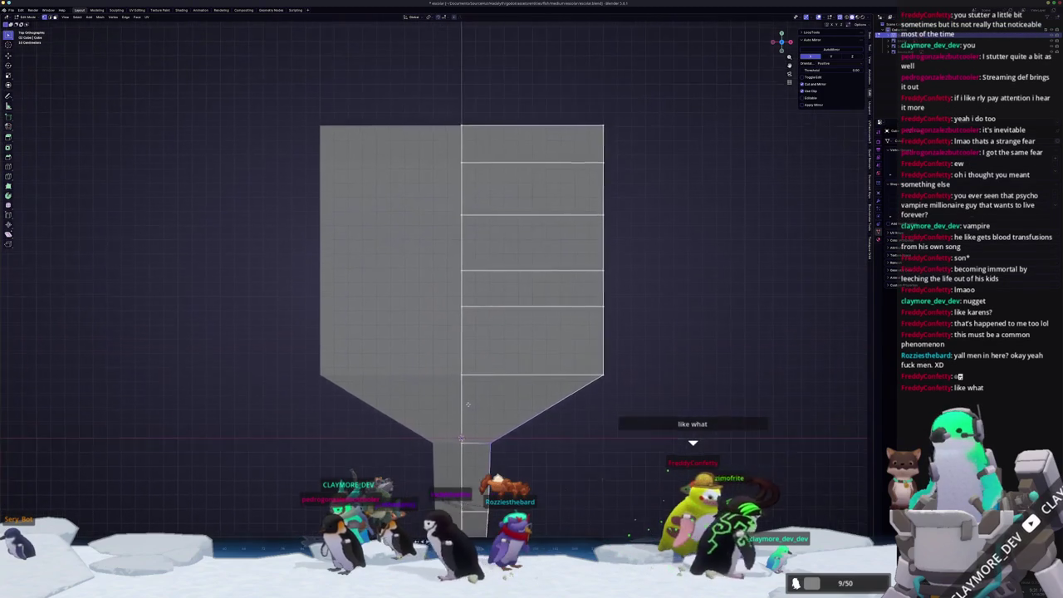
{"action": "scroll", "coordinate": [467, 402], "scroll_direction": "down", "scroll_amount": 1}
{"action": "key", "text": "g"}
{"action": "key", "text": "y"}
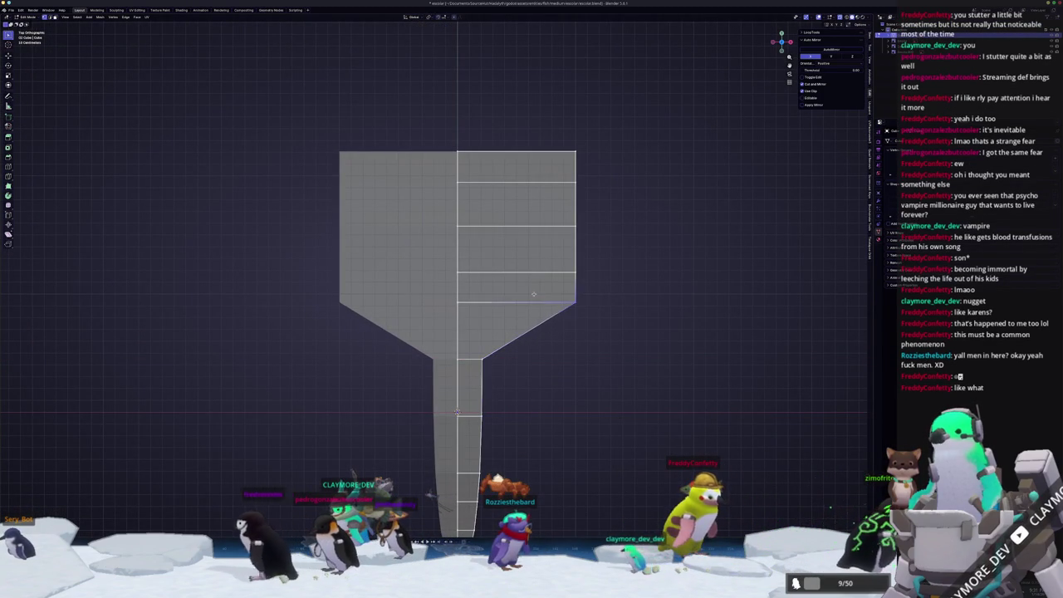
{"action": "left_click", "coordinate": [329, 277]}
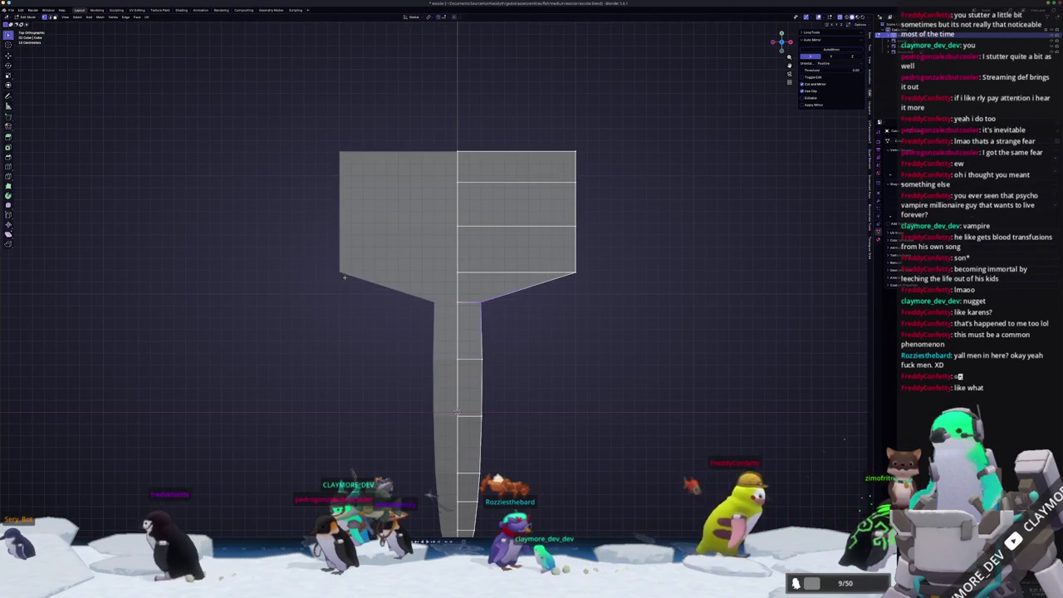
{"action": "middle_click_drag", "start_coordinate": [585, 278], "coordinate": [613, 355], "text": "shift"}
{"action": "key", "text": "g"}
{"action": "key", "text": "y"}
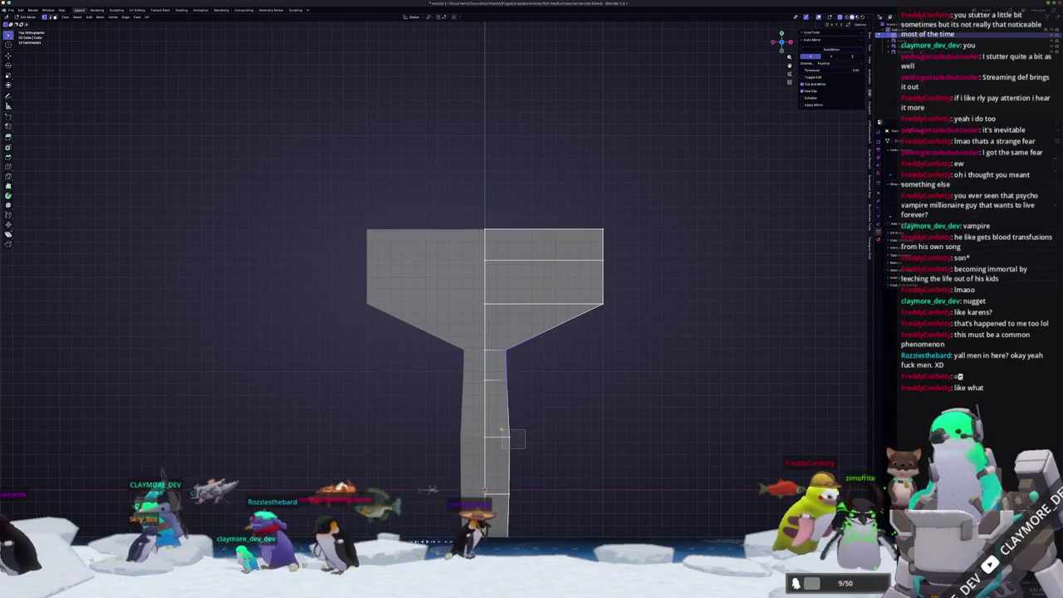
- Select the right flare corner and move it along Y to narrow the top of the body
{"action": "left_click", "coordinate": [510, 434]}
{"action": "left_click_drag", "start_coordinate": [589, 290], "coordinate": [631, 337]}
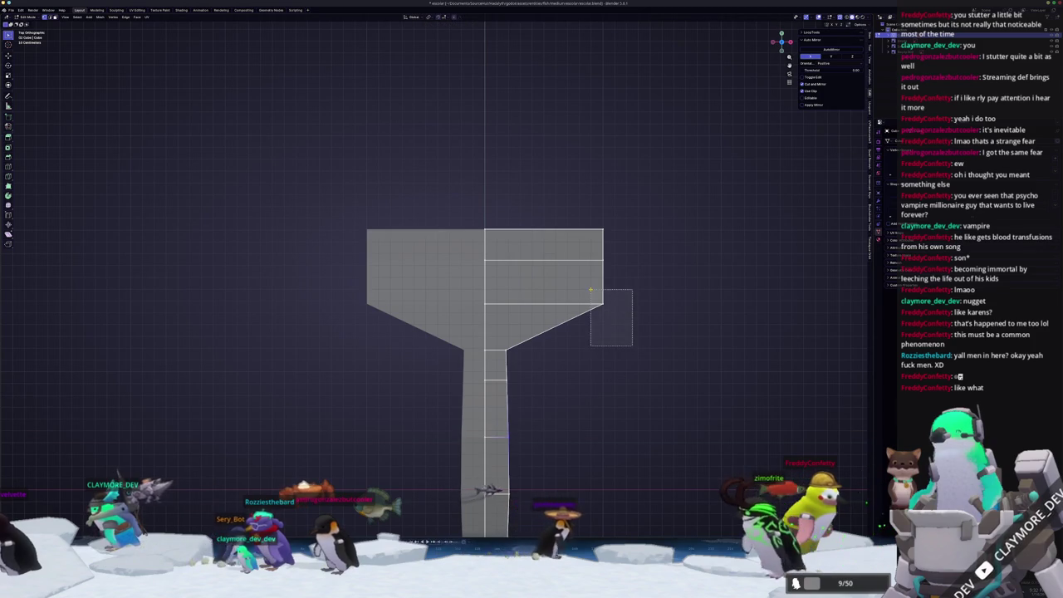
{"action": "key", "text": "g"}
{"action": "key", "text": "y"}
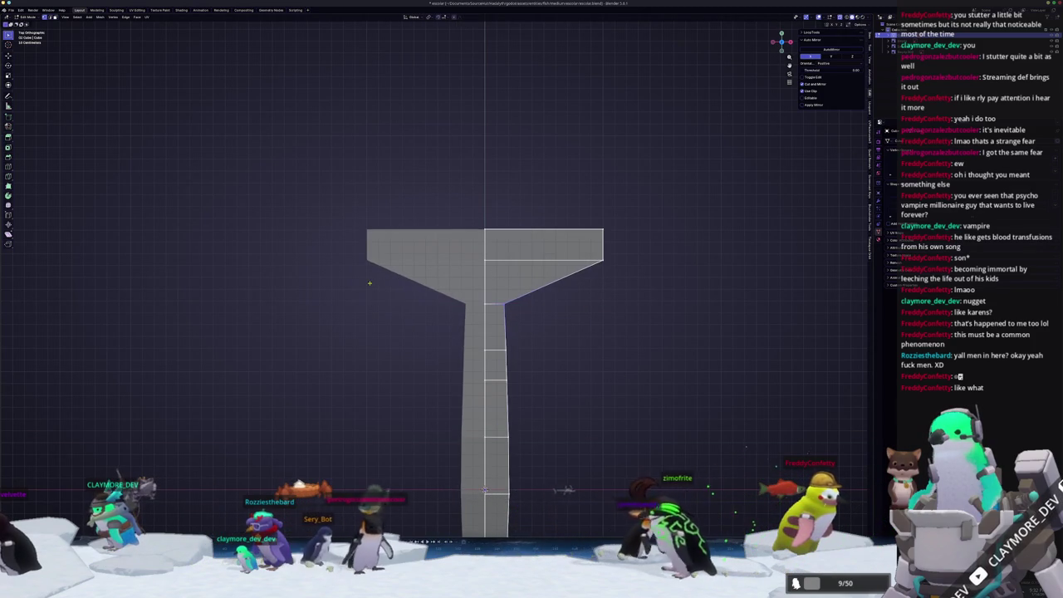
{"action": "middle_click_drag", "start_coordinate": [384, 280], "coordinate": [620, 256], "text": "shift"}
{"action": "scroll", "coordinate": [620, 256], "scroll_direction": "up", "scroll_amount": 1}
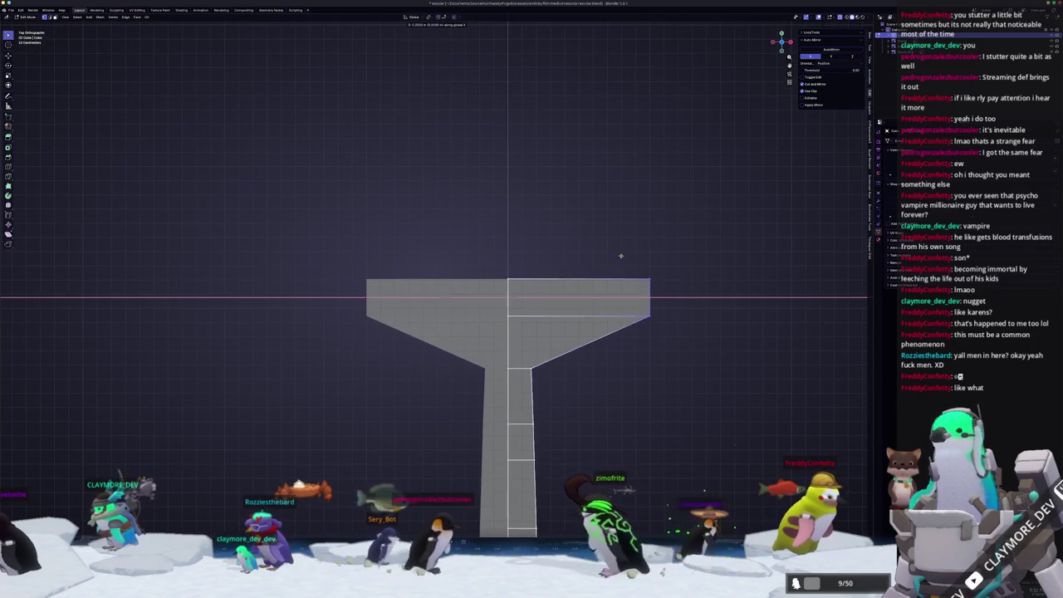
{"action": "left_click", "coordinate": [512, 261]}
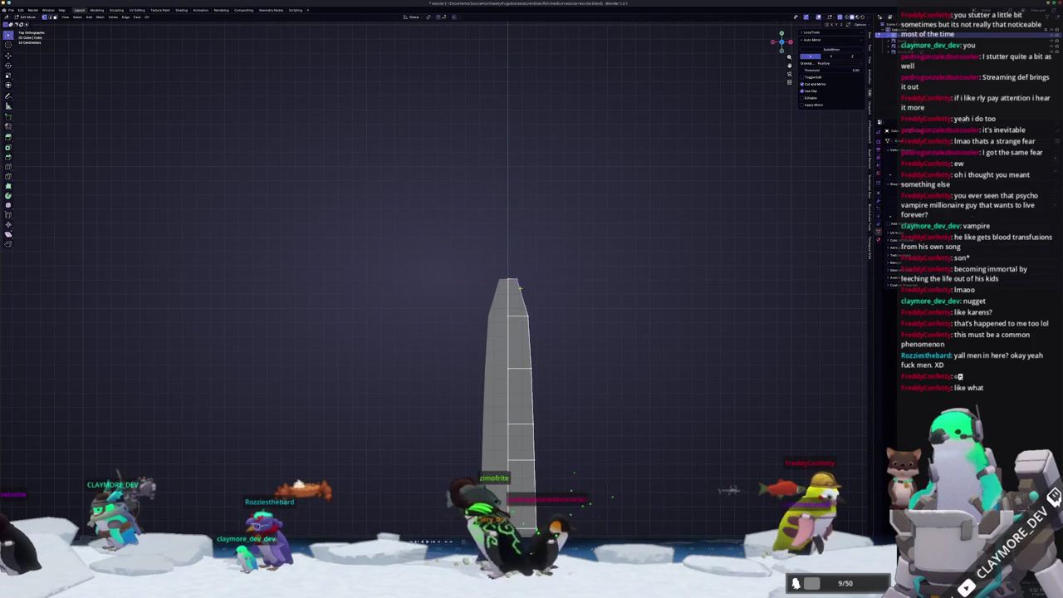
- Adjust the first edge loop's width along X to start the taper
{"action": "key", "text": "g"}
{"action": "key", "text": "x"}
{"action": "key", "text": "Escape"}
{"action": "key", "text": "g"}
{"action": "key", "text": "x"}
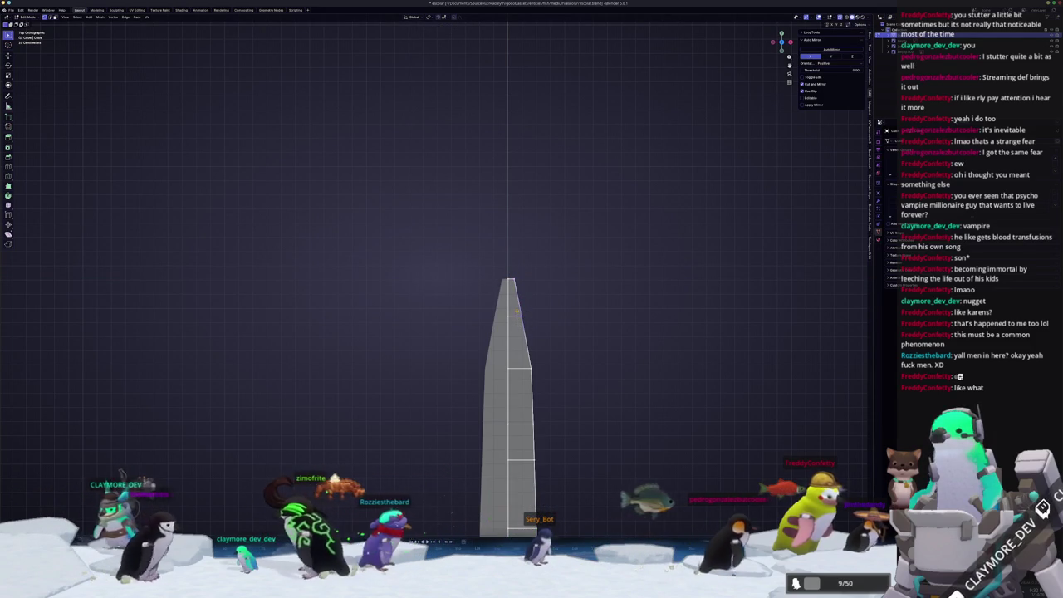
{"action": "left_click", "coordinate": [514, 370]}
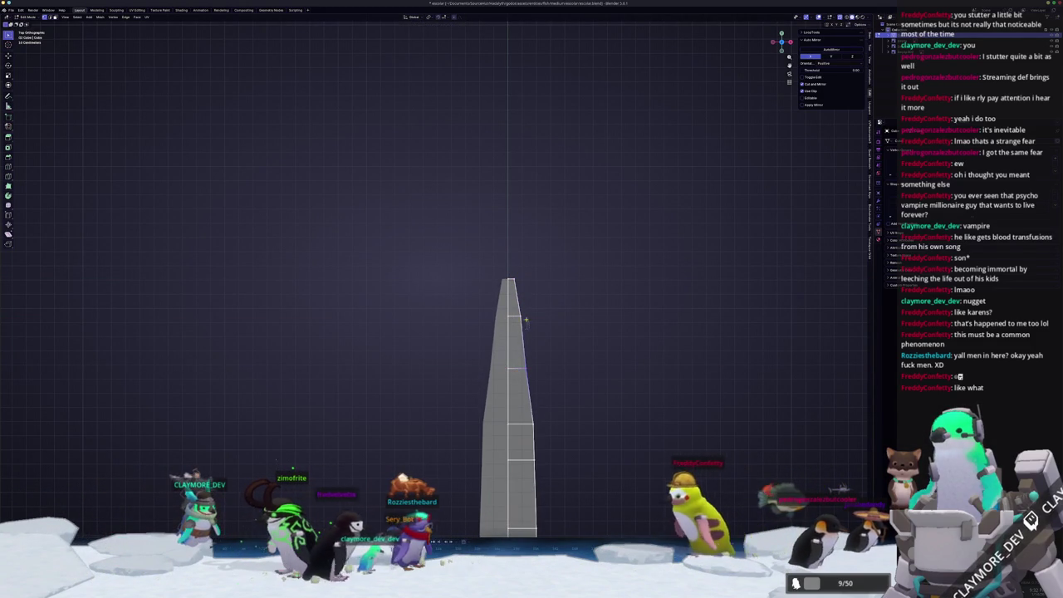
{"action": "key", "text": "g"}
{"action": "key", "text": "x"}
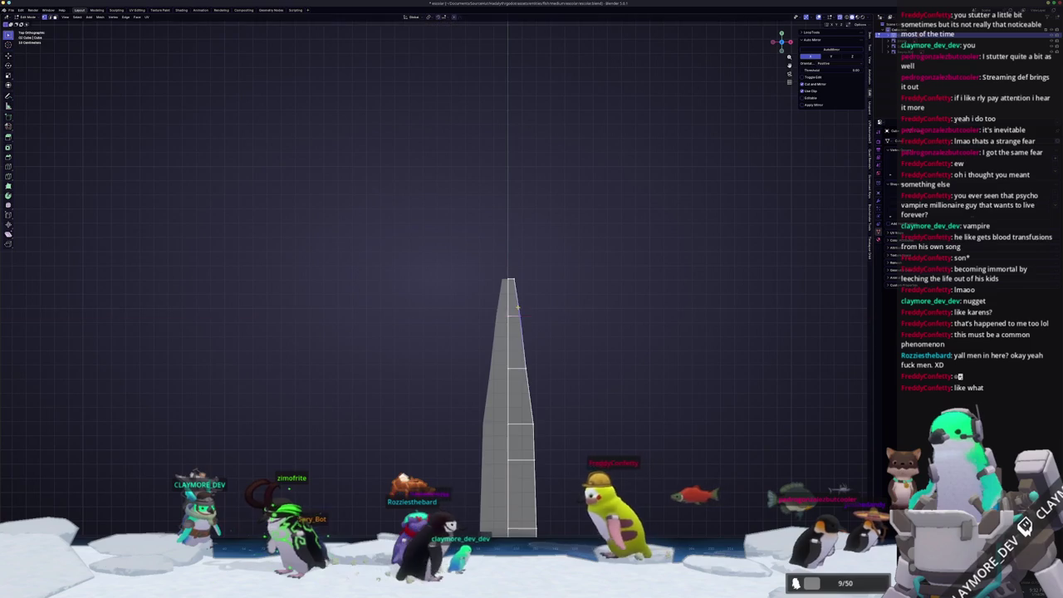
- Select the next edge loop down and narrow it along X
{"action": "middle_click_drag", "start_coordinate": [518, 308], "coordinate": [560, 323], "text": "shift"}
{"action": "key", "text": "g"}
{"action": "key", "text": "x"}
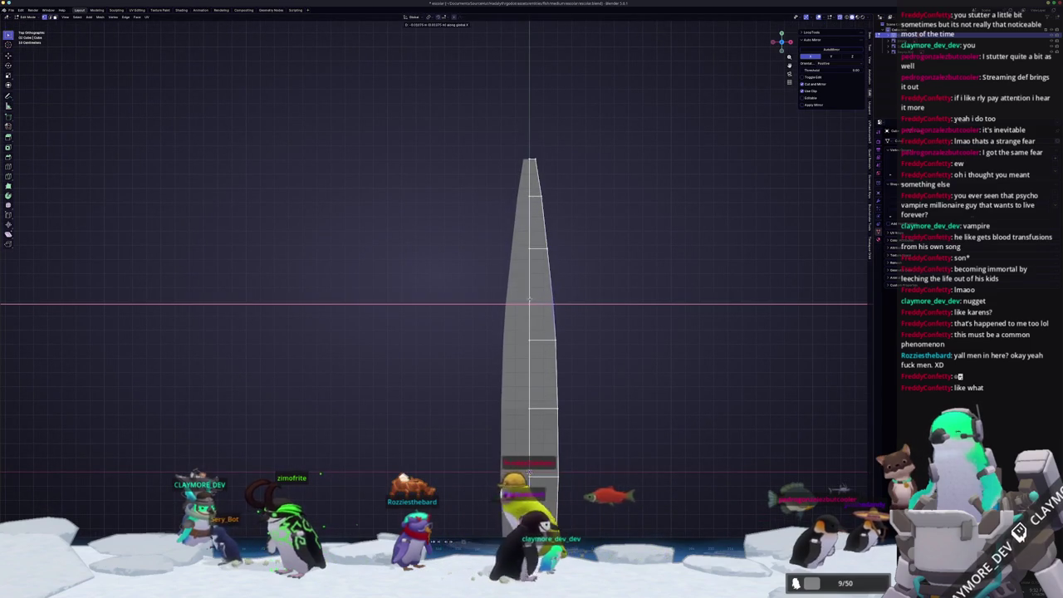
{"action": "key", "text": "Escape"}
{"action": "left_click", "coordinate": [544, 337], "text": "alt"}
{"action": "key", "text": "g"}
{"action": "key", "text": "x"}
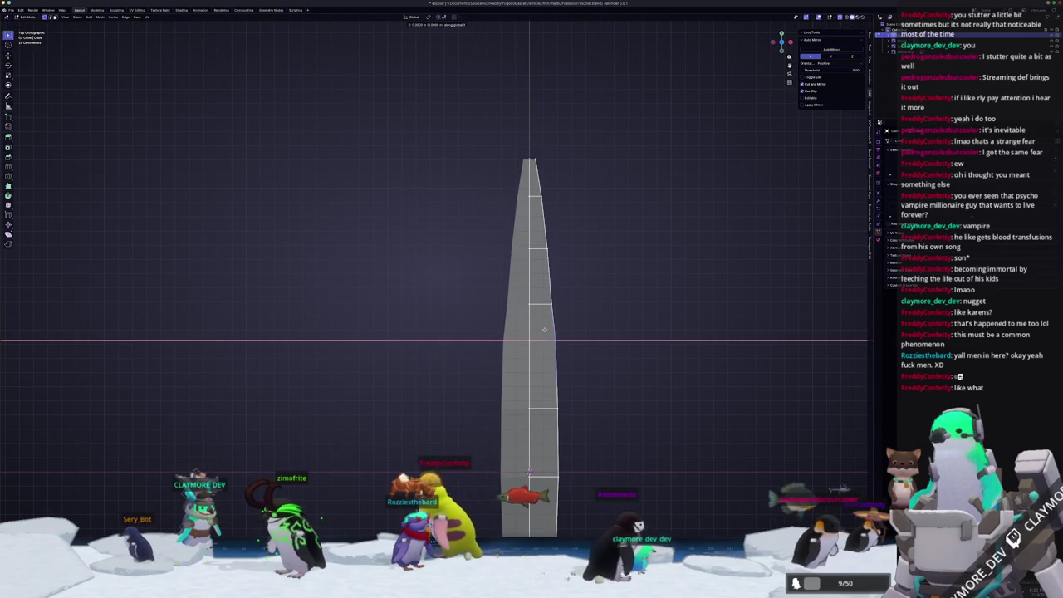
{"action": "mouse_move", "coordinate": [540, 400]}
{"action": "middle_mouse_down"}
{"action": "mouse_move", "coordinate": [495, 413]}
{"action": "mouse_move", "coordinate": [508, 302]}
{"action": "middle_mouse_up"}
{"action": "scroll", "coordinate": [508, 301], "scroll_direction": "up", "scroll_amount": 1}
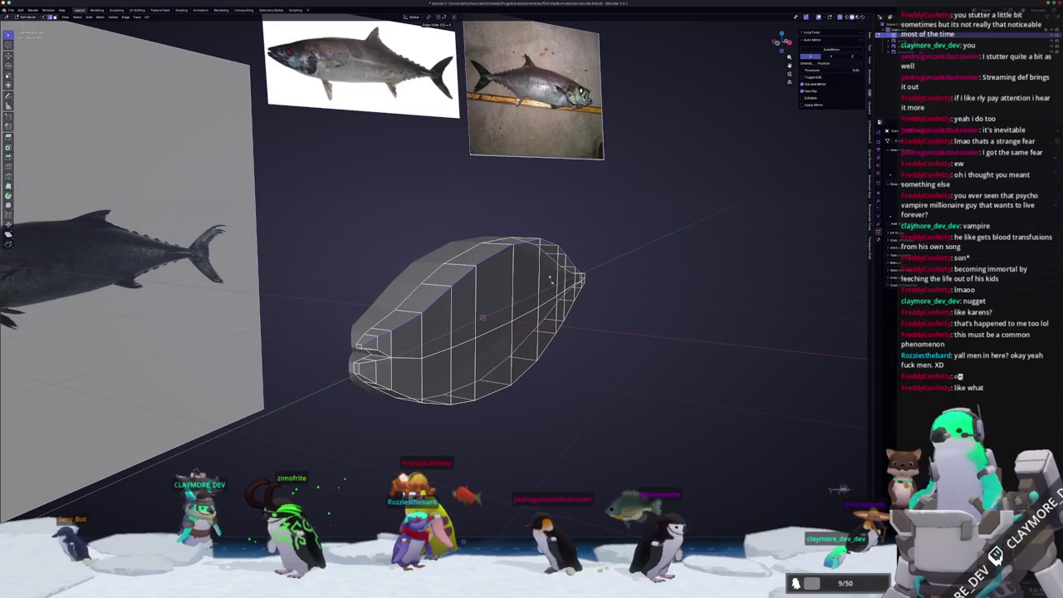
- Edge-slide two loops along the fish body to even out their spacing
{"action": "key", "text": "g"}
{"action": "key", "text": "g"}
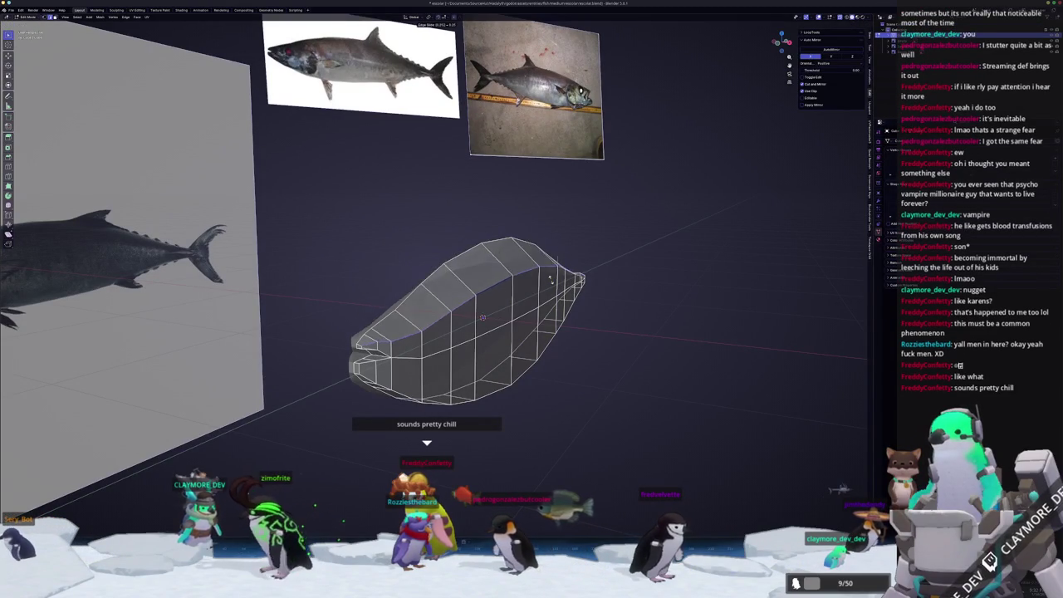
{"action": "left_click", "coordinate": [550, 279]}
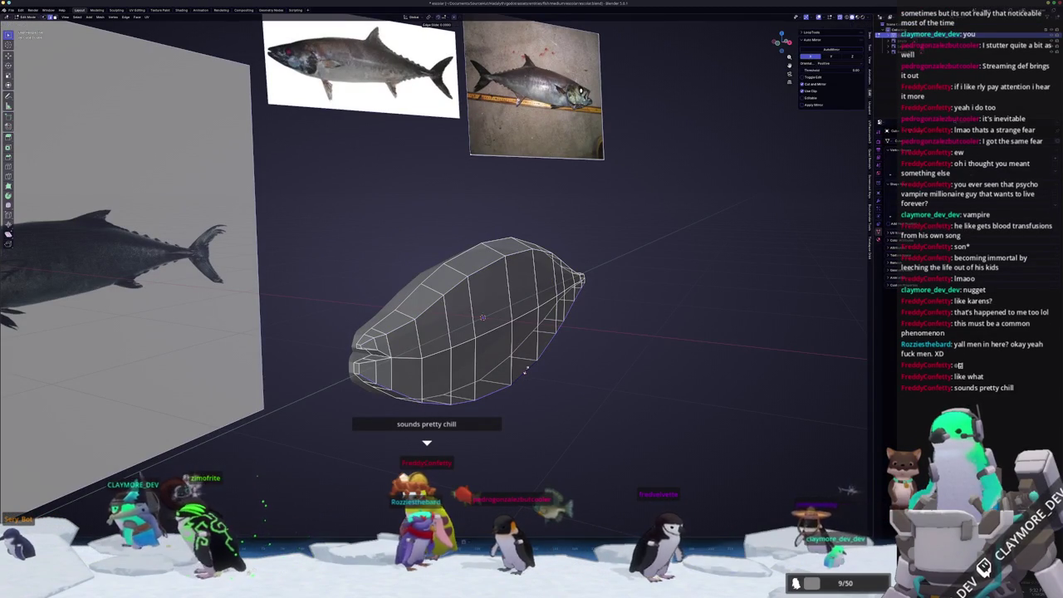
{"action": "key", "text": "g"}
{"action": "key", "text": "g"}
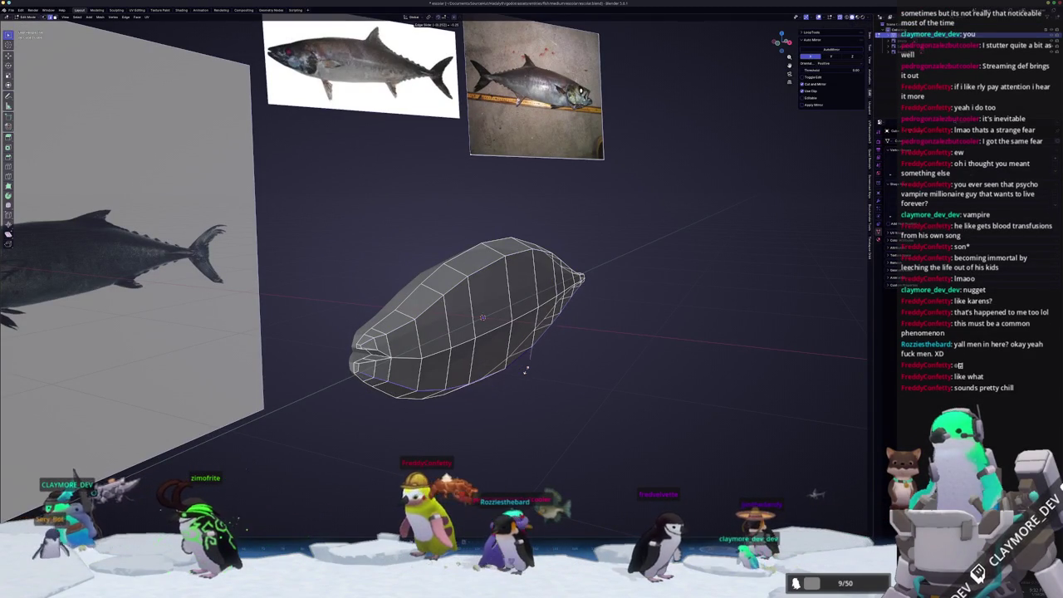
{"action": "scroll", "coordinate": [526, 370], "scroll_direction": "up", "scroll_amount": 3}
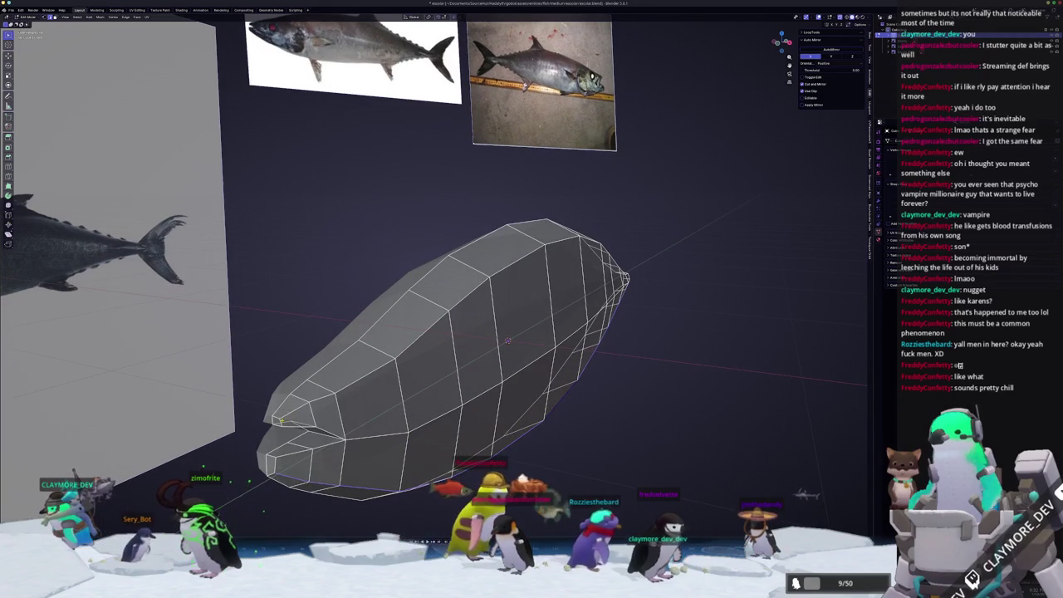
- Orbit around the body to check it against the side and top references, then turn X-ray off
{"action": "mouse_move", "coordinate": [399, 382]}
{"action": "middle_mouse_down"}
{"action": "mouse_move", "coordinate": [352, 404]}
{"action": "mouse_move", "coordinate": [432, 365]}
{"action": "middle_mouse_up"}
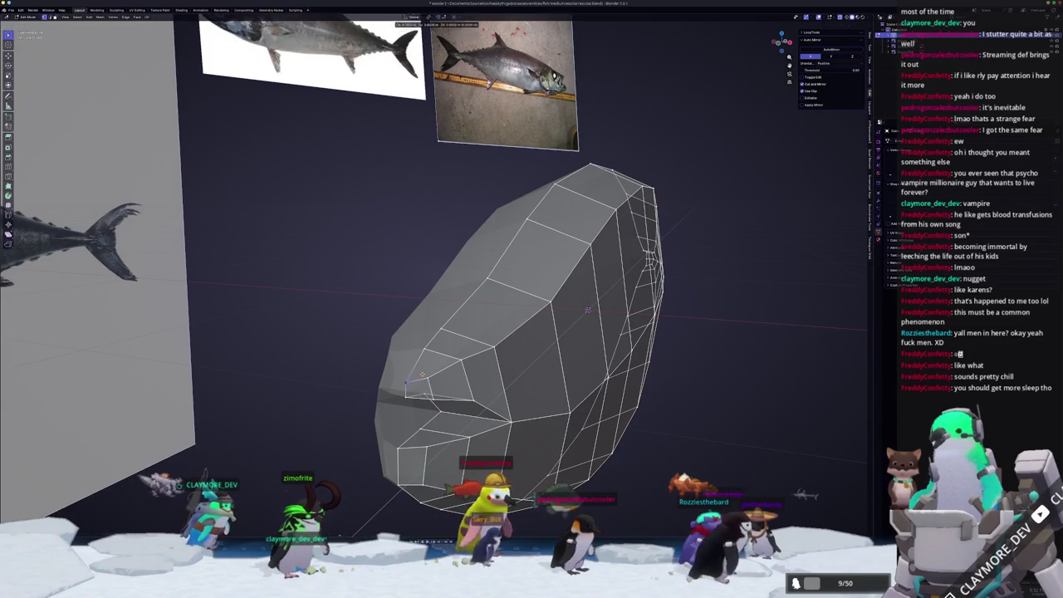
{"action": "mouse_move", "coordinate": [425, 366]}
{"action": "middle_mouse_down"}
{"action": "mouse_move", "coordinate": [498, 374]}
{"action": "mouse_move", "coordinate": [371, 430]}
{"action": "middle_mouse_up"}
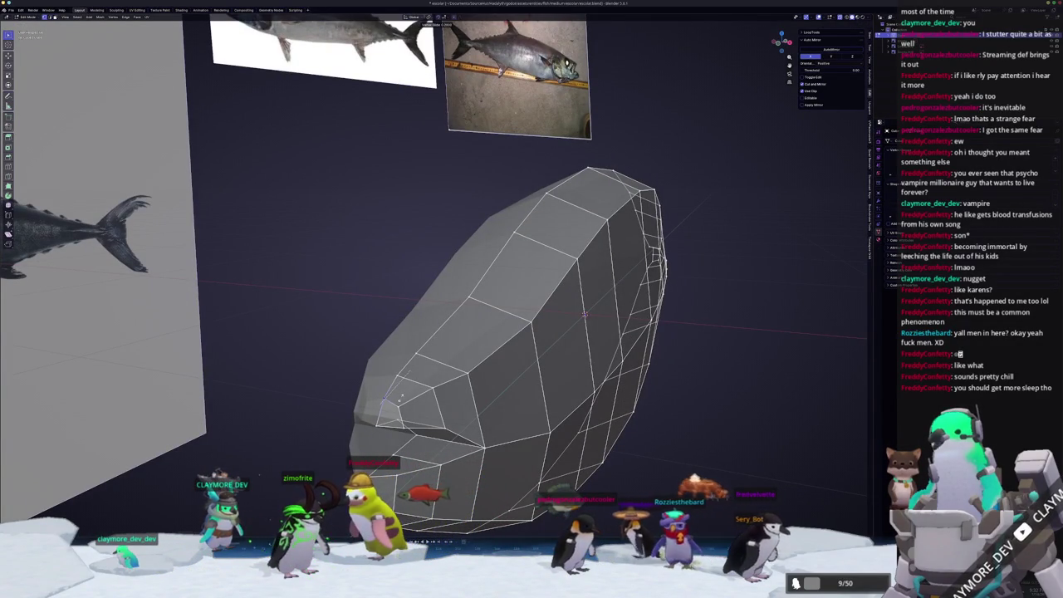
{"action": "middle_click_drag", "start_coordinate": [399, 399], "coordinate": [438, 287]}
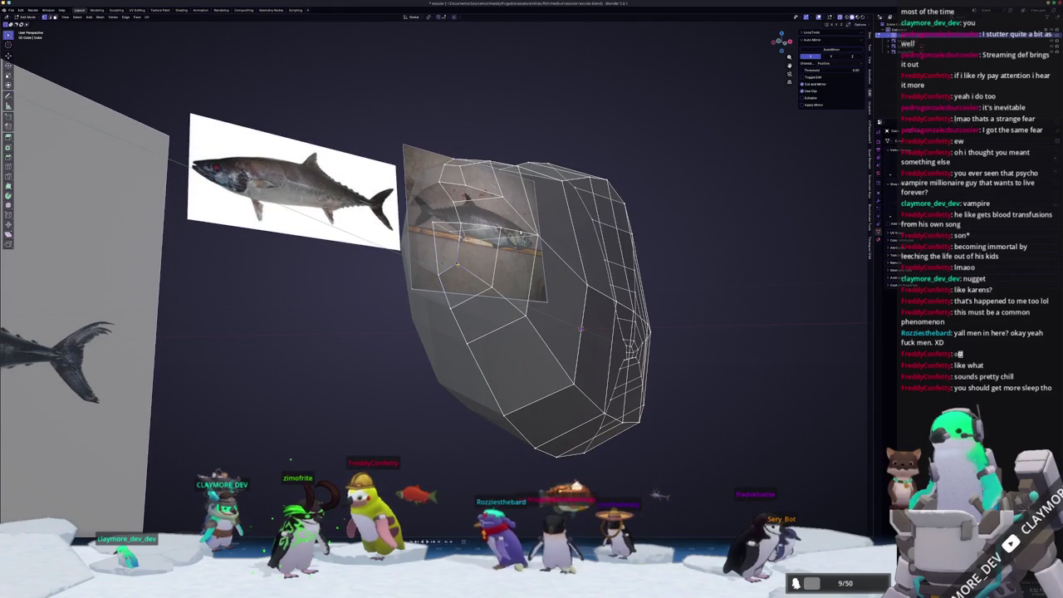
{"action": "middle_click_drag", "start_coordinate": [432, 332], "coordinate": [374, 358]}
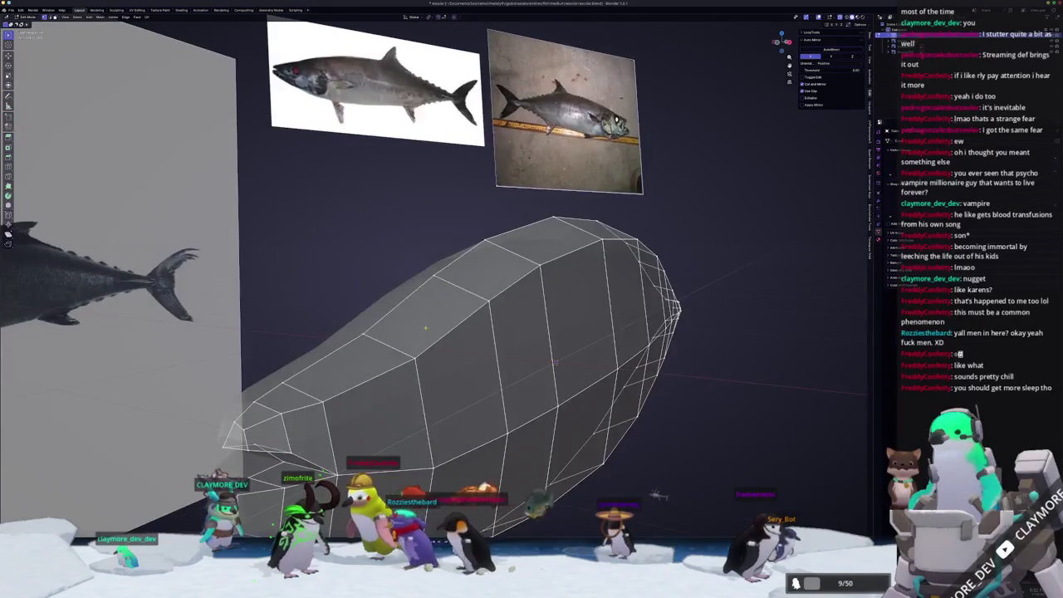
{"action": "middle_click_drag", "start_coordinate": [432, 332], "coordinate": [515, 324]}
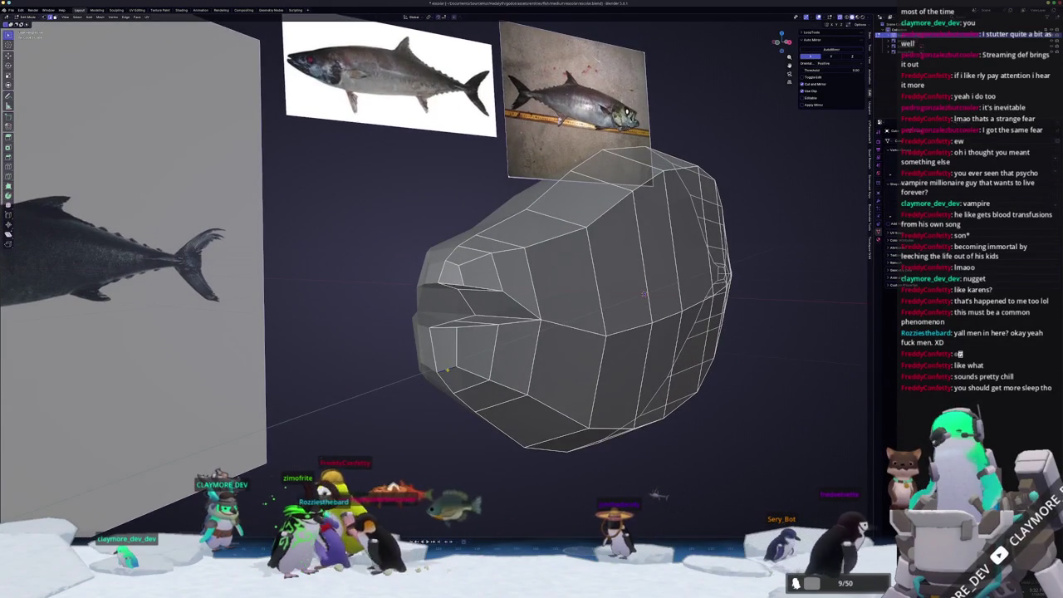
{"action": "mouse_move", "coordinate": [643, 293]}
{"action": "middle_mouse_down"}
{"action": "mouse_move", "coordinate": [554, 313]}
{"action": "mouse_move", "coordinate": [714, 293]}
{"action": "mouse_move", "coordinate": [697, 383]}
{"action": "mouse_move", "coordinate": [664, 290]}
{"action": "middle_mouse_up"}
{"action": "key", "text": "alt+z"}
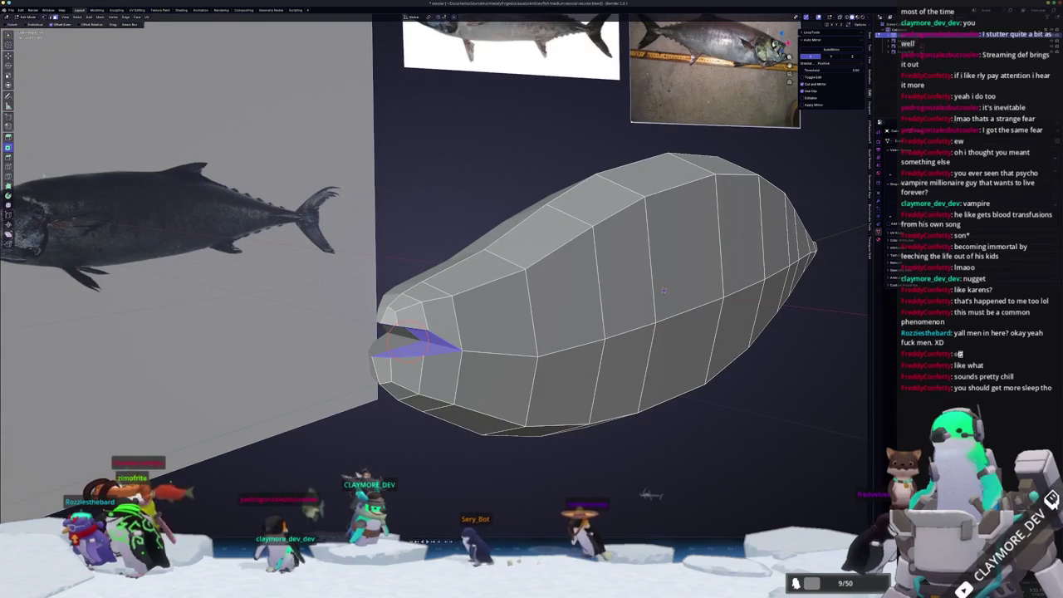
- Inset the selected mouth faces and move them into the head with proportional editing
{"action": "key", "text": "i"}
{"action": "left_click", "coordinate": [664, 290]}
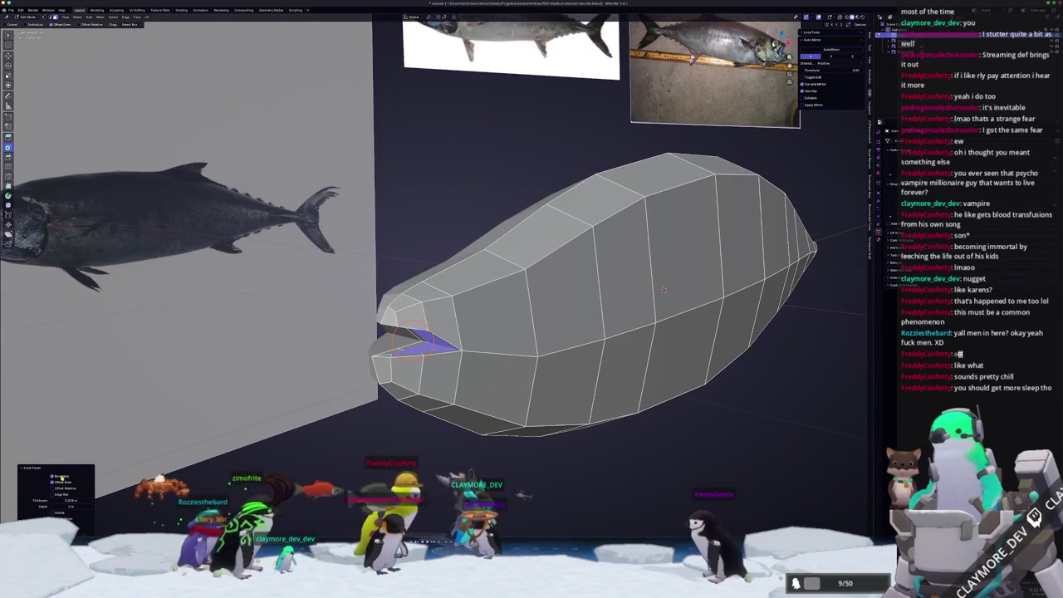
{"action": "mouse_move", "coordinate": [663, 289]}
{"action": "middle_mouse_down"}
{"action": "mouse_move", "coordinate": [633, 207]}
{"action": "mouse_move", "coordinate": [586, 203]}
{"action": "middle_mouse_up"}
{"action": "scroll", "coordinate": [665, 283], "scroll_direction": "up", "scroll_amount": 3}
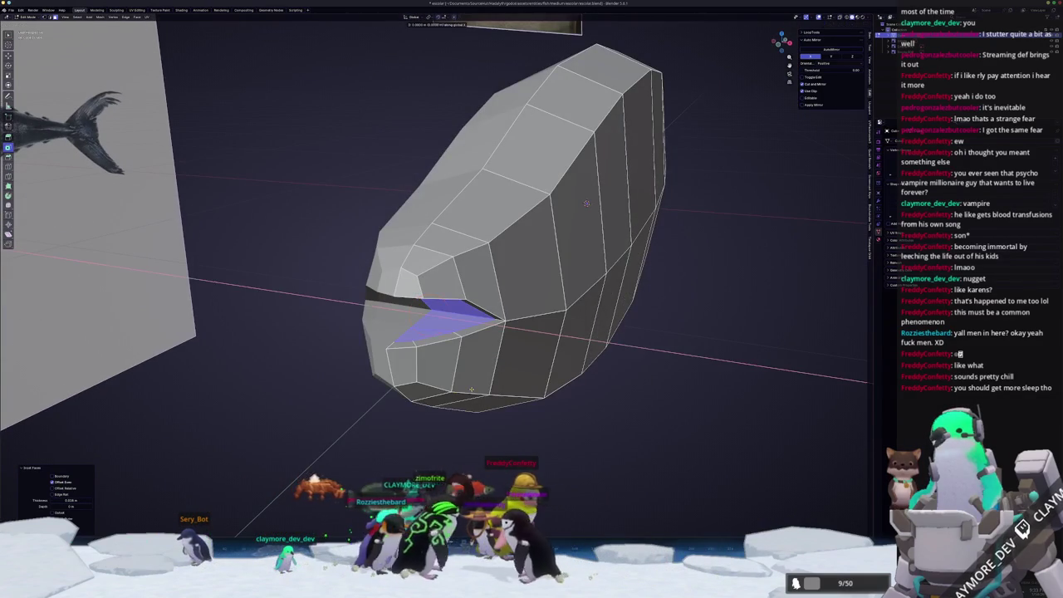
{"action": "key", "text": "g"}
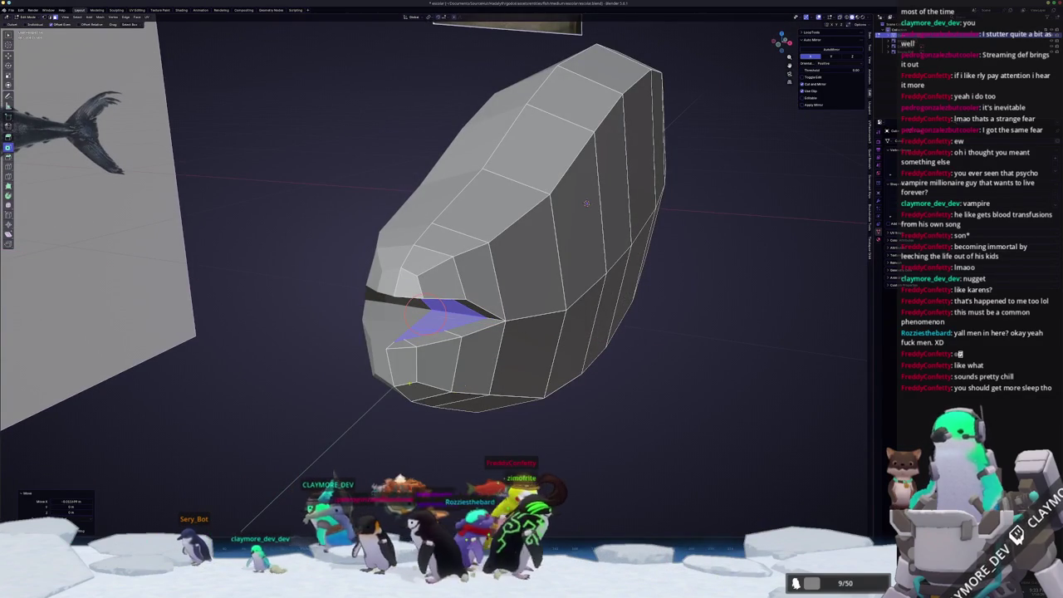
{"action": "middle_click_drag", "start_coordinate": [587, 203], "coordinate": [585, 199]}
- Move the mouth corner vertex vertically along Z
{"action": "key", "text": "g"}
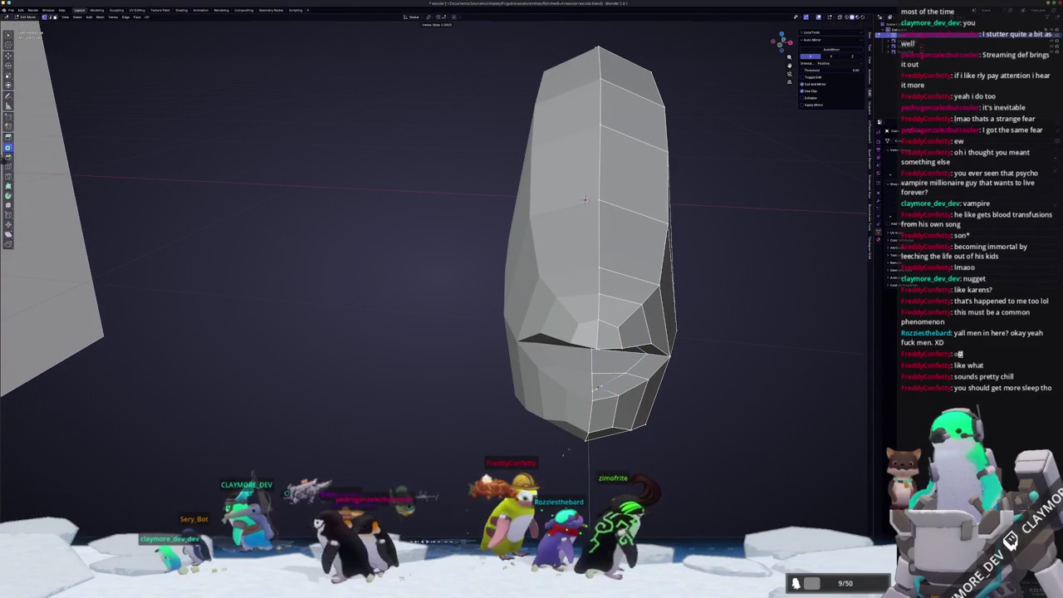
{"action": "left_click", "coordinate": [584, 199]}
{"action": "key", "text": "g"}
{"action": "key", "text": "x"}
{"action": "key", "text": "Return"}
{"action": "key", "text": "g"}
{"action": "key", "text": "z"}
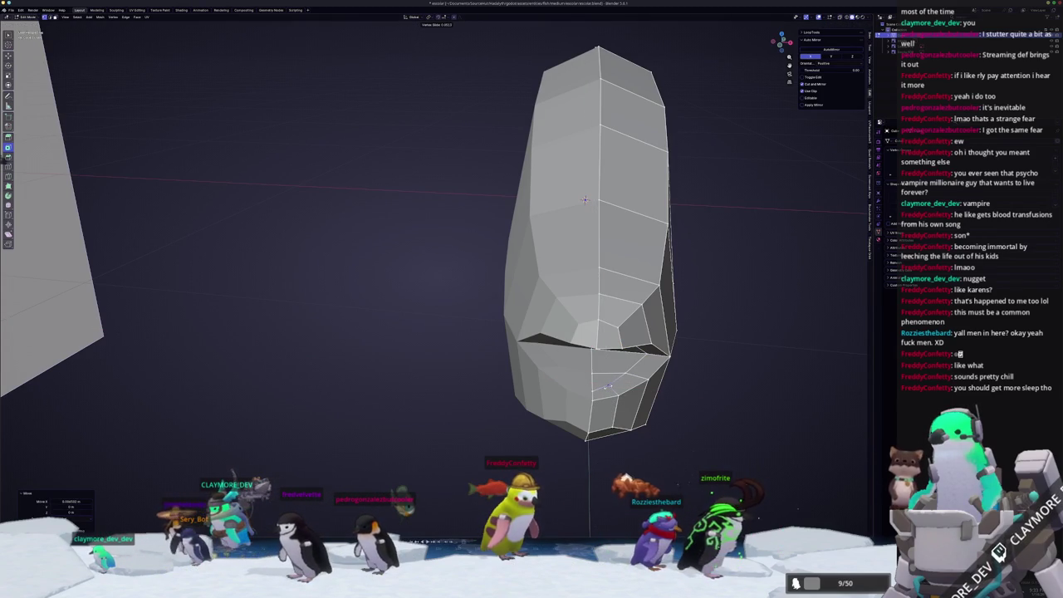
{"action": "scroll", "coordinate": [608, 390], "scroll_direction": "up", "scroll_amount": 1}
{"action": "scroll", "coordinate": [610, 387], "scroll_direction": "up", "scroll_amount": 2}
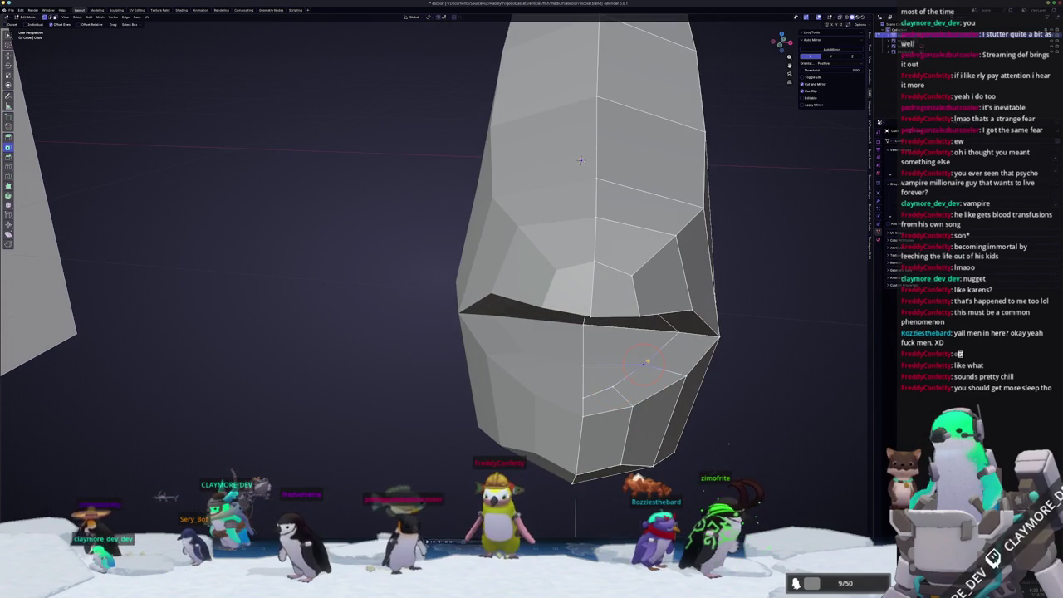
{"action": "scroll", "coordinate": [653, 363], "scroll_direction": "down", "scroll_amount": 3}
- Confirm the mouth vertex's new position and add the face above it to the selection
{"action": "middle_click_drag", "start_coordinate": [652, 363], "coordinate": [595, 246]}
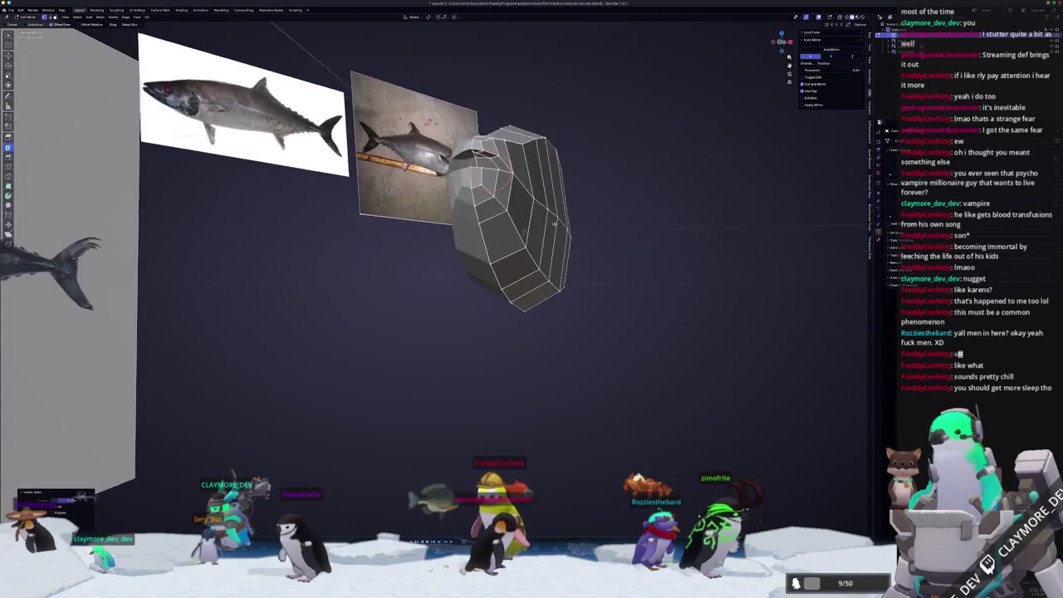
{"action": "key", "text": "KP_Decimal"}
{"action": "scroll", "coordinate": [594, 246], "scroll_direction": "down", "scroll_amount": 5}
{"action": "scroll", "coordinate": [595, 246], "scroll_direction": "down", "scroll_amount": 3}
{"action": "mouse_move", "coordinate": [595, 245]}
{"action": "middle_mouse_down"}
{"action": "mouse_move", "coordinate": [492, 284]}
{"action": "mouse_move", "coordinate": [439, 276]}
{"action": "middle_mouse_up"}
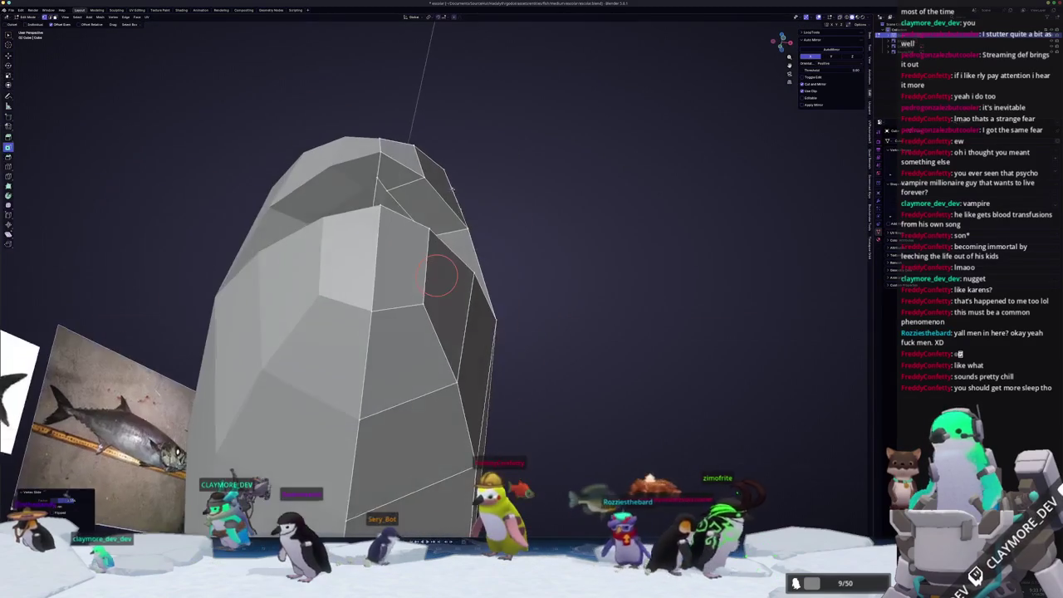
{"action": "mouse_move", "coordinate": [415, 191]}
{"action": "middle_mouse_down"}
{"action": "mouse_move", "coordinate": [431, 233]}
{"action": "mouse_move", "coordinate": [528, 106]}
{"action": "mouse_move", "coordinate": [666, 323]}
{"action": "middle_mouse_up"}
{"action": "left_click", "coordinate": [431, 232]}
{"action": "scroll", "coordinate": [431, 232], "scroll_direction": "up", "scroll_amount": 4}
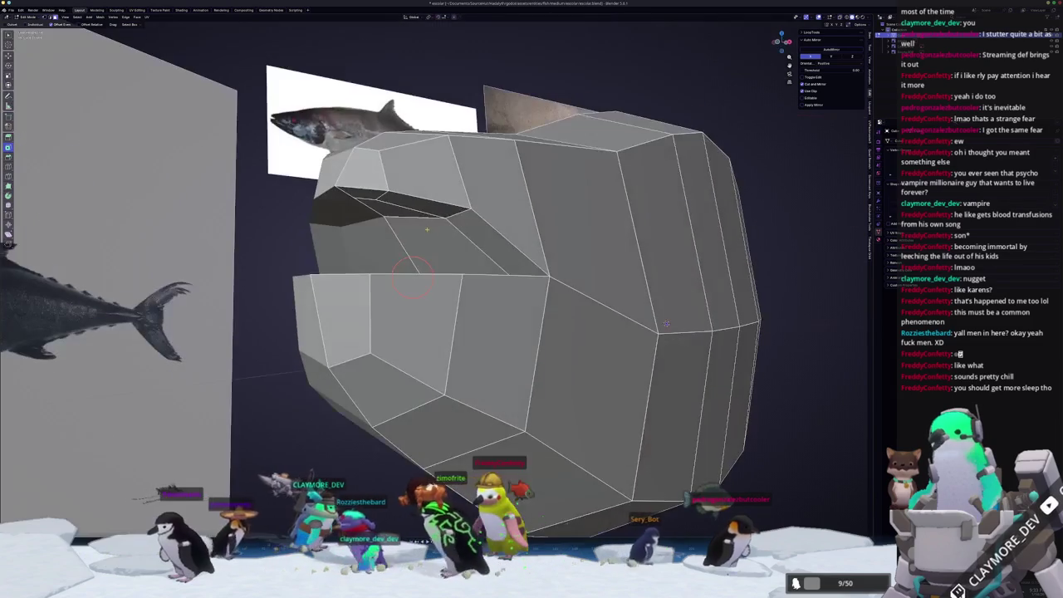
{"action": "left_click", "coordinate": [384, 205], "text": "shift"}
{"action": "key", "text": "KP_3"}
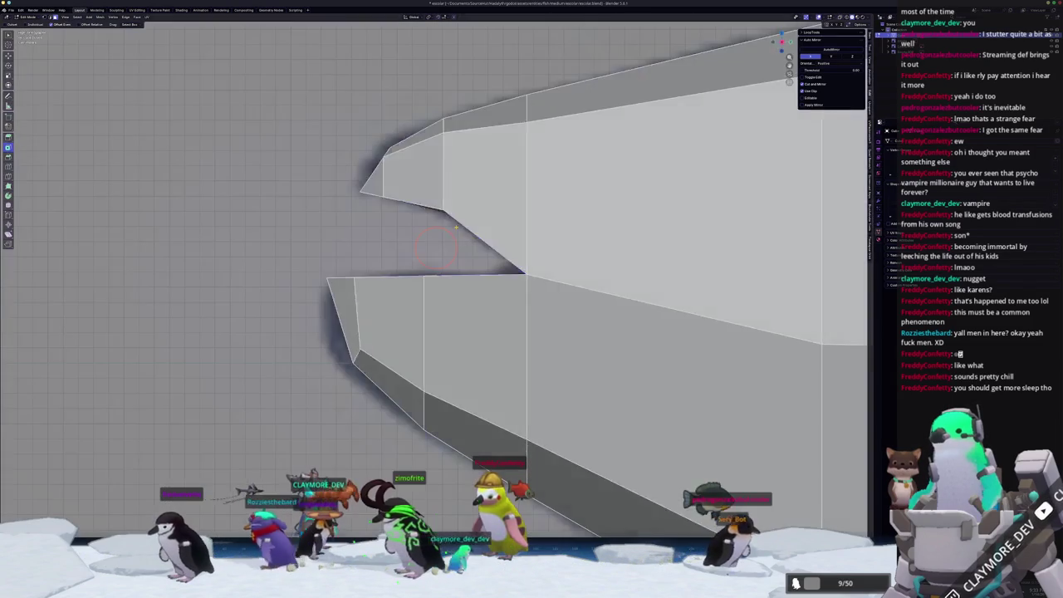
- Extrude the mouth faces, scale the new edges along X, and move them up to the jaw corner
{"action": "scroll", "coordinate": [497, 271], "scroll_direction": "down", "scroll_amount": 2}
{"action": "key", "text": "e"}
{"action": "right_click", "coordinate": [552, 282]}
{"action": "key", "text": "g"}
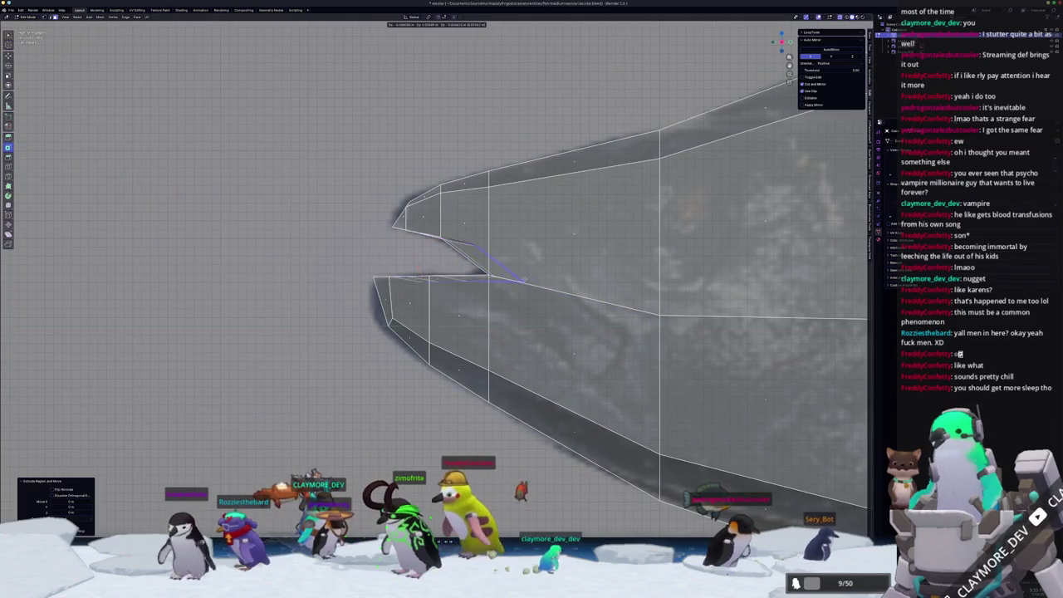
{"action": "left_click", "coordinate": [623, 302]}
{"action": "key", "text": "s"}
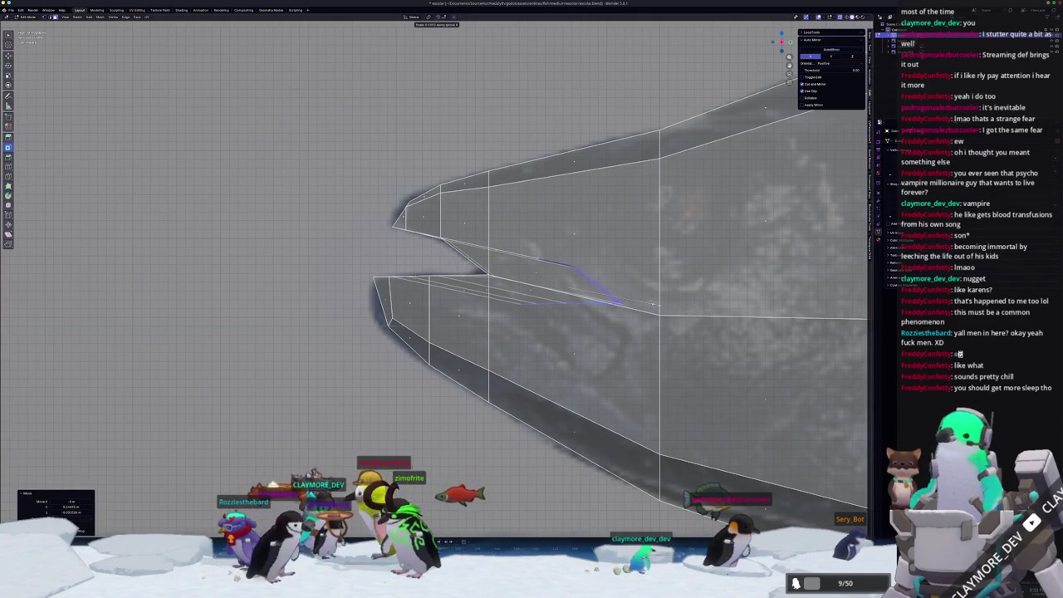
{"action": "key", "text": "s"}
{"action": "key", "text": "x"}
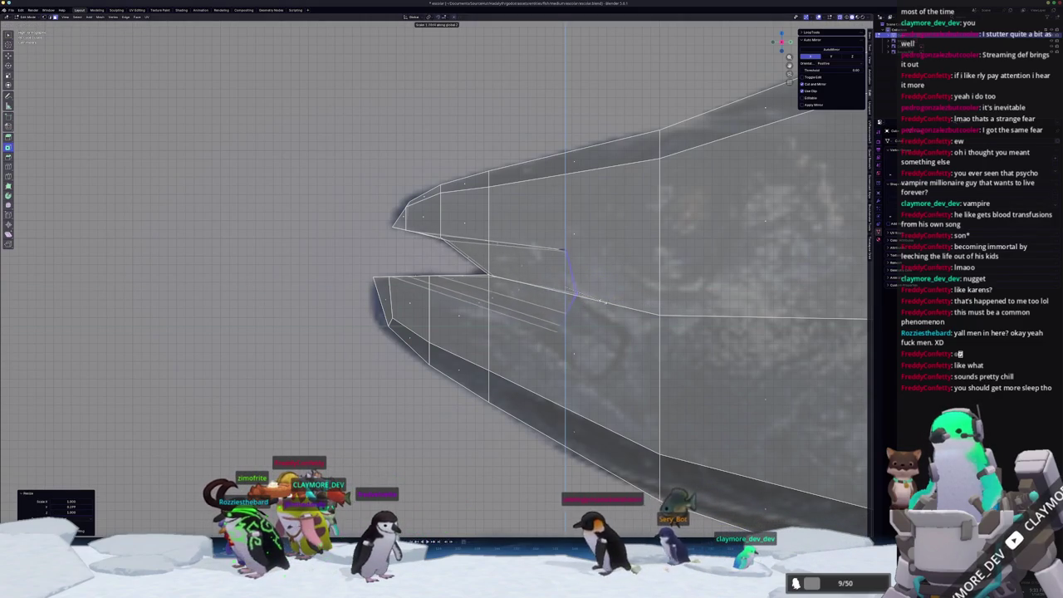
{"action": "left_click", "coordinate": [585, 307]}
{"action": "key", "text": "g"}
{"action": "left_click", "coordinate": [585, 274]}
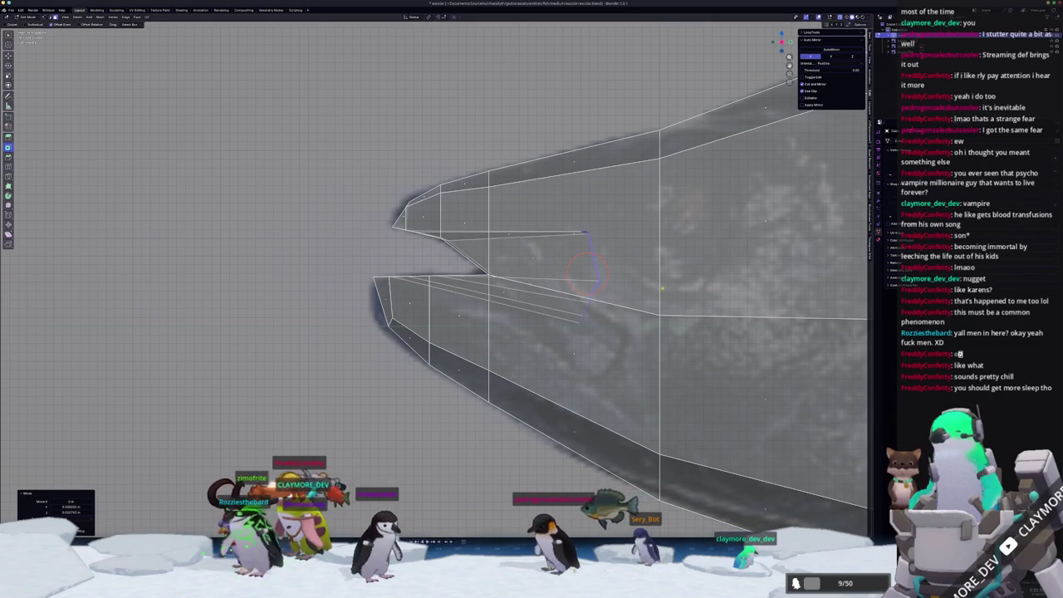
- Scale the selection further along X in perspective view
{"action": "middle_click_drag", "start_coordinate": [671, 276], "coordinate": [510, 304]}
{"action": "key", "text": "alt+z"}
{"action": "key", "text": "s"}
{"action": "key", "text": "x"}
{"action": "left_click", "coordinate": [521, 307]}
{"action": "mouse_move", "coordinate": [522, 307]}
{"action": "middle_mouse_down"}
{"action": "mouse_move", "coordinate": [81, 234]}
{"action": "mouse_move", "coordinate": [249, 241]}
{"action": "middle_mouse_up"}
- Add an edge loop across the mouth and flatten it vertically with S Z
{"action": "key", "text": "ctrl+r"}
{"action": "left_click", "coordinate": [382, 249]}
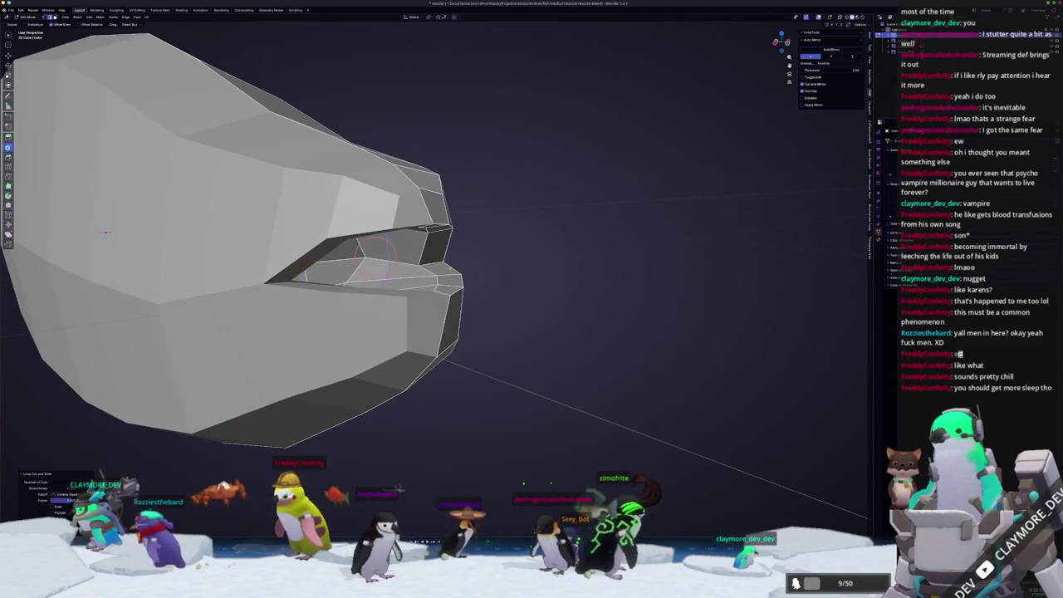
{"action": "key", "text": "s"}
{"action": "key", "text": "z"}
{"action": "left_click", "coordinate": [545, 251]}
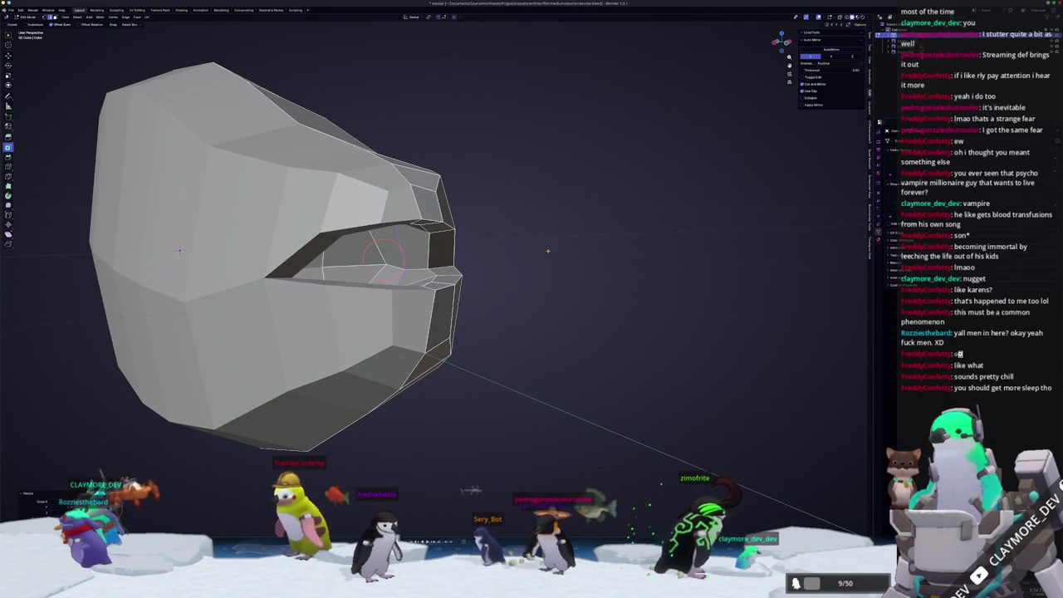
- Add another edge loop through the mouth in the X-ray side view
{"action": "key", "text": "alt+z"}
{"action": "key", "text": "KP_3"}
{"action": "scroll", "coordinate": [598, 249], "scroll_direction": "up", "scroll_amount": 3}
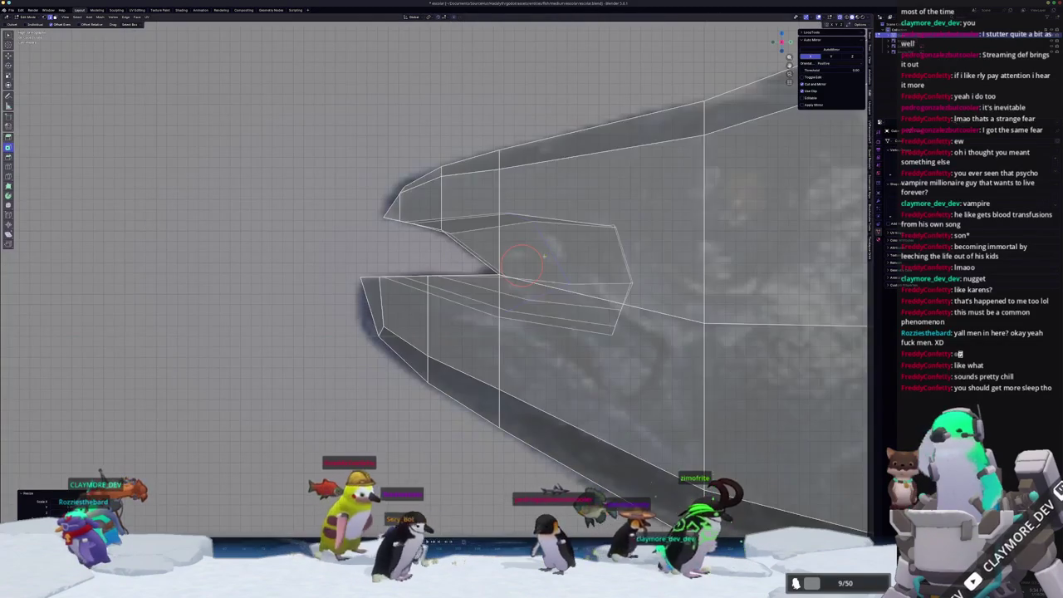
{"action": "key", "text": "ctrl+r"}
{"action": "left_click", "coordinate": [656, 182]}
{"action": "left_click", "coordinate": [654, 179]}
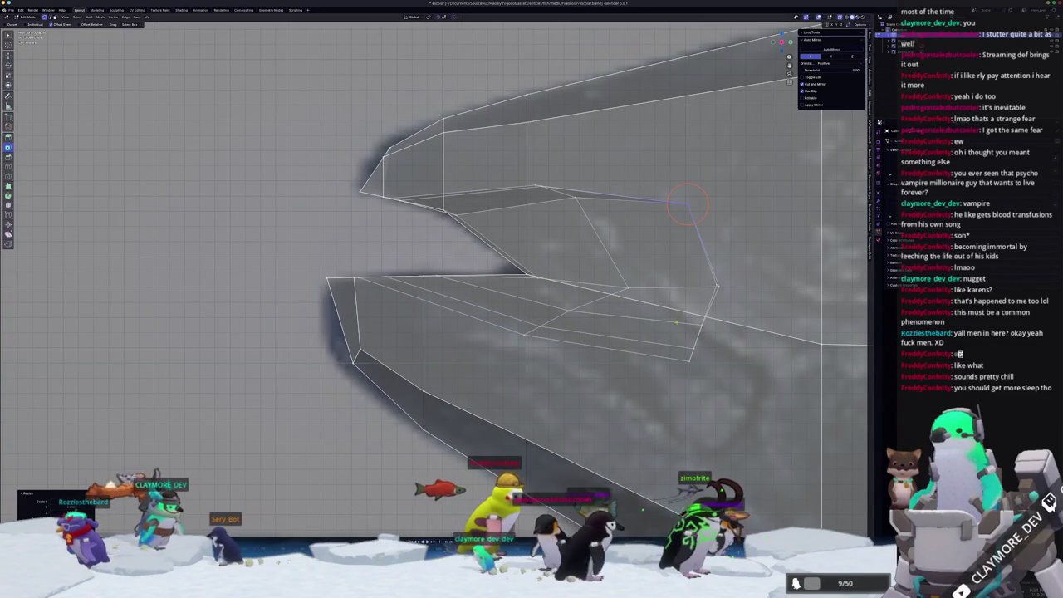
- Scale the mouth-corner vertices along Y and Z to match the side reference
{"action": "key", "text": "s"}
{"action": "key", "text": "y"}
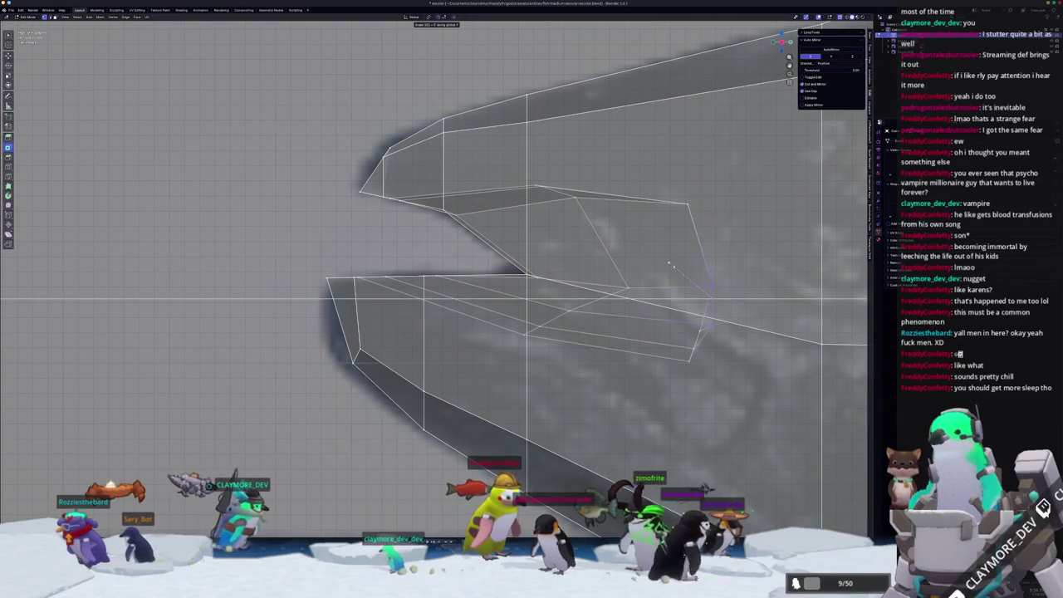
{"action": "left_click", "coordinate": [668, 264]}
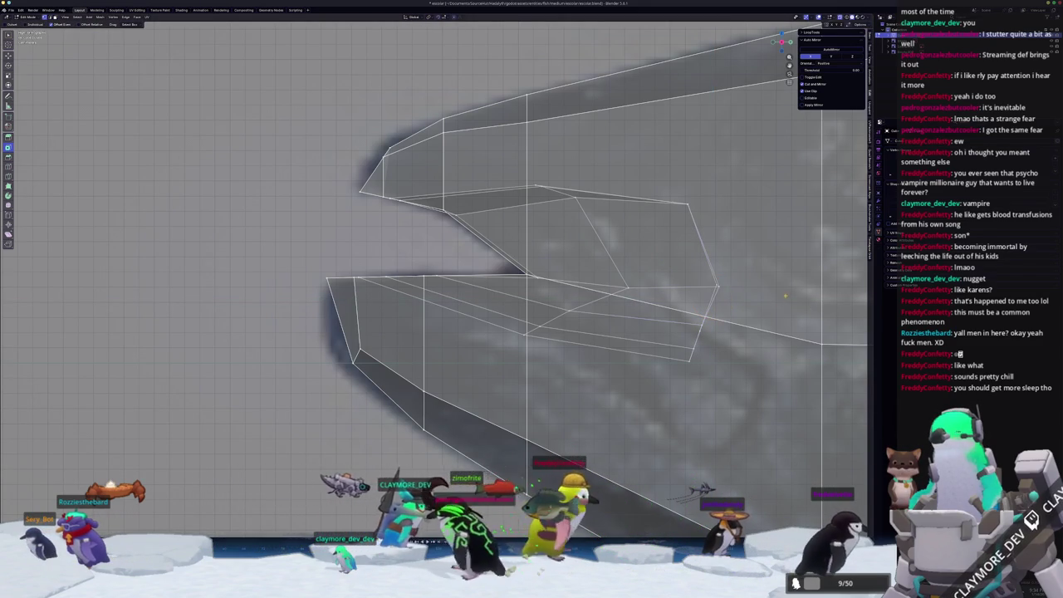
{"action": "key", "text": "s"}
{"action": "key", "text": "z"}
{"action": "left_click", "coordinate": [731, 287]}
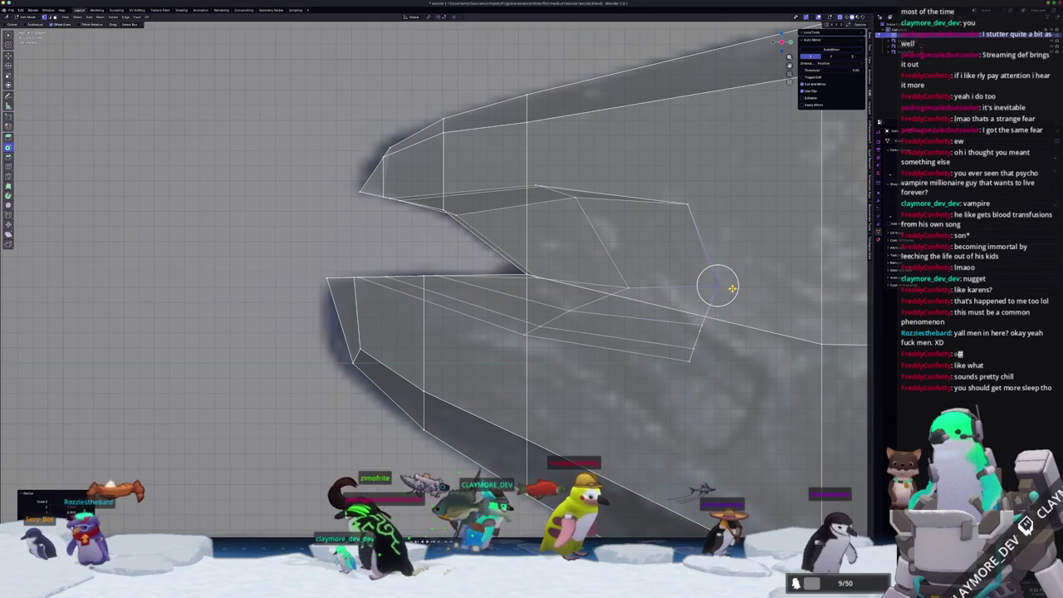
{"action": "mouse_move", "coordinate": [731, 287]}
{"action": "middle_mouse_down"}
{"action": "mouse_move", "coordinate": [581, 329]}
{"action": "mouse_move", "coordinate": [582, 314]}
{"action": "mouse_move", "coordinate": [599, 391]}
{"action": "mouse_move", "coordinate": [593, 373]}
{"action": "middle_mouse_up"}
- Confirm the vertex scale and shift the mouth vertices along the fish's length (X)
{"action": "left_click", "coordinate": [593, 373]}
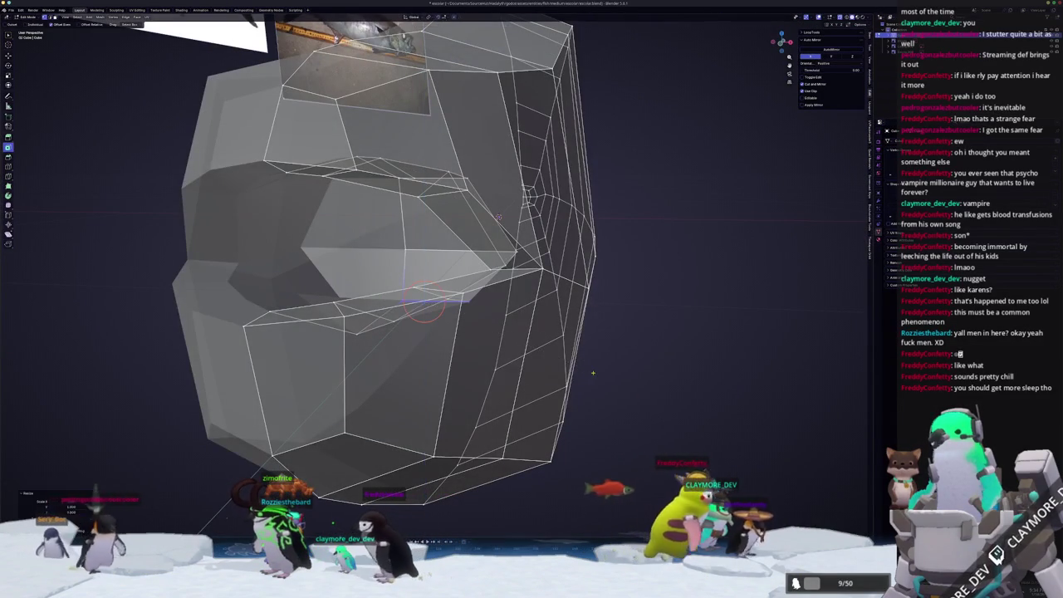
{"action": "scroll", "coordinate": [593, 373], "scroll_direction": "up", "scroll_amount": 5}
{"action": "scroll", "coordinate": [544, 341], "scroll_direction": "down", "scroll_amount": 3}
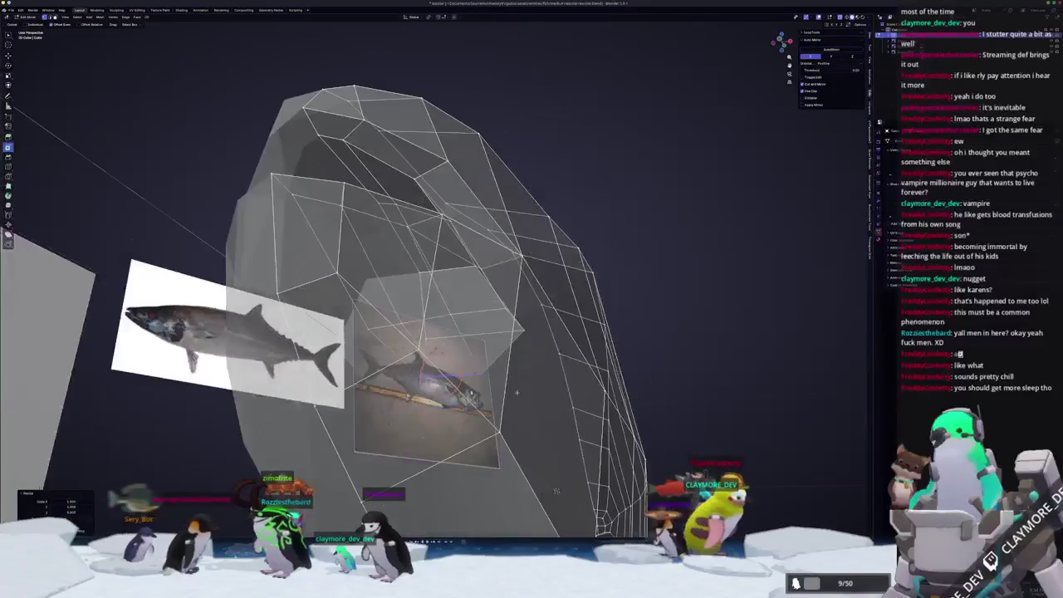
{"action": "mouse_move", "coordinate": [544, 342]}
{"action": "middle_mouse_down"}
{"action": "mouse_move", "coordinate": [396, 432]}
{"action": "mouse_move", "coordinate": [399, 383]}
{"action": "middle_mouse_up"}
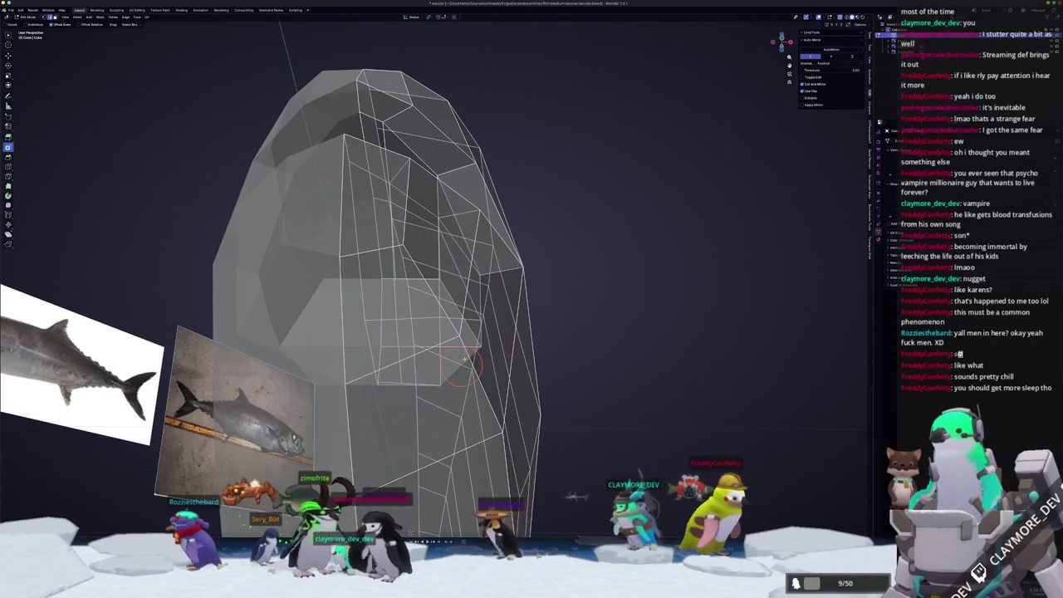
{"action": "key", "text": "Escape"}
- Slide the mouth-corner vertex along its edge into position
{"action": "mouse_move", "coordinate": [478, 358]}
{"action": "middle_mouse_down"}
{"action": "mouse_move", "coordinate": [398, 411]}
{"action": "mouse_move", "coordinate": [390, 391]}
{"action": "mouse_move", "coordinate": [432, 357]}
{"action": "middle_mouse_up"}
{"action": "key", "text": "shift+v"}
{"action": "mouse_move", "coordinate": [515, 407]}
{"action": "middle_mouse_down"}
{"action": "mouse_move", "coordinate": [490, 390]}
{"action": "mouse_move", "coordinate": [514, 407]}
{"action": "middle_mouse_up"}
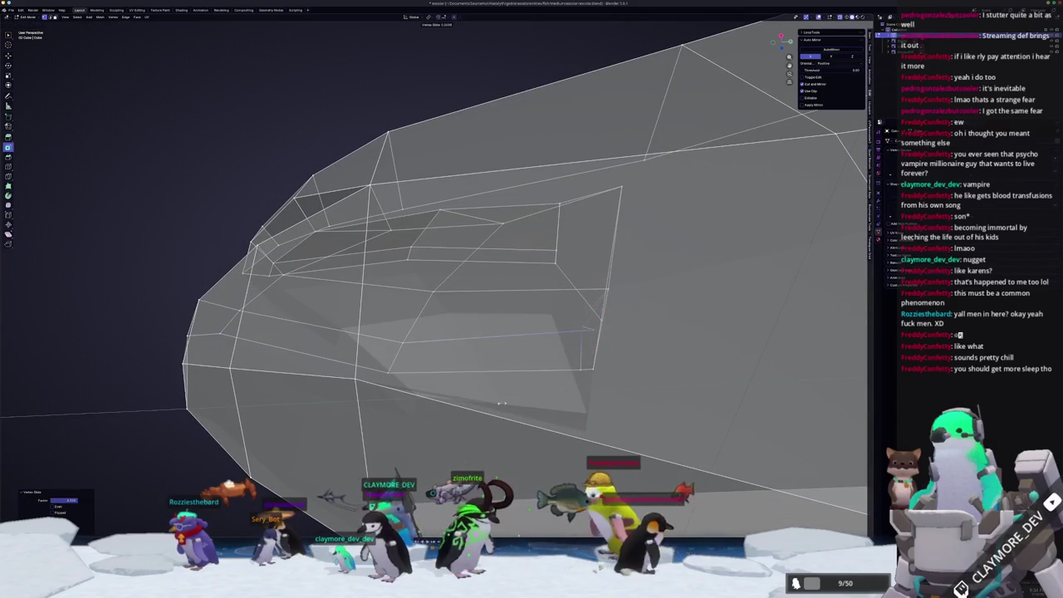
{"action": "scroll", "coordinate": [494, 403], "scroll_direction": "up", "scroll_amount": 2}
{"action": "scroll", "coordinate": [502, 399], "scroll_direction": "up", "scroll_amount": 2}
{"action": "scroll", "coordinate": [520, 374], "scroll_direction": "up", "scroll_amount": 2}
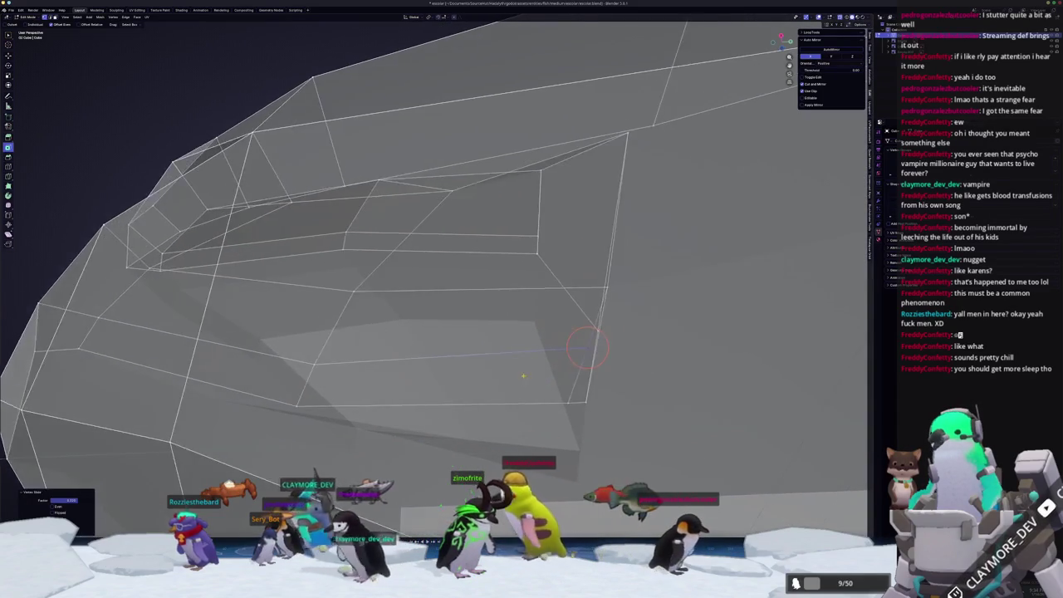
{"action": "scroll", "coordinate": [536, 382], "scroll_direction": "up", "scroll_amount": 2}
{"action": "scroll", "coordinate": [540, 384], "scroll_direction": "down", "scroll_amount": 3}
{"action": "mouse_move", "coordinate": [539, 386]}
{"action": "middle_mouse_down"}
{"action": "mouse_move", "coordinate": [539, 398]}
{"action": "mouse_move", "coordinate": [459, 360]}
{"action": "middle_mouse_up"}
{"action": "scroll", "coordinate": [539, 402], "scroll_direction": "down", "scroll_amount": 2}
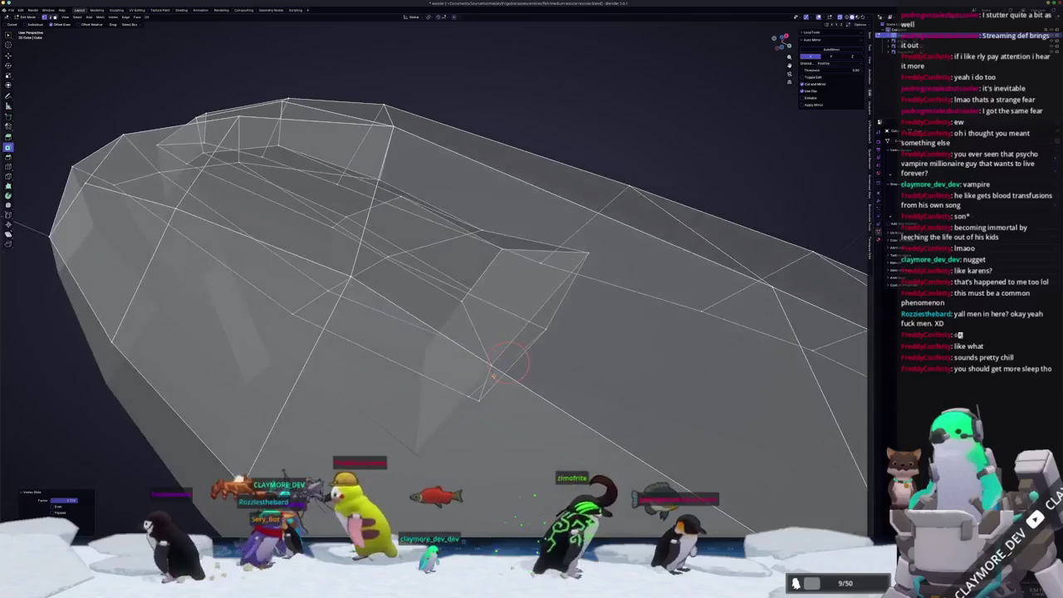
{"action": "key", "text": "g"}
{"action": "key", "text": "g"}
{"action": "key", "text": "Escape"}
- Return to Object Mode and orbit to view the whole low-poly fish body
{"action": "key", "text": "Tab"}
{"action": "scroll", "coordinate": [441, 275], "scroll_direction": "down", "scroll_amount": 3}
{"action": "mouse_move", "coordinate": [441, 275]}
{"action": "middle_mouse_down"}
{"action": "mouse_move", "coordinate": [483, 357]}
{"action": "mouse_move", "coordinate": [479, 373]}
{"action": "mouse_move", "coordinate": [515, 379]}
{"action": "mouse_move", "coordinate": [482, 389]}
{"action": "mouse_move", "coordinate": [457, 374]}
{"action": "middle_mouse_up"}
{"action": "scroll", "coordinate": [486, 368], "scroll_direction": "up", "scroll_amount": 3}
{"action": "scroll", "coordinate": [515, 379], "scroll_direction": "down", "scroll_amount": 2}
{"action": "scroll", "coordinate": [449, 366], "scroll_direction": "up", "scroll_amount": 2}
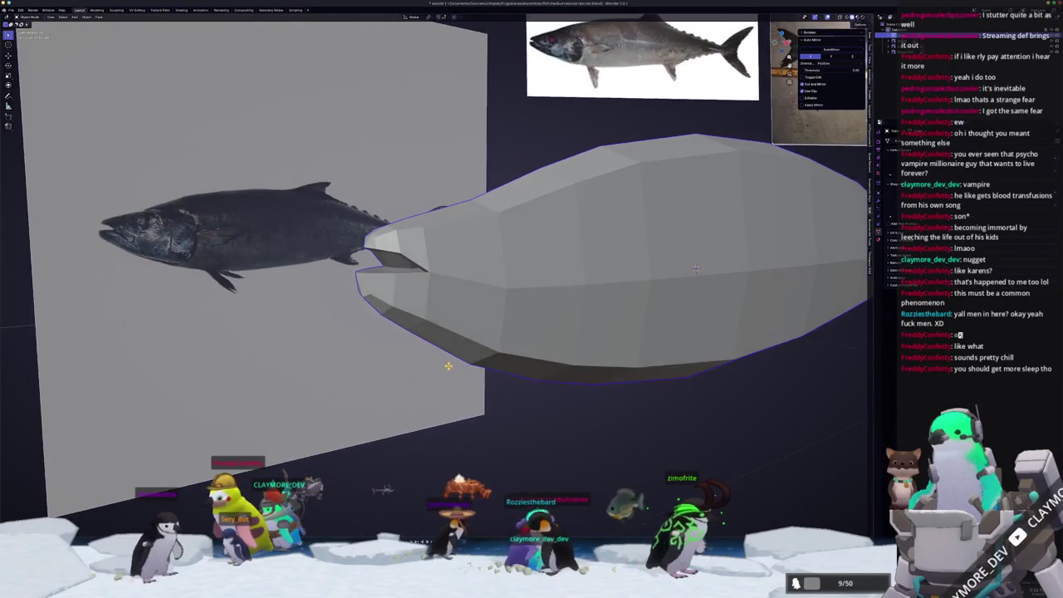
- Re-enter Edit Mode in orthographic side view with X-ray over the reference
{"action": "scroll", "coordinate": [437, 362], "scroll_direction": "up", "scroll_amount": 2}
{"action": "key", "text": "Tab"}
{"action": "scroll", "coordinate": [423, 337], "scroll_direction": "up", "scroll_amount": 3}
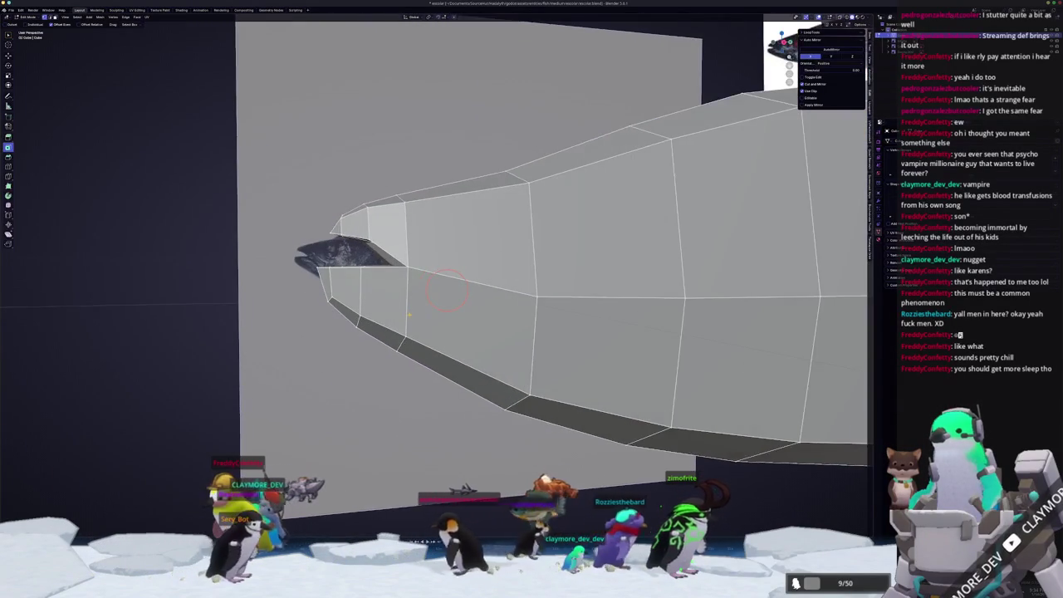
{"action": "key", "text": "KP_5"}
{"action": "key", "text": "alt+z"}
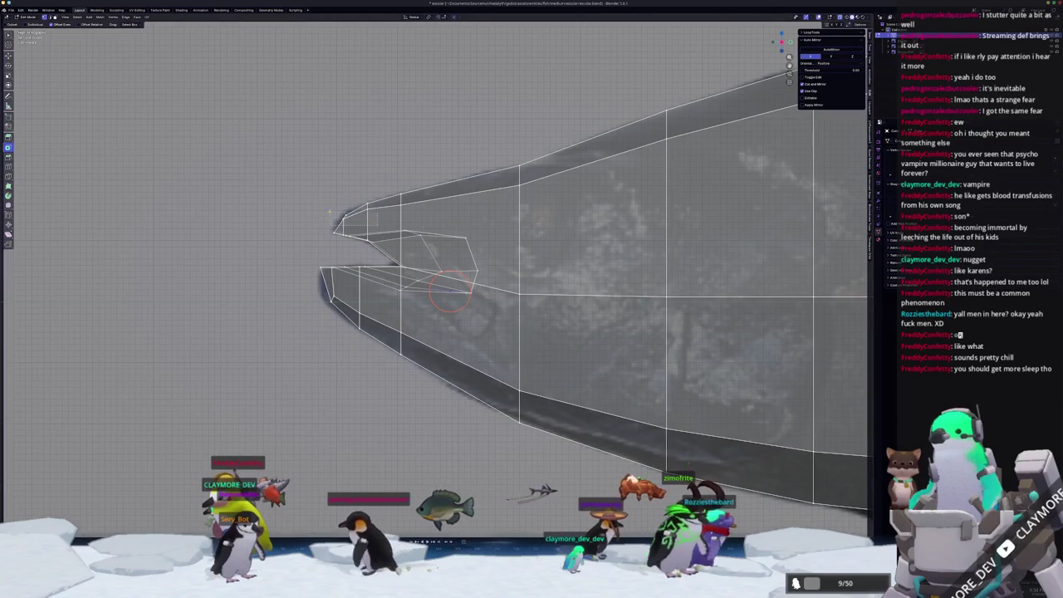
{"action": "key", "text": "KP_3"}
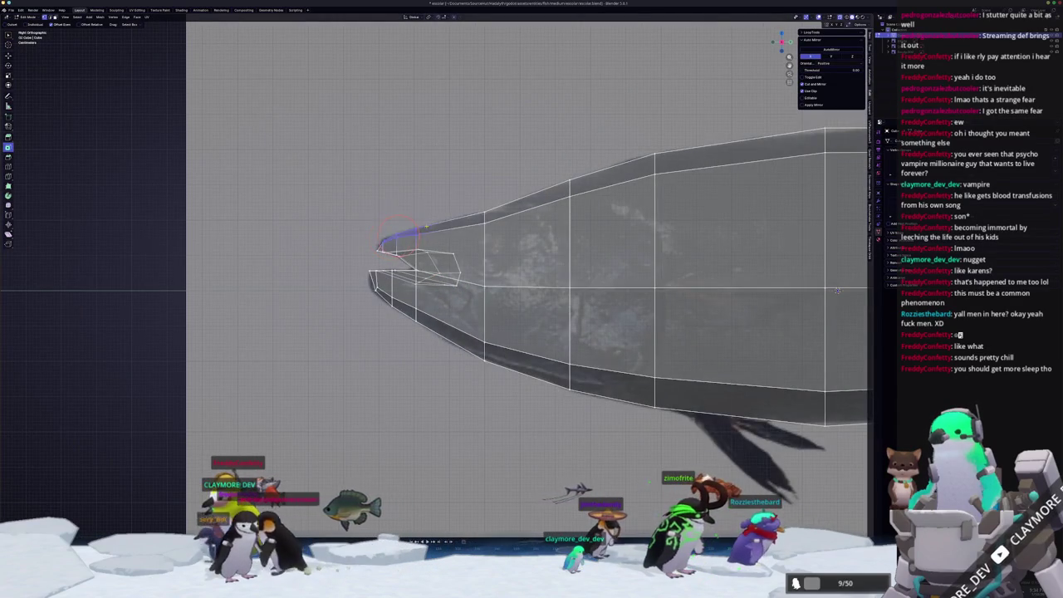
- Edge-slide the loop near the mouth corner to sharpen the jaw crease
{"action": "middle_click_drag", "start_coordinate": [837, 289], "coordinate": [541, 232]}
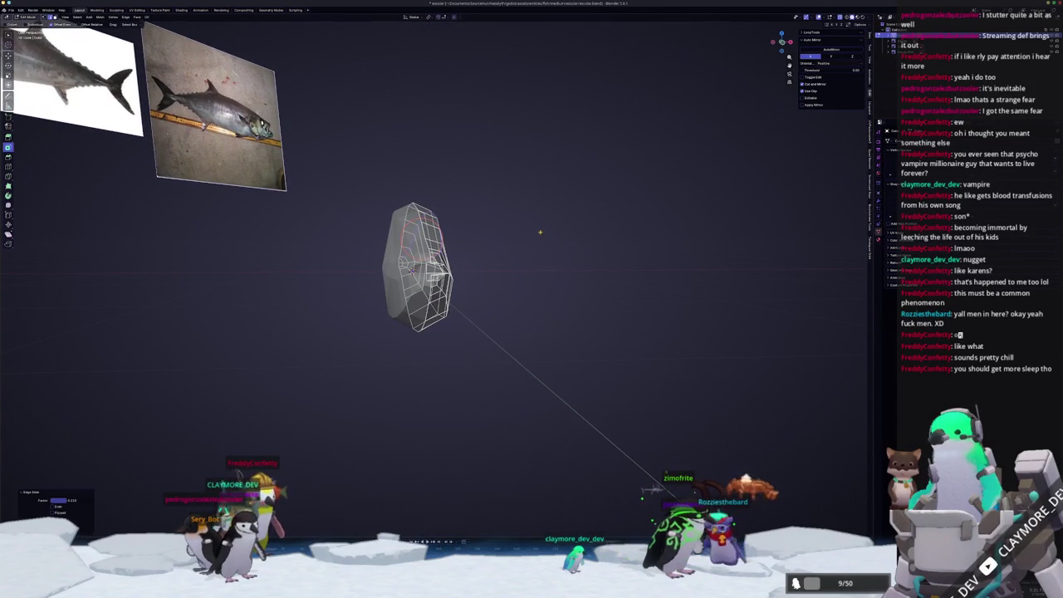
{"action": "key", "text": "alt+z"}
{"action": "scroll", "coordinate": [536, 232], "scroll_direction": "up", "scroll_amount": 3}
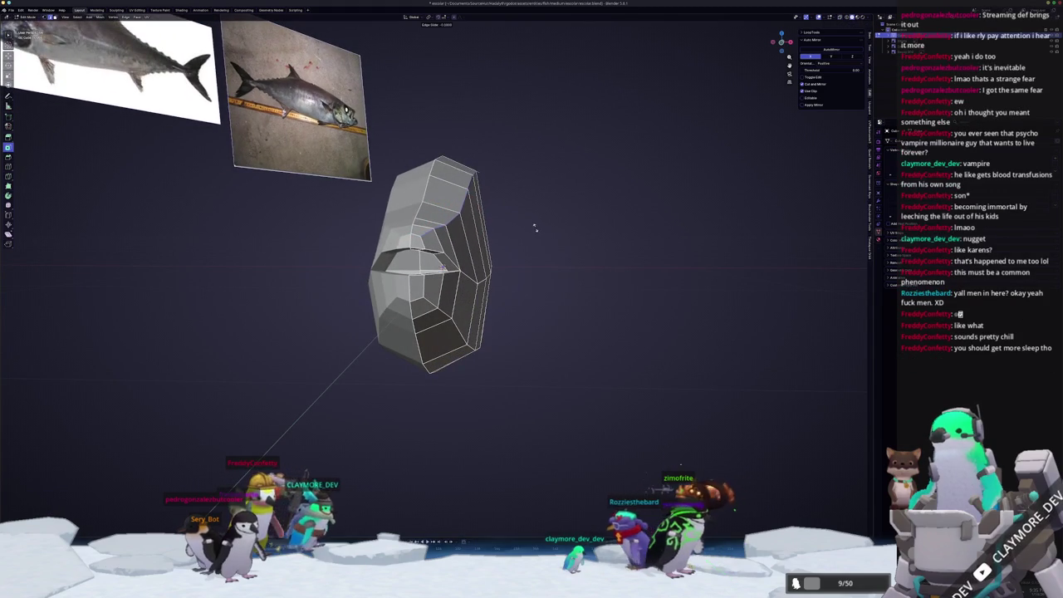
{"action": "middle_click_drag", "start_coordinate": [536, 229], "coordinate": [517, 341]}
{"action": "key", "text": "g"}
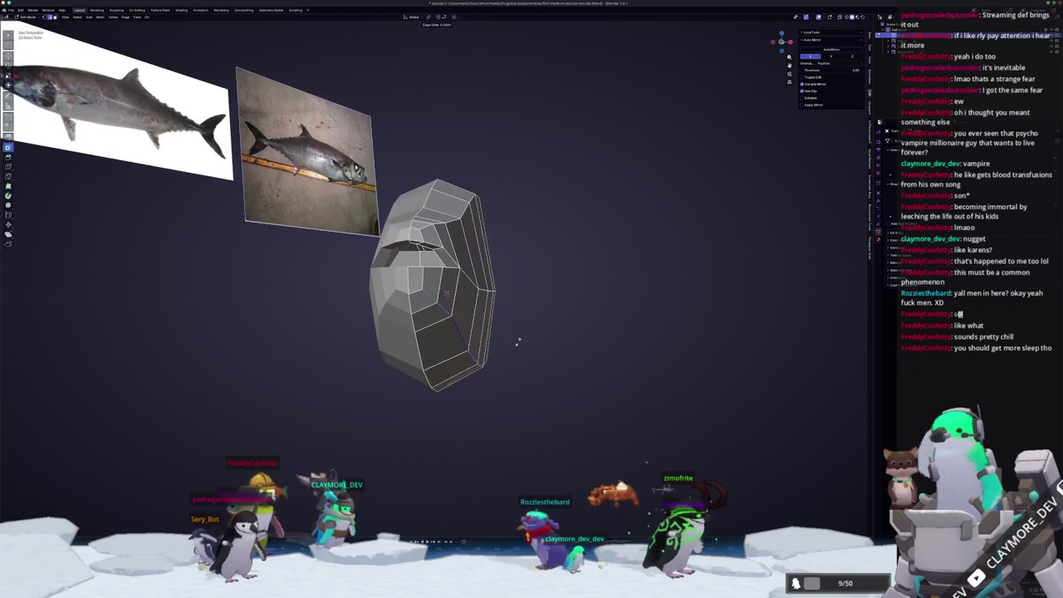
{"action": "left_click", "coordinate": [511, 345]}
- Check the mesh in X-ray side view, framing the whole fish against the reference
{"action": "key", "text": "KP_3"}
{"action": "scroll", "coordinate": [498, 344], "scroll_direction": "up", "scroll_amount": 5}
{"action": "key", "text": "alt+z"}
{"action": "middle_click_drag", "start_coordinate": [498, 333], "coordinate": [515, 320]}
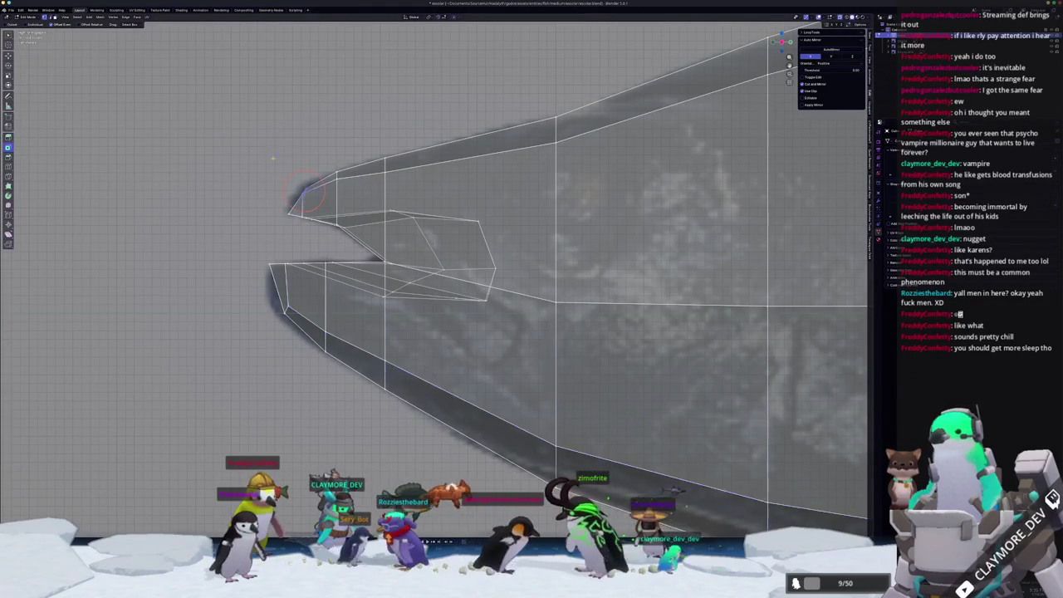
{"action": "key", "text": "KP_3"}
{"action": "middle_click_drag", "start_coordinate": [362, 225], "coordinate": [324, 261], "text": "shift"}
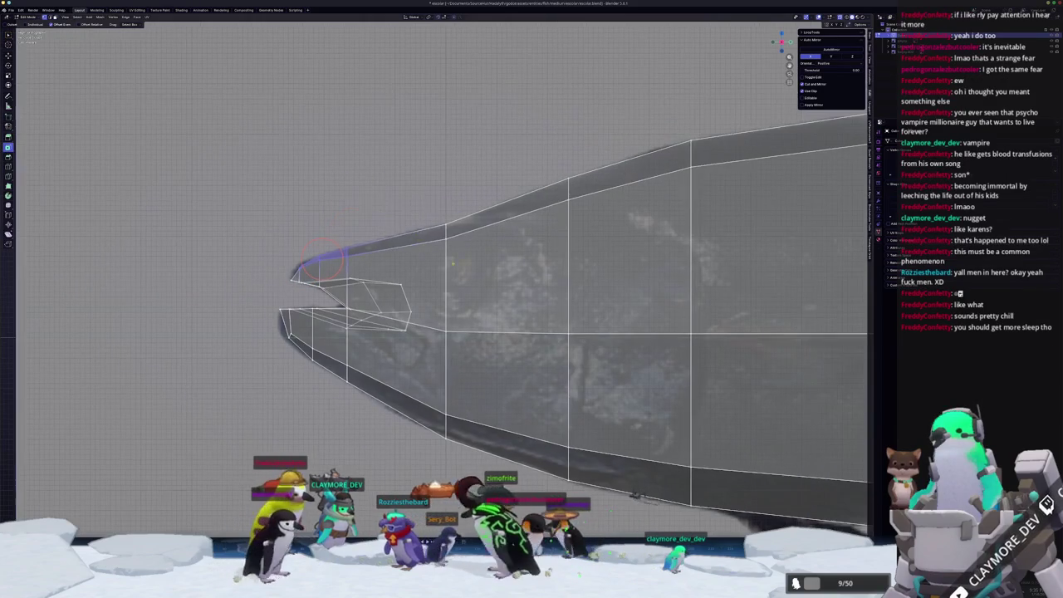
{"action": "scroll", "coordinate": [448, 315], "scroll_direction": "down", "scroll_amount": 4}
{"action": "middle_click_drag", "start_coordinate": [691, 305], "coordinate": [236, 320], "text": "shift"}
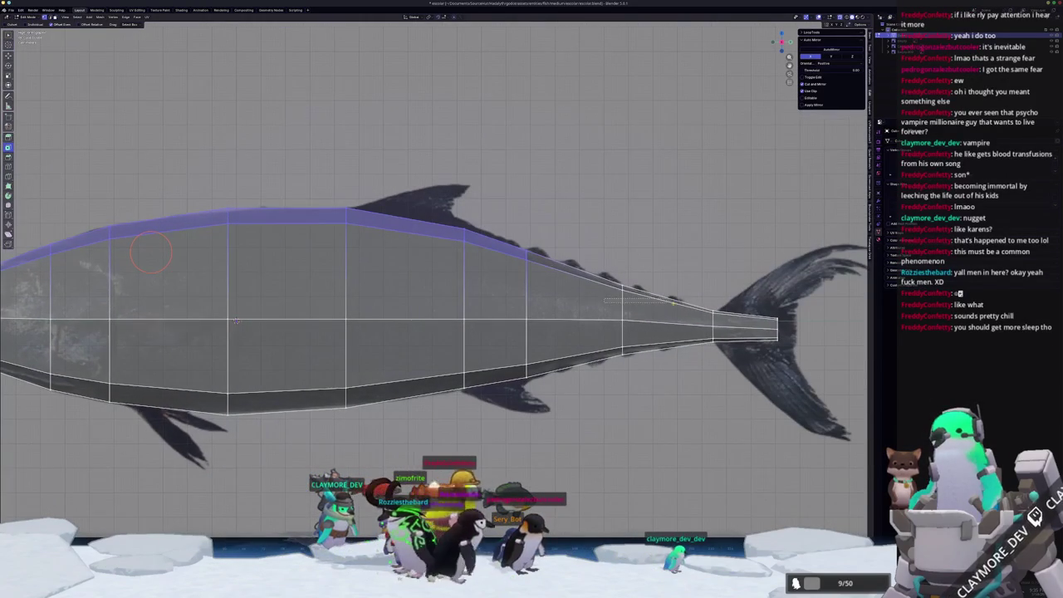
- Move the back edge loop along Z to match the reference outline's height
{"action": "key", "text": "g"}
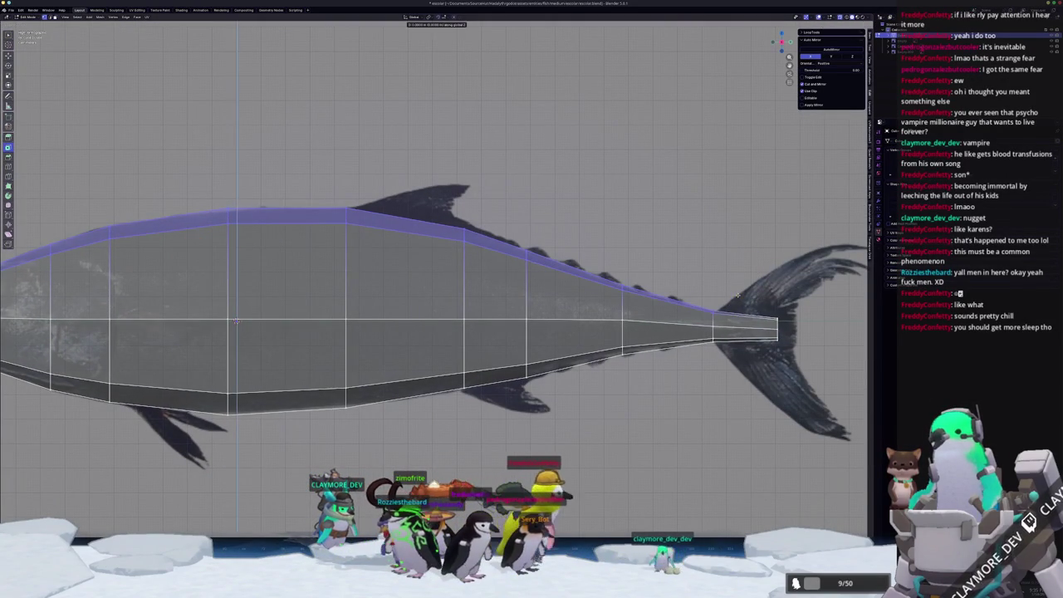
{"action": "key", "text": "z"}
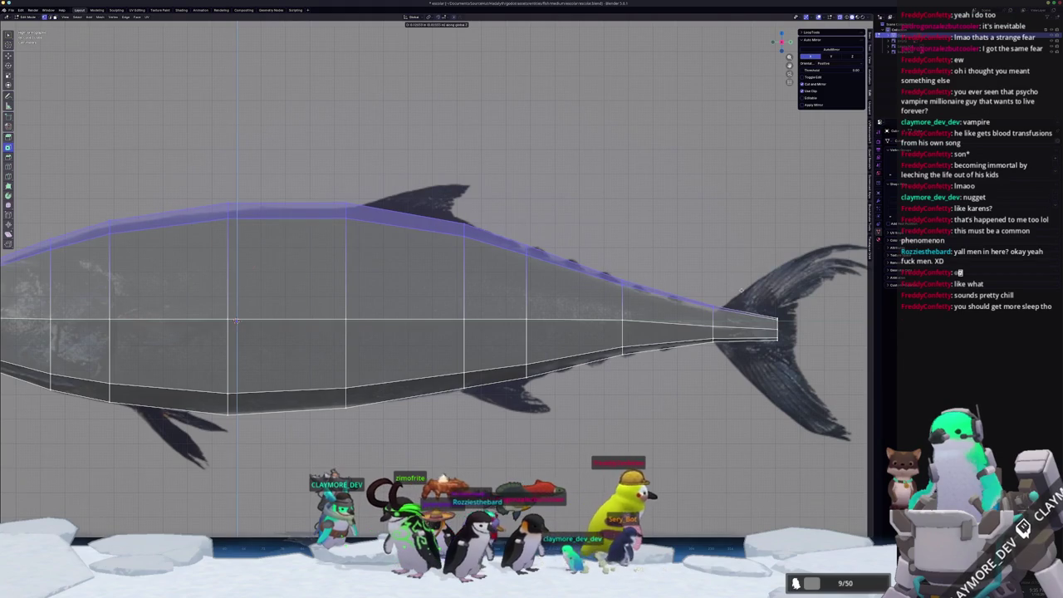
{"action": "left_click", "coordinate": [236, 321]}
{"action": "scroll", "coordinate": [282, 204], "scroll_direction": "down", "scroll_amount": 3}
{"action": "scroll", "coordinate": [282, 203], "scroll_direction": "down", "scroll_amount": 2}
{"action": "scroll", "coordinate": [499, 291], "scroll_direction": "up", "scroll_amount": 4}
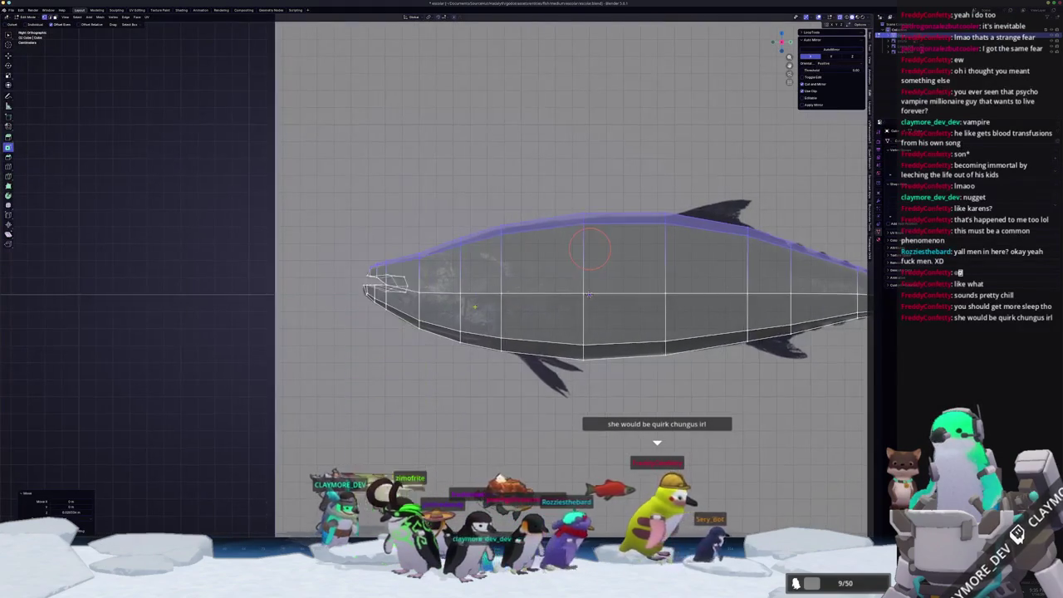
{"action": "scroll", "coordinate": [588, 294], "scroll_direction": "up", "scroll_amount": 1}
{"action": "scroll", "coordinate": [664, 307], "scroll_direction": "up", "scroll_amount": 1}
{"action": "scroll", "coordinate": [754, 315], "scroll_direction": "up", "scroll_amount": 1}
- Edge-slide a head loop twice to refine its position
{"action": "mouse_move", "coordinate": [753, 315]}
{"action": "middle_mouse_down"}
{"action": "mouse_move", "coordinate": [486, 267]}
{"action": "mouse_move", "coordinate": [485, 291]}
{"action": "middle_mouse_up"}
{"action": "mouse_move", "coordinate": [476, 232]}
{"action": "middle_mouse_down"}
{"action": "mouse_move", "coordinate": [498, 245]}
{"action": "mouse_move", "coordinate": [595, 222]}
{"action": "middle_mouse_up"}
{"action": "key", "text": "g"}
{"action": "key", "text": "g"}
{"action": "left_click", "coordinate": [503, 248]}
{"action": "key", "text": "g"}
{"action": "key", "text": "g"}
{"action": "left_click", "coordinate": [492, 238]}
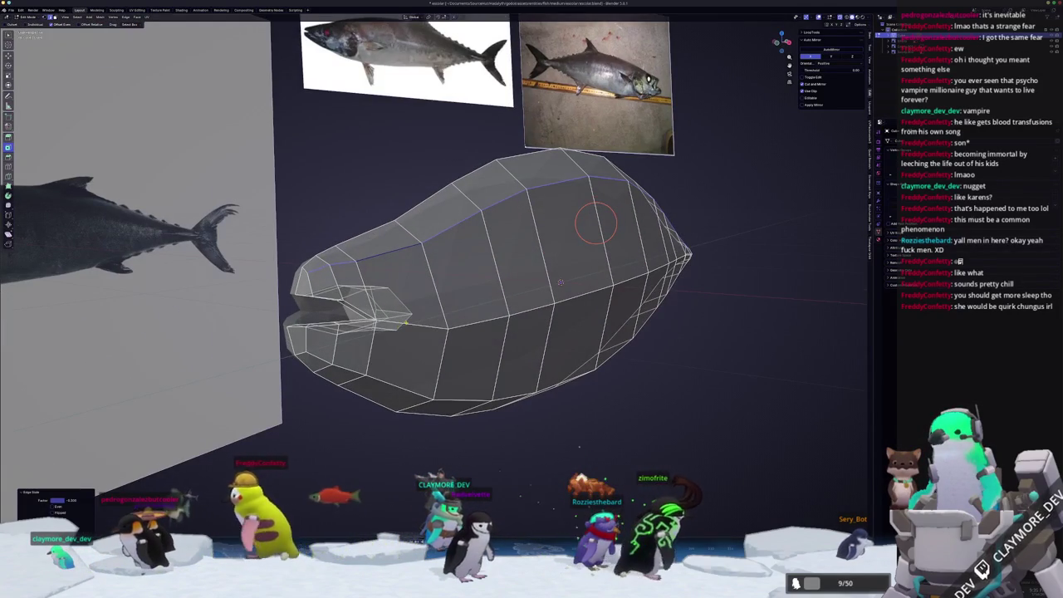
- In X-ray side view, slide a mouth vertex along its edge
{"action": "key", "text": "KP_3"}
{"action": "key", "text": "alt+z"}
{"action": "key", "text": "alt+z"}
{"action": "scroll", "coordinate": [339, 259], "scroll_direction": "up", "scroll_amount": 3}
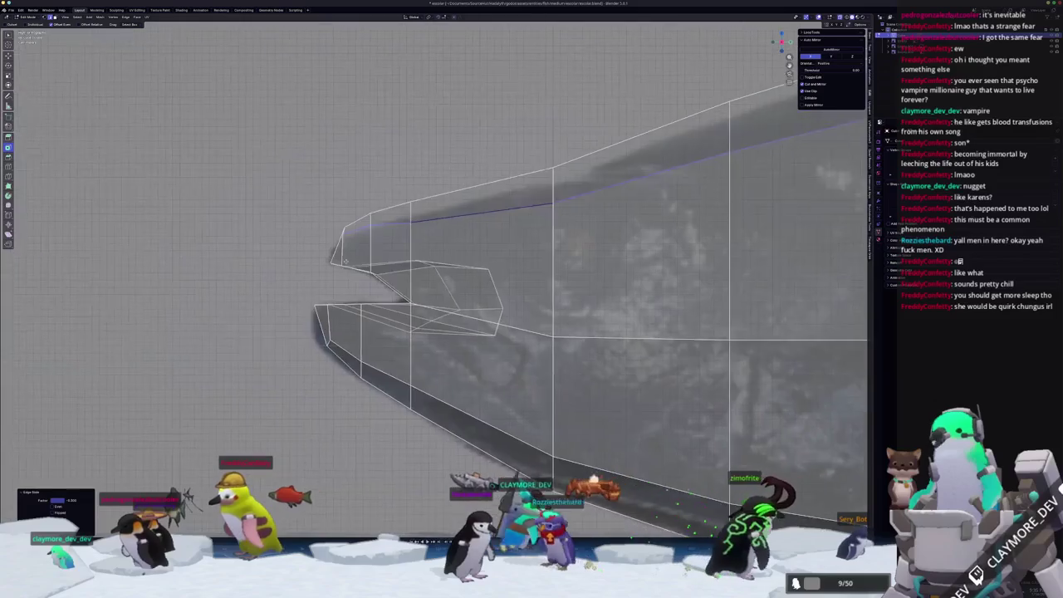
{"action": "middle_click_drag", "start_coordinate": [339, 259], "coordinate": [376, 227]}
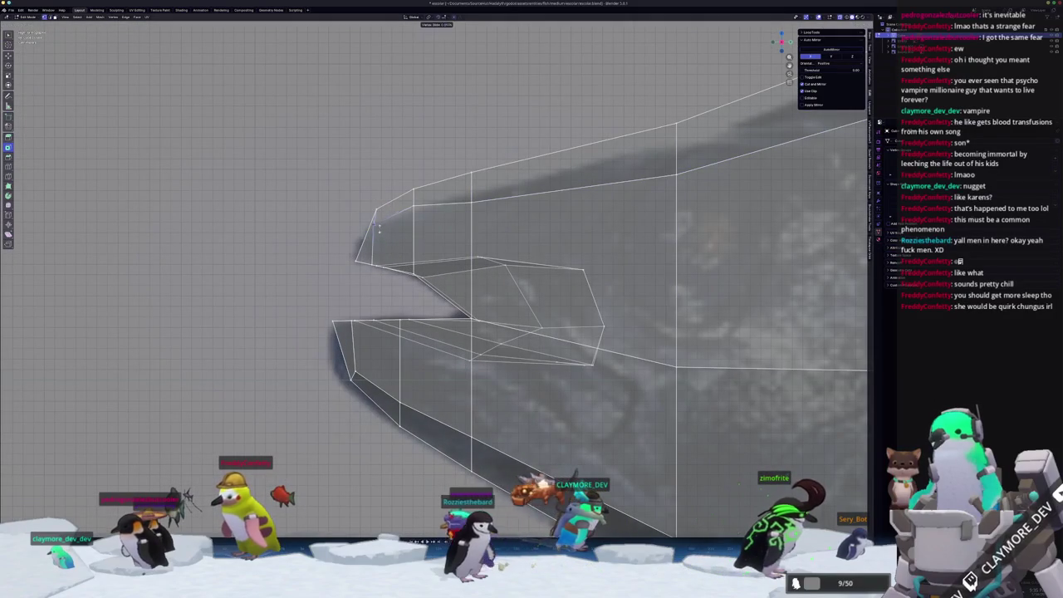
{"action": "key", "text": "shift+v"}
{"action": "middle_click_drag", "start_coordinate": [378, 240], "coordinate": [378, 235]}
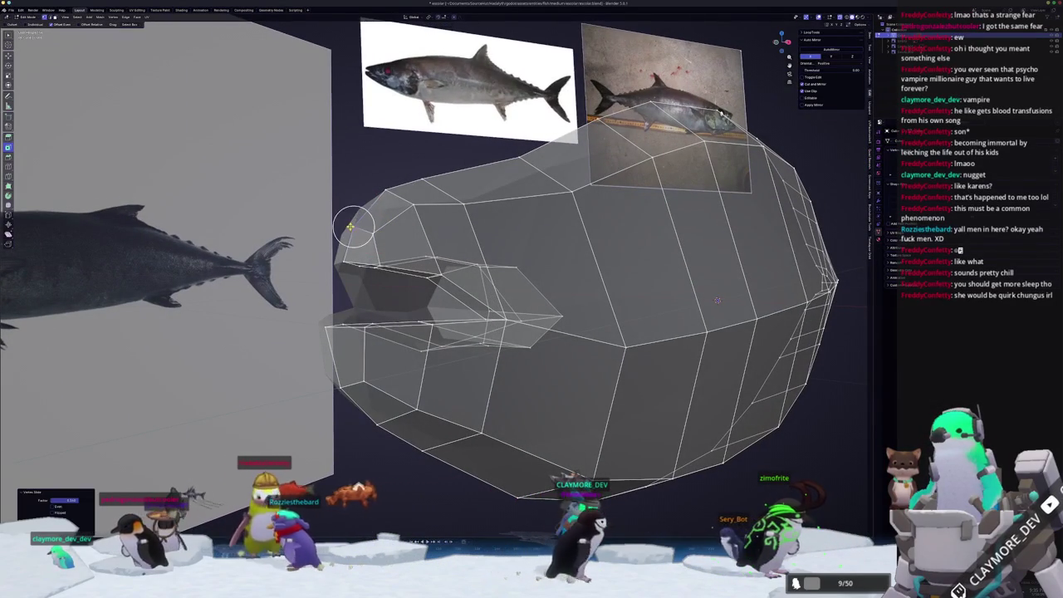
{"action": "key", "text": "KP_3"}
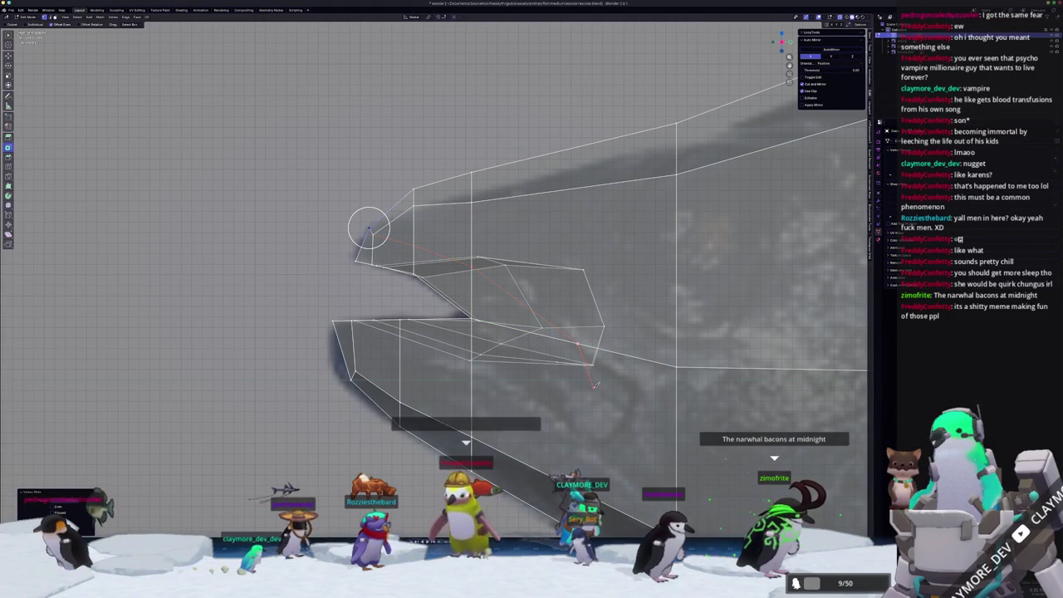
- Knife-cut two lines from the mouth corner down across the lower jaw
{"action": "left_click", "coordinate": [581, 342]}
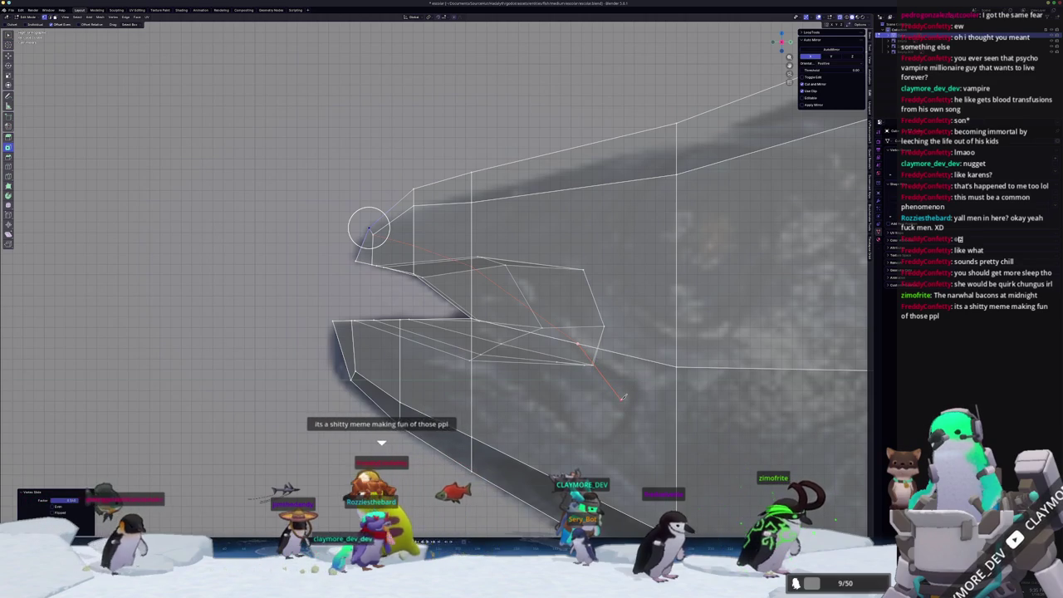
{"action": "left_click", "coordinate": [640, 389]}
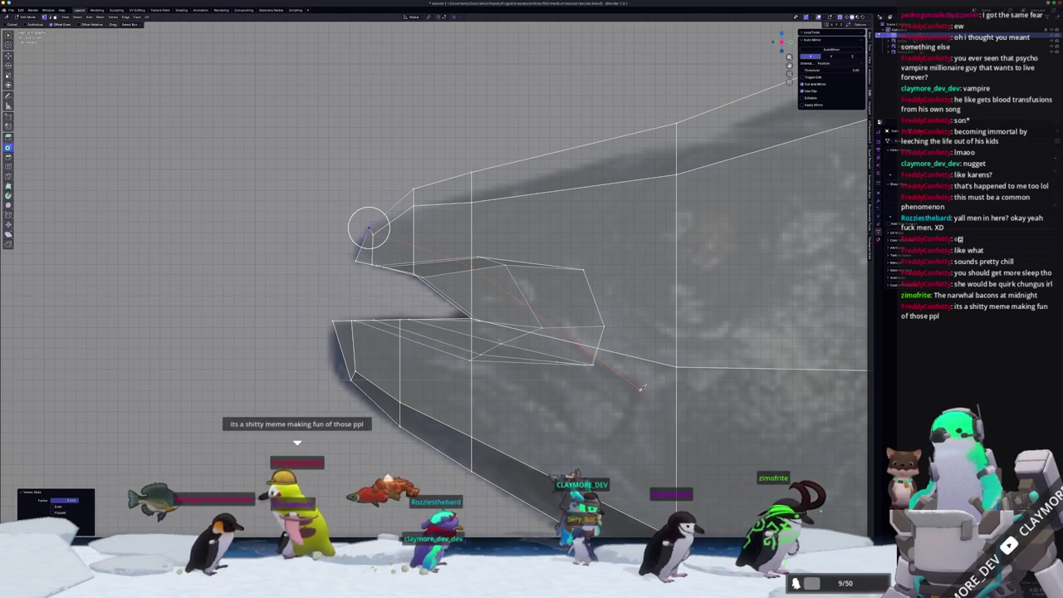
{"action": "left_click", "coordinate": [596, 447]}
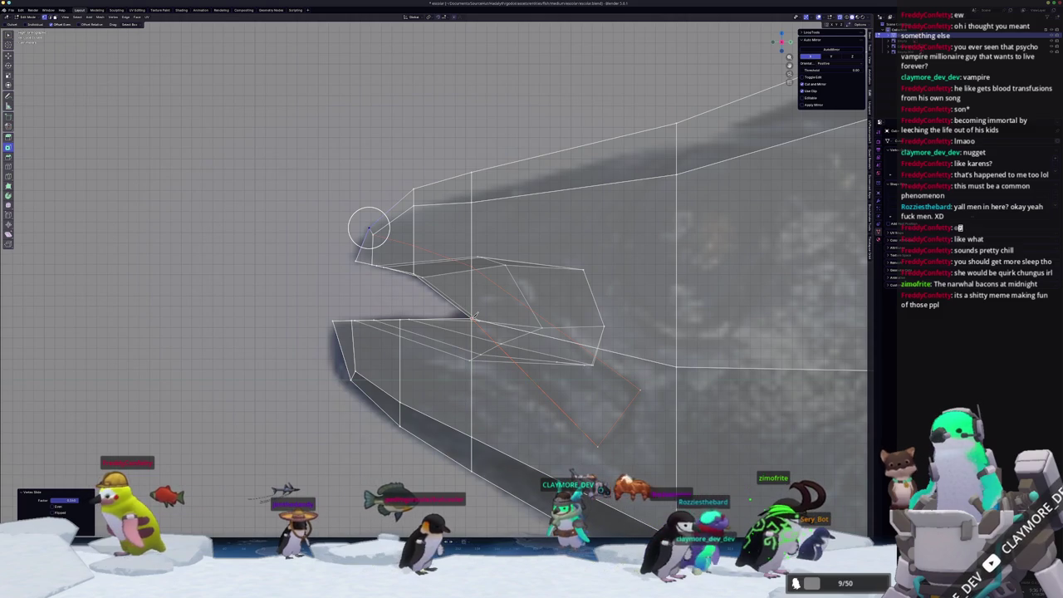
{"action": "key", "text": "Return"}
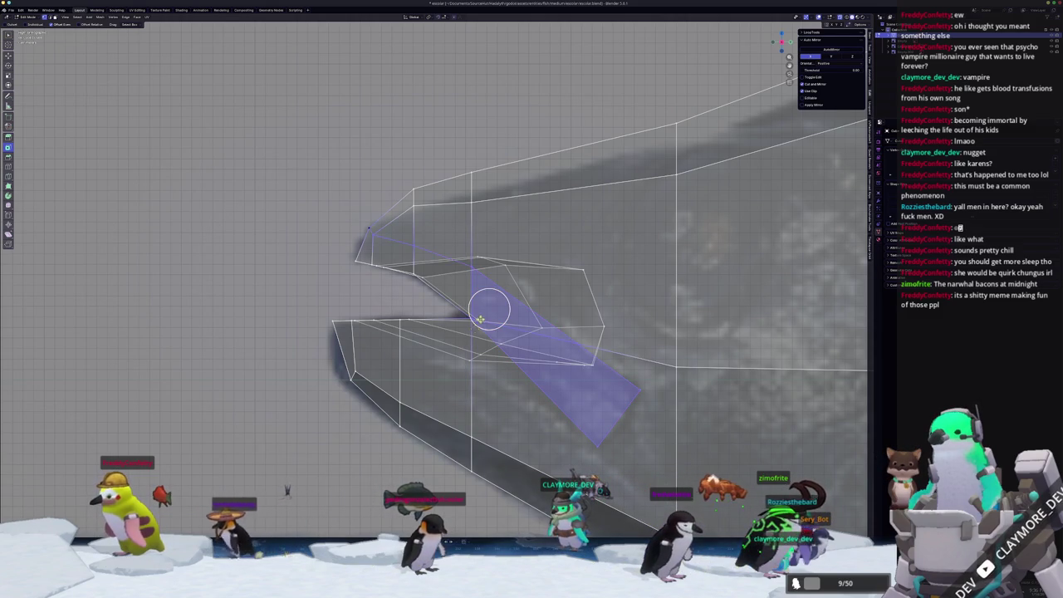
{"action": "middle_click_drag", "start_coordinate": [509, 435], "coordinate": [480, 425], "text": "shift"}
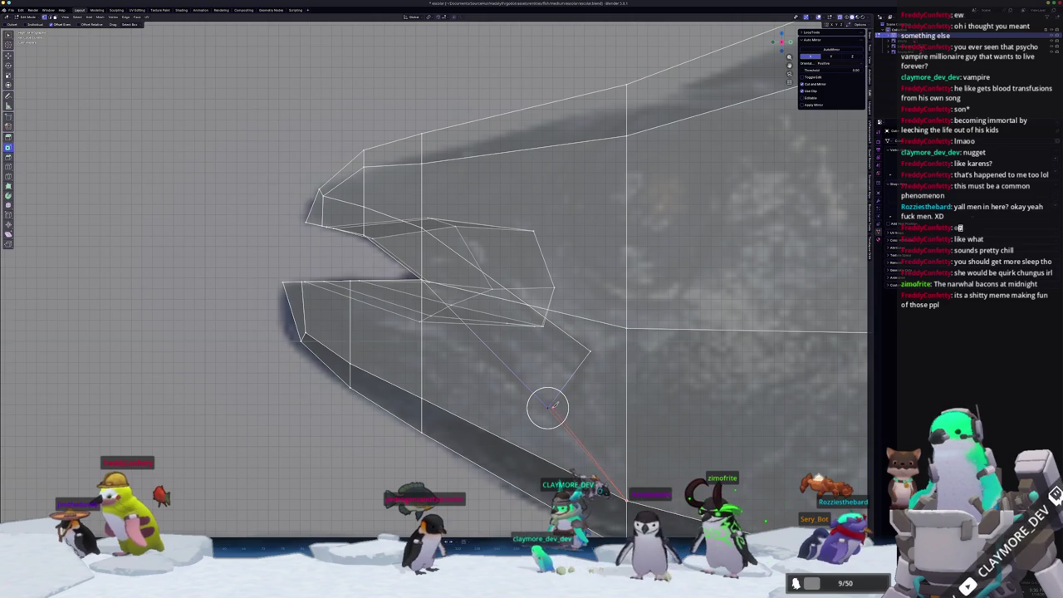
{"action": "left_click", "coordinate": [591, 348]}
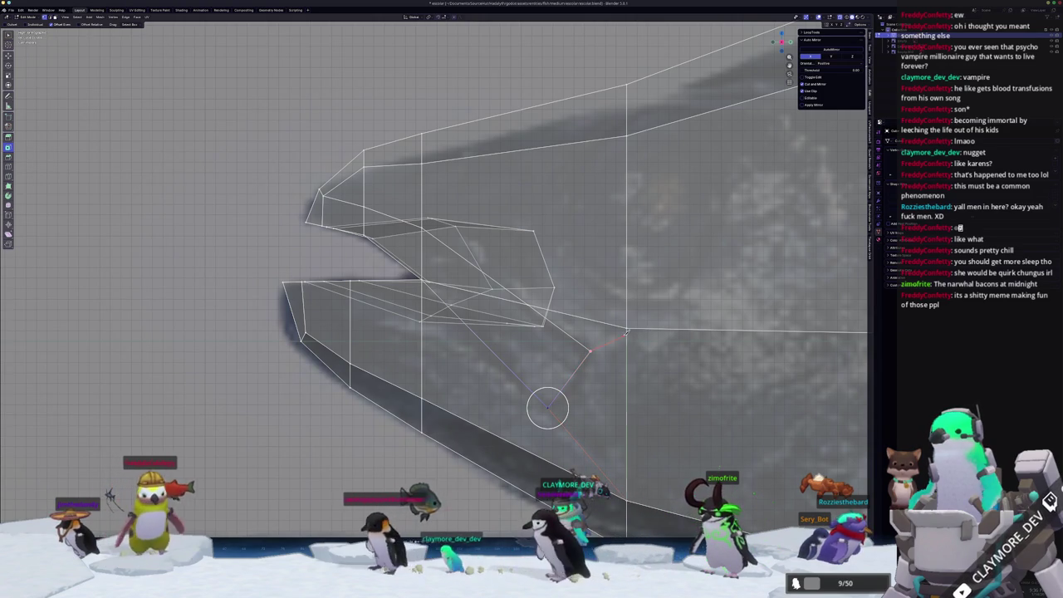
{"action": "left_click", "coordinate": [547, 407]}
{"action": "key", "text": "Return"}
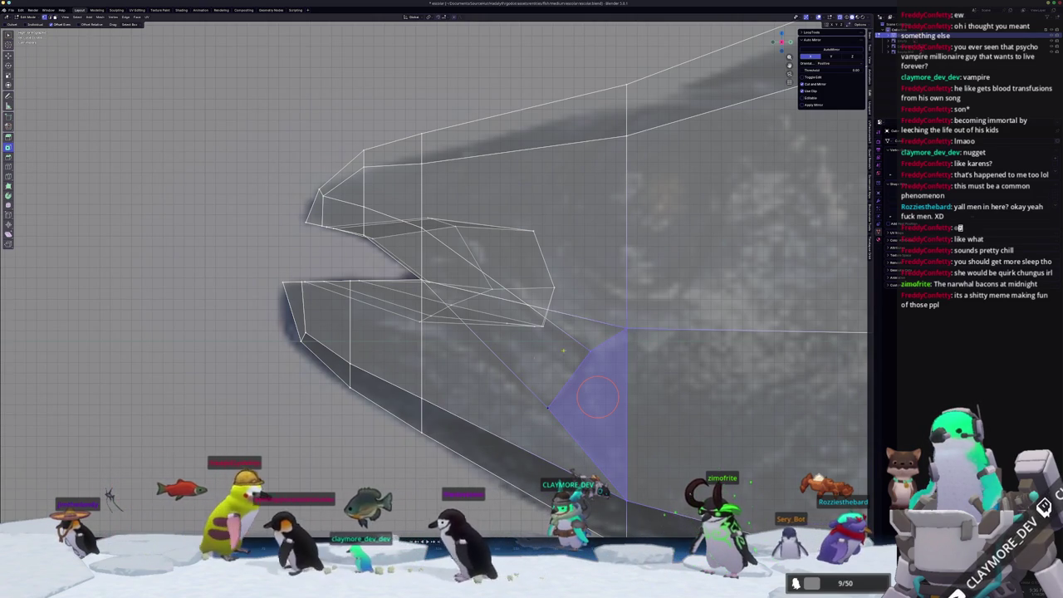
- Turn off X-ray and nudge the upper jaw's tip vertex slightly
{"action": "key", "text": "alt+z"}
{"action": "mouse_move", "coordinate": [520, 369]}
{"action": "middle_mouse_down"}
{"action": "mouse_move", "coordinate": [421, 345]}
{"action": "mouse_move", "coordinate": [333, 279]}
{"action": "middle_mouse_up"}
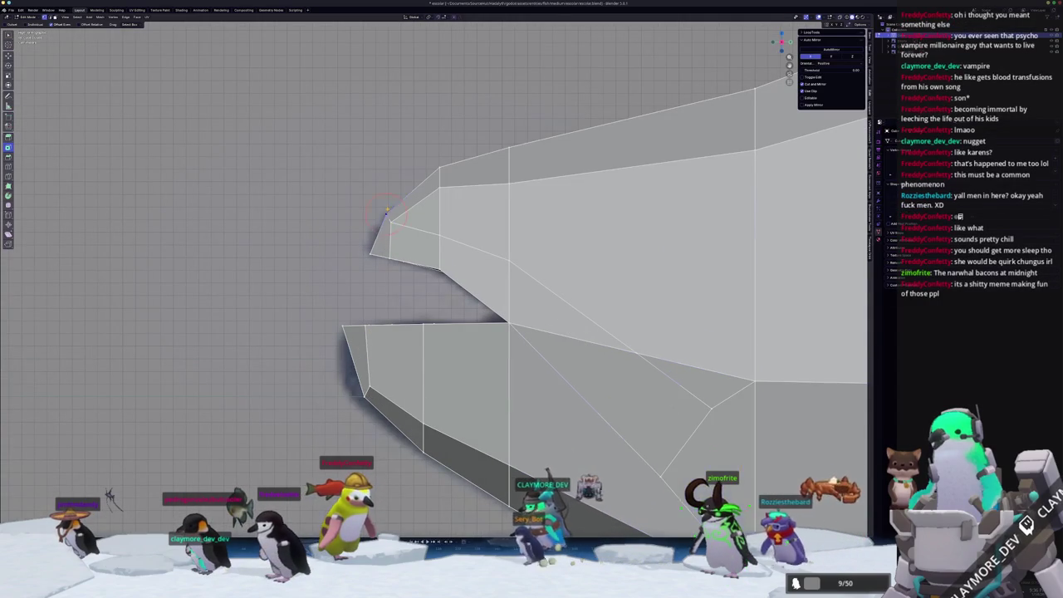
{"action": "left_click", "coordinate": [387, 212]}
{"action": "key", "text": "g"}
{"action": "left_click", "coordinate": [378, 215]}
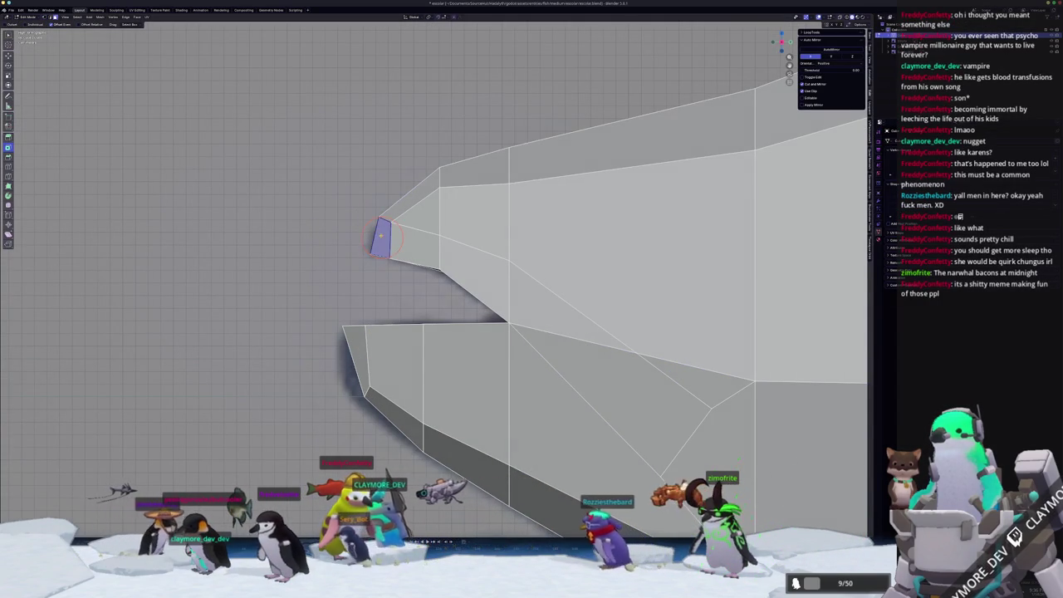
- Select the jaw face strip and shrink it inward to sink the crease
{"action": "key", "text": "alt+z"}
{"action": "key", "text": "alt+z"}
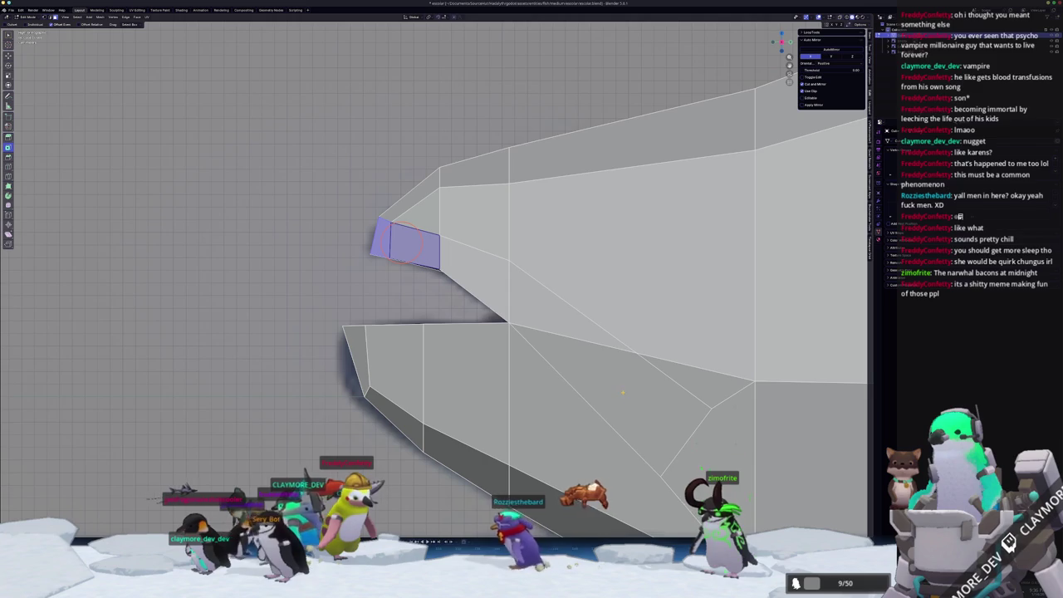
{"action": "left_click", "coordinate": [694, 403], "text": "ctrl"}
{"action": "middle_click_drag", "start_coordinate": [693, 402], "coordinate": [461, 287]}
{"action": "middle_click_drag", "start_coordinate": [562, 388], "coordinate": [598, 334]}
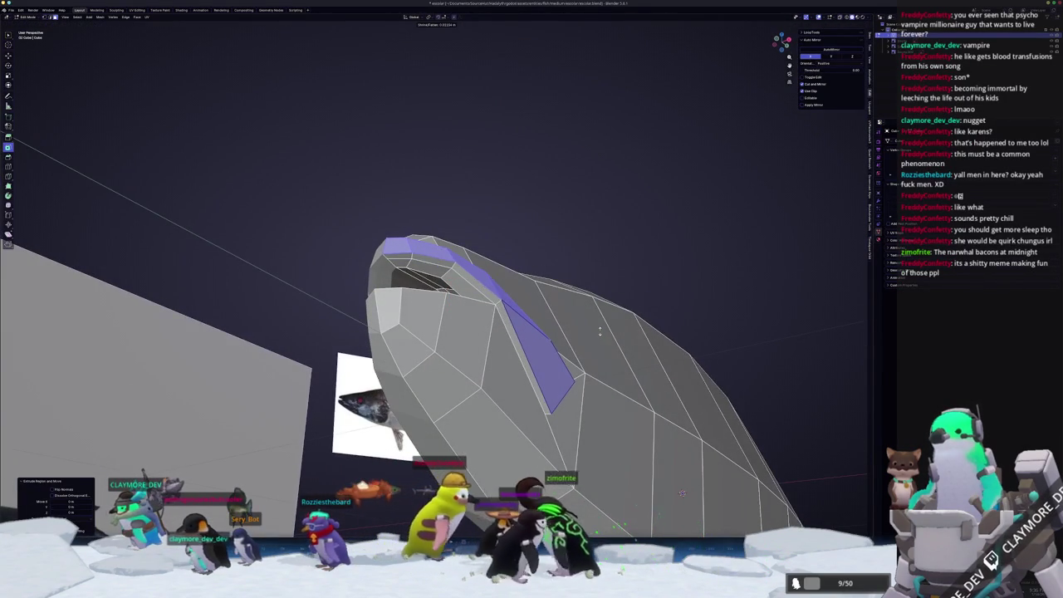
{"action": "mouse_move", "coordinate": [601, 329]}
{"action": "middle_mouse_down"}
{"action": "mouse_move", "coordinate": [623, 348]}
{"action": "mouse_move", "coordinate": [532, 315]}
{"action": "middle_mouse_up"}
{"action": "left_click", "coordinate": [627, 350]}
{"action": "scroll", "coordinate": [531, 316], "scroll_direction": "up", "scroll_amount": 4}
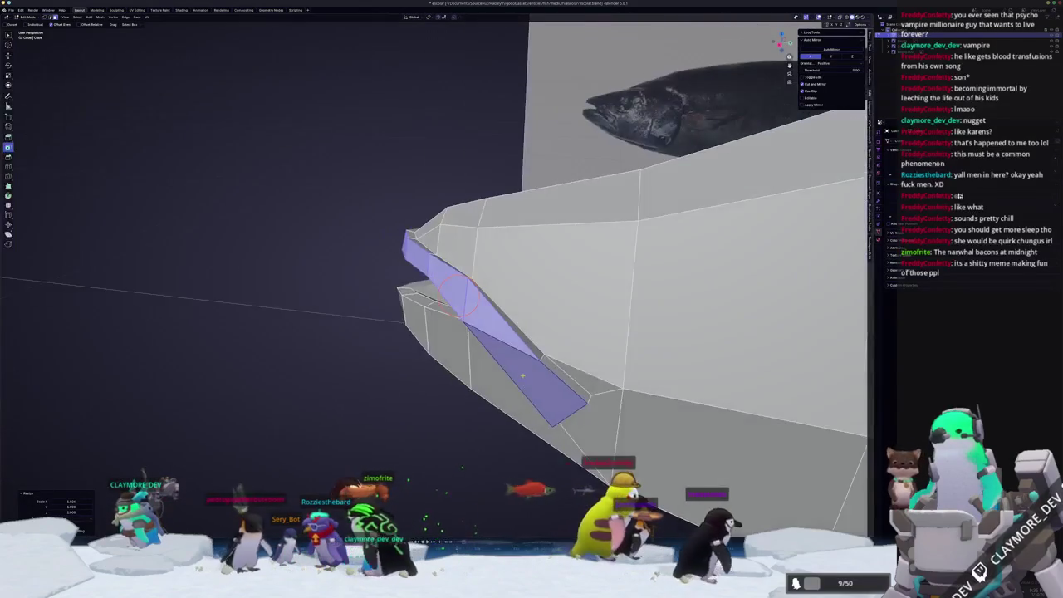
- Edge-slide the crease loops twice to shape the groove from the mouth corner
{"action": "key", "text": "alt+a"}
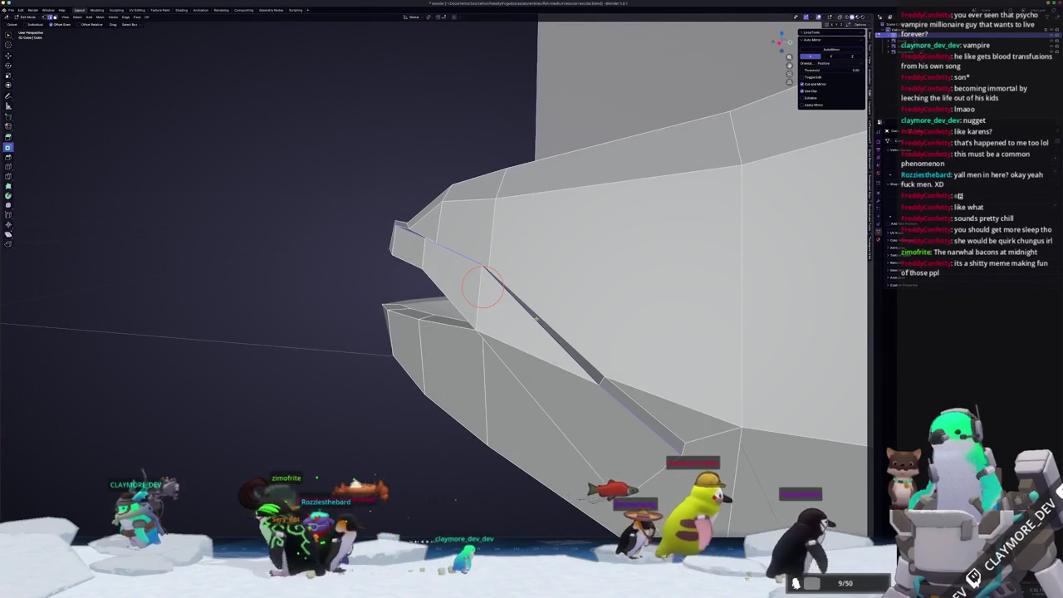
{"action": "middle_click_drag", "start_coordinate": [523, 322], "coordinate": [521, 316]}
{"action": "key", "text": "g"}
{"action": "key", "text": "g"}
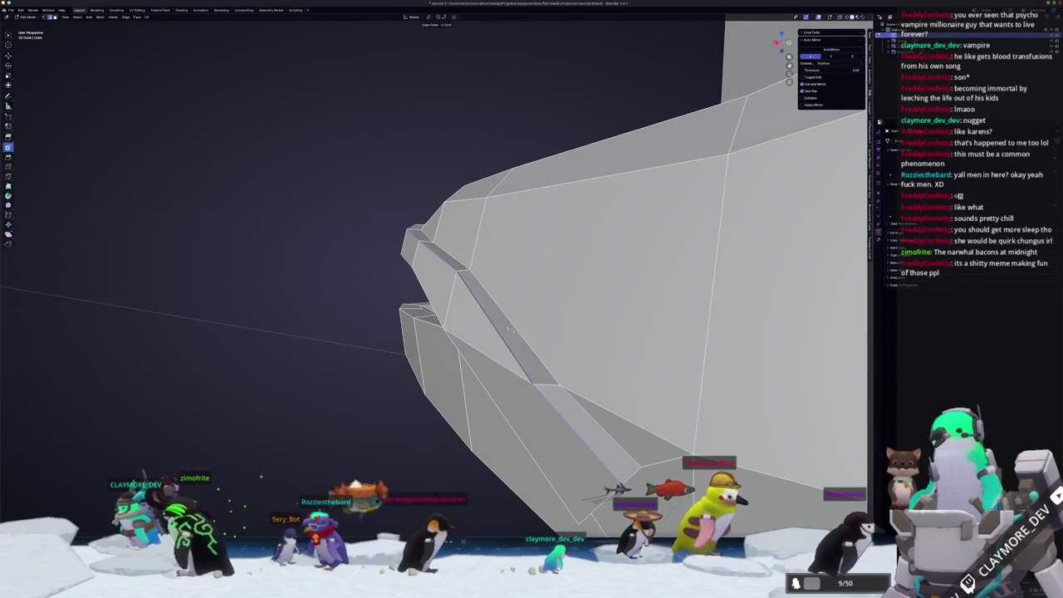
{"action": "left_click", "coordinate": [507, 332]}
{"action": "middle_click_drag", "start_coordinate": [507, 332], "coordinate": [374, 366]}
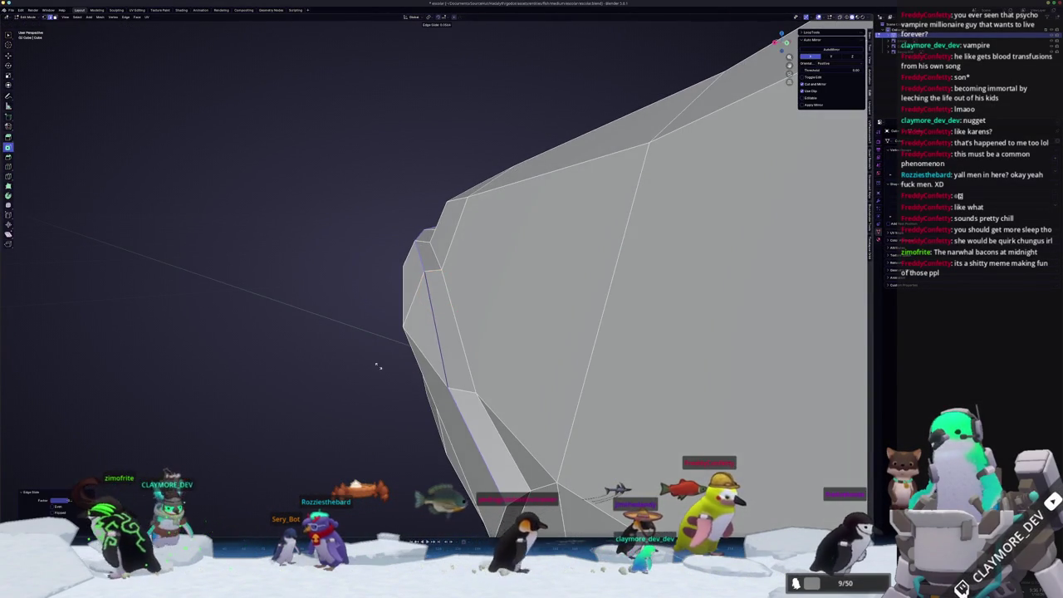
{"action": "key", "text": "g"}
{"action": "key", "text": "g"}
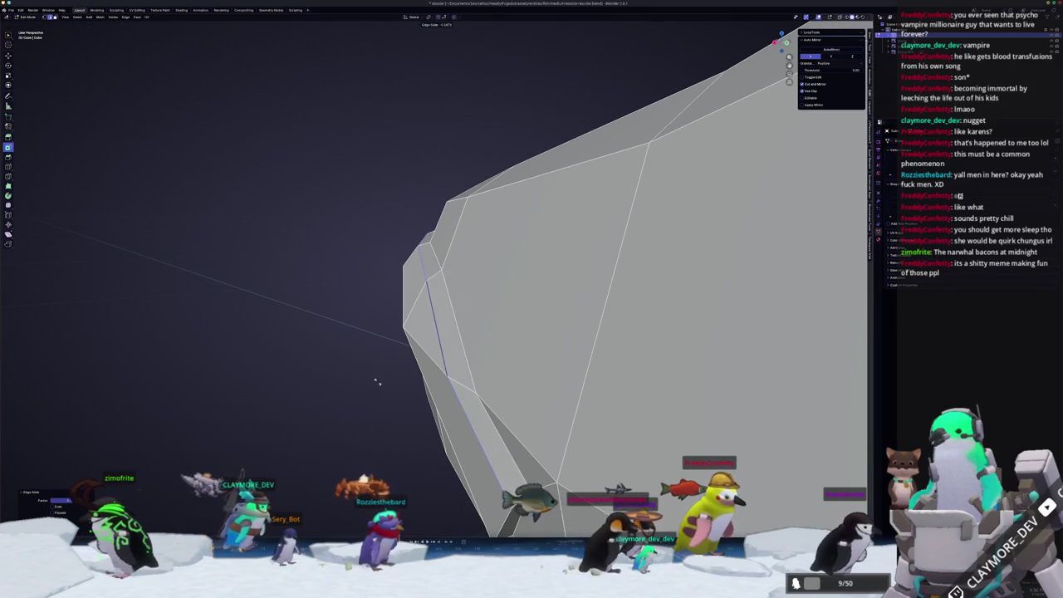
{"action": "left_click", "coordinate": [389, 373]}
{"action": "mouse_move", "coordinate": [390, 373]}
{"action": "middle_mouse_down"}
{"action": "mouse_move", "coordinate": [465, 340]}
{"action": "mouse_move", "coordinate": [540, 336]}
{"action": "middle_mouse_up"}
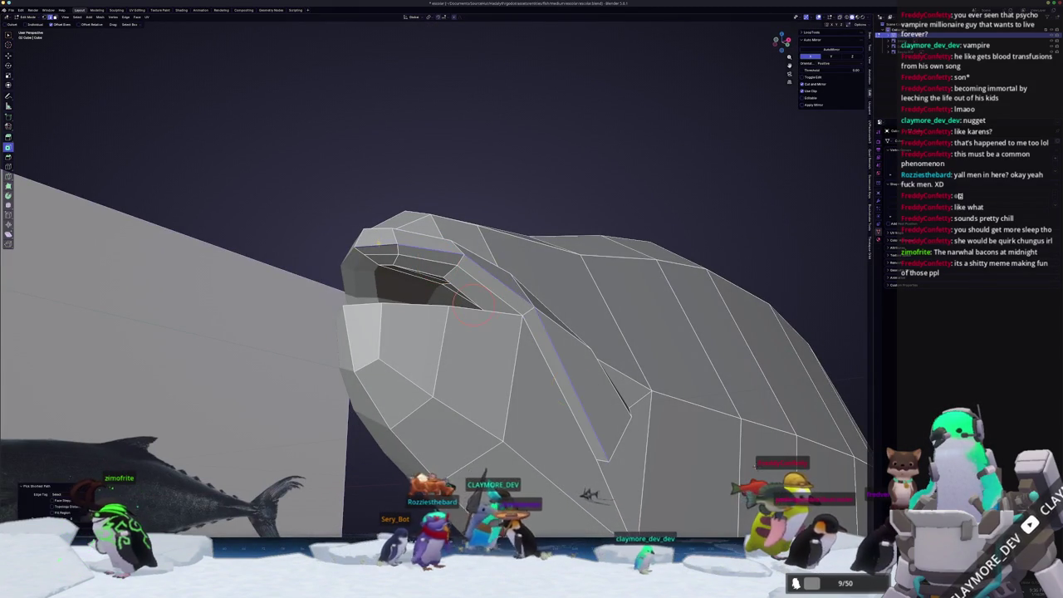
- Switch to side view with X-ray and finish the pending slide
{"action": "scroll", "coordinate": [498, 251], "scroll_direction": "down", "scroll_amount": 3}
{"action": "middle_click_drag", "start_coordinate": [540, 336], "coordinate": [499, 251]}
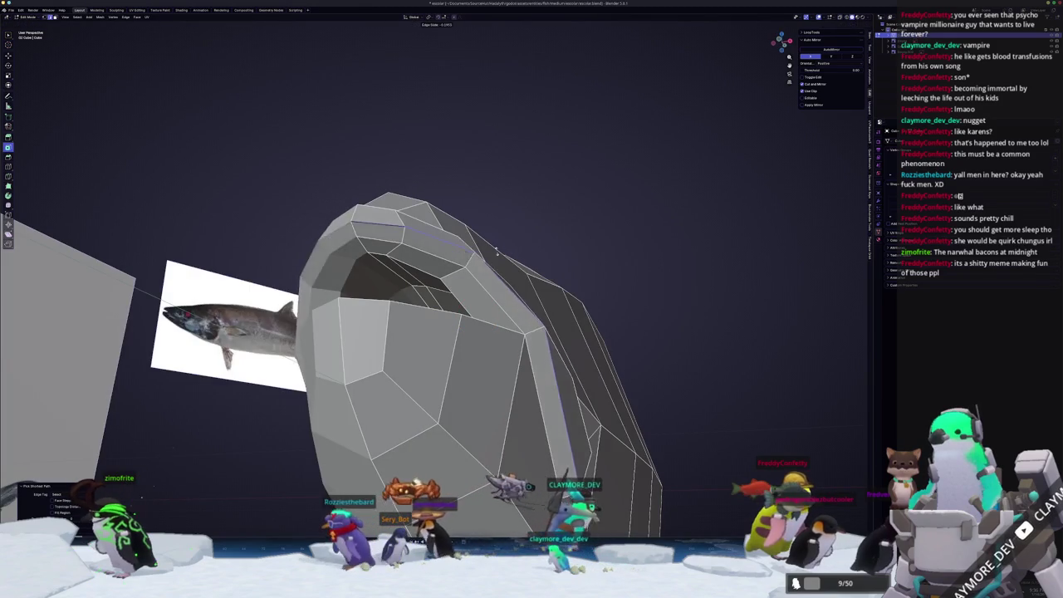
{"action": "middle_click_drag", "start_coordinate": [506, 259], "coordinate": [477, 312]}
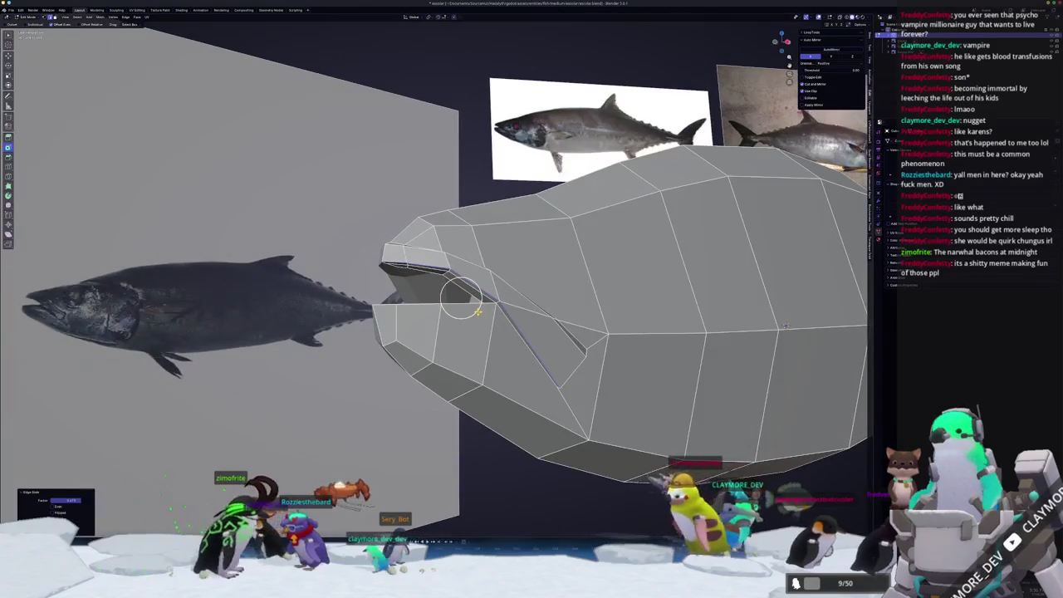
{"action": "key", "text": "KP_3"}
{"action": "key", "text": "alt+z"}
{"action": "scroll", "coordinate": [515, 332], "scroll_direction": "up", "scroll_amount": 1}
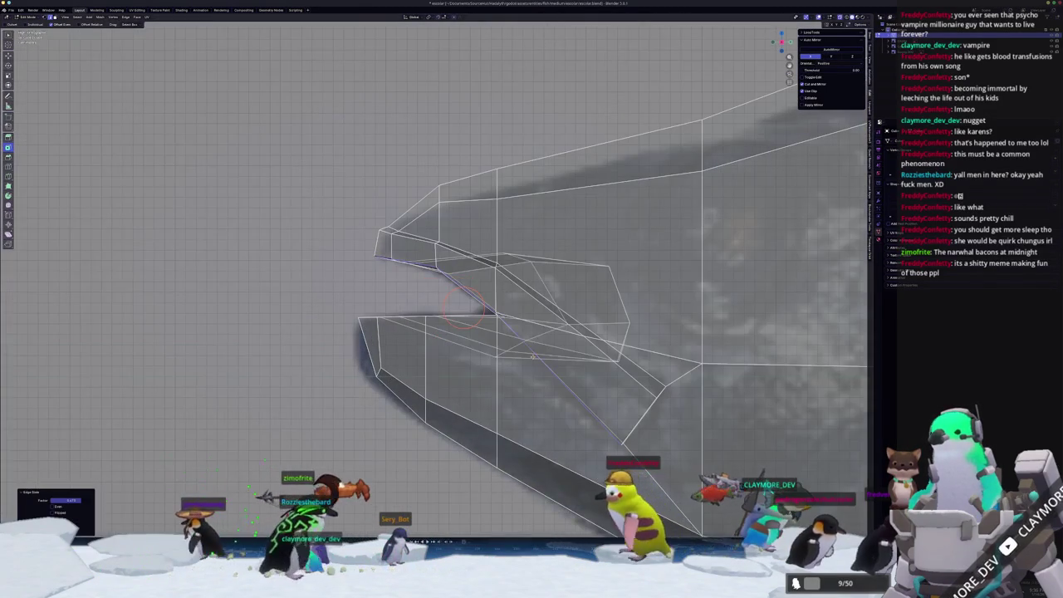
{"action": "left_click", "coordinate": [536, 351]}
- Circle-select the crease-end vertex and vertex-slide it higher on the cheek
{"action": "key", "text": "c"}
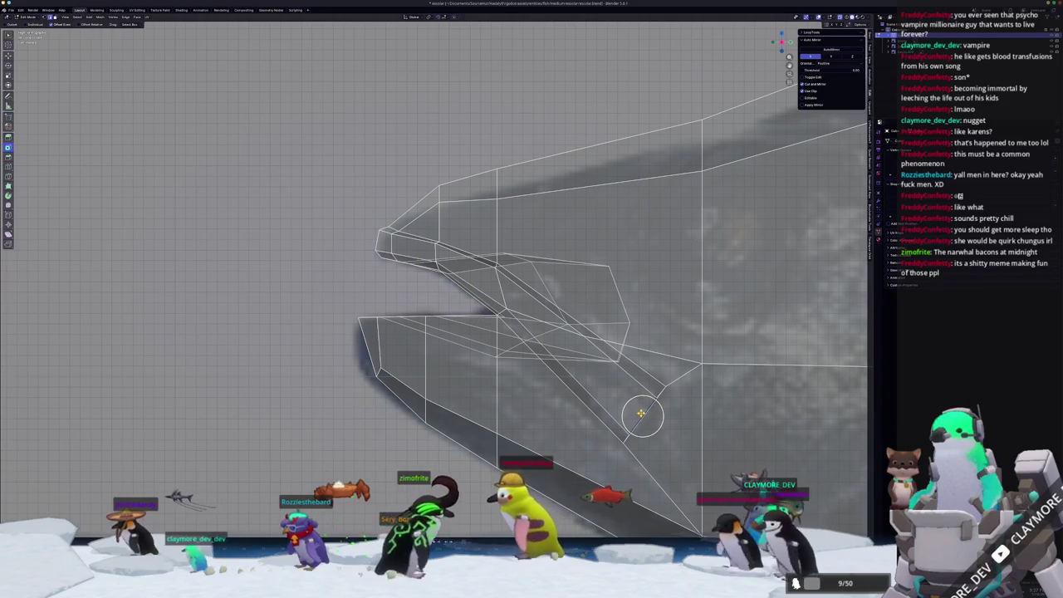
{"action": "left_click", "coordinate": [641, 413]}
{"action": "key", "text": "Escape"}
{"action": "key", "text": "g"}
{"action": "key", "text": "g"}
{"action": "key", "text": "Escape"}
{"action": "key", "text": "c"}
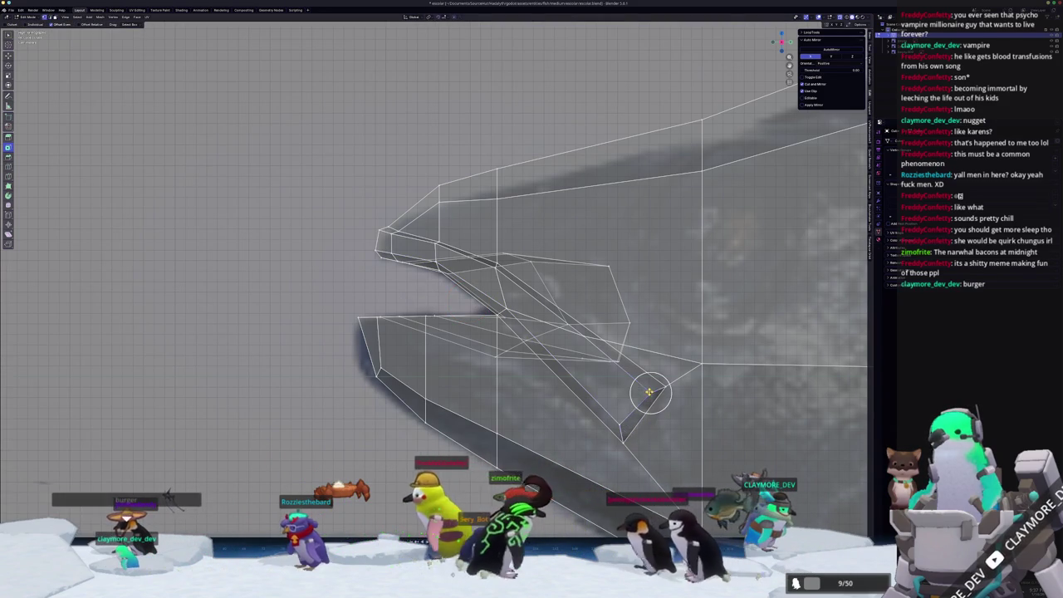
{"action": "left_click", "coordinate": [646, 390]}
{"action": "key", "text": "Escape"}
{"action": "key", "text": "g"}
{"action": "key", "text": "g"}
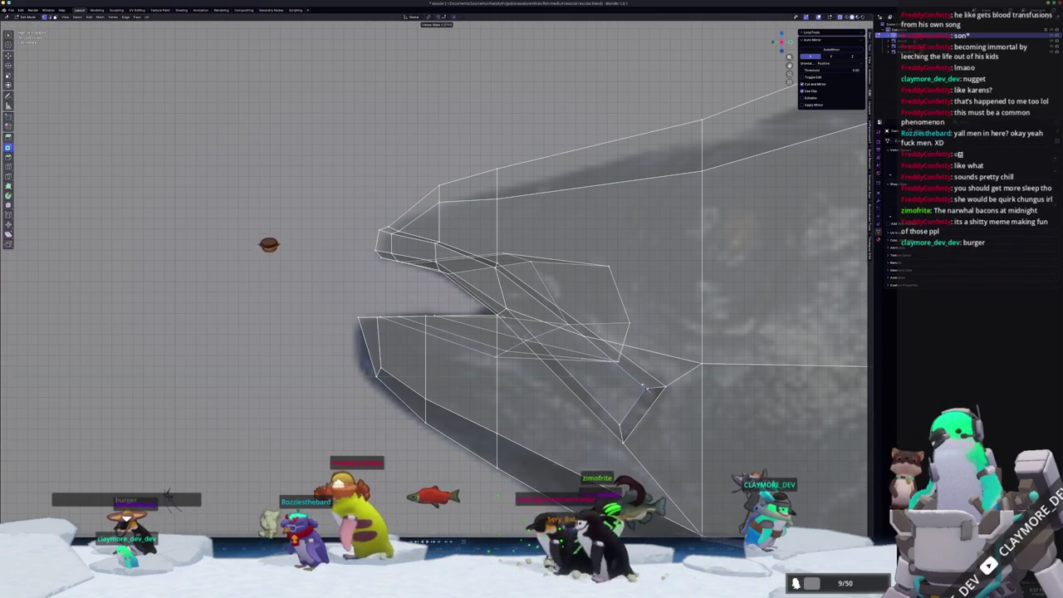
{"action": "key", "text": "Escape"}
- Orbit around the head in perspective to inspect the shortened jaw crease
{"action": "key", "text": "c"}
{"action": "key", "text": "Escape"}
{"action": "scroll", "coordinate": [635, 383], "scroll_direction": "up", "scroll_amount": 2}
{"action": "scroll", "coordinate": [615, 374], "scroll_direction": "down", "scroll_amount": 3}
{"action": "key", "text": "c"}
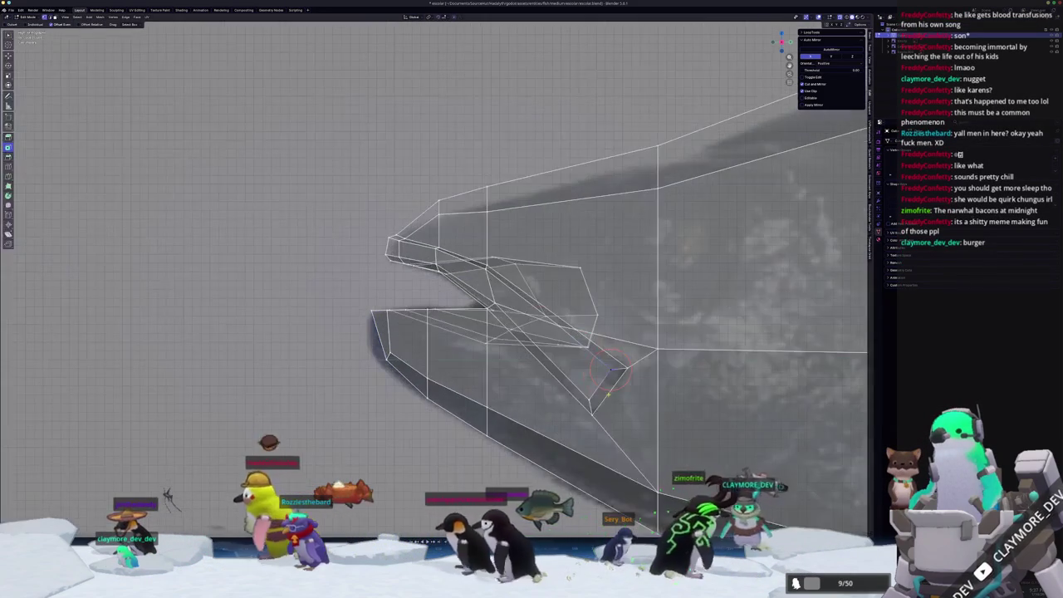
{"action": "middle_click_drag", "start_coordinate": [610, 371], "coordinate": [573, 324]}
{"action": "scroll", "coordinate": [548, 334], "scroll_direction": "up", "scroll_amount": 2}
{"action": "middle_click_drag", "start_coordinate": [547, 334], "coordinate": [515, 343]}
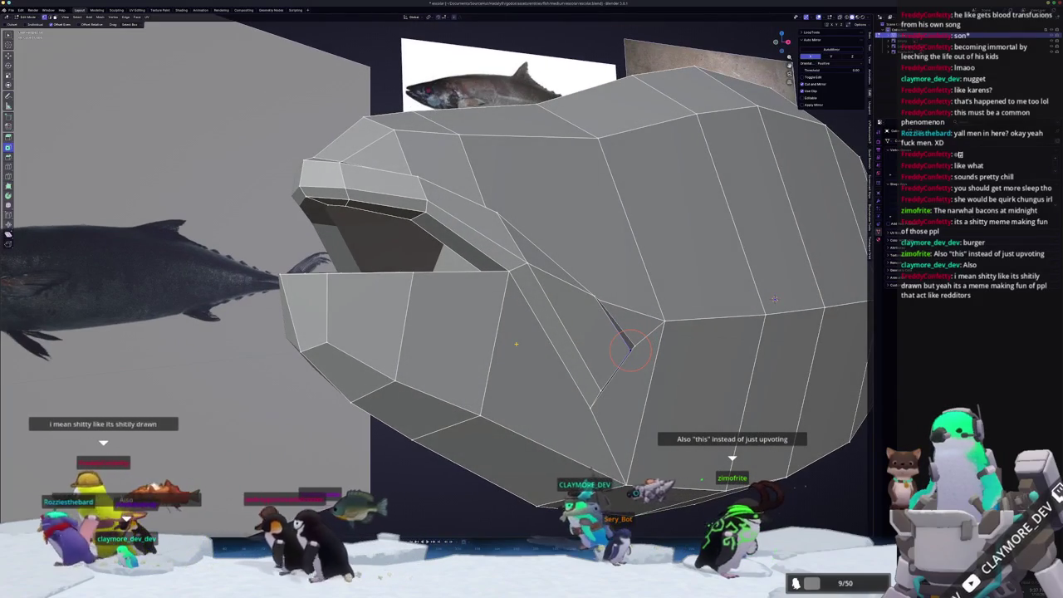
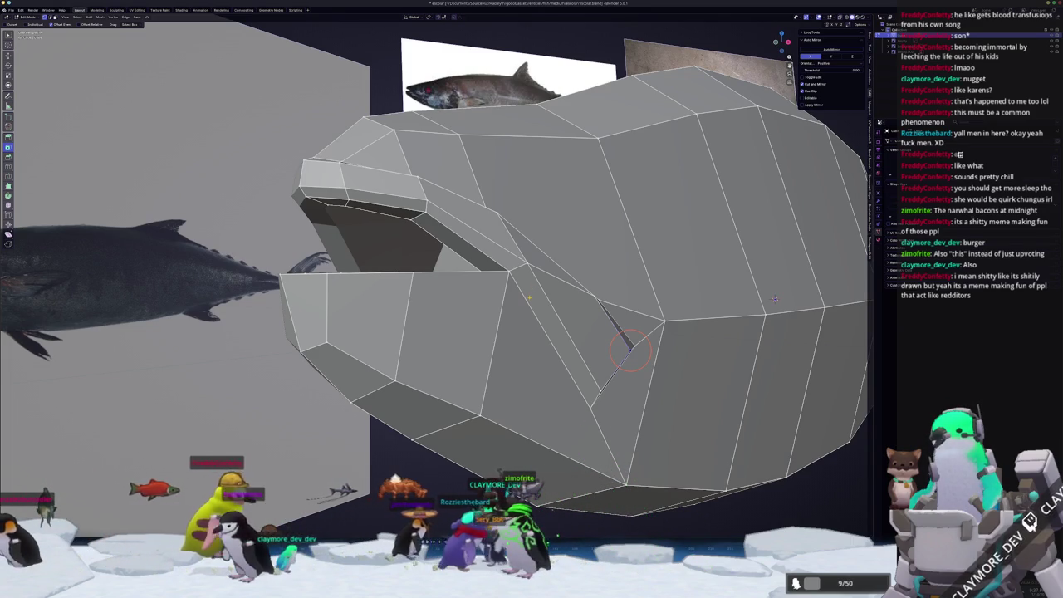
- In side X-ray view, move the jaw-groove edge vertically and slide it along the mesh
{"action": "key", "text": "KP_3"}
{"action": "key", "text": "alt+z"}
{"action": "key", "text": "alt+z"}
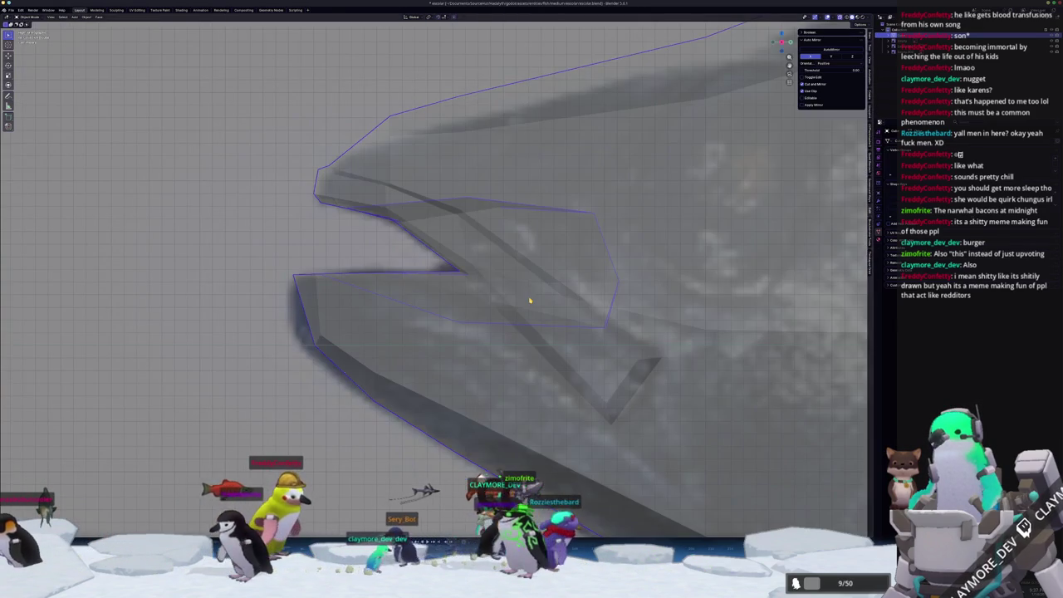
{"action": "key", "text": "alt+z"}
{"action": "key", "text": "alt+z"}
{"action": "key", "text": "alt+z"}
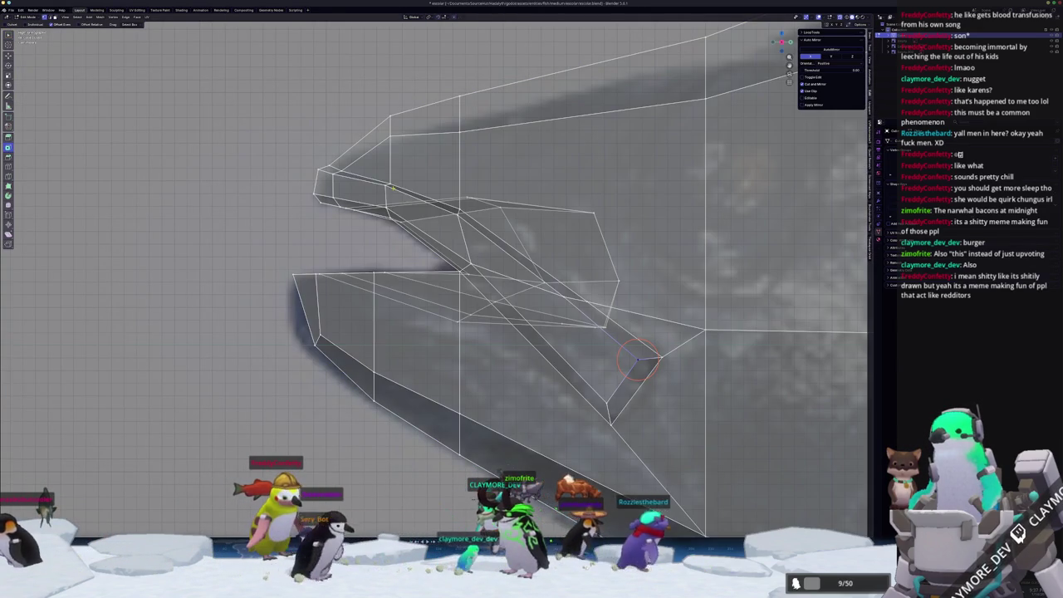
{"action": "scroll", "coordinate": [369, 150], "scroll_direction": "up", "scroll_amount": 1}
{"action": "left_click", "coordinate": [366, 145]}
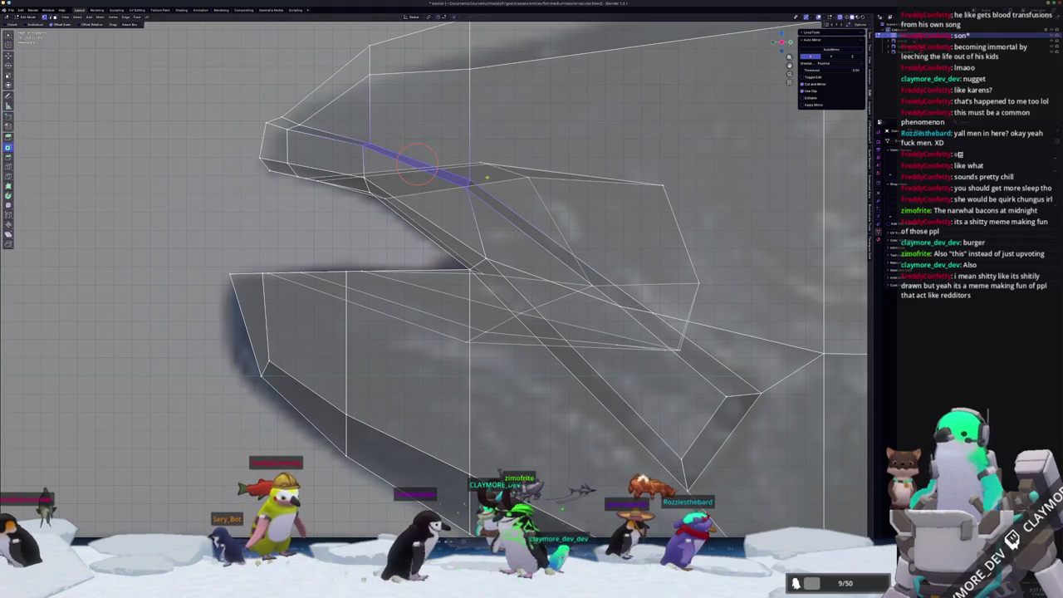
{"action": "key", "text": "g"}
{"action": "key", "text": "z"}
{"action": "key", "text": "g"}
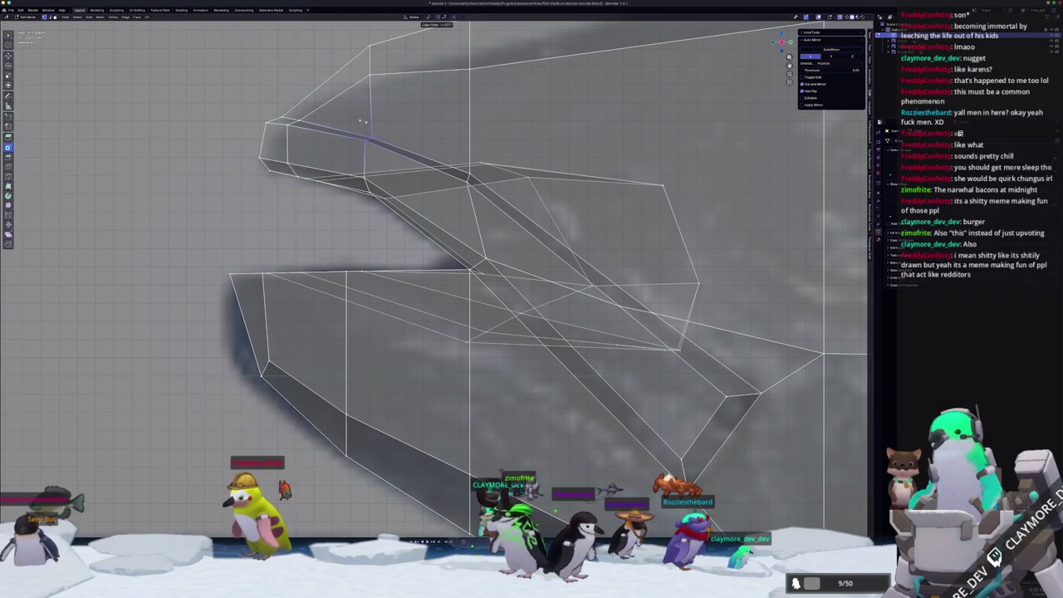
{"action": "key", "text": "Tab"}
- Move the upper jaw-corner vertex vertically, then slide it along its edge
{"action": "key", "text": "alt+z"}
{"action": "mouse_move", "coordinate": [416, 249]}
{"action": "middle_mouse_down"}
{"action": "mouse_move", "coordinate": [462, 270]}
{"action": "mouse_move", "coordinate": [451, 258]}
{"action": "middle_mouse_up"}
{"action": "key", "text": "Tab"}
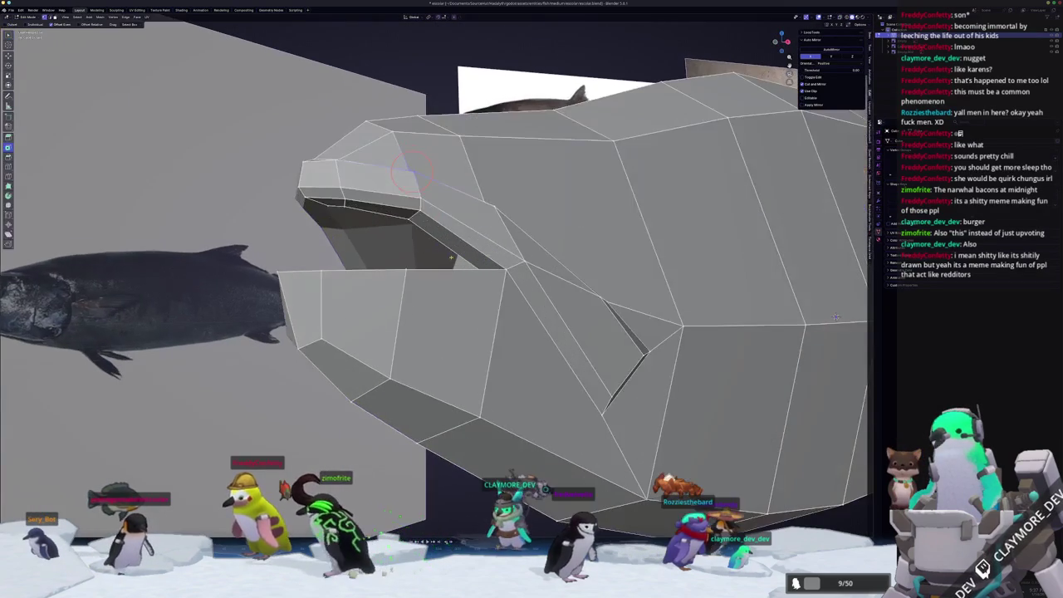
{"action": "left_click", "coordinate": [416, 210]}
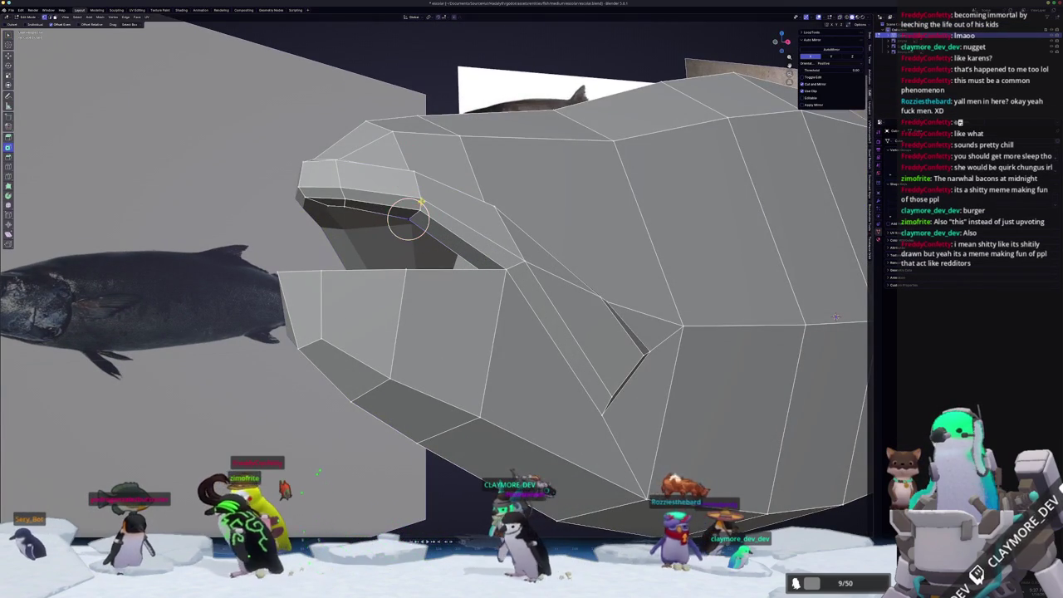
{"action": "mouse_move", "coordinate": [414, 210]}
{"action": "middle_mouse_down"}
{"action": "mouse_move", "coordinate": [425, 209]}
{"action": "mouse_move", "coordinate": [396, 225]}
{"action": "middle_mouse_up"}
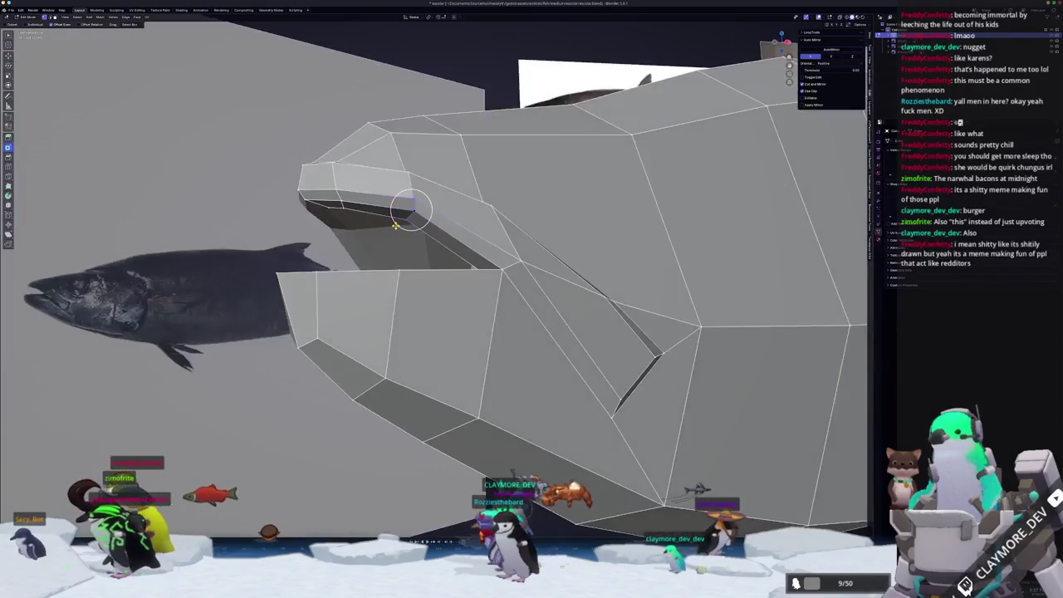
{"action": "key", "text": "g"}
{"action": "key", "text": "z"}
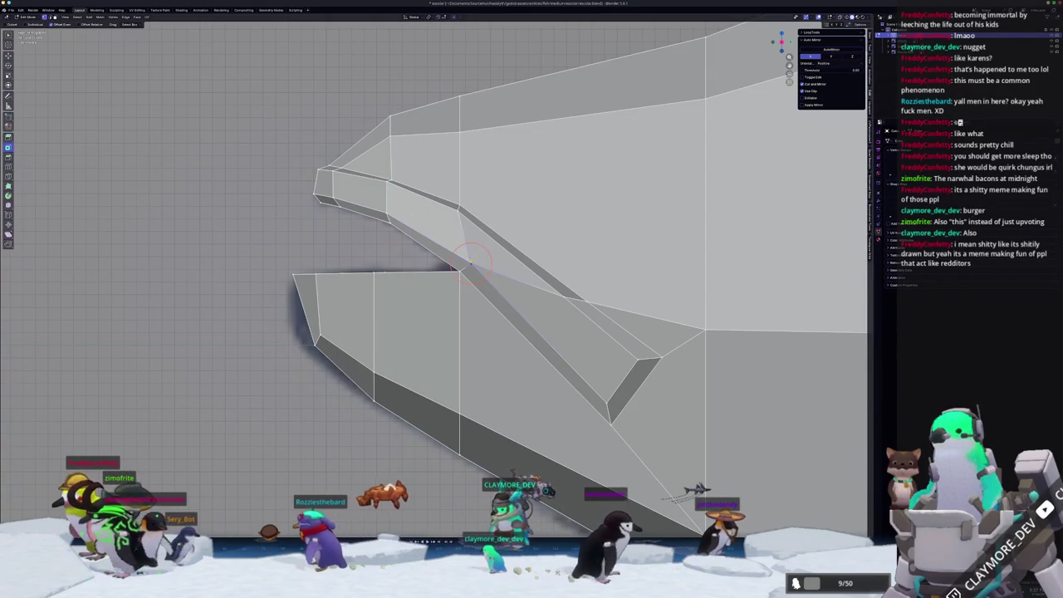
{"action": "key", "text": "g"}
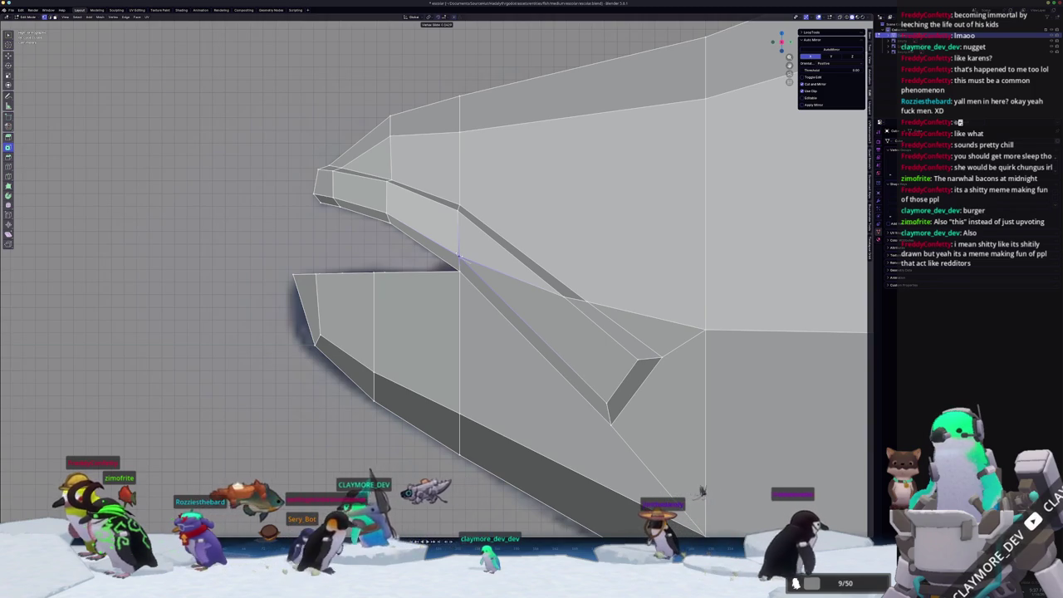
{"action": "key", "text": "Tab"}
{"action": "scroll", "coordinate": [702, 491], "scroll_direction": "down", "scroll_amount": 2}
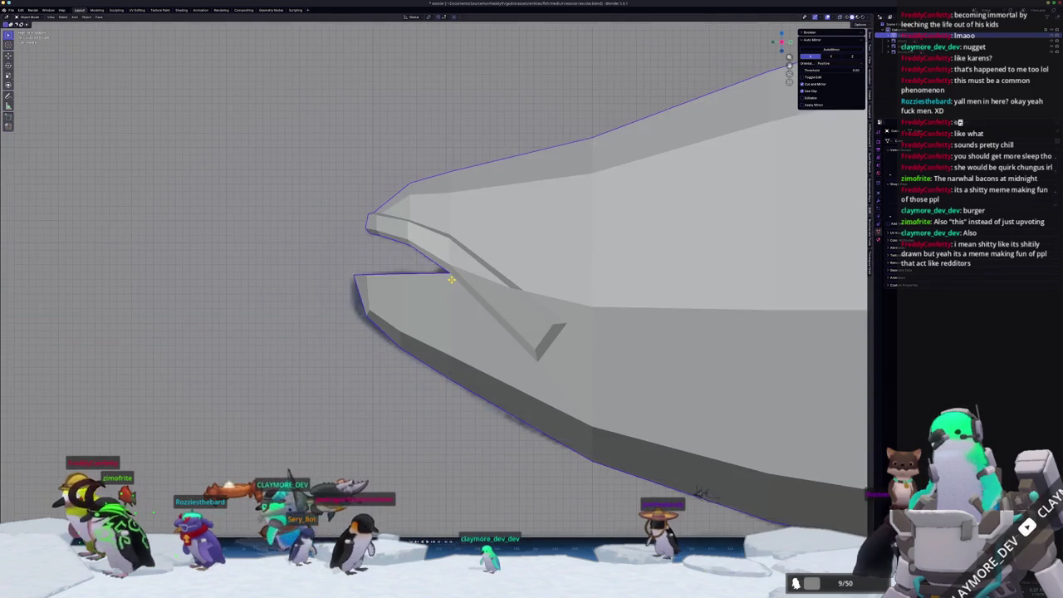
- Vertex-slide a mouth vertex along its edge and inspect the jaw from several angles
{"action": "key", "text": "alt+z"}
{"action": "key", "text": "alt+z"}
{"action": "mouse_move", "coordinate": [505, 308]}
{"action": "middle_mouse_down"}
{"action": "mouse_move", "coordinate": [416, 290]}
{"action": "mouse_move", "coordinate": [527, 263]}
{"action": "mouse_move", "coordinate": [476, 260]}
{"action": "middle_mouse_up"}
{"action": "key", "text": "Tab"}
{"action": "scroll", "coordinate": [471, 270], "scroll_direction": "up", "scroll_amount": 2}
{"action": "key", "text": "shift+v"}
{"action": "left_click", "coordinate": [526, 262]}
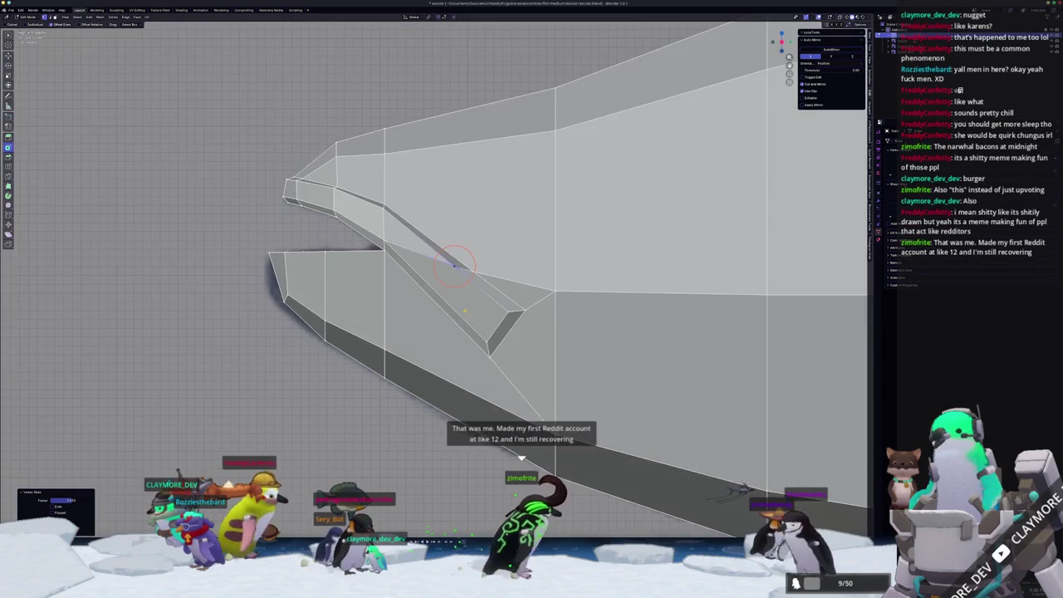
{"action": "key", "text": "KP_3"}
{"action": "middle_click_drag", "start_coordinate": [453, 264], "coordinate": [407, 298]}
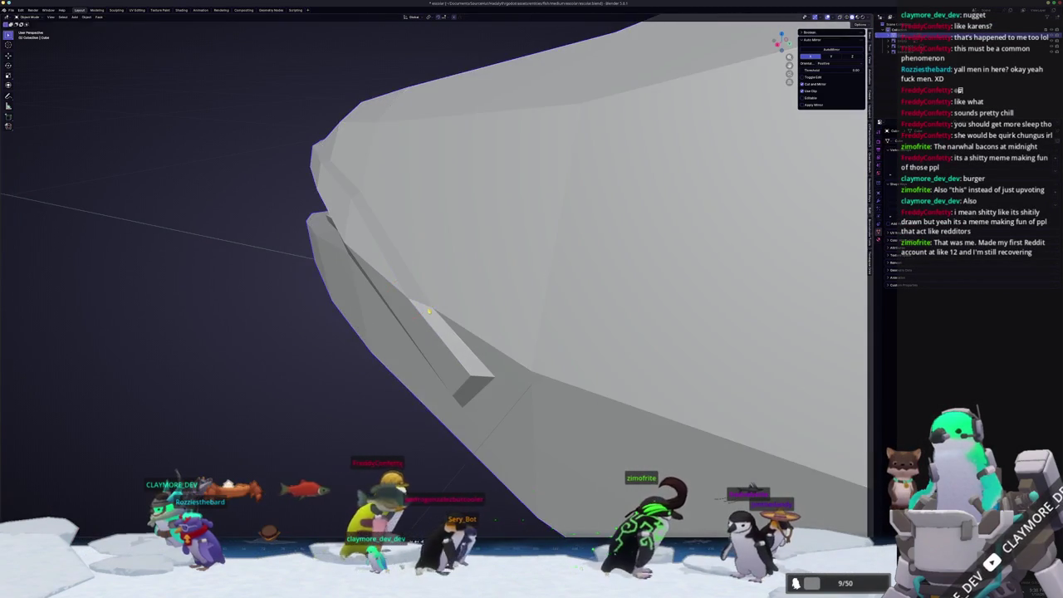
{"action": "mouse_move", "coordinate": [408, 296]}
{"action": "middle_mouse_down"}
{"action": "mouse_move", "coordinate": [444, 315]}
{"action": "mouse_move", "coordinate": [416, 332]}
{"action": "middle_mouse_up"}
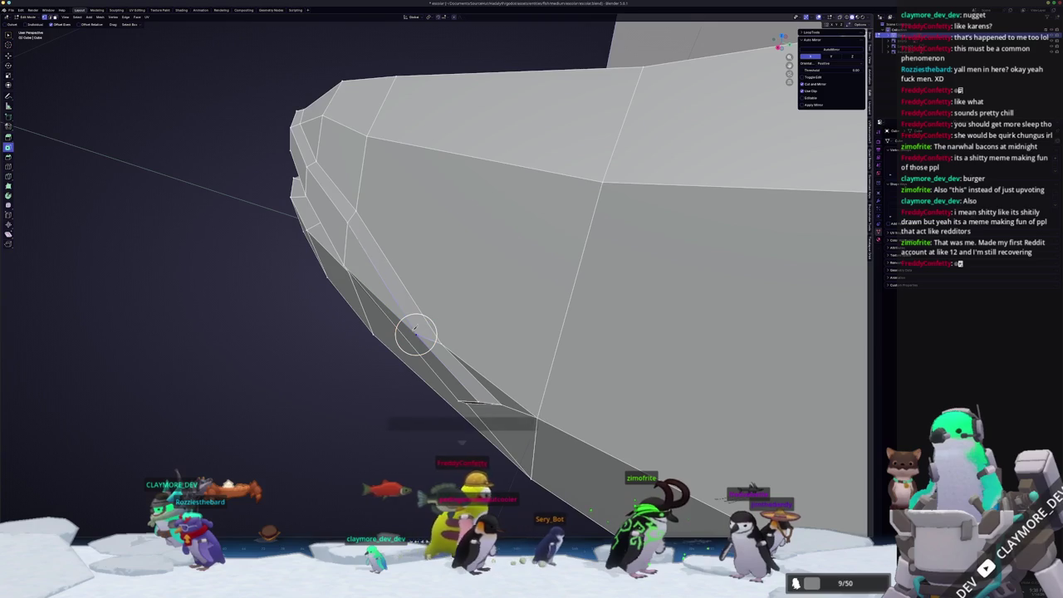
{"action": "mouse_move", "coordinate": [416, 334]}
{"action": "middle_mouse_down"}
{"action": "mouse_move", "coordinate": [472, 252]}
{"action": "mouse_move", "coordinate": [389, 366]}
{"action": "middle_mouse_up"}
- Apply Shade Auto Smooth to the tuna mesh
{"action": "key", "text": "Tab"}
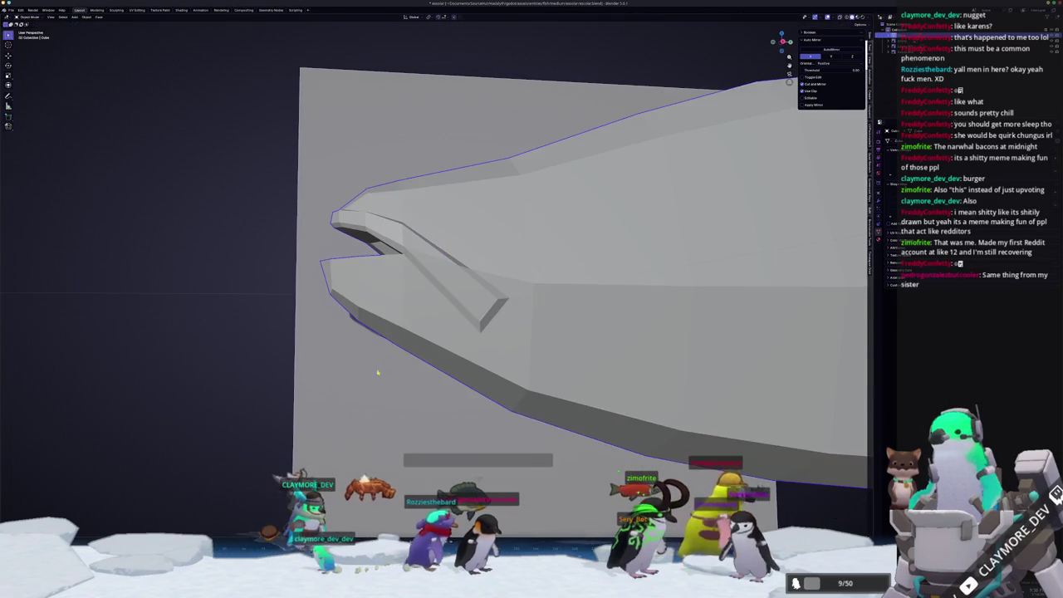
{"action": "key", "text": "KP_3"}
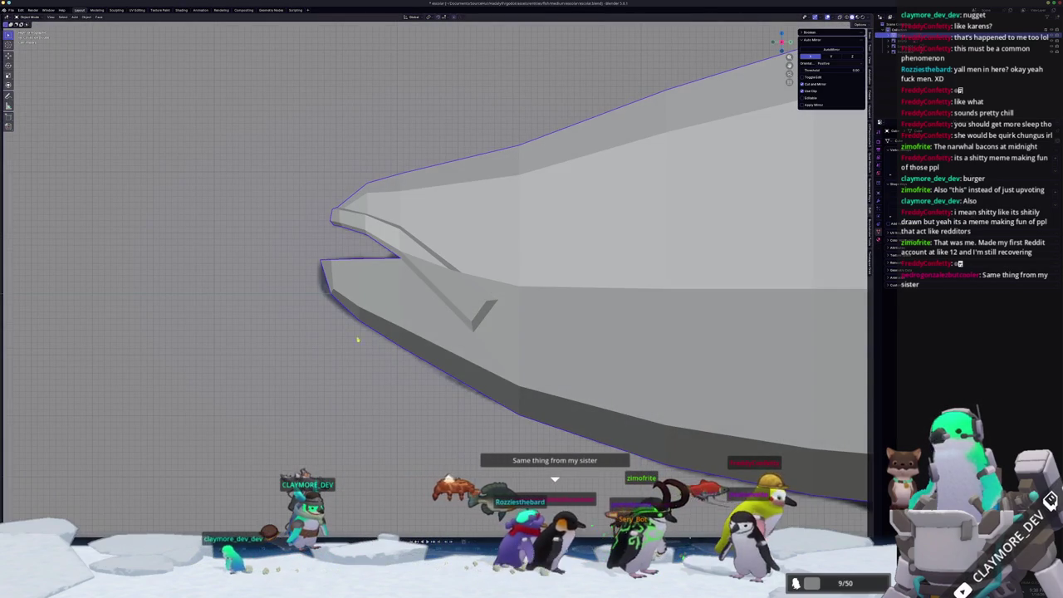
{"action": "right_click", "coordinate": [454, 312]}
{"action": "left_click", "coordinate": [448, 316]}
{"action": "middle_click_drag", "start_coordinate": [446, 311], "coordinate": [540, 286]}
- Move the jaw-corner vertex along X and slide it so the groove meets the mouth line
{"action": "key", "text": "Tab"}
{"action": "scroll", "coordinate": [503, 294], "scroll_direction": "down", "scroll_amount": 5}
{"action": "scroll", "coordinate": [571, 278], "scroll_direction": "up", "scroll_amount": 5}
{"action": "scroll", "coordinate": [569, 250], "scroll_direction": "down", "scroll_amount": 3}
{"action": "mouse_move", "coordinate": [570, 249]}
{"action": "middle_mouse_down"}
{"action": "mouse_move", "coordinate": [618, 291]}
{"action": "mouse_move", "coordinate": [746, 200]}
{"action": "mouse_move", "coordinate": [556, 299]}
{"action": "middle_mouse_up"}
{"action": "key", "text": "g"}
{"action": "key", "text": "x"}
{"action": "left_click", "coordinate": [618, 291]}
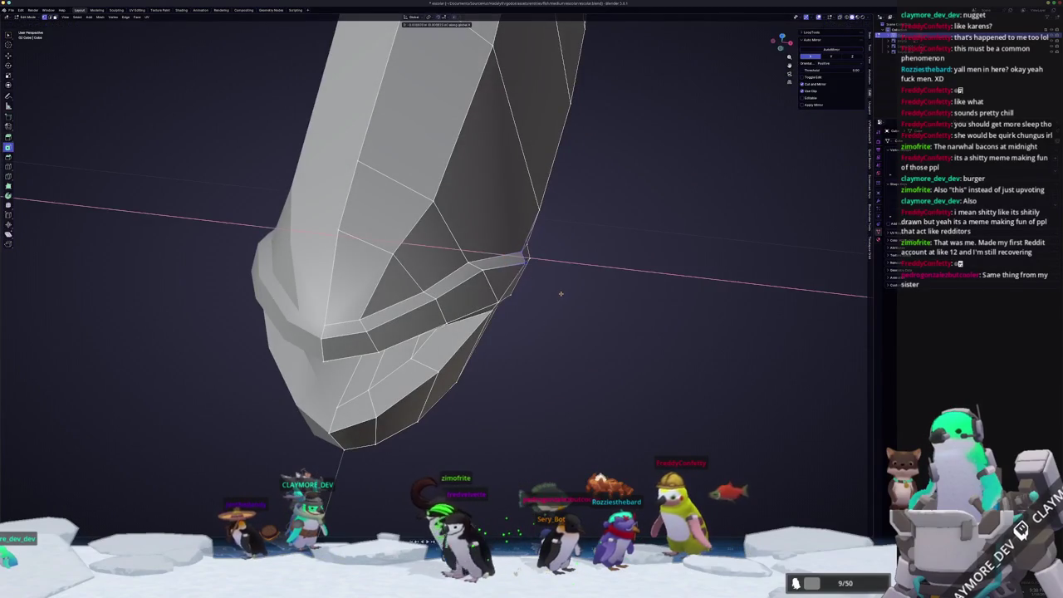
{"action": "mouse_move", "coordinate": [521, 256]}
{"action": "middle_mouse_down"}
{"action": "mouse_move", "coordinate": [488, 250]}
{"action": "mouse_move", "coordinate": [490, 335]}
{"action": "mouse_move", "coordinate": [589, 322]}
{"action": "mouse_move", "coordinate": [505, 266]}
{"action": "mouse_move", "coordinate": [504, 243]}
{"action": "mouse_move", "coordinate": [487, 246]}
{"action": "mouse_move", "coordinate": [498, 273]}
{"action": "mouse_move", "coordinate": [527, 256]}
{"action": "mouse_move", "coordinate": [470, 238]}
{"action": "middle_mouse_up"}
{"action": "left_click", "coordinate": [480, 247]}
- Try an X-axis move and a slide on the mouth vertex, cancelling both
{"action": "key", "text": "g"}
{"action": "key", "text": "x"}
{"action": "key", "text": "Escape"}
{"action": "key", "text": "g"}
{"action": "key", "text": "g"}
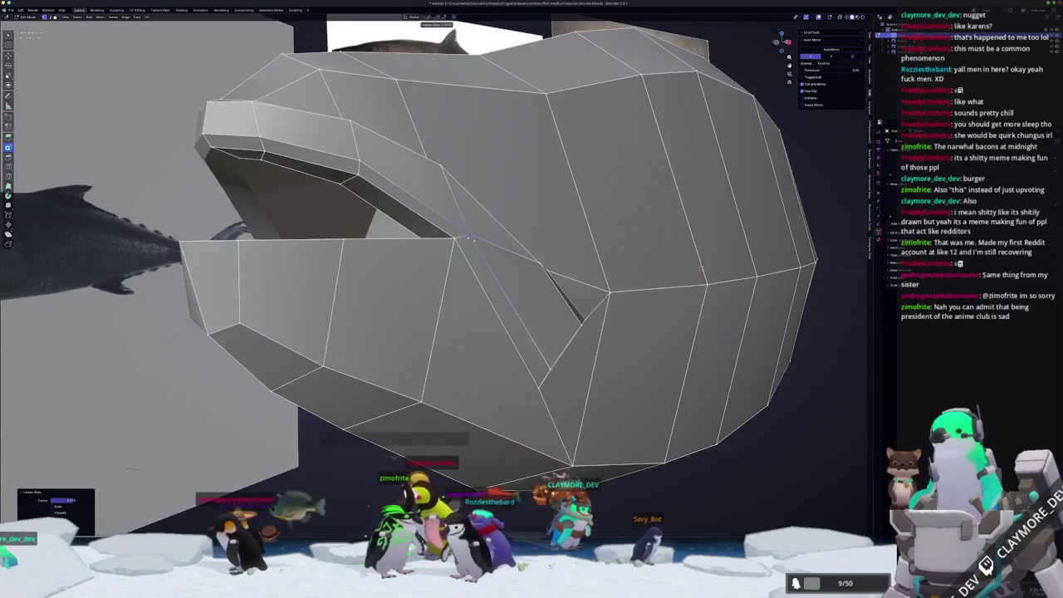
{"action": "key", "text": "Escape"}
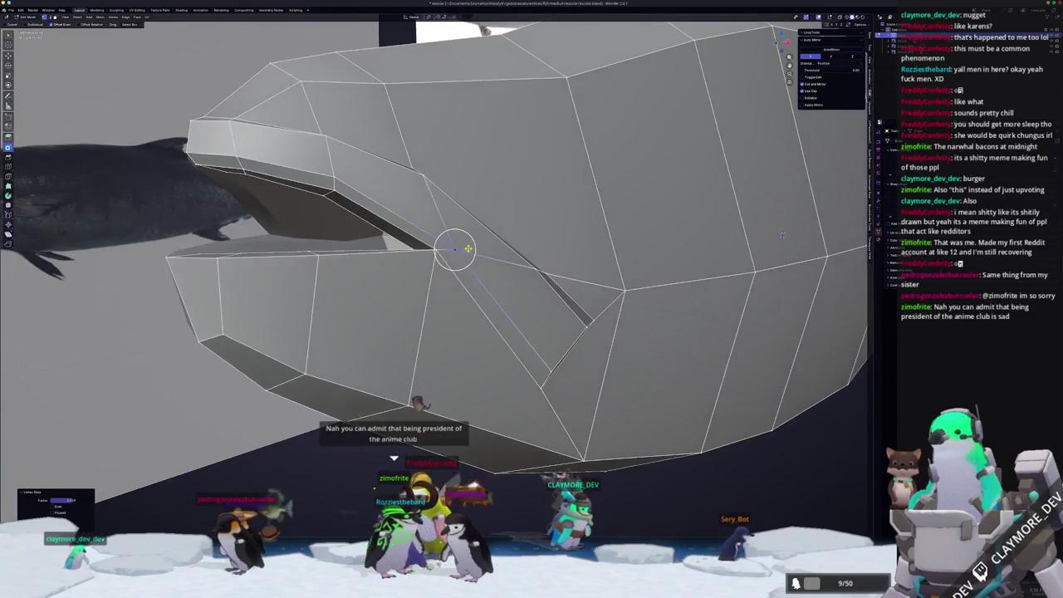
{"action": "key", "text": "Tab"}
- Check the head outline against the side reference in X-ray, then return to Object Mode
{"action": "mouse_move", "coordinate": [475, 249]}
{"action": "middle_mouse_down"}
{"action": "mouse_move", "coordinate": [440, 258]}
{"action": "mouse_move", "coordinate": [449, 271]}
{"action": "middle_mouse_up"}
{"action": "key", "text": "alt+z"}
{"action": "key", "text": "alt+z"}
{"action": "key", "text": "KP_3"}
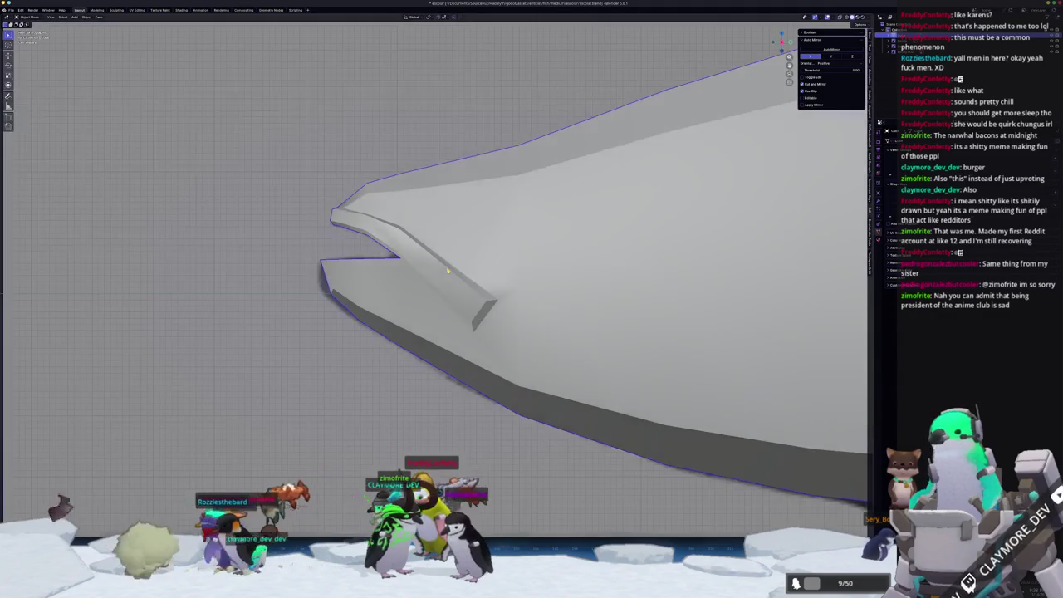
{"action": "key", "text": "alt+z"}
{"action": "key", "text": "Tab"}
{"action": "scroll", "coordinate": [498, 283], "scroll_direction": "up", "scroll_amount": 3}
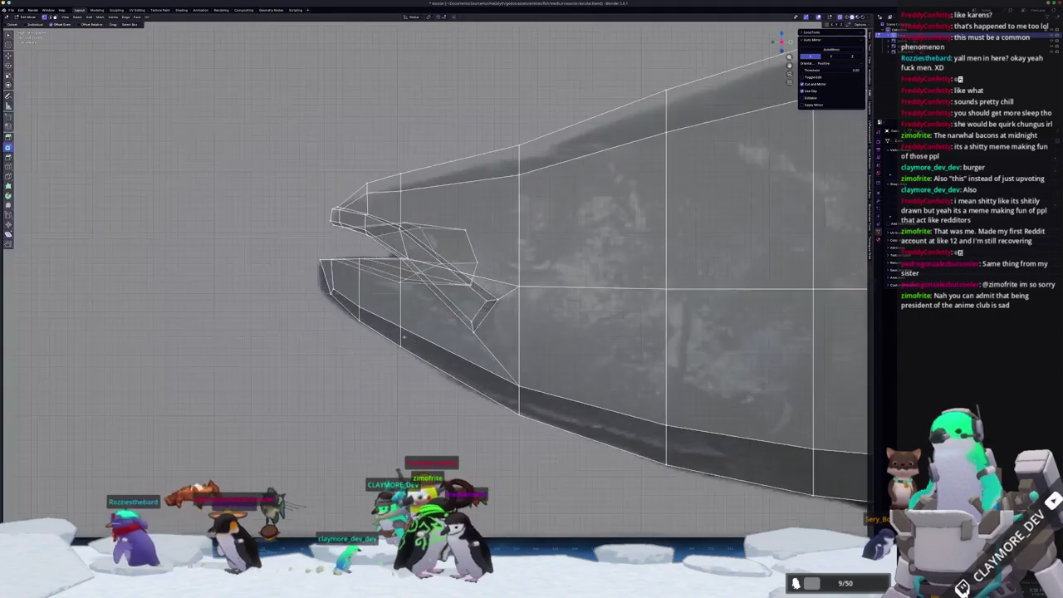
{"action": "key", "text": "alt+z"}
{"action": "key", "text": "alt+z"}
{"action": "scroll", "coordinate": [656, 174], "scroll_direction": "down", "scroll_amount": 1}
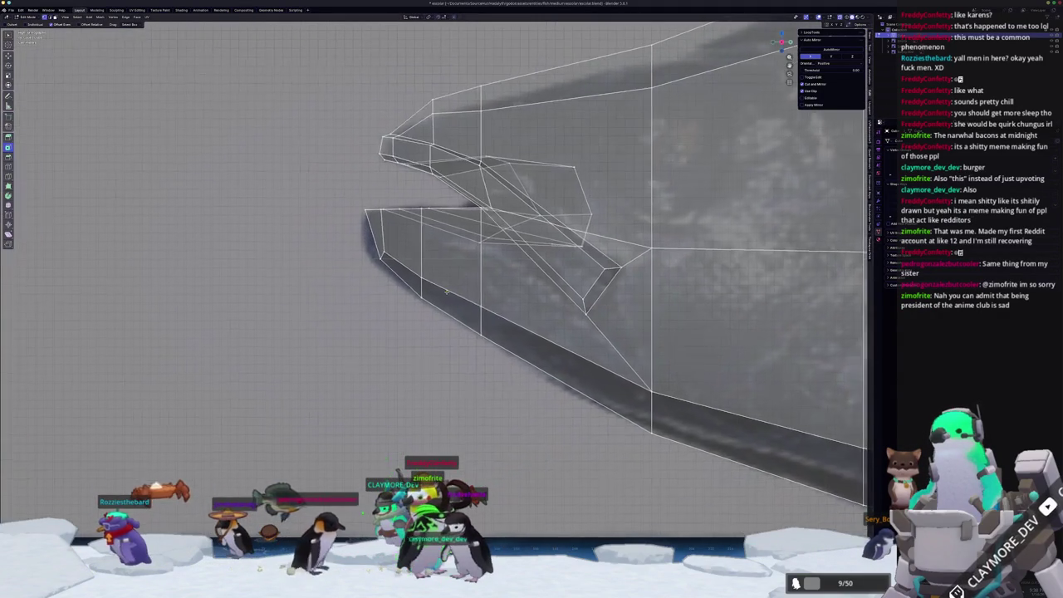
{"action": "scroll", "coordinate": [657, 175], "scroll_direction": "down", "scroll_amount": 1}
{"action": "mouse_move", "coordinate": [382, 293]}
{"action": "middle_mouse_down"}
{"action": "mouse_move", "coordinate": [450, 304]}
{"action": "mouse_move", "coordinate": [495, 267]}
{"action": "middle_mouse_up"}
{"action": "key", "text": "alt+z"}
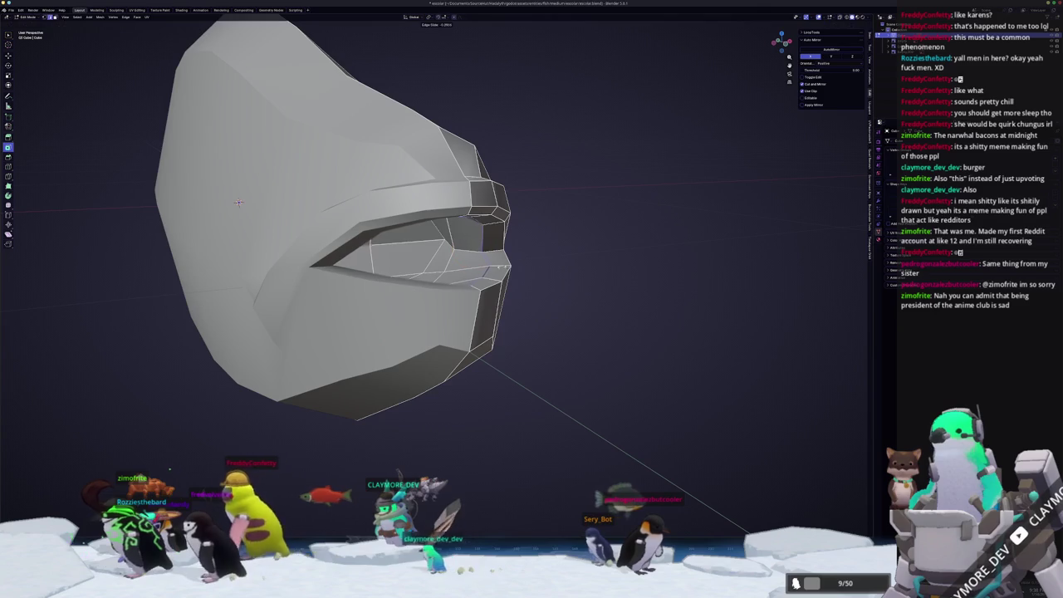
{"action": "mouse_move", "coordinate": [531, 270]}
{"action": "middle_mouse_down"}
{"action": "mouse_move", "coordinate": [552, 284]}
{"action": "mouse_move", "coordinate": [646, 253]}
{"action": "middle_mouse_up"}
{"action": "key", "text": "Tab"}
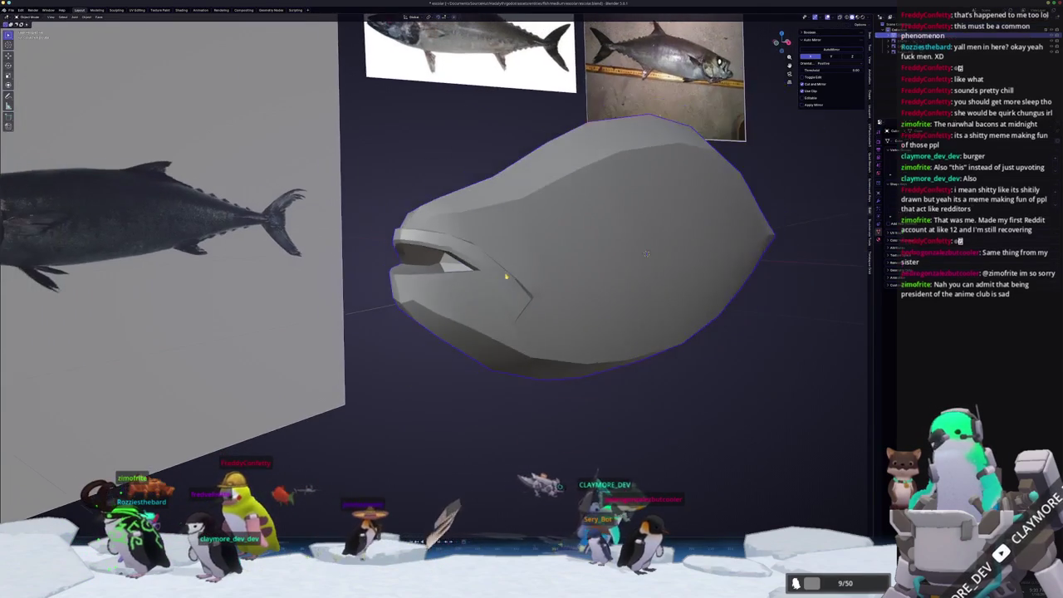
{"action": "right_click", "coordinate": [511, 298]}
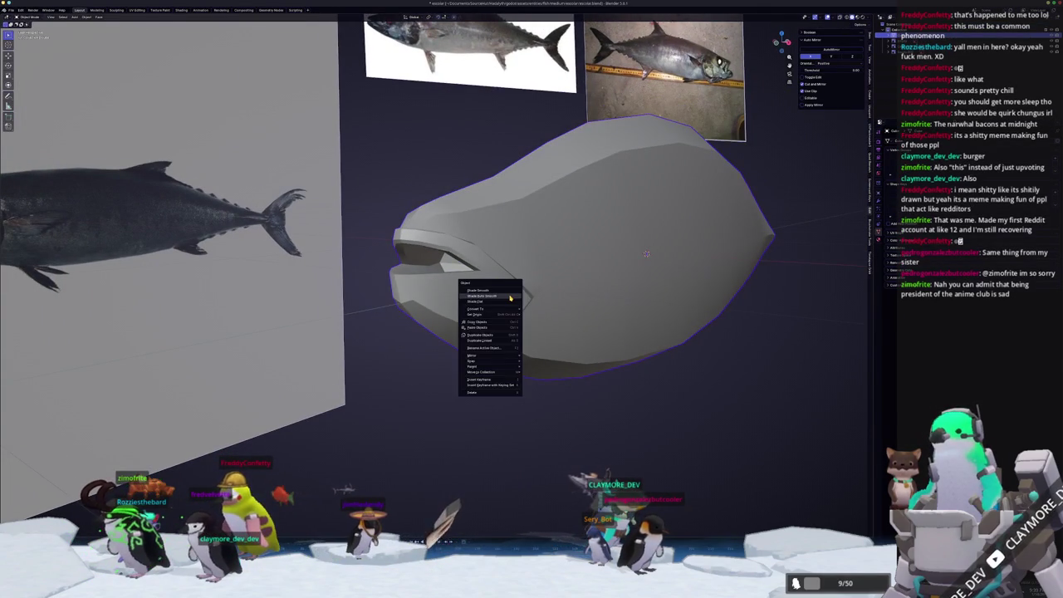
- Shade the tuna mesh smooth and pan to the tail in side X-ray view
{"action": "left_click", "coordinate": [511, 291]}
{"action": "middle_click_drag", "start_coordinate": [511, 291], "coordinate": [491, 299]}
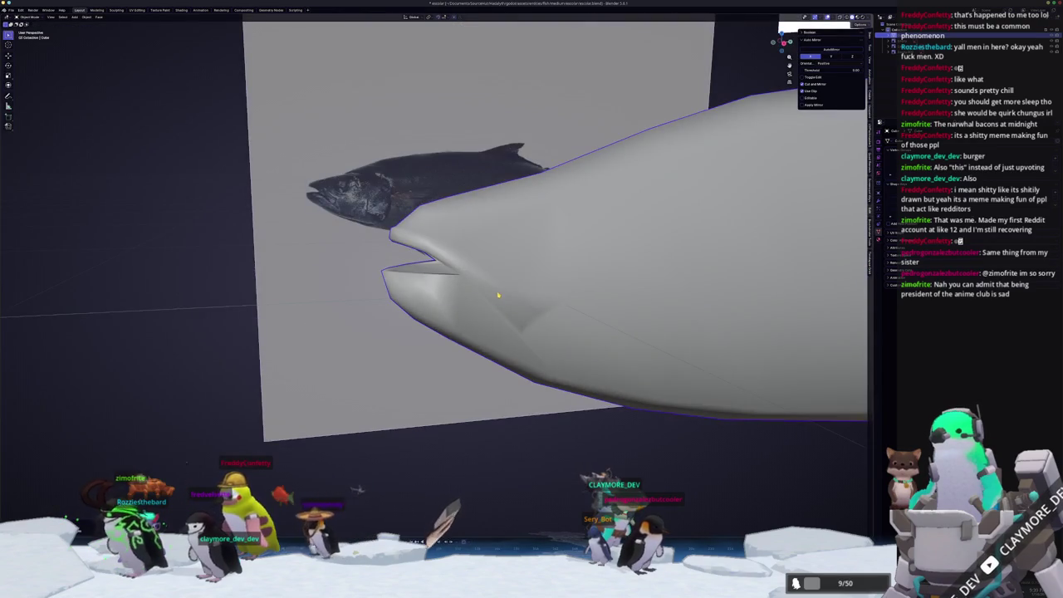
{"action": "key", "text": "KP_3"}
{"action": "key", "text": "alt+z"}
{"action": "scroll", "coordinate": [598, 333], "scroll_direction": "down", "scroll_amount": 2}
{"action": "scroll", "coordinate": [633, 328], "scroll_direction": "down", "scroll_amount": 3, "text": "ctrl"}
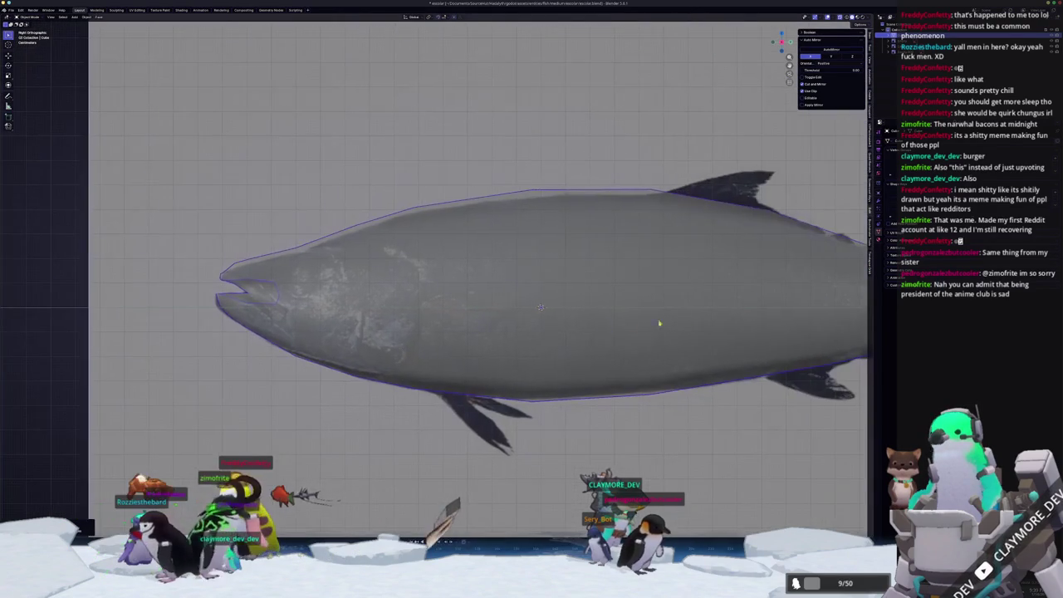
{"action": "mouse_move", "coordinate": [708, 301]}
{"action": "middle_mouse_down", "text": "shift"}
{"action": "mouse_move", "coordinate": [319, 276]}
{"action": "mouse_move", "coordinate": [208, 282]}
{"action": "mouse_move", "coordinate": [485, 320]}
{"action": "middle_mouse_up", "text": "shift"}
- Add a loop cut near the tail end and slide the bottom tail-corner vertex
{"action": "key", "text": "Tab"}
{"action": "scroll", "coordinate": [319, 276], "scroll_direction": "up", "scroll_amount": 2}
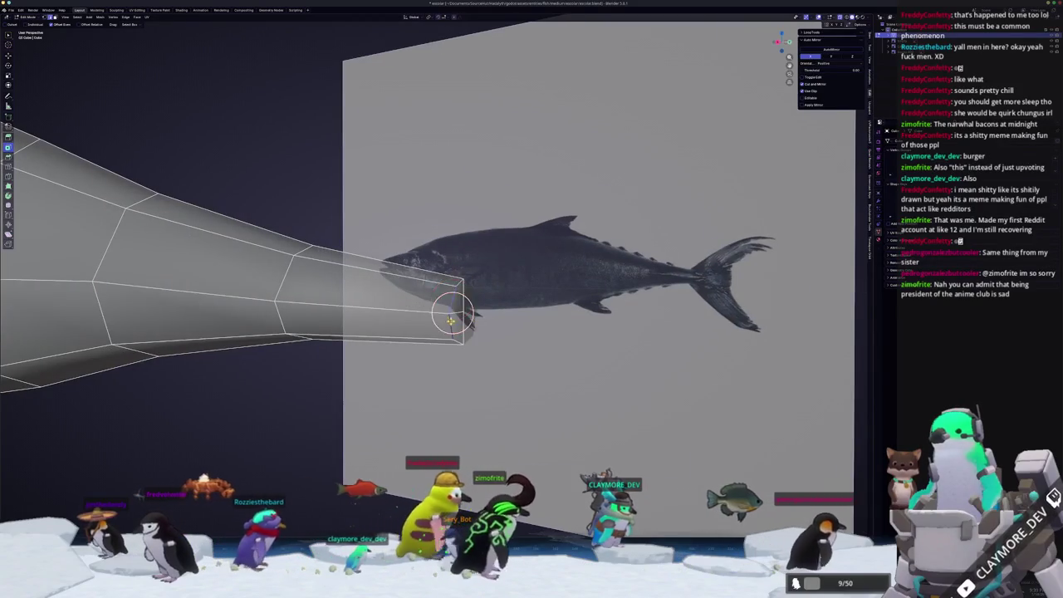
{"action": "middle_click_drag", "start_coordinate": [451, 371], "coordinate": [467, 325]}
{"action": "key", "text": "ctrl+r"}
{"action": "left_click", "coordinate": [459, 325]}
{"action": "left_click", "coordinate": [456, 326]}
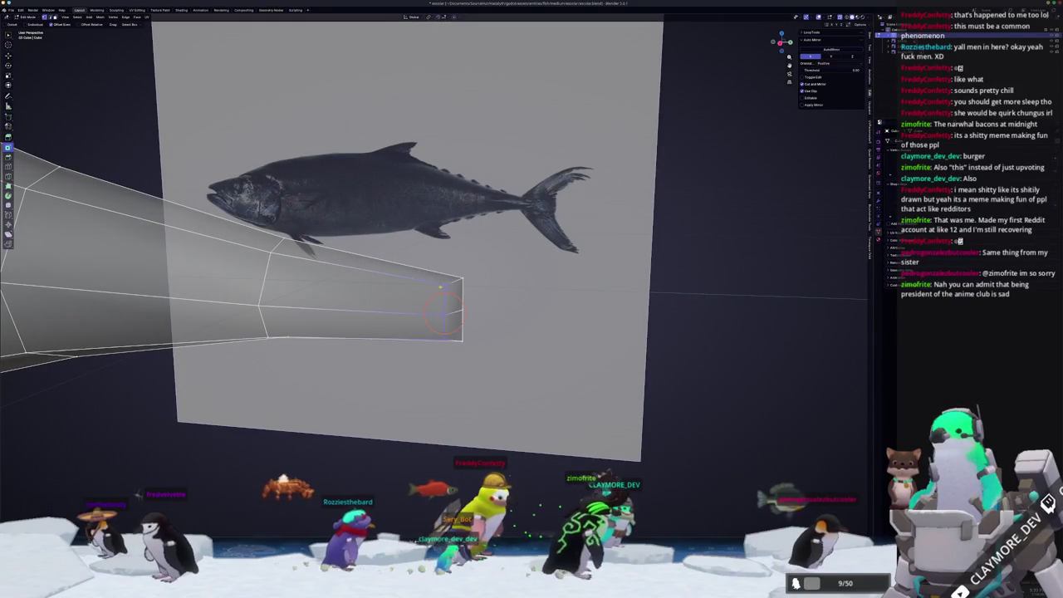
{"action": "middle_click_drag", "start_coordinate": [446, 285], "coordinate": [442, 335]}
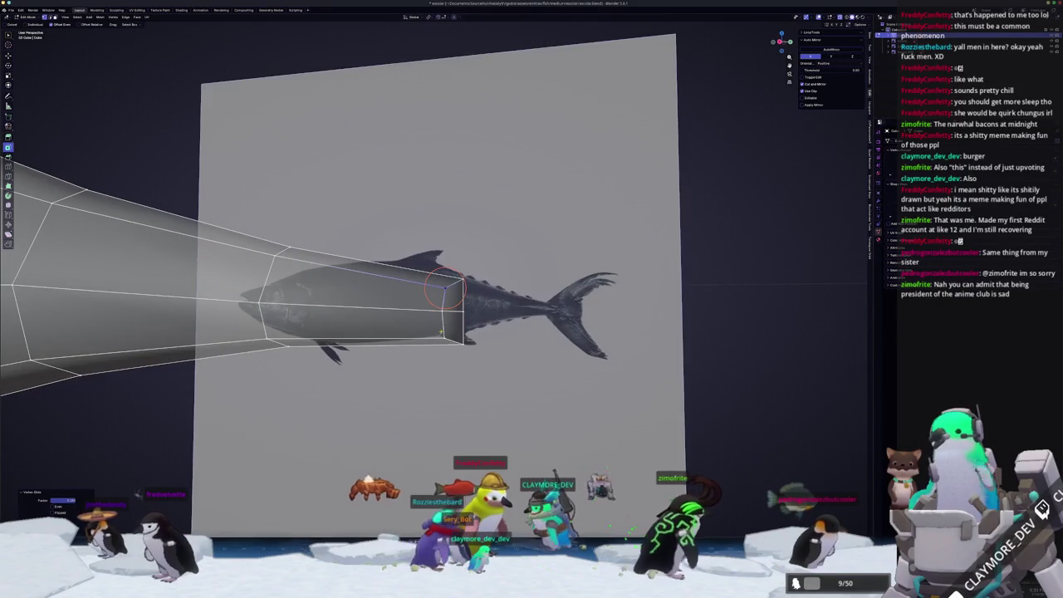
{"action": "key", "text": "shift+v"}
{"action": "left_click", "coordinate": [446, 332]}
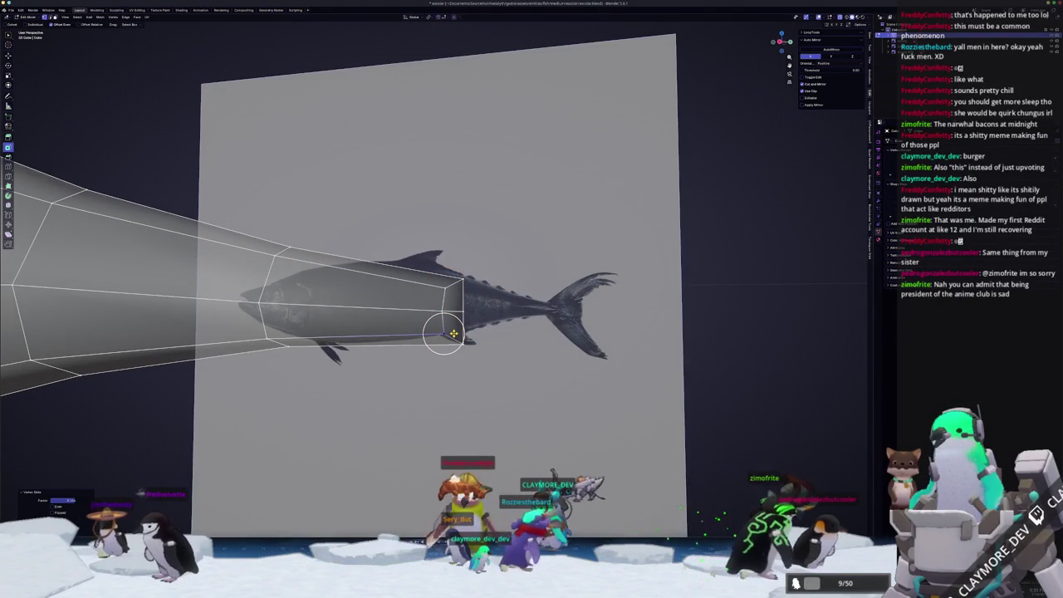
{"action": "key", "text": "KP_5"}
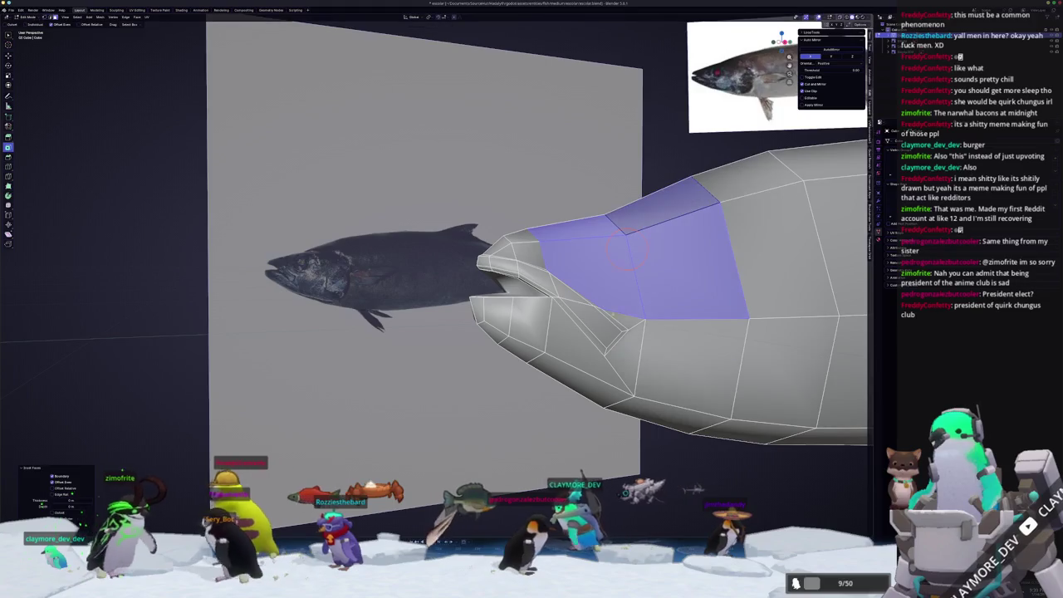
- Inset the selected faces on the side of the head
{"action": "key", "text": "KP_3"}
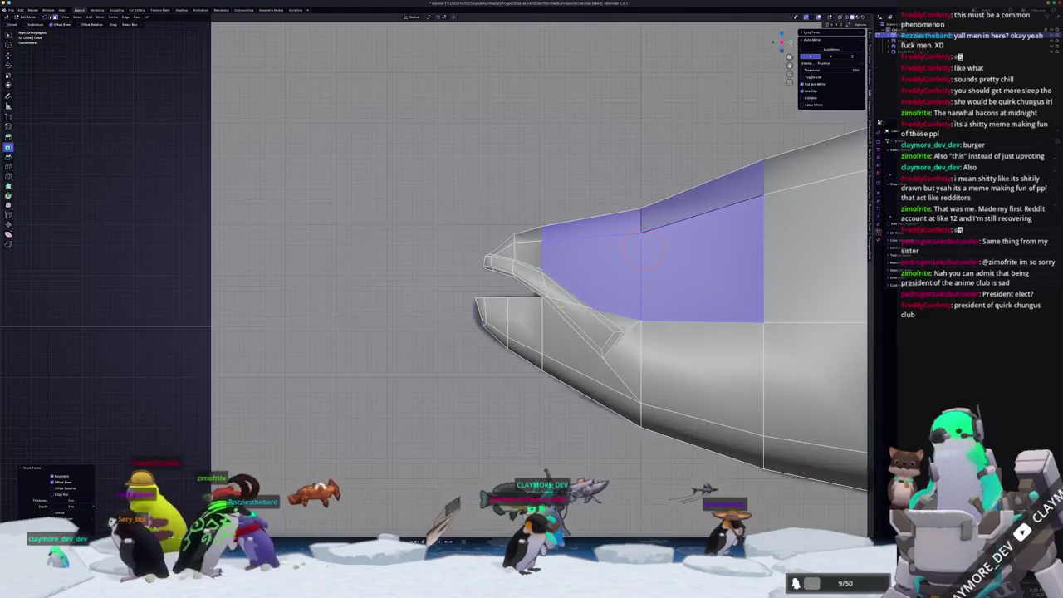
{"action": "middle_click_drag", "start_coordinate": [641, 249], "coordinate": [548, 278], "text": "shift"}
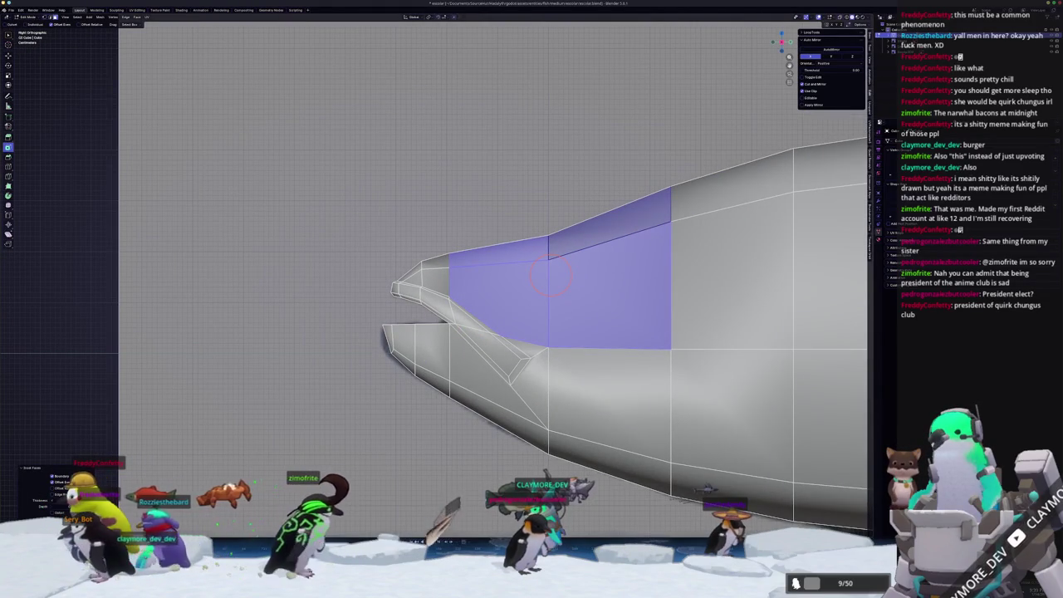
{"action": "key", "text": "i"}
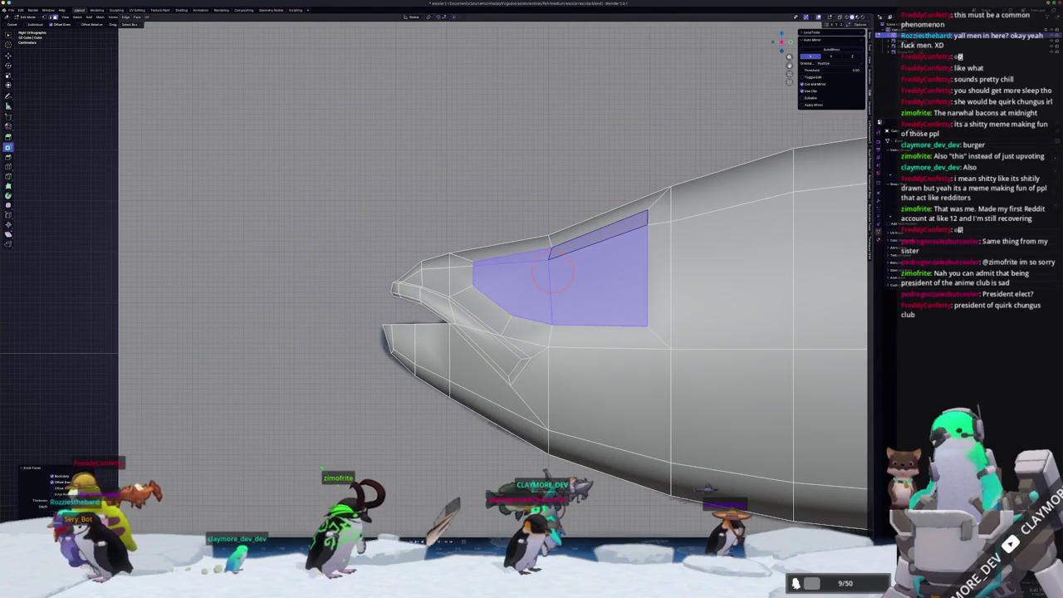
{"action": "key", "text": "alt+z"}
{"action": "scroll", "coordinate": [498, 316], "scroll_direction": "up", "scroll_amount": 2}
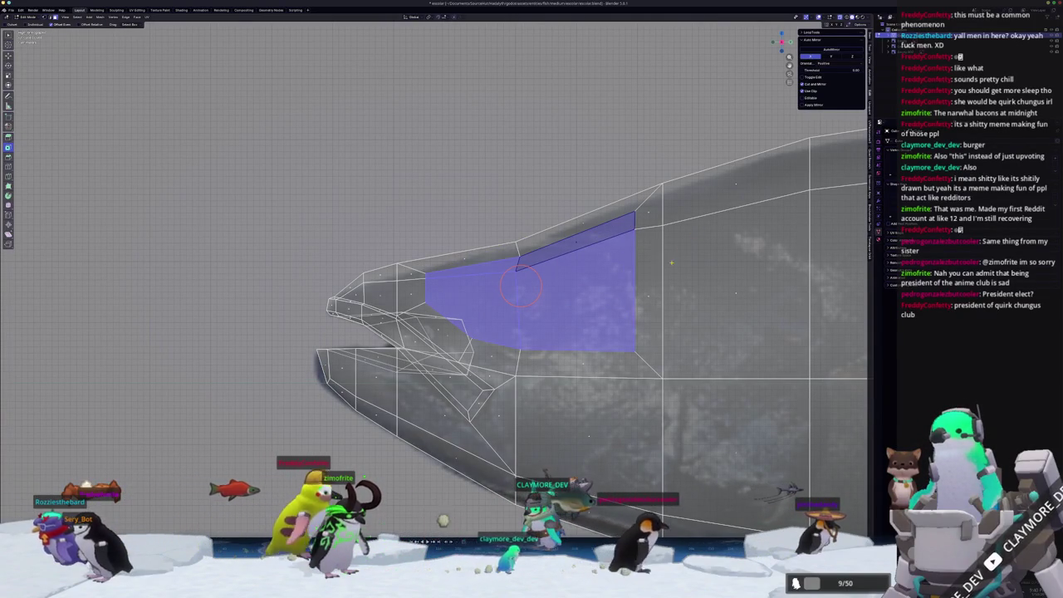
- Round the inset into a circle with LoopTools Circle and scale it to about half size
{"action": "left_click", "coordinate": [811, 32]}
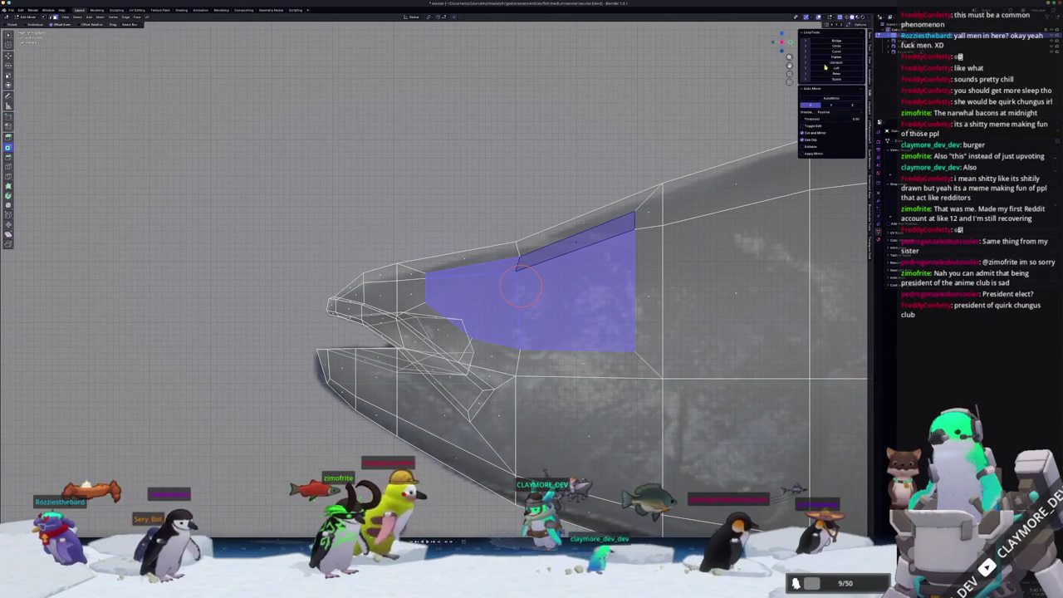
{"action": "left_click", "coordinate": [837, 46]}
{"action": "key", "text": "s"}
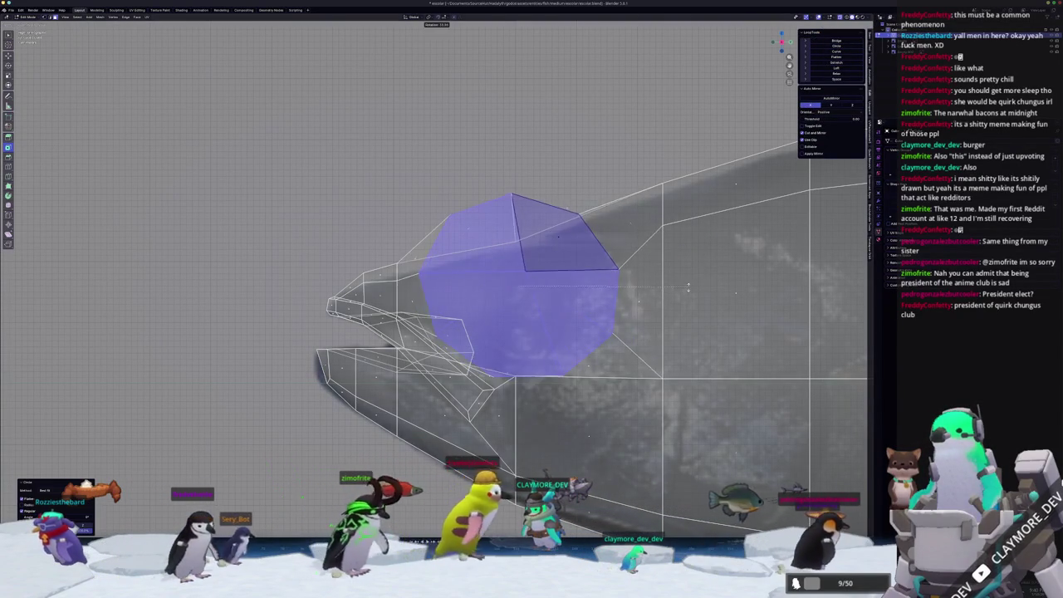
{"action": "left_click", "coordinate": [656, 282]}
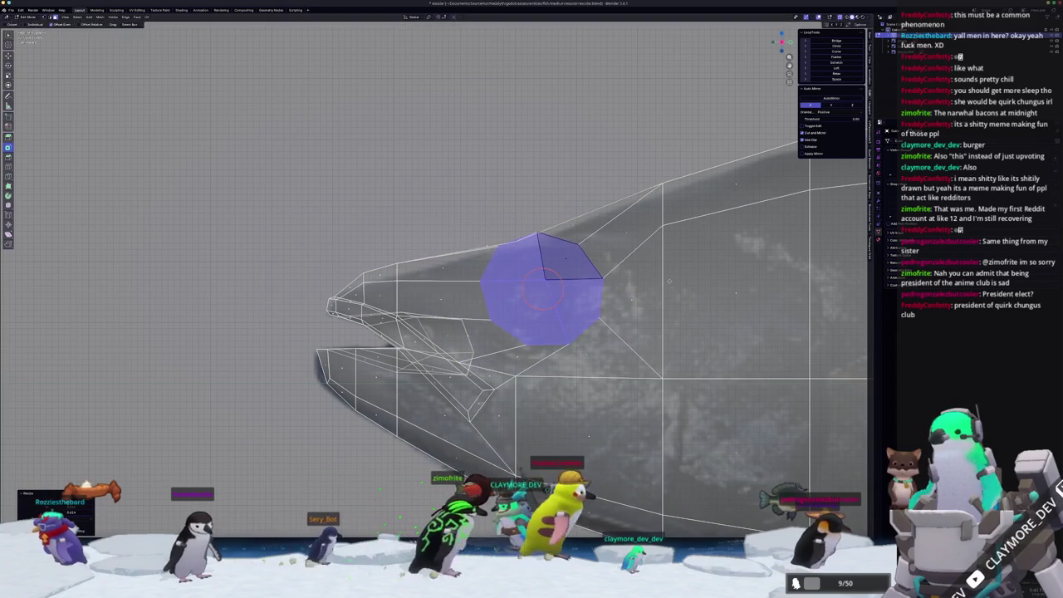
{"action": "middle_click_drag", "start_coordinate": [656, 283], "coordinate": [821, 321]}
{"action": "mouse_move", "coordinate": [611, 294]}
{"action": "middle_mouse_down"}
{"action": "mouse_move", "coordinate": [611, 349]}
{"action": "mouse_move", "coordinate": [646, 317]}
{"action": "middle_mouse_up"}
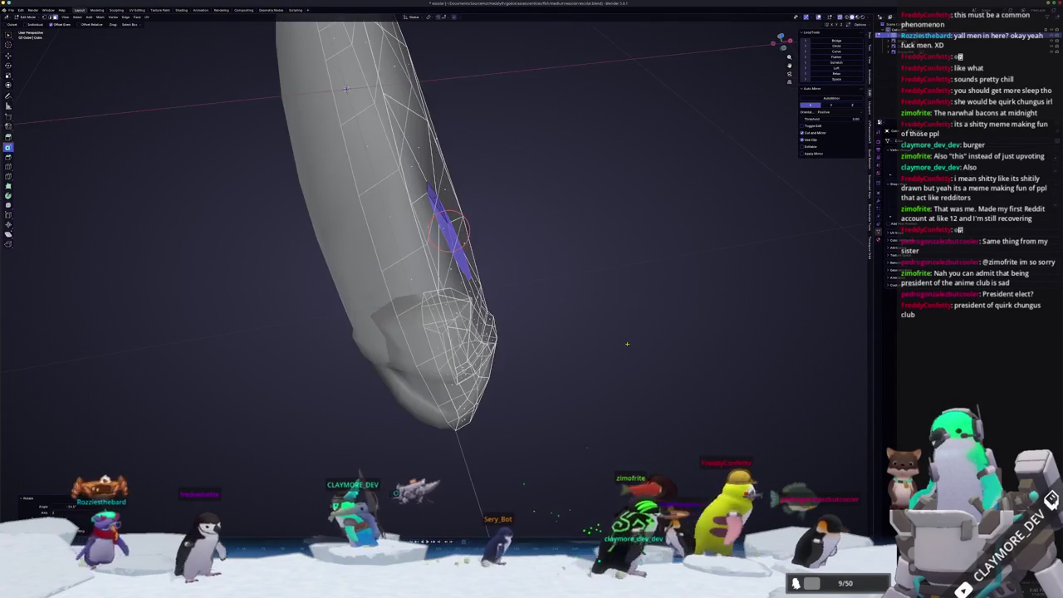
{"action": "key", "text": "KP_5"}
{"action": "key", "text": "KP_1"}
- Rotate the eye face into place
{"action": "key", "text": "r"}
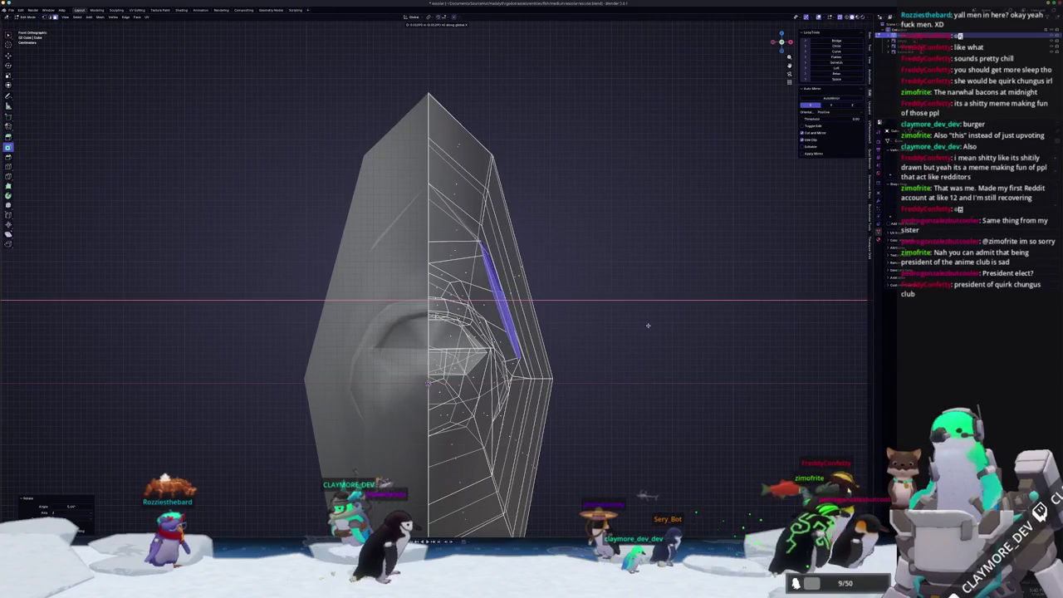
{"action": "left_click", "coordinate": [648, 325]}
{"action": "mouse_move", "coordinate": [649, 325]}
{"action": "middle_mouse_down"}
{"action": "mouse_move", "coordinate": [589, 358]}
{"action": "mouse_move", "coordinate": [604, 365]}
{"action": "mouse_move", "coordinate": [609, 333]}
{"action": "middle_mouse_up"}
{"action": "left_click", "coordinate": [601, 371]}
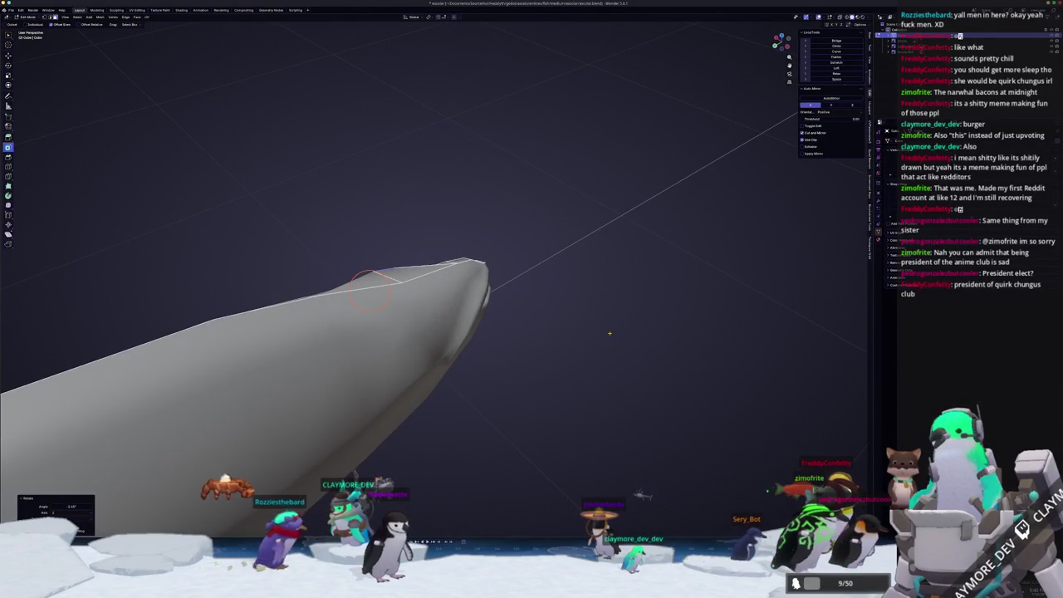
{"action": "key", "text": "KP_3"}
- Slide a vertex, select the octagonal eye face and make it a regular circle with LoopTools Circle
{"action": "scroll", "coordinate": [510, 357], "scroll_direction": "up", "scroll_amount": 2}
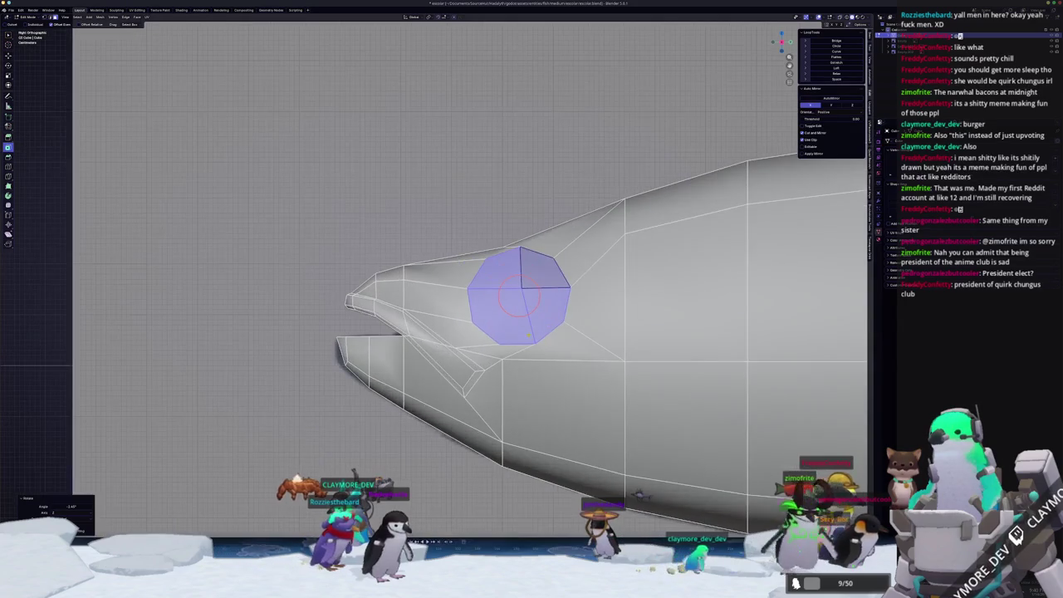
{"action": "scroll", "coordinate": [510, 358], "scroll_direction": "up", "scroll_amount": 1}
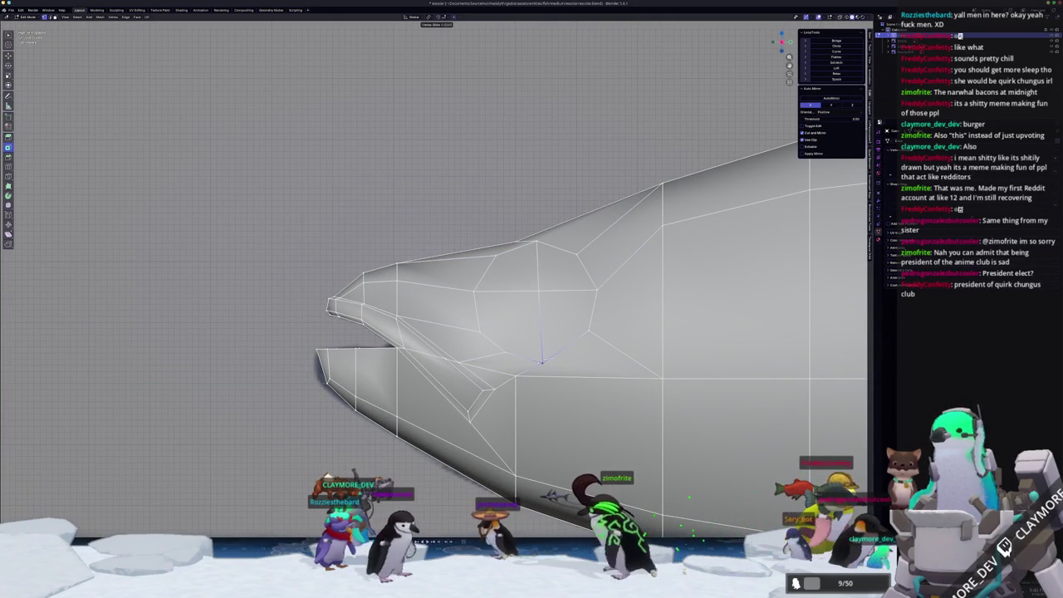
{"action": "left_click", "coordinate": [541, 361]}
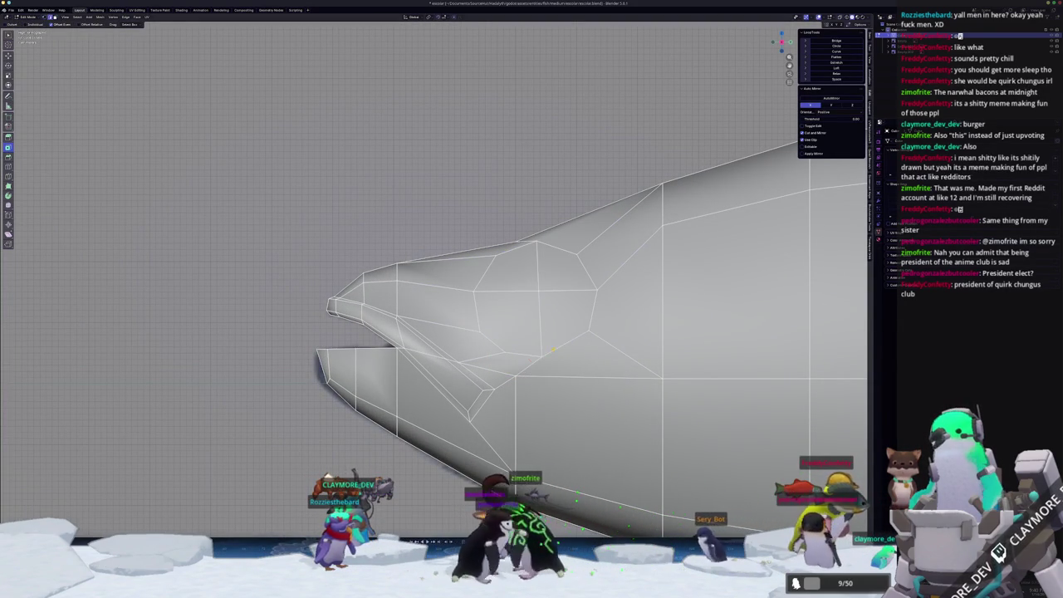
{"action": "left_click", "coordinate": [515, 319]}
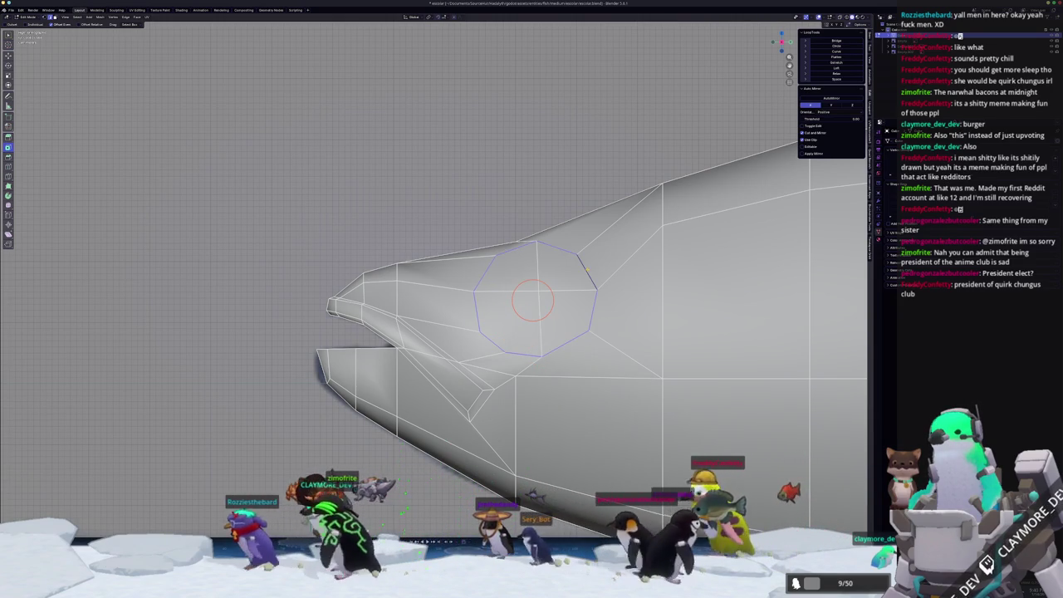
{"action": "left_click", "coordinate": [533, 301]}
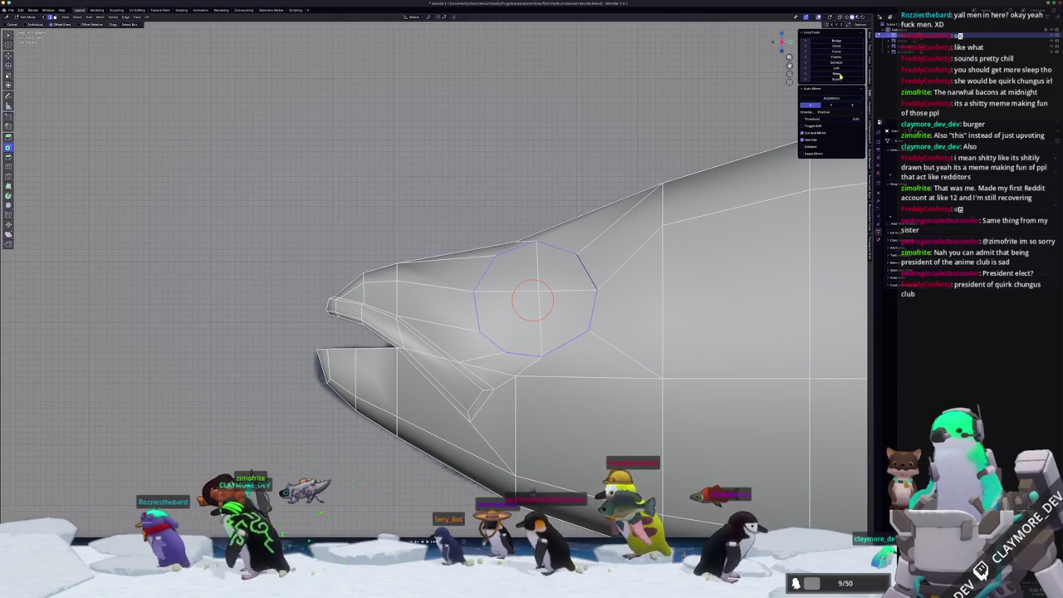
{"action": "left_click", "coordinate": [839, 62]}
{"action": "left_click", "coordinate": [837, 46]}
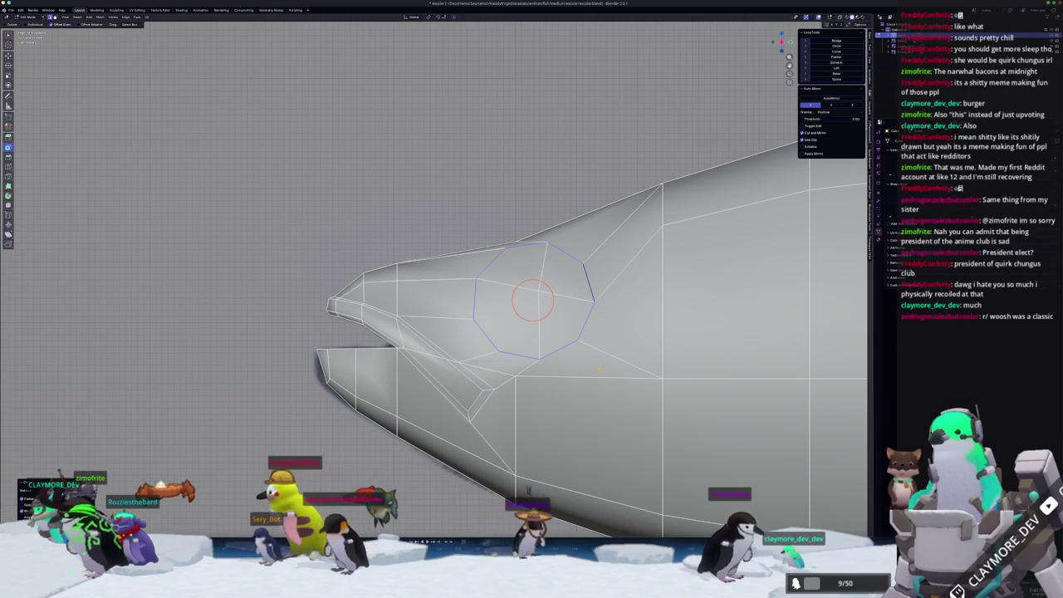
{"action": "scroll", "coordinate": [531, 332], "scroll_direction": "up", "scroll_amount": 1}
{"action": "mouse_move", "coordinate": [588, 347]}
{"action": "middle_mouse_down"}
{"action": "mouse_move", "coordinate": [543, 344]}
{"action": "mouse_move", "coordinate": [529, 332]}
{"action": "middle_mouse_up"}
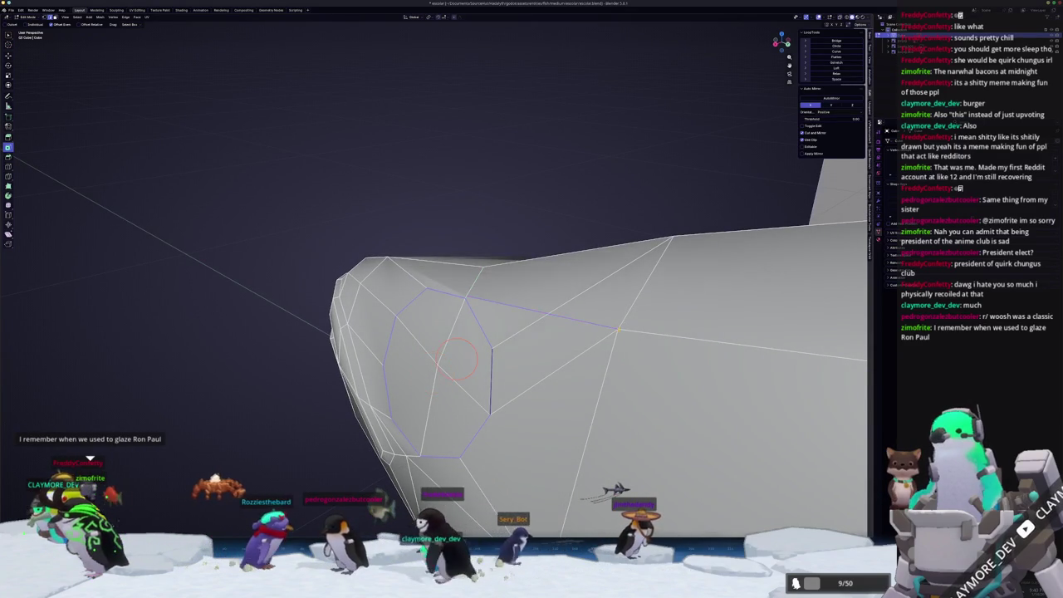
- Dissolve the eye loop's edges and vertices, then merge the leftover vertices
{"action": "middle_click_drag", "start_coordinate": [620, 327], "coordinate": [544, 327]}
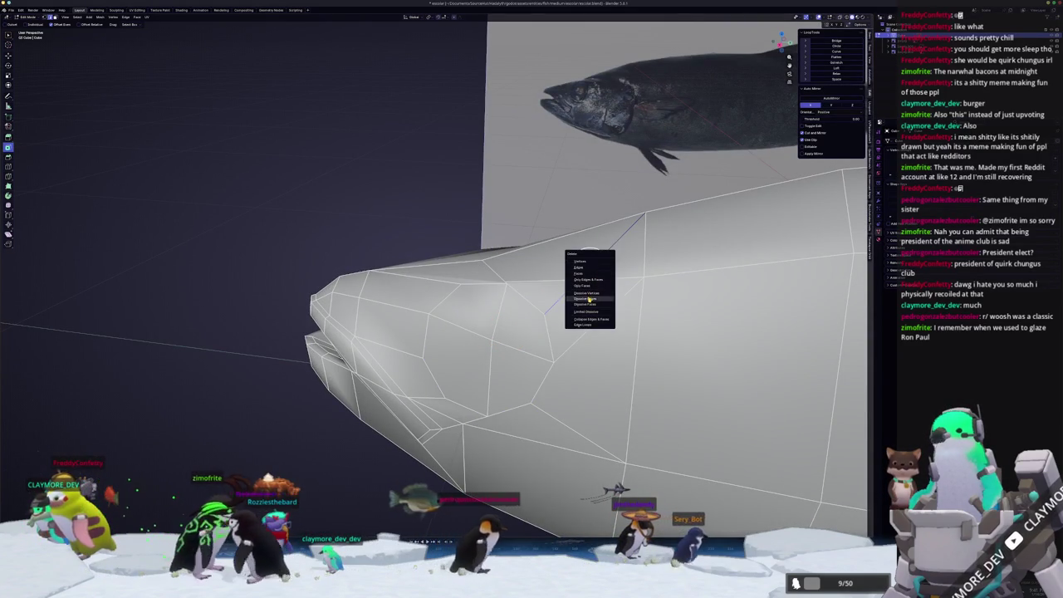
{"action": "left_click", "coordinate": [589, 299]}
{"action": "middle_click_drag", "start_coordinate": [589, 299], "coordinate": [593, 260]}
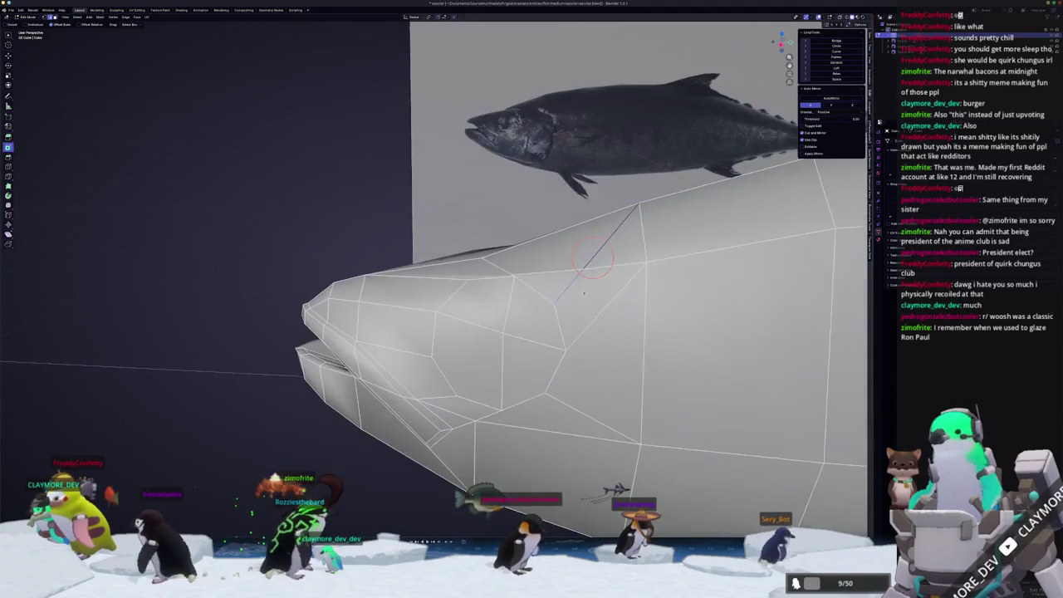
{"action": "key", "text": "x"}
{"action": "left_click", "coordinate": [532, 249]}
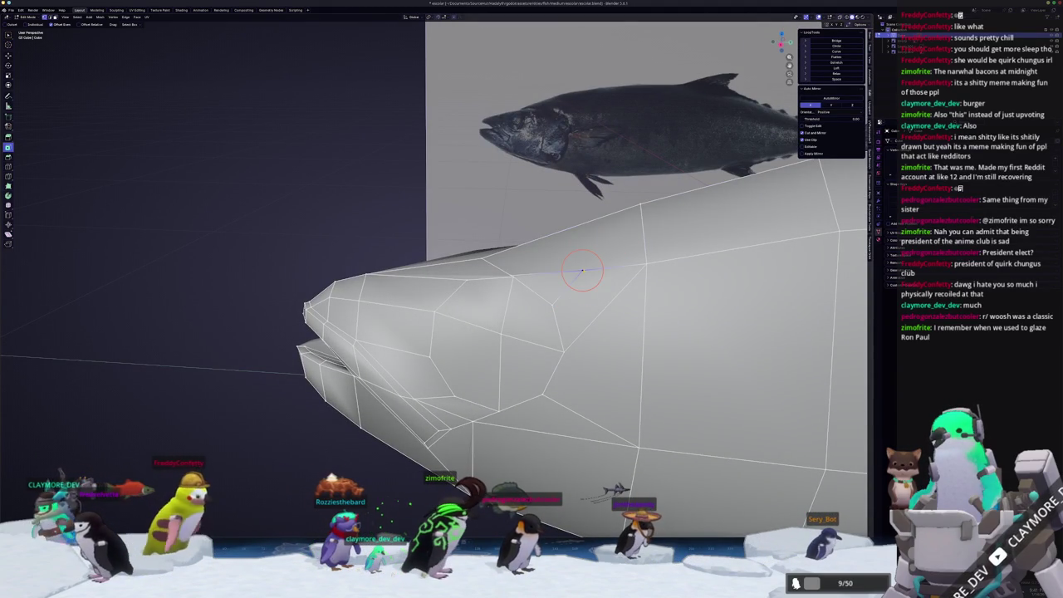
{"action": "key", "text": "x"}
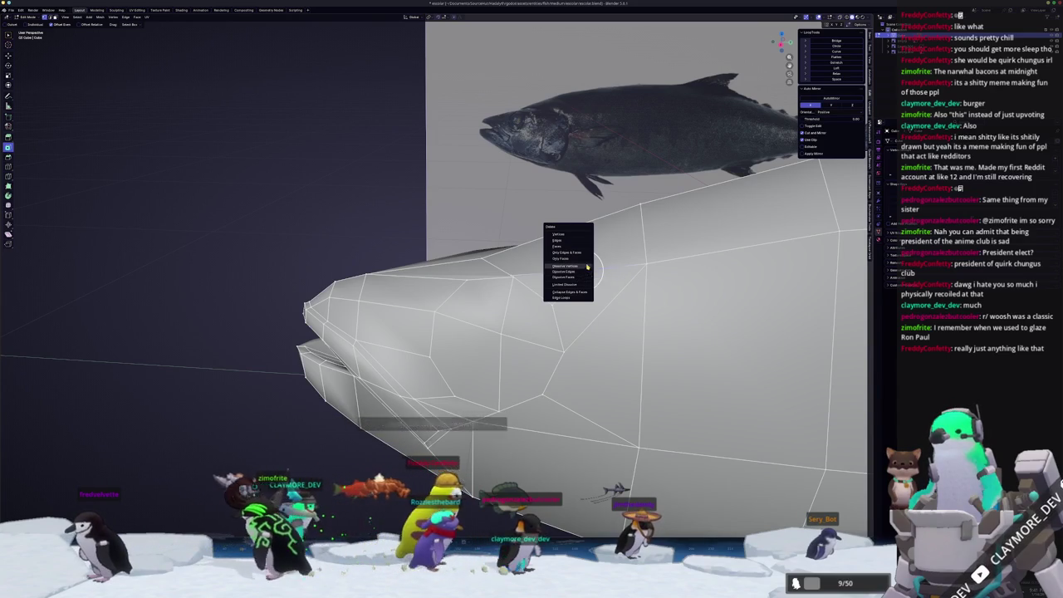
{"action": "left_click", "coordinate": [587, 266]}
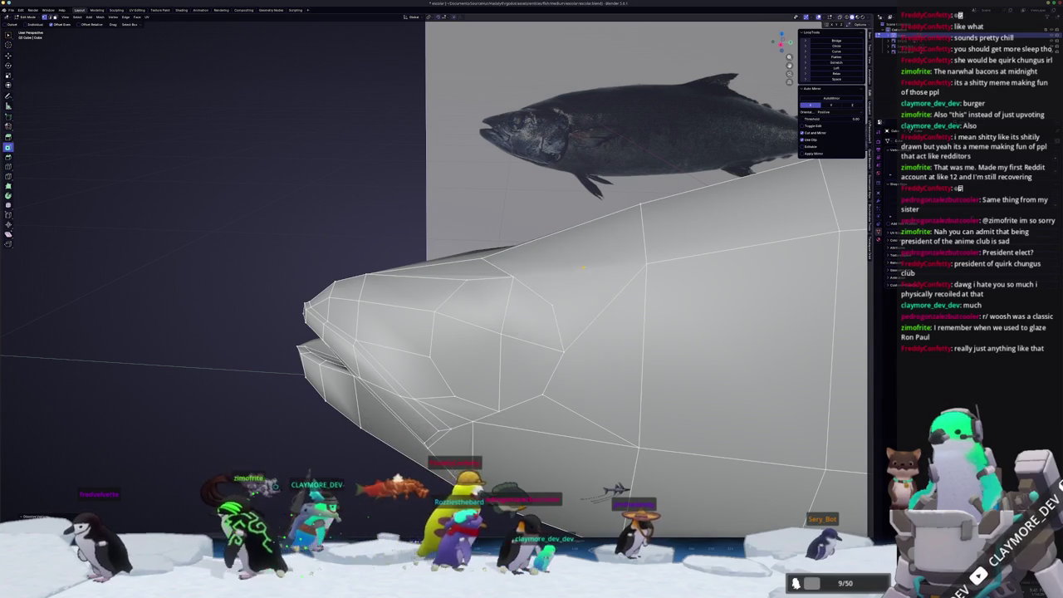
{"action": "middle_click_drag", "start_coordinate": [588, 266], "coordinate": [567, 346]}
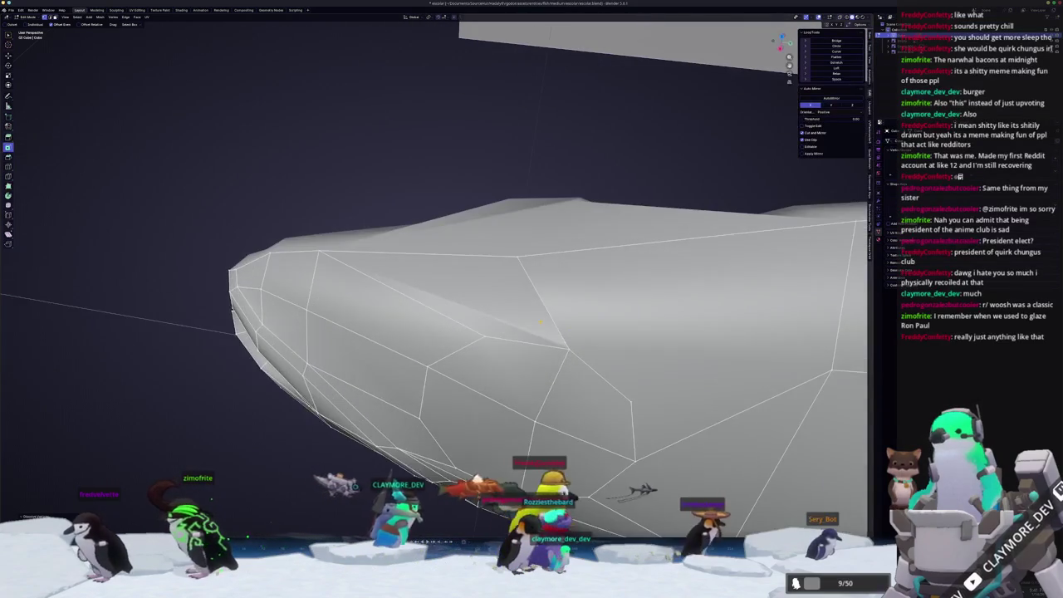
{"action": "key", "text": "m"}
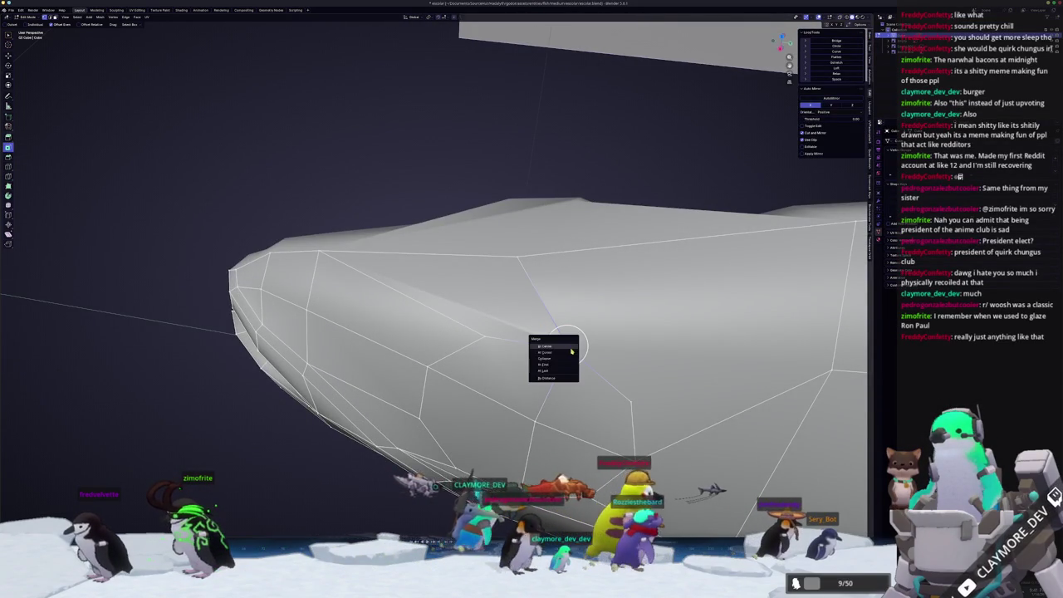
{"action": "left_click", "coordinate": [569, 348]}
{"action": "mouse_move", "coordinate": [570, 348]}
{"action": "middle_mouse_down"}
{"action": "mouse_move", "coordinate": [490, 340]}
{"action": "mouse_move", "coordinate": [475, 306]}
{"action": "middle_mouse_up"}
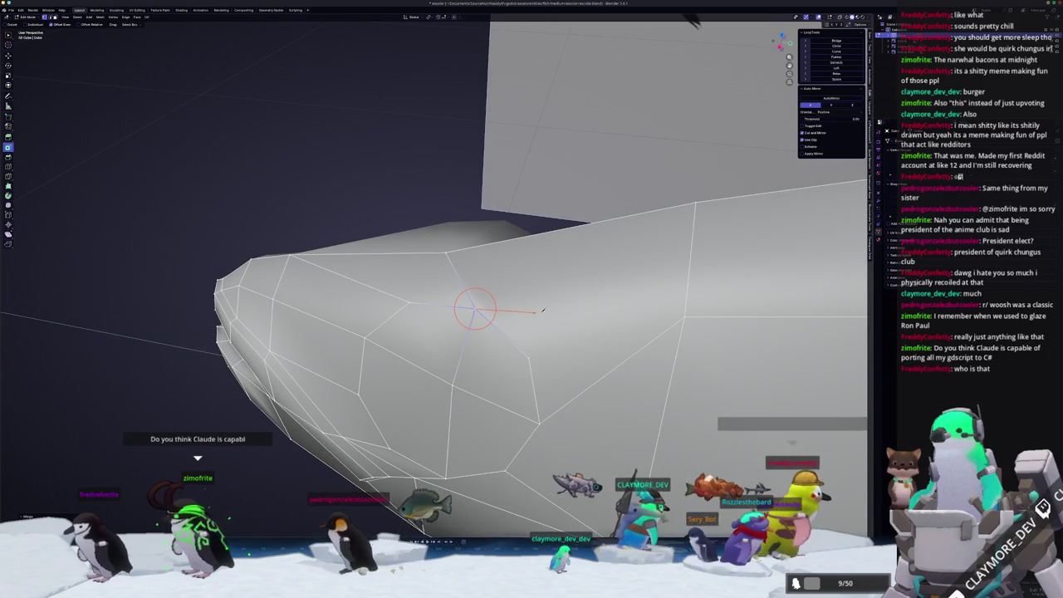
- Knife two cuts from the head vertex to the body edge and select the quad above them
{"action": "left_click", "coordinate": [475, 306]}
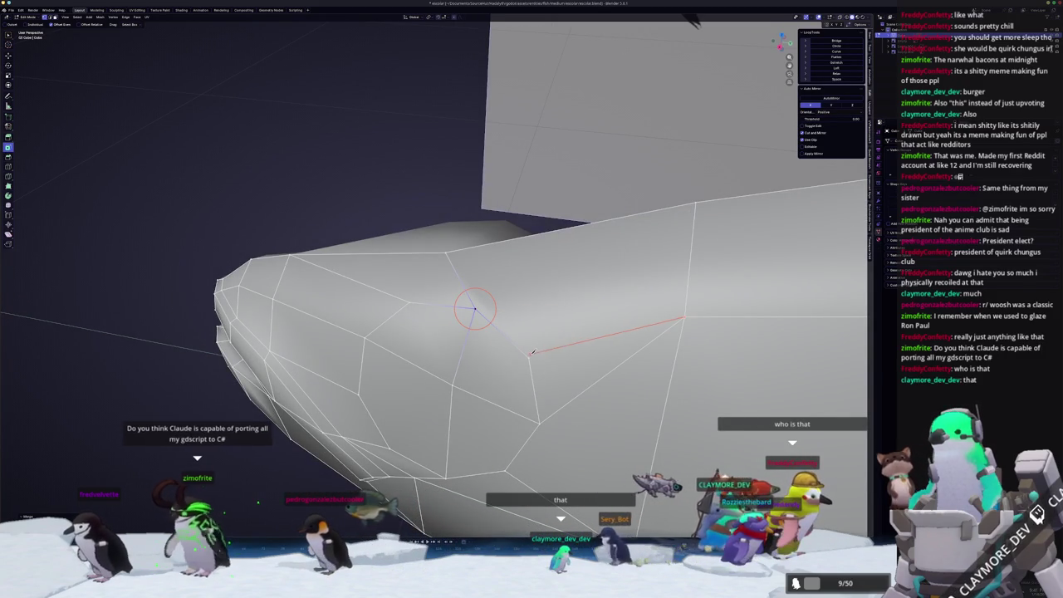
{"action": "key", "text": "Return"}
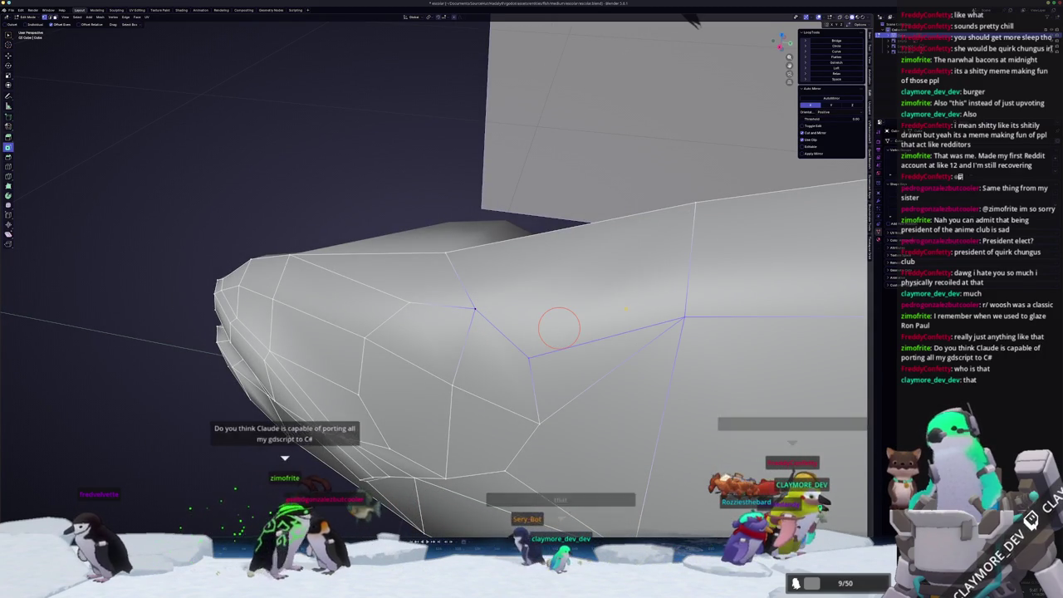
{"action": "left_click", "coordinate": [685, 317]}
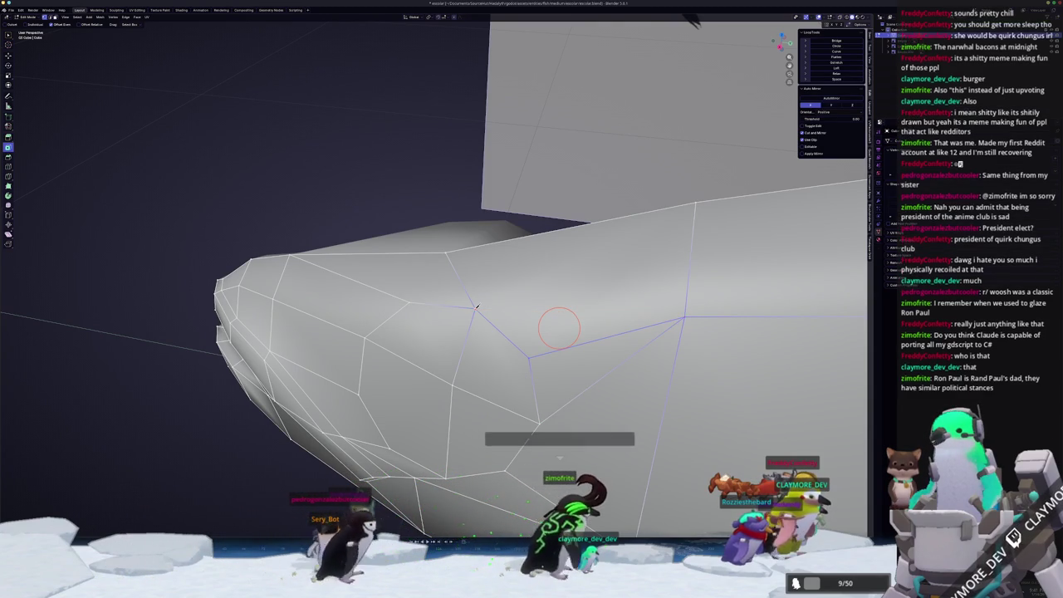
{"action": "key", "text": "Return"}
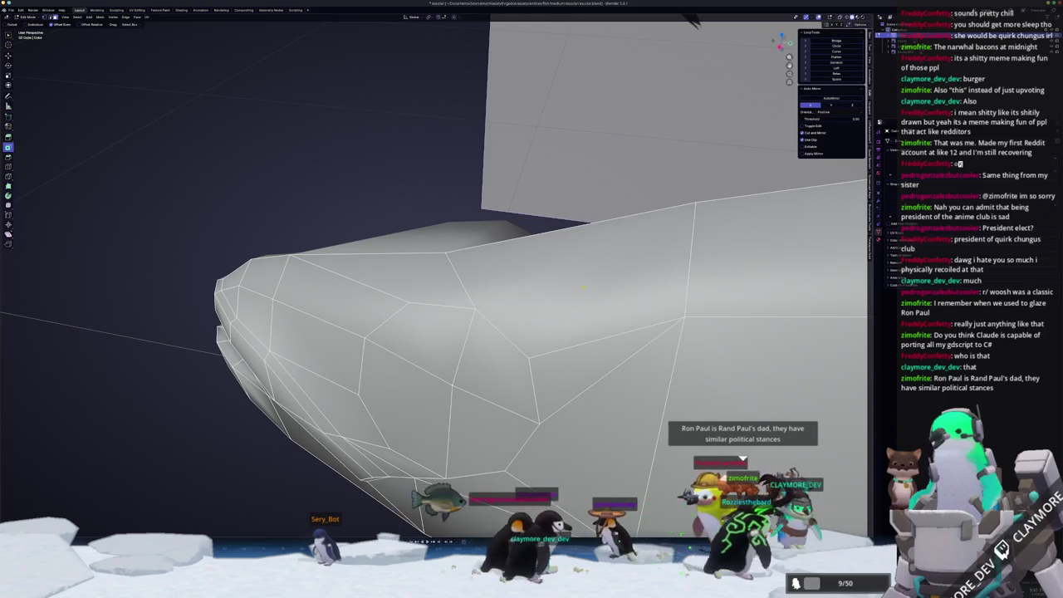
{"action": "left_click", "coordinate": [556, 303]}
{"action": "key", "text": "x"}
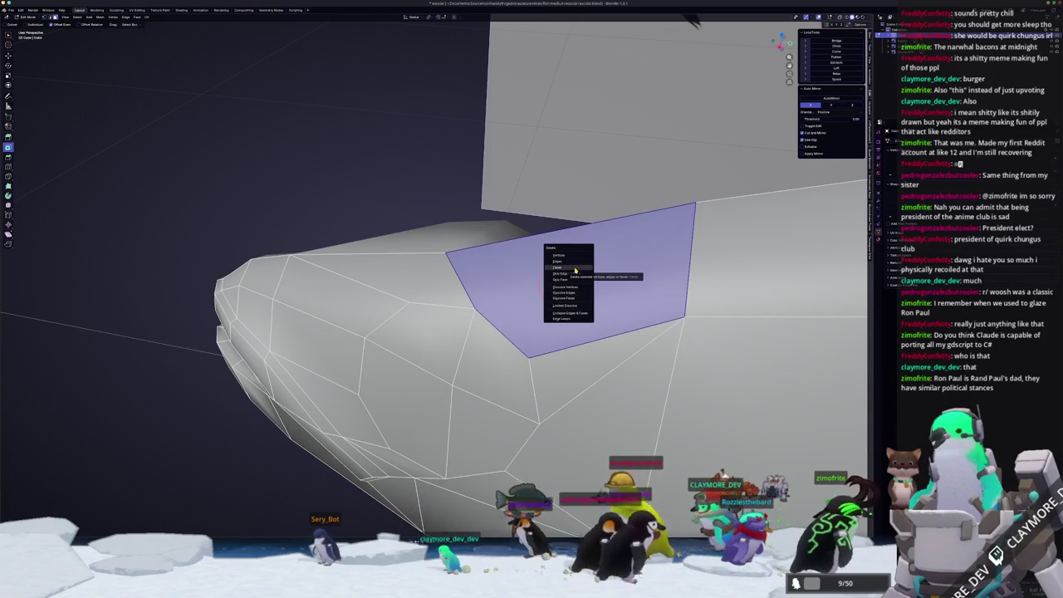
- Delete the quad face and knife a cut across the hole to the body edge
{"action": "left_click", "coordinate": [575, 270]}
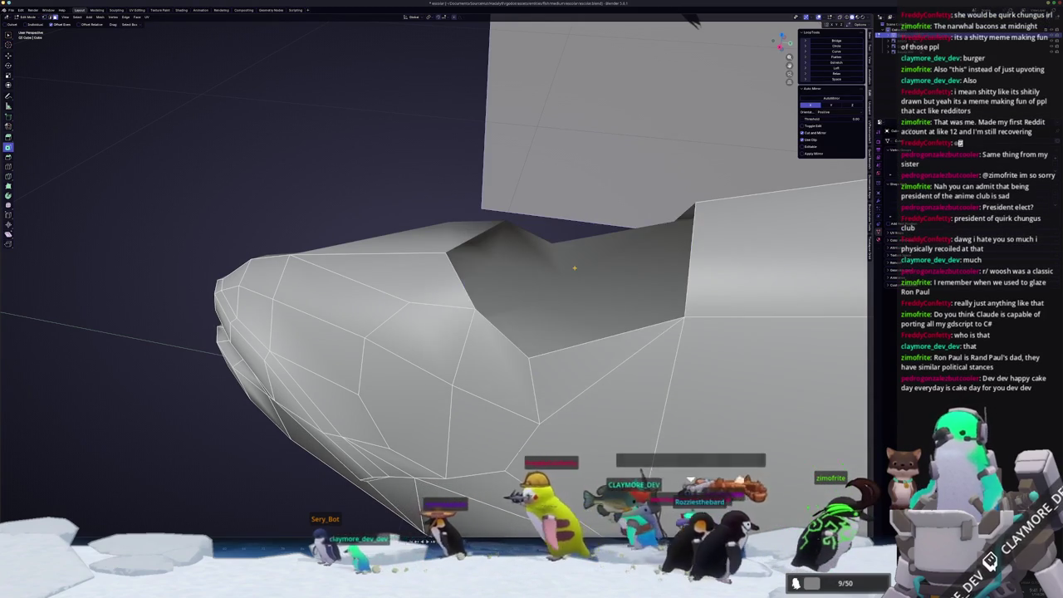
{"action": "middle_click_drag", "start_coordinate": [574, 270], "coordinate": [477, 314]}
{"action": "left_click", "coordinate": [478, 314]}
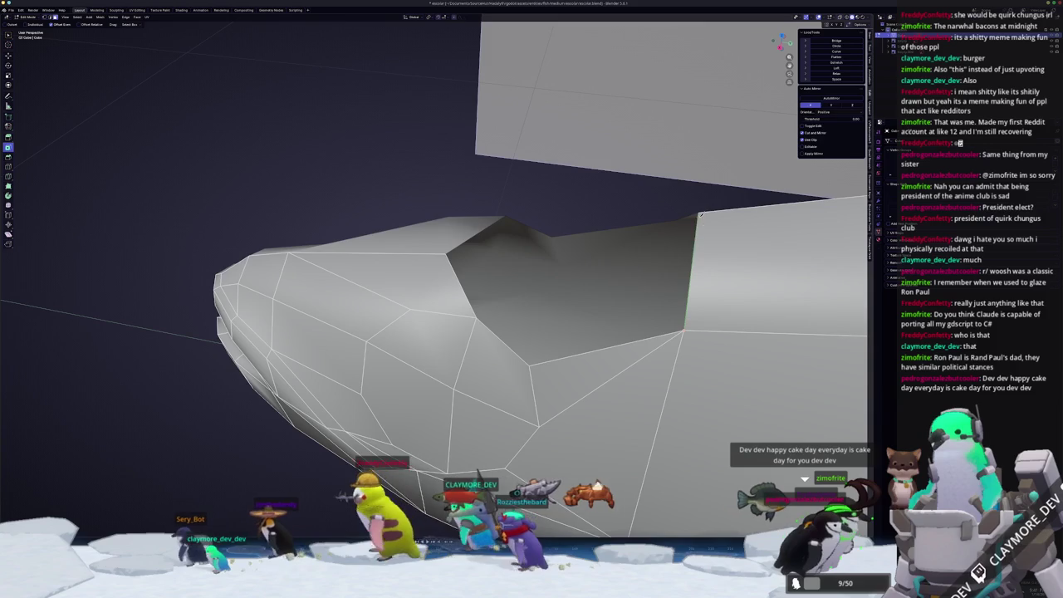
{"action": "left_click", "coordinate": [683, 330]}
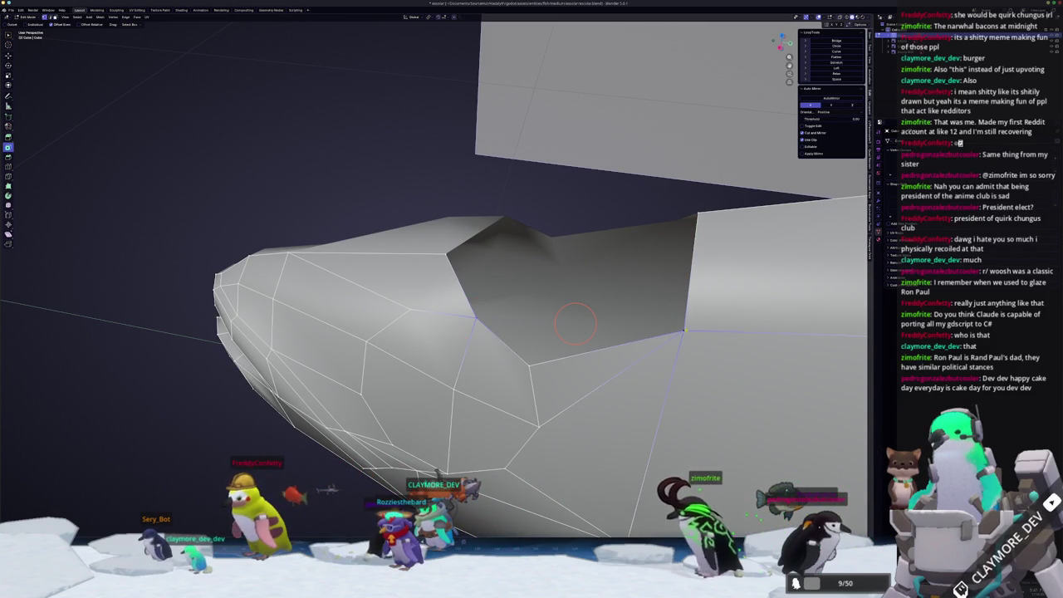
- Fill the hole in the head side with a new face and check the mesh
{"action": "mouse_move", "coordinate": [476, 317]}
{"action": "middle_mouse_down"}
{"action": "mouse_move", "coordinate": [548, 342]}
{"action": "mouse_move", "coordinate": [444, 264]}
{"action": "middle_mouse_up"}
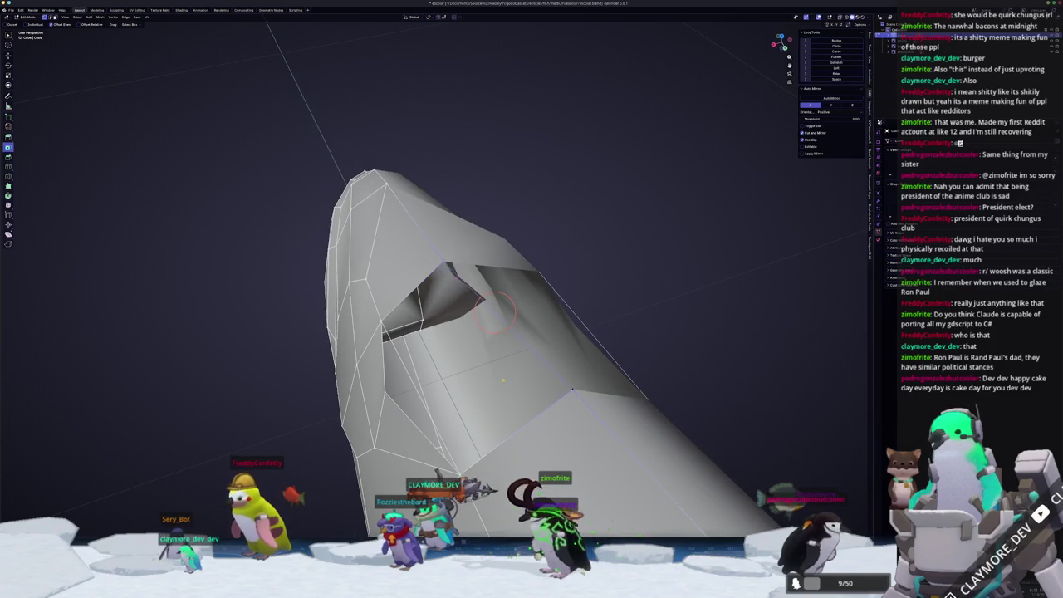
{"action": "middle_click_drag", "start_coordinate": [495, 312], "coordinate": [525, 275]}
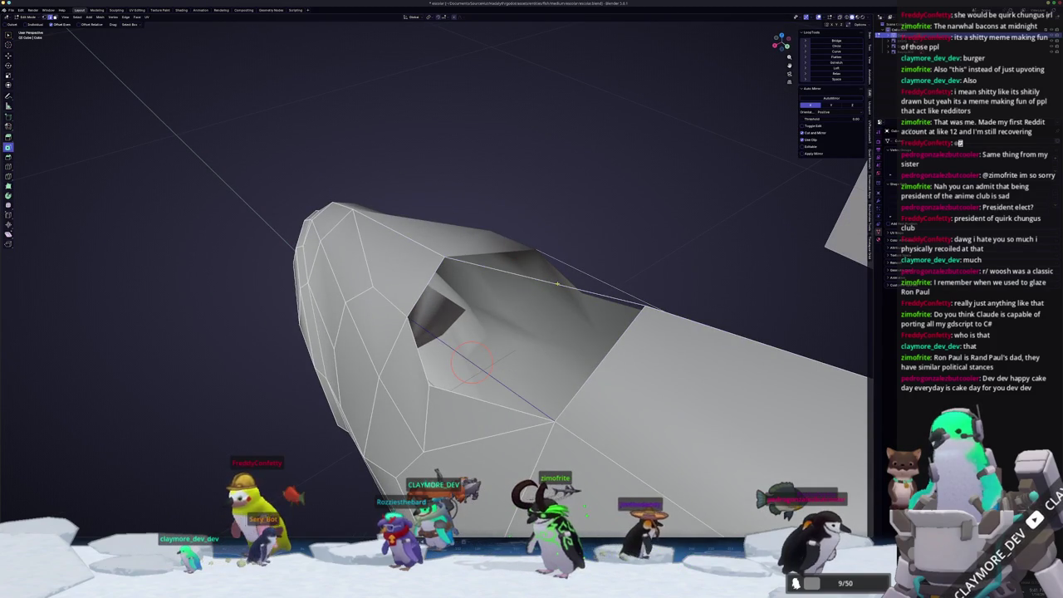
{"action": "key", "text": "f"}
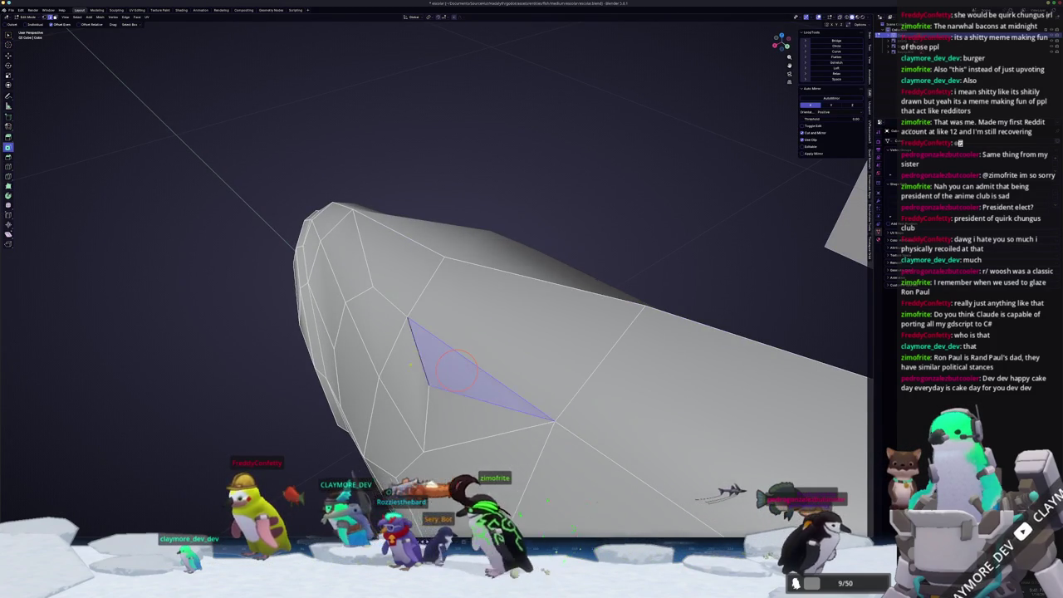
{"action": "mouse_move", "coordinate": [455, 368]}
{"action": "middle_mouse_down"}
{"action": "mouse_move", "coordinate": [493, 259]}
{"action": "mouse_move", "coordinate": [548, 264]}
{"action": "middle_mouse_up"}
{"action": "scroll", "coordinate": [494, 260], "scroll_direction": "down", "scroll_amount": 3}
{"action": "middle_click_drag", "start_coordinate": [436, 260], "coordinate": [440, 263]}
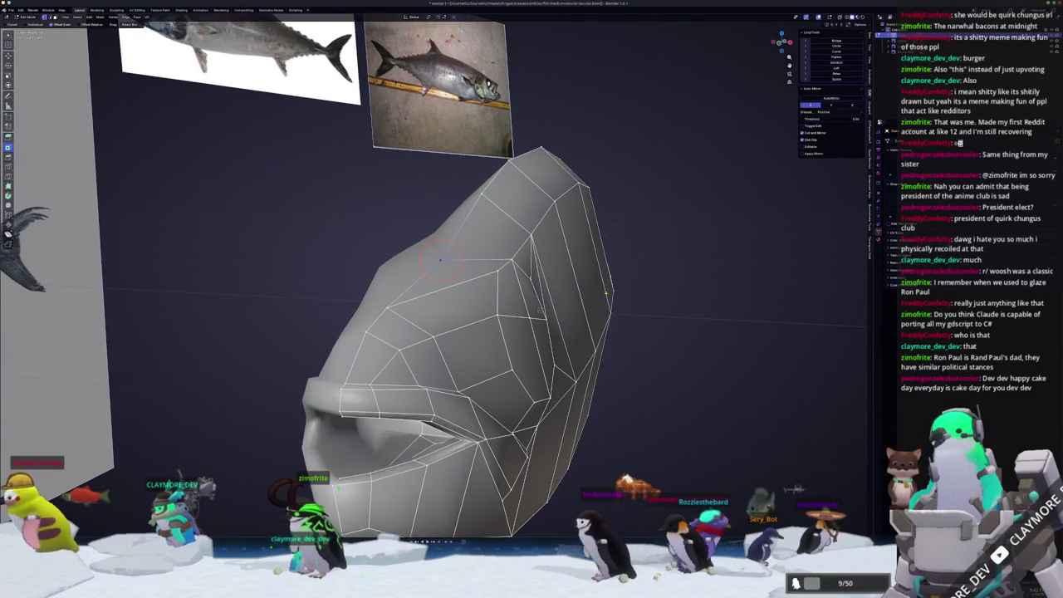
- Reposition head vertices, moving one straight up along Z and another freely
{"action": "middle_click_drag", "start_coordinate": [441, 261], "coordinate": [468, 235]}
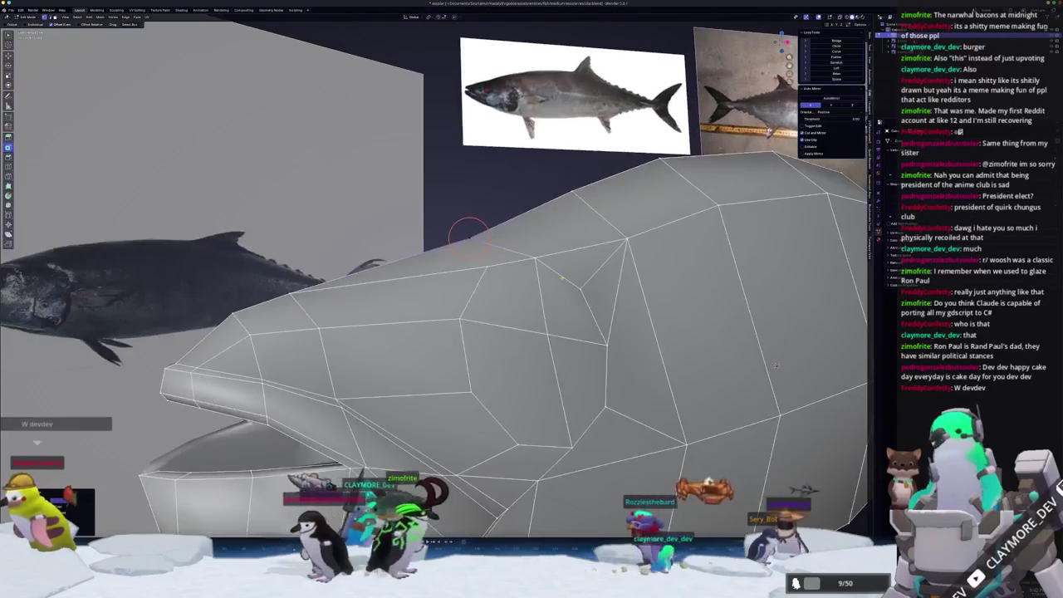
{"action": "key", "text": "g"}
{"action": "key", "text": "z"}
{"action": "middle_click_drag", "start_coordinate": [469, 238], "coordinate": [454, 260]}
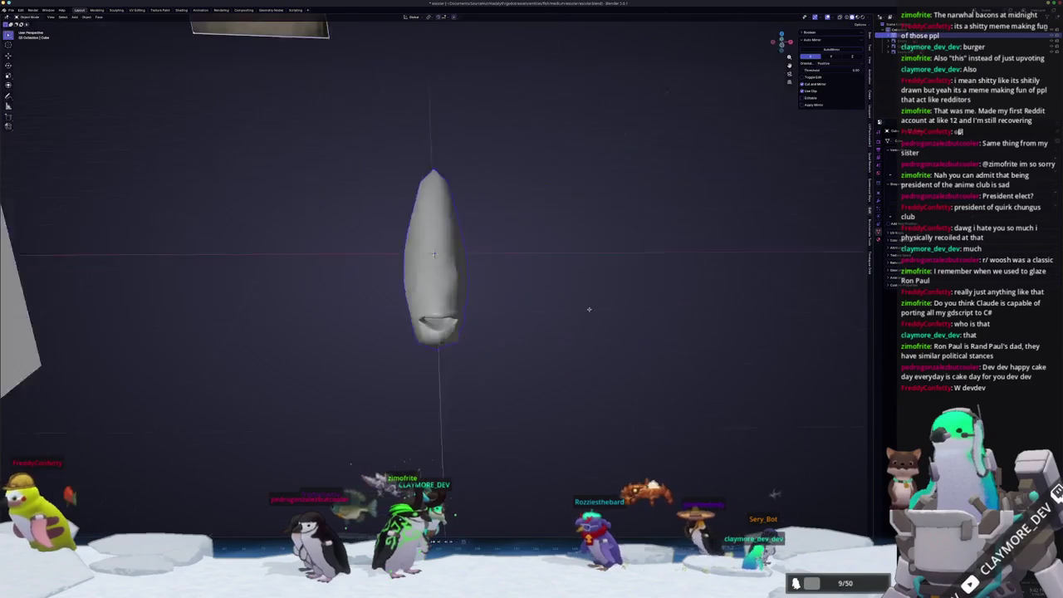
{"action": "mouse_move", "coordinate": [723, 293]}
{"action": "middle_mouse_down"}
{"action": "mouse_move", "coordinate": [689, 312]}
{"action": "mouse_move", "coordinate": [759, 342]}
{"action": "middle_mouse_up"}
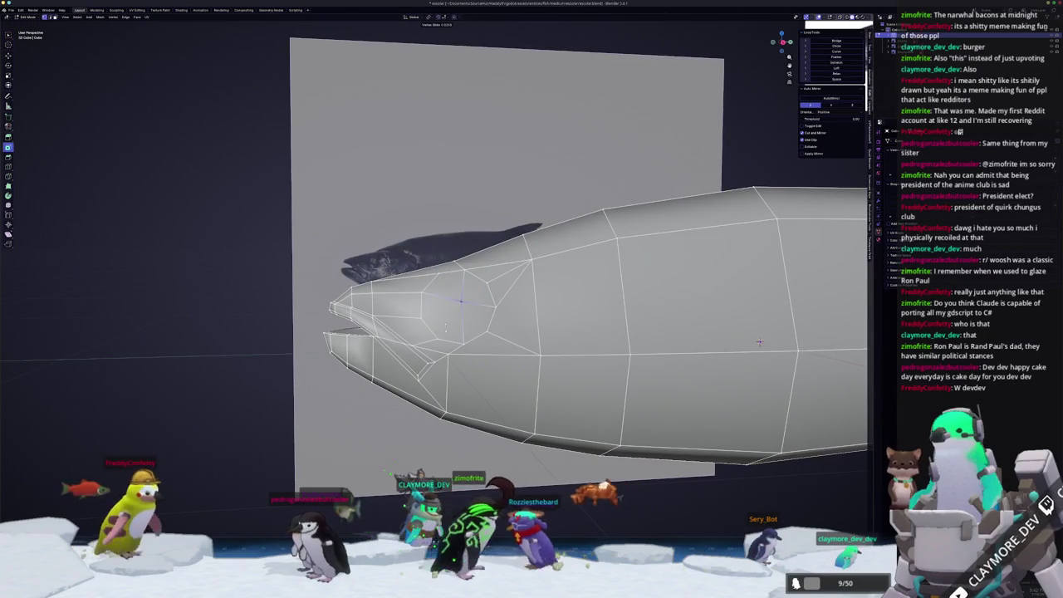
{"action": "left_click", "coordinate": [448, 325]}
{"action": "key", "text": "g"}
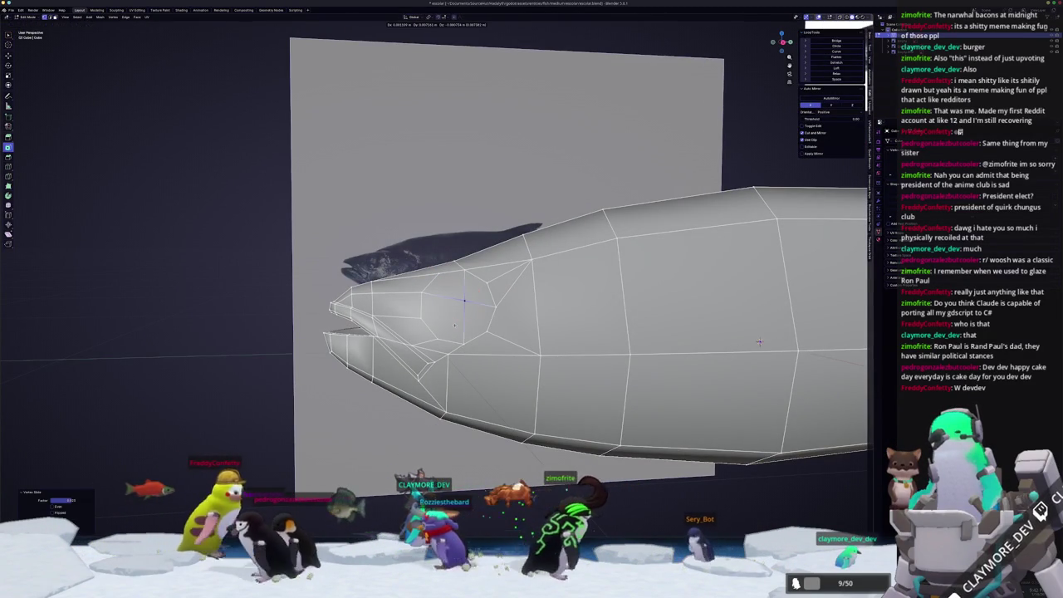
{"action": "left_click", "coordinate": [462, 308]}
- Inset, extrude and scale the two eye faces into a recessed eye, then view the smooth mesh
{"action": "middle_click_drag", "start_coordinate": [463, 308], "coordinate": [517, 331]}
{"action": "left_click", "coordinate": [517, 331]}
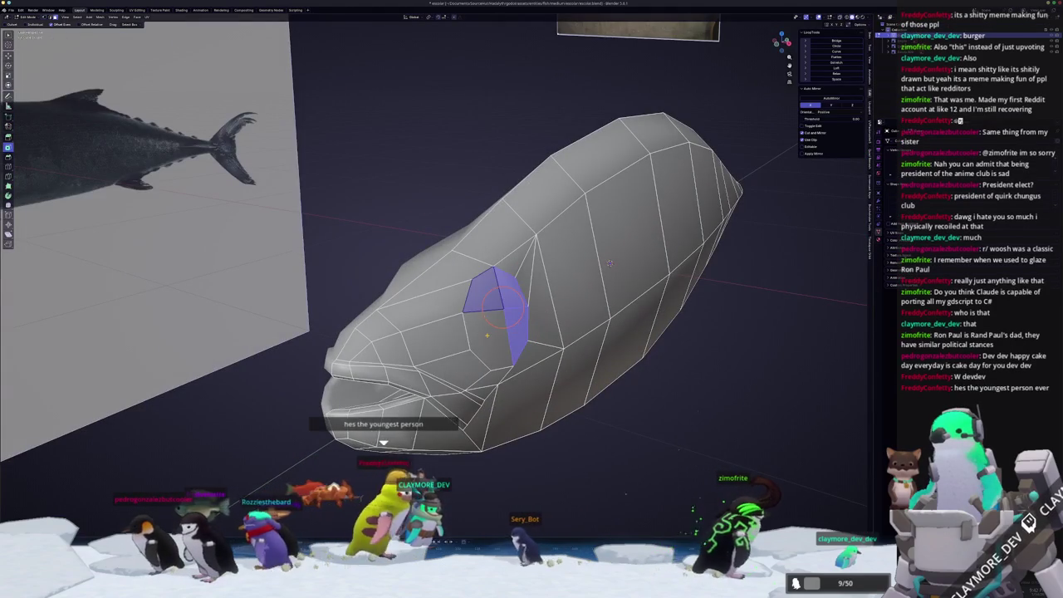
{"action": "middle_click_drag", "start_coordinate": [610, 263], "coordinate": [608, 252]}
{"action": "key", "text": "i"}
{"action": "left_click", "coordinate": [608, 252]}
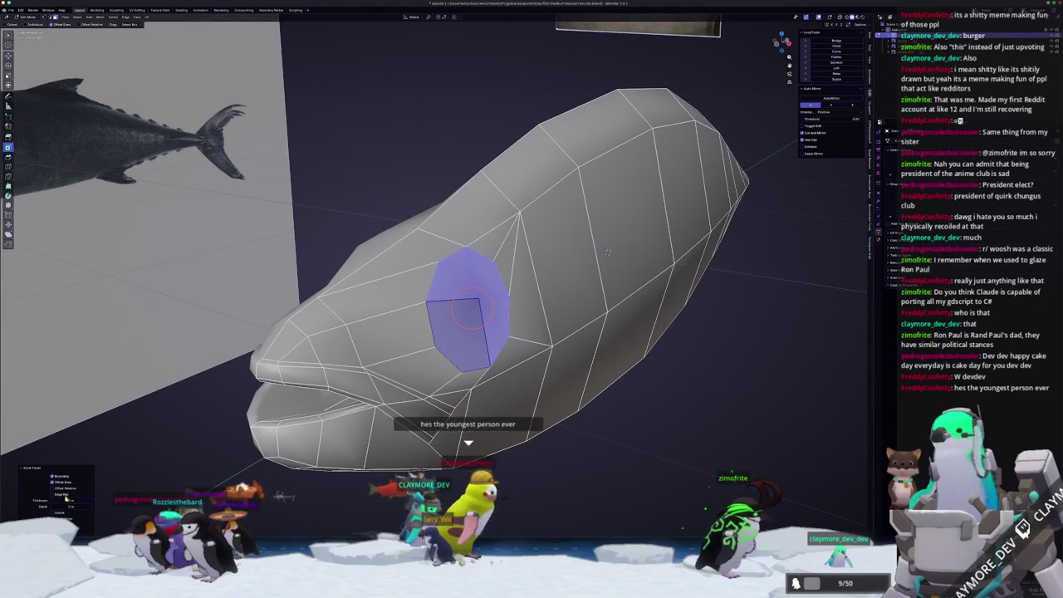
{"action": "mouse_move", "coordinate": [608, 252]}
{"action": "middle_mouse_down"}
{"action": "mouse_move", "coordinate": [624, 249]}
{"action": "mouse_move", "coordinate": [615, 363]}
{"action": "middle_mouse_up"}
{"action": "key", "text": "e"}
{"action": "right_click", "coordinate": [624, 250]}
{"action": "key", "text": "s"}
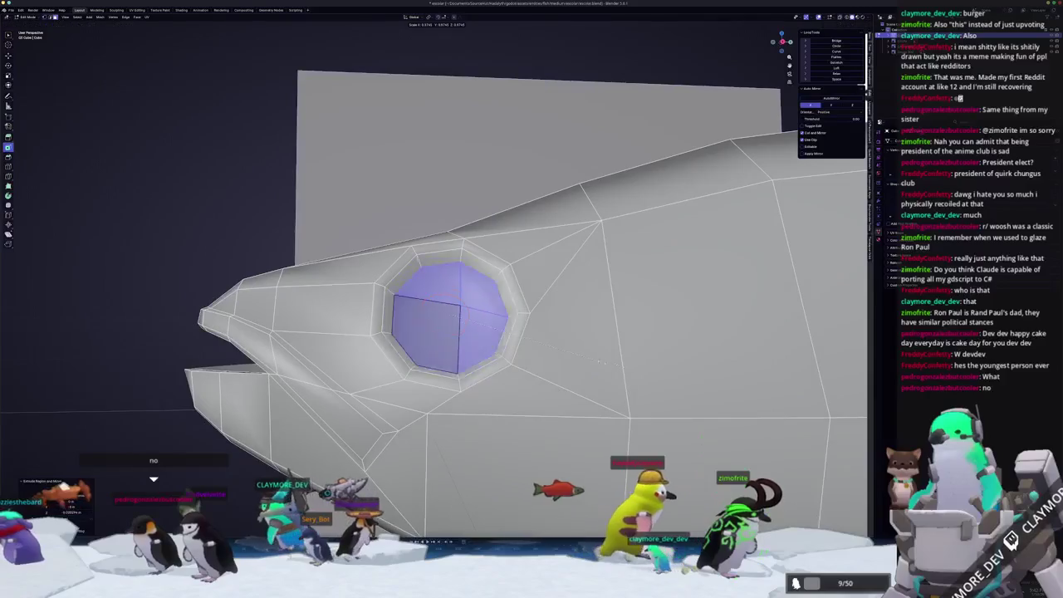
{"action": "left_click", "coordinate": [497, 328]}
{"action": "mouse_move", "coordinate": [497, 328]}
{"action": "middle_mouse_down"}
{"action": "mouse_move", "coordinate": [507, 357]}
{"action": "mouse_move", "coordinate": [424, 361]}
{"action": "mouse_move", "coordinate": [454, 368]}
{"action": "middle_mouse_up"}
{"action": "key", "text": "Tab"}
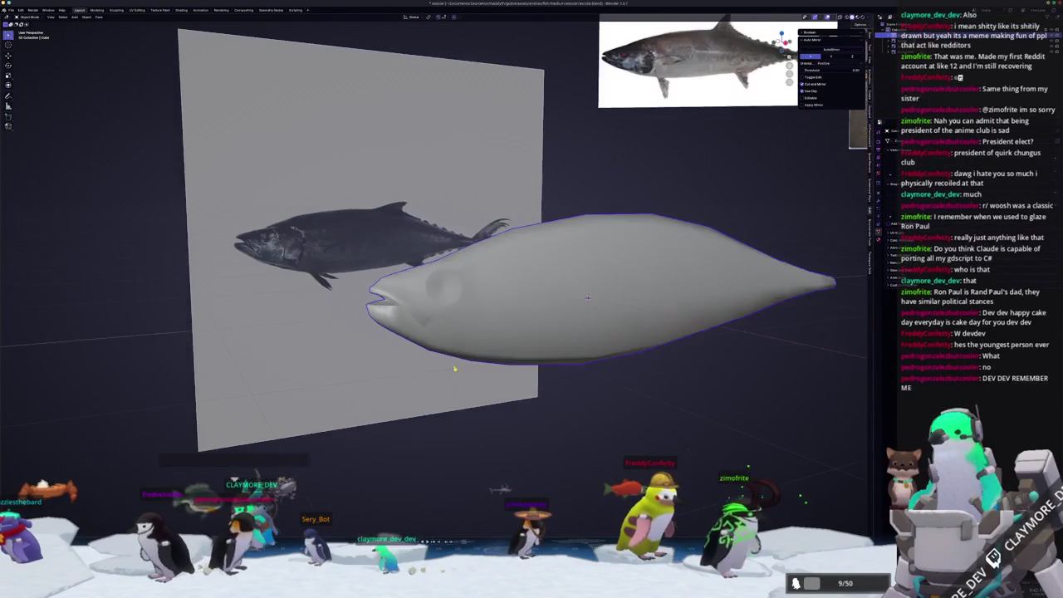
- Switch to an X-ray side orthographic view centred on the fish head
{"action": "key", "text": "Tab"}
{"action": "key", "text": "KP_1"}
{"action": "scroll", "coordinate": [454, 368], "scroll_direction": "up", "scroll_amount": 3}
{"action": "key", "text": "alt+z"}
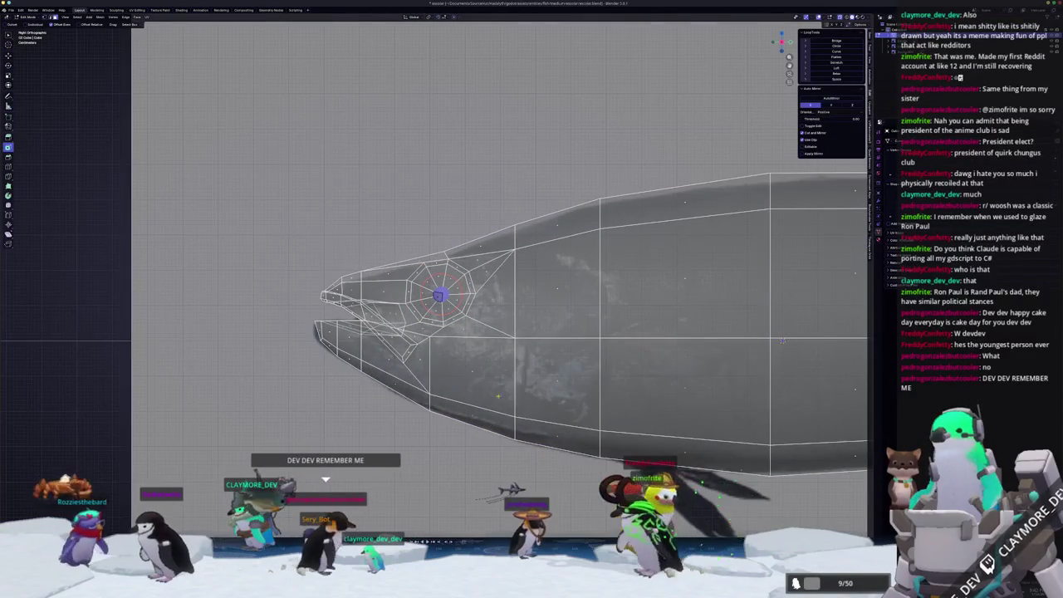
{"action": "middle_click_drag", "start_coordinate": [485, 397], "coordinate": [381, 372], "text": "shift"}
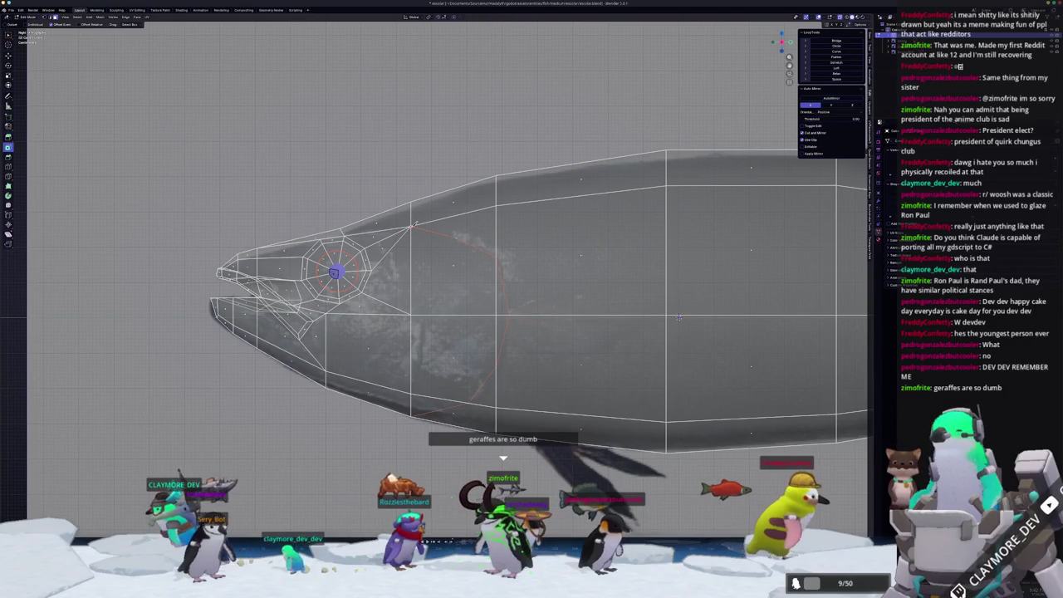
- Knife a curved gill line from behind the eye down the head and commit it
{"action": "left_click", "coordinate": [420, 225]}
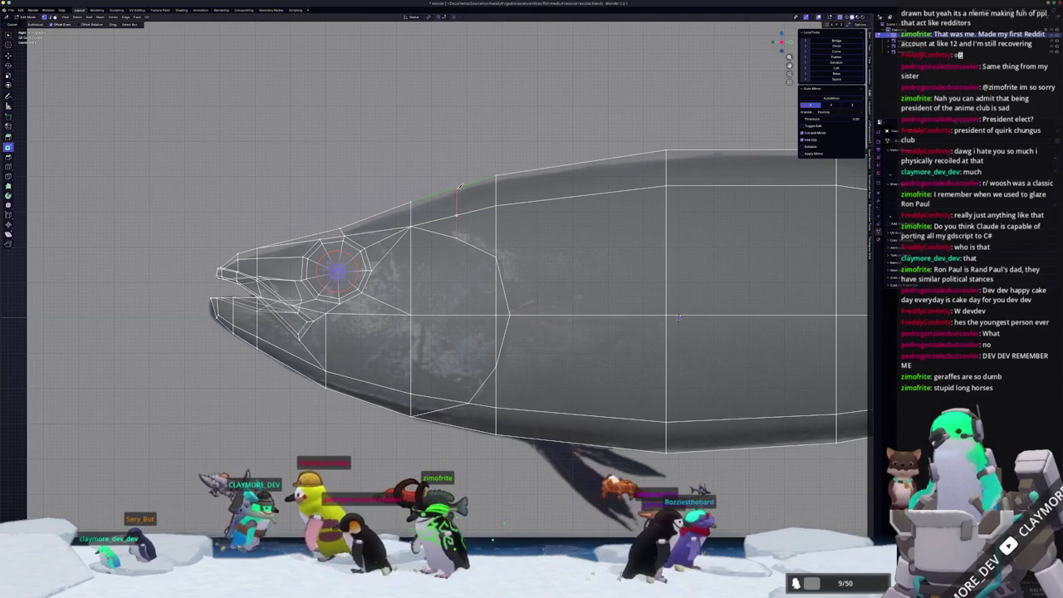
{"action": "left_click", "coordinate": [455, 233]}
{"action": "left_click", "coordinate": [497, 258]}
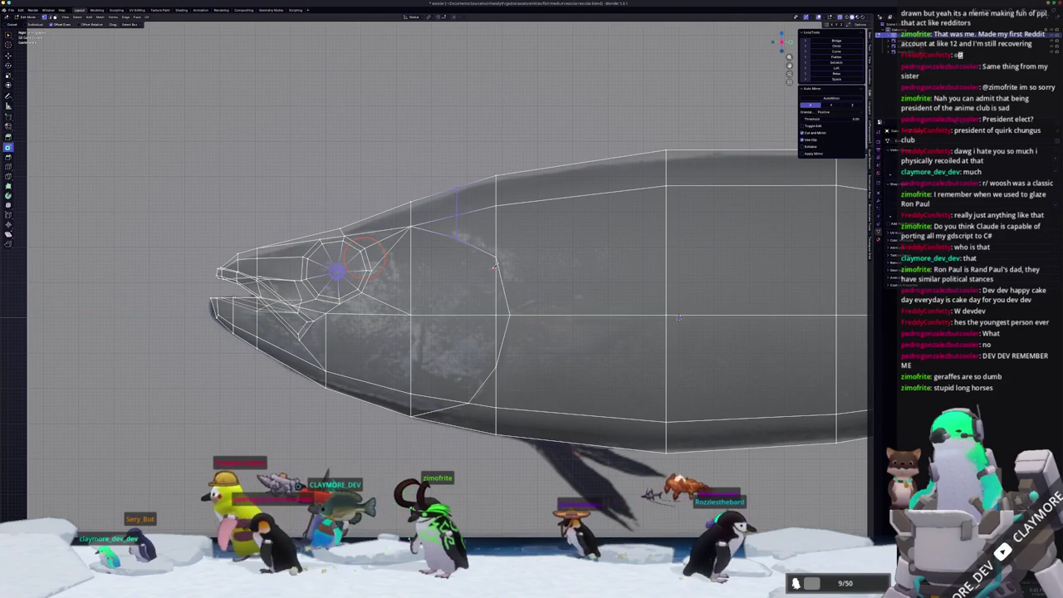
{"action": "scroll", "coordinate": [513, 308], "scroll_direction": "up", "scroll_amount": 2}
{"action": "middle_click_drag", "start_coordinate": [512, 308], "coordinate": [490, 252], "text": "shift"}
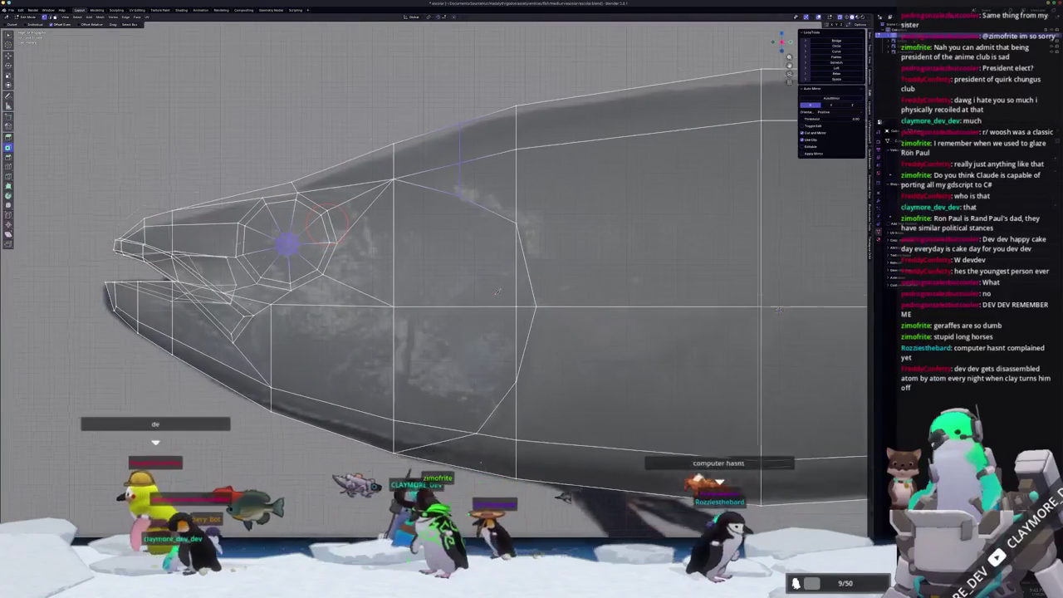
{"action": "scroll", "coordinate": [490, 252], "scroll_direction": "down", "scroll_amount": 1}
{"action": "middle_click_drag", "start_coordinate": [403, 332], "coordinate": [446, 309], "text": "shift"}
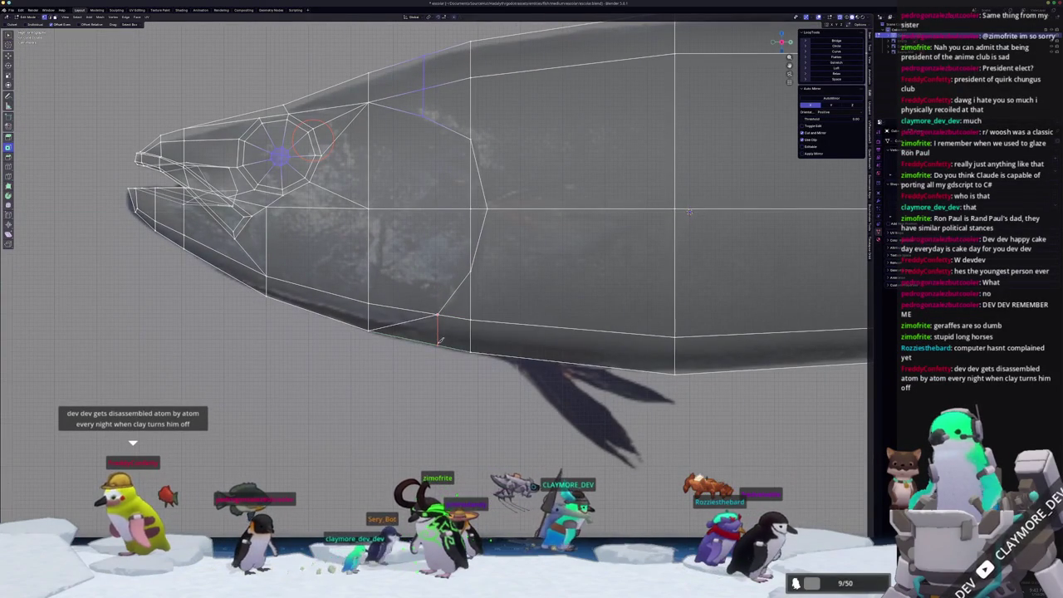
{"action": "scroll", "coordinate": [440, 340], "scroll_direction": "up", "scroll_amount": 1}
{"action": "middle_click_drag", "start_coordinate": [440, 340], "coordinate": [403, 355], "text": "shift"}
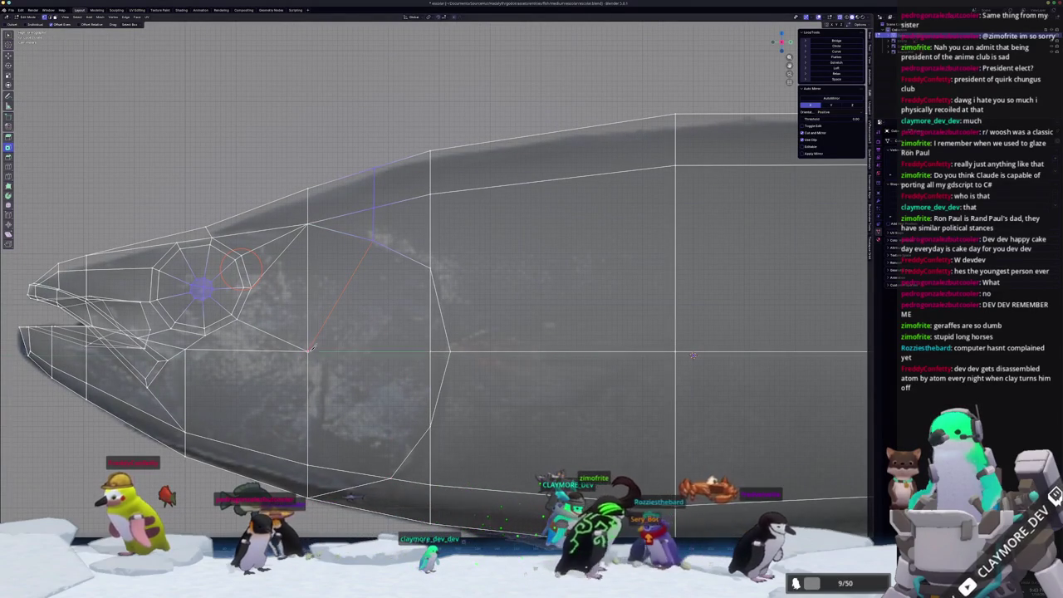
{"action": "scroll", "coordinate": [692, 355], "scroll_direction": "down", "scroll_amount": 1}
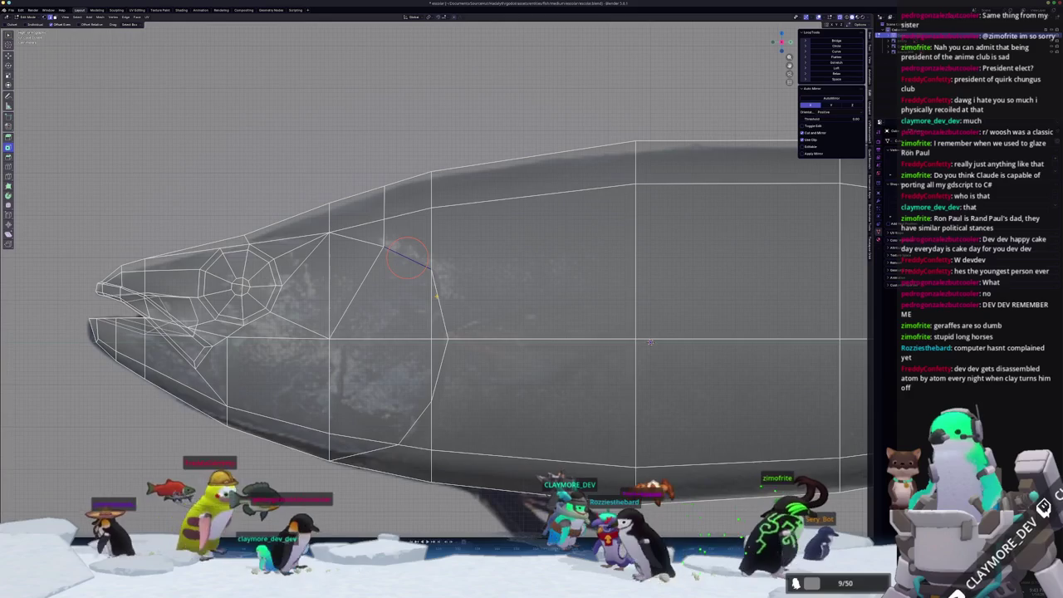
{"action": "key", "text": "Return"}
{"action": "middle_click_drag", "start_coordinate": [420, 283], "coordinate": [440, 228], "text": "shift"}
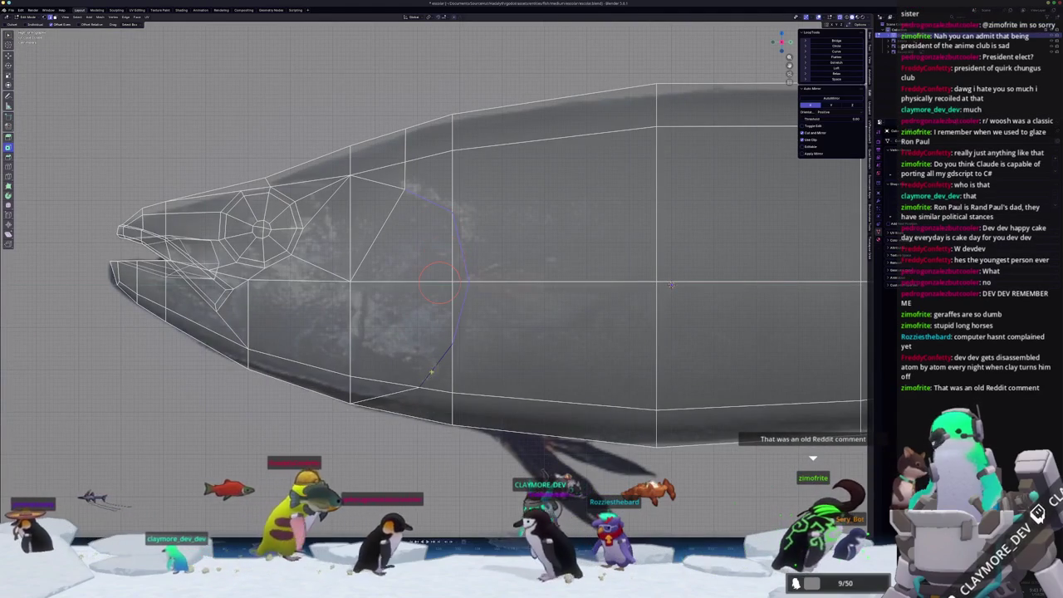
{"action": "mouse_move", "coordinate": [401, 392]}
{"action": "middle_mouse_down"}
{"action": "mouse_move", "coordinate": [387, 392]}
{"action": "mouse_move", "coordinate": [413, 340]}
{"action": "mouse_move", "coordinate": [382, 398]}
{"action": "middle_mouse_up"}
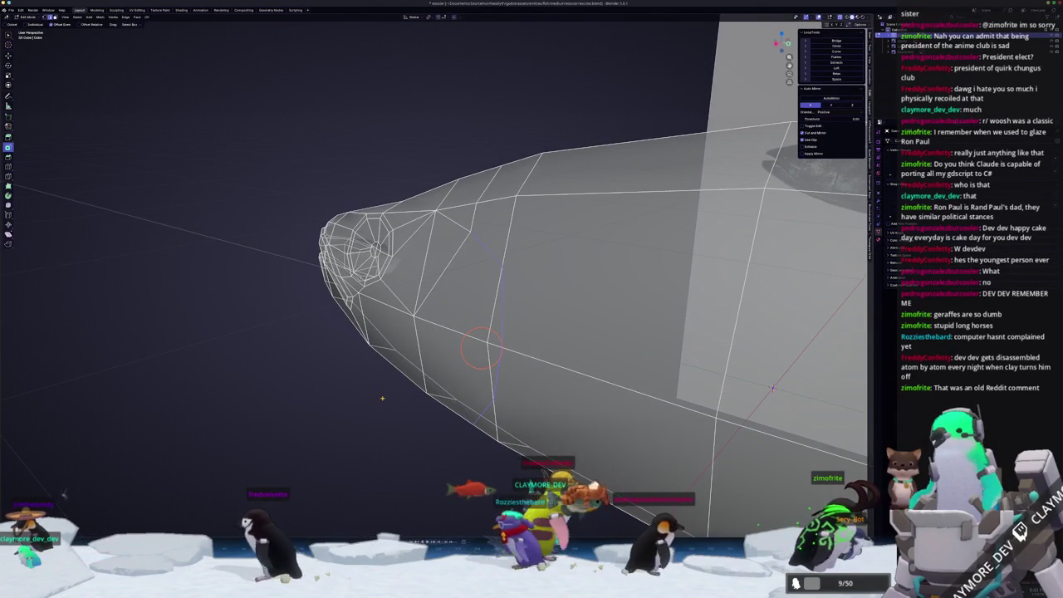
- Move the head's edge loop along X and slide nearby vertices along their edges
{"action": "key", "text": "F3"}
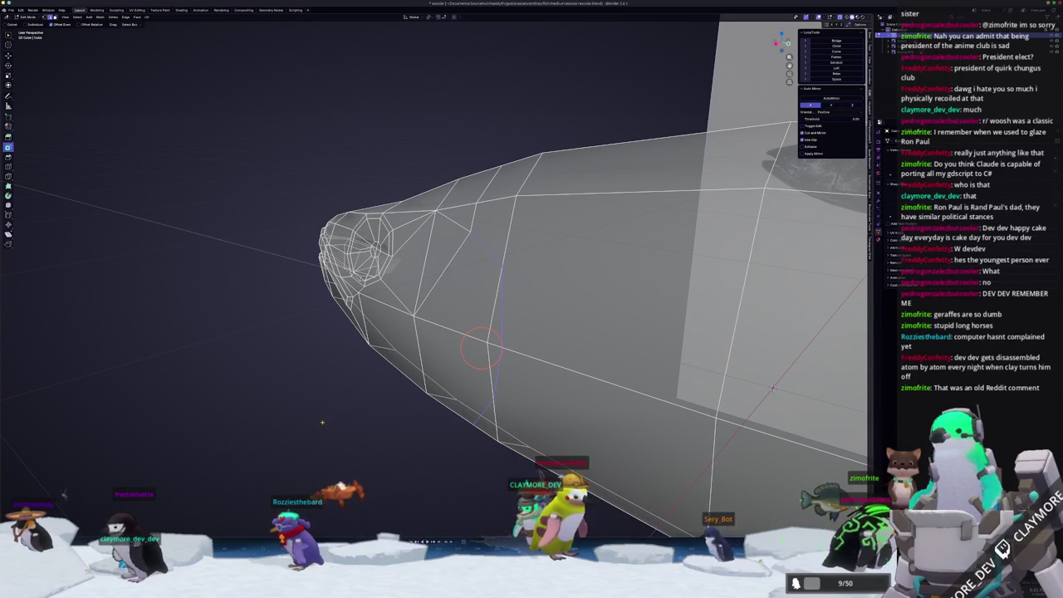
{"action": "mouse_move", "coordinate": [380, 415]}
{"action": "middle_mouse_down"}
{"action": "mouse_move", "coordinate": [425, 424]}
{"action": "mouse_move", "coordinate": [411, 417]}
{"action": "mouse_move", "coordinate": [495, 366]}
{"action": "mouse_move", "coordinate": [540, 382]}
{"action": "middle_mouse_up"}
{"action": "key", "text": "g"}
{"action": "key", "text": "x"}
{"action": "left_click", "coordinate": [404, 416]}
{"action": "key", "text": "shift+v"}
{"action": "left_click", "coordinate": [545, 388]}
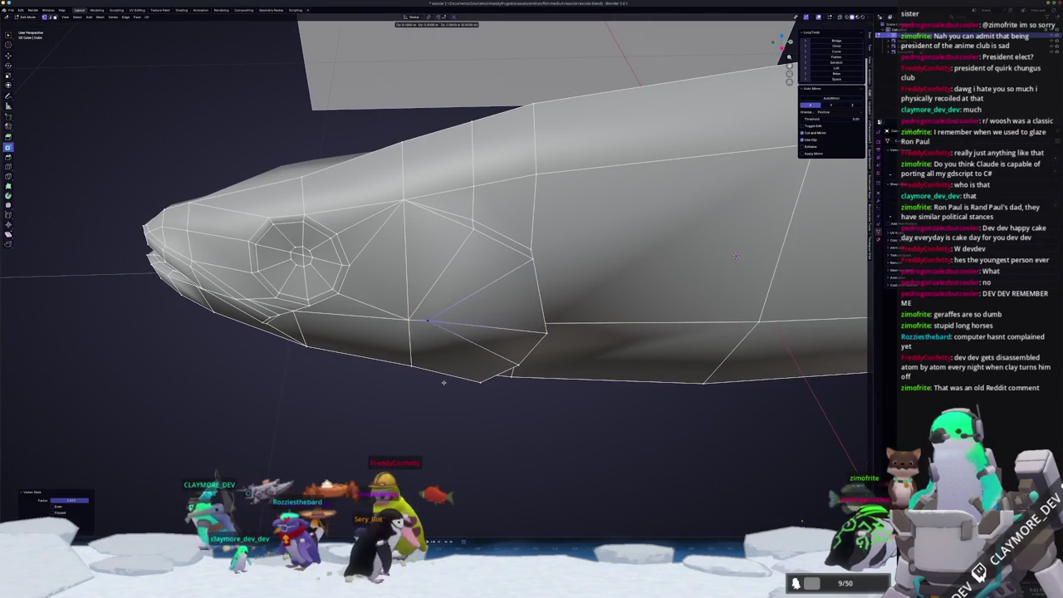
{"action": "key", "text": "shift+v"}
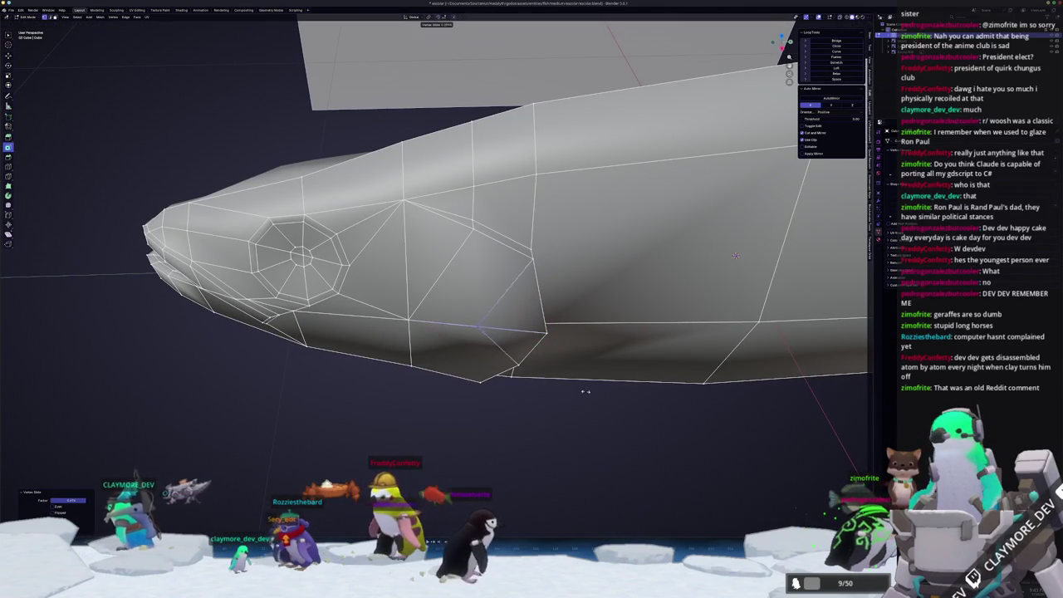
{"action": "middle_click_drag", "start_coordinate": [515, 330], "coordinate": [486, 363]}
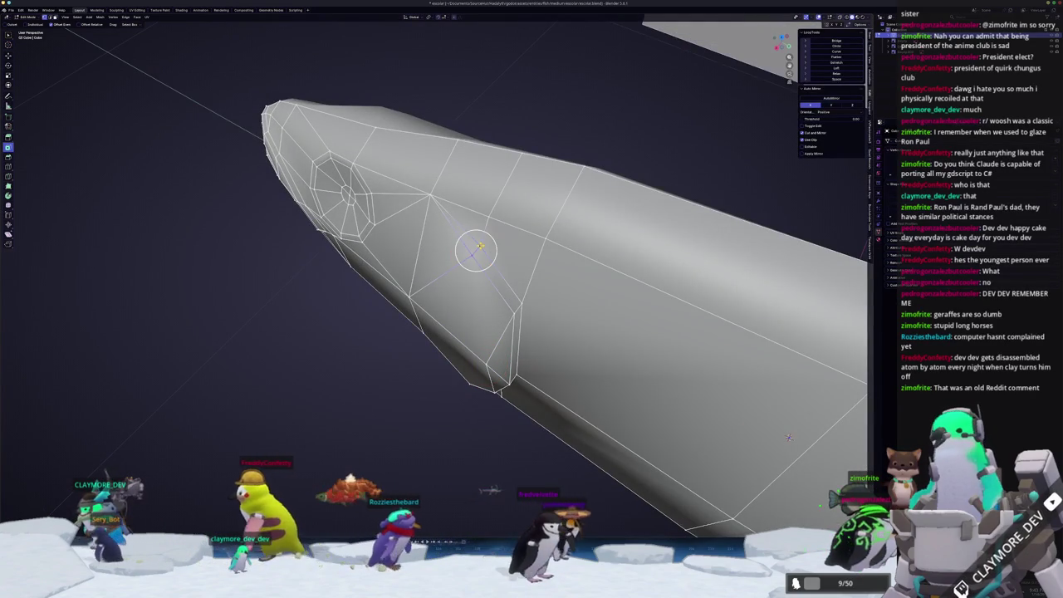
- Merge vertices at the last selected one and mark the gill edge loop sharp
{"action": "key", "text": "m"}
{"action": "left_click", "coordinate": [480, 247]}
{"action": "mouse_move", "coordinate": [480, 247]}
{"action": "middle_mouse_down"}
{"action": "mouse_move", "coordinate": [468, 214]}
{"action": "mouse_move", "coordinate": [496, 266]}
{"action": "mouse_move", "coordinate": [418, 410]}
{"action": "middle_mouse_up"}
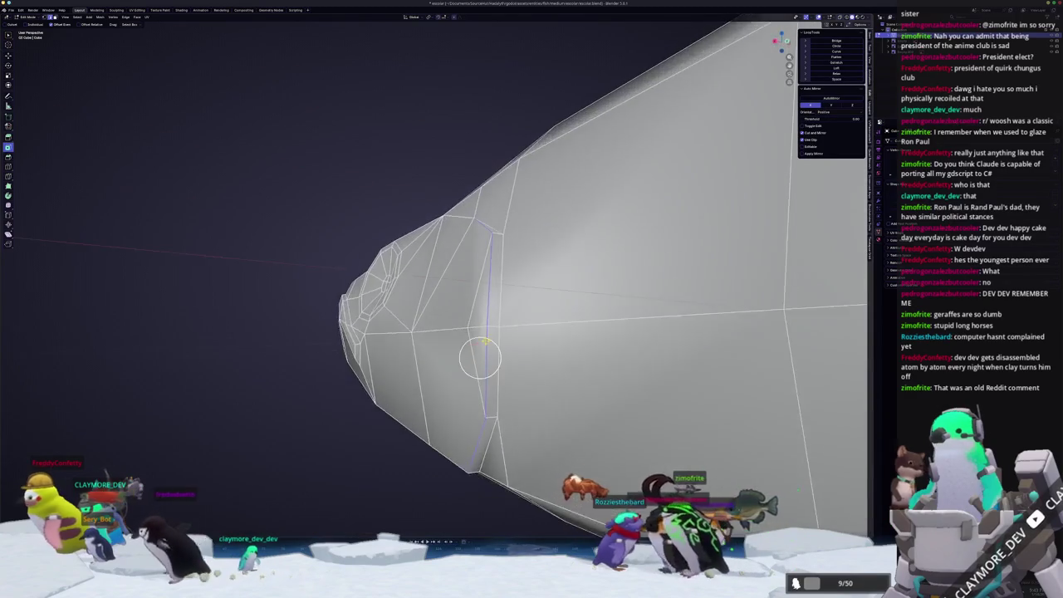
{"action": "key", "text": "ctrl+e"}
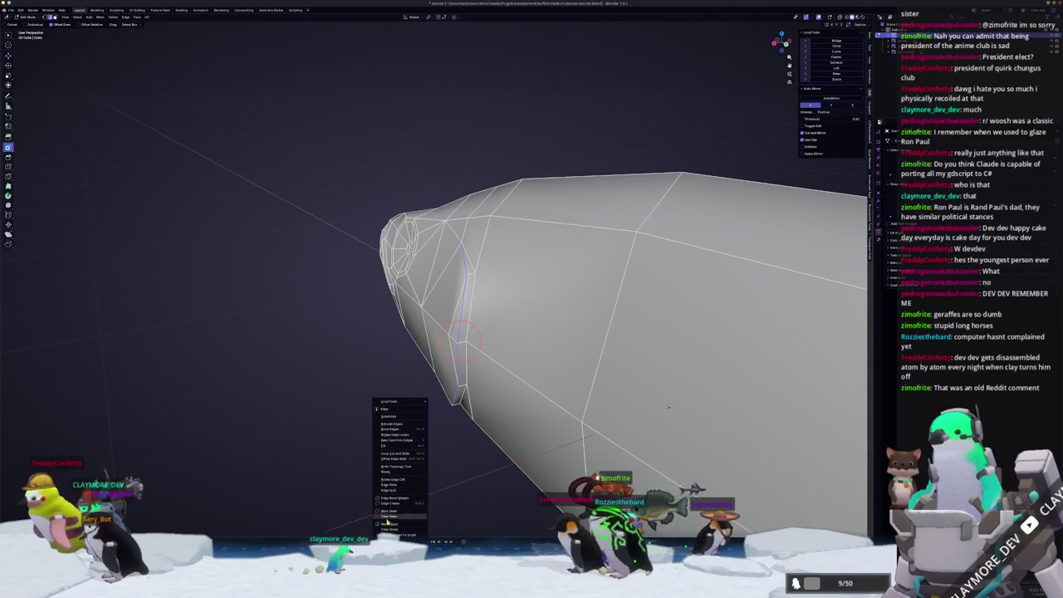
{"action": "left_click", "coordinate": [387, 522]}
{"action": "middle_click_drag", "start_coordinate": [668, 407], "coordinate": [448, 250]}
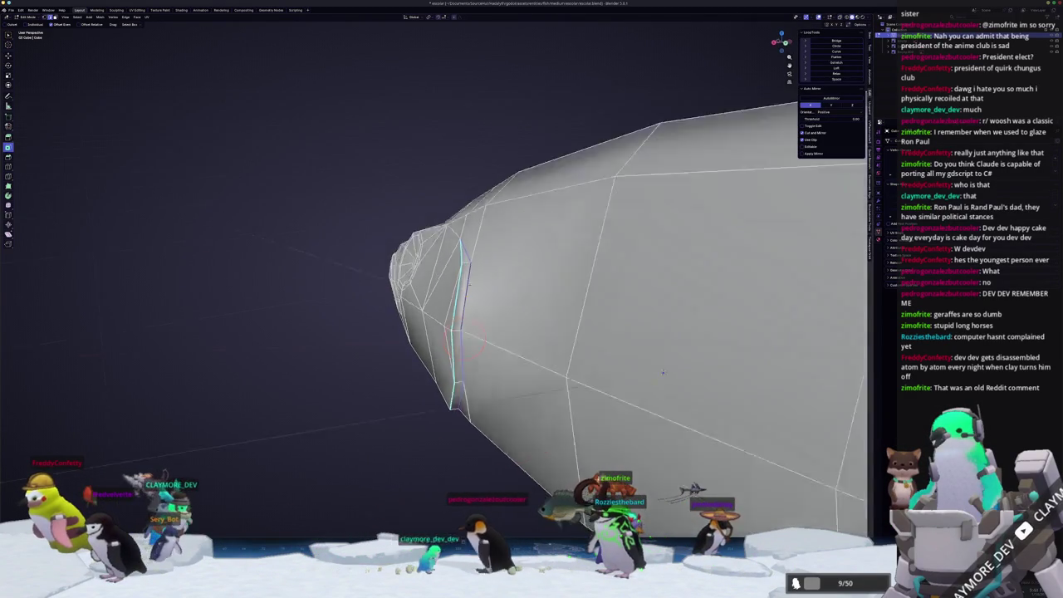
{"action": "key", "text": "ctrl+e"}
- Move a head vertex up toward the top edge and check the shaded fish
{"action": "middle_click_drag", "start_coordinate": [644, 103], "coordinate": [628, 293]}
{"action": "mouse_move", "coordinate": [415, 448]}
{"action": "middle_mouse_down"}
{"action": "mouse_move", "coordinate": [421, 306]}
{"action": "mouse_move", "coordinate": [764, 349]}
{"action": "mouse_move", "coordinate": [790, 305]}
{"action": "middle_mouse_up"}
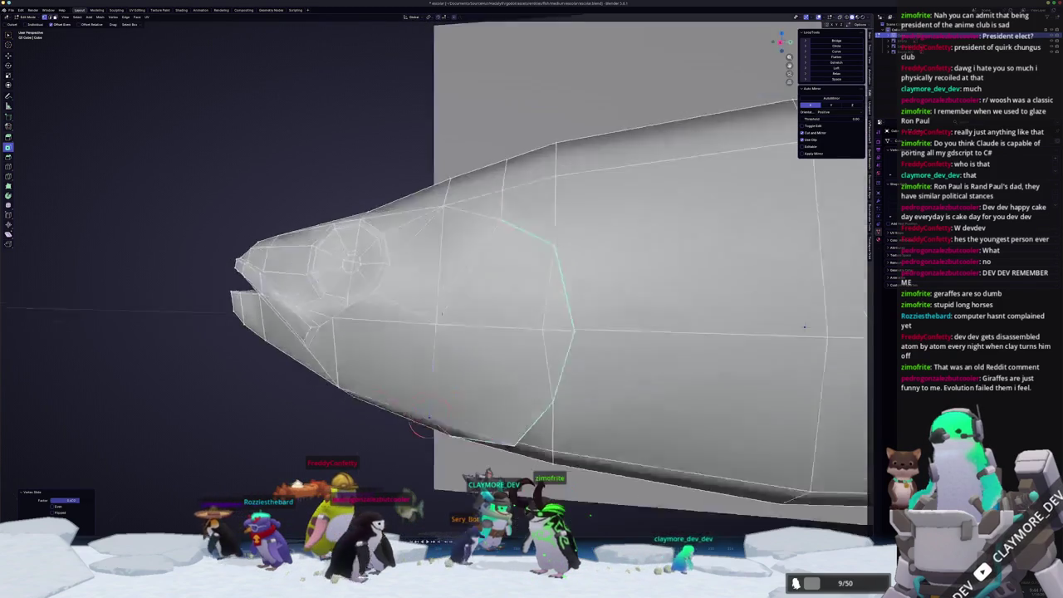
{"action": "middle_click_drag", "start_coordinate": [791, 306], "coordinate": [773, 324]}
{"action": "key", "text": "g"}
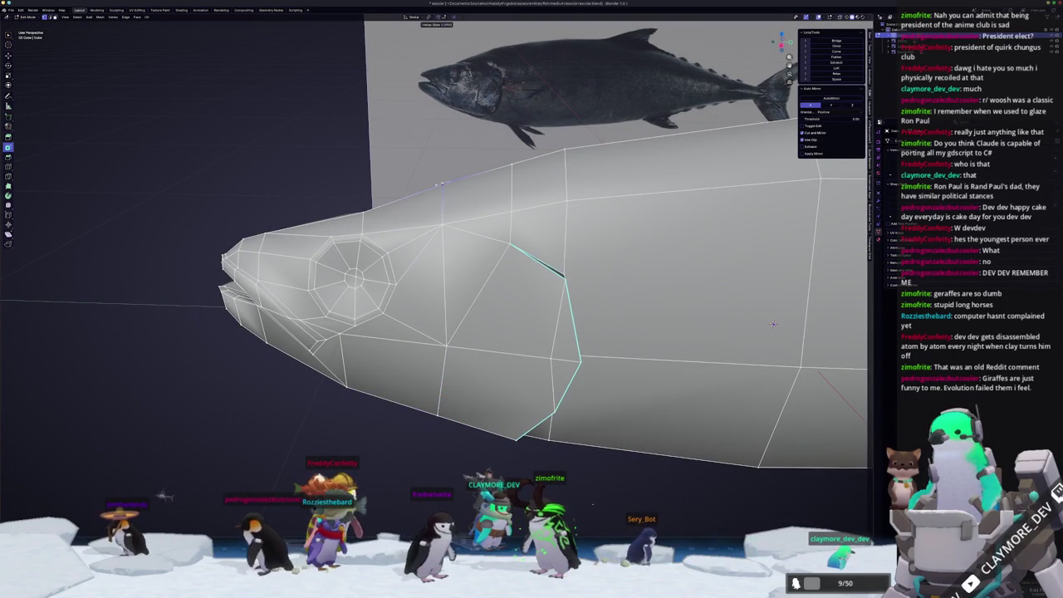
{"action": "key", "text": "Tab"}
{"action": "middle_click_drag", "start_coordinate": [773, 324], "coordinate": [678, 307]}
{"action": "scroll", "coordinate": [616, 190], "scroll_direction": "down", "scroll_amount": 5}
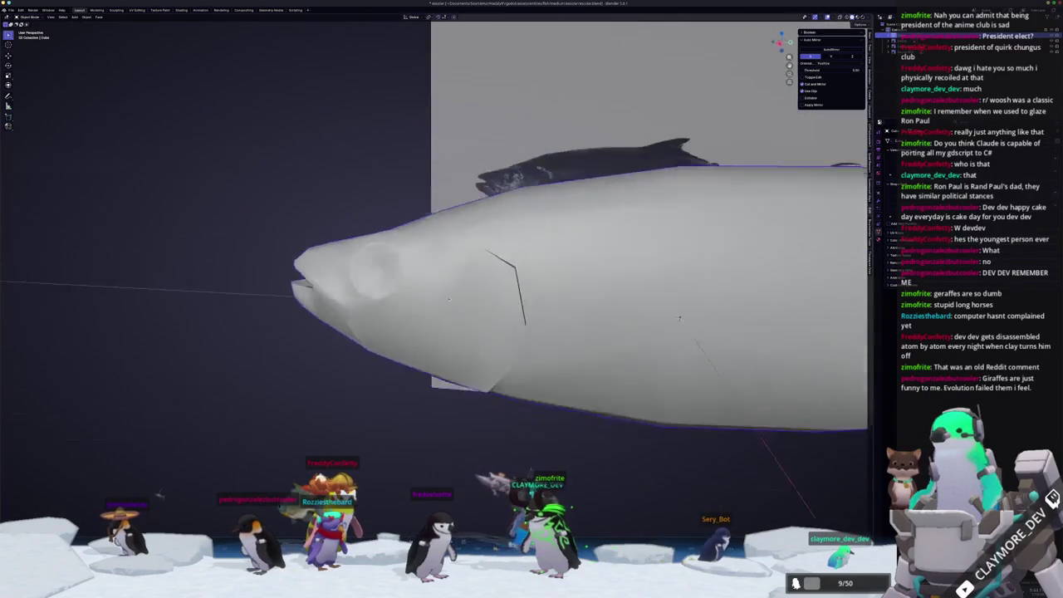
{"action": "middle_click_drag", "start_coordinate": [616, 190], "coordinate": [571, 281]}
- Make another cut across the head and confirm it
{"action": "key", "text": "Tab"}
{"action": "key", "text": "ctrl+r"}
{"action": "middle_click_drag", "start_coordinate": [438, 192], "coordinate": [445, 162]}
{"action": "scroll", "coordinate": [441, 186], "scroll_direction": "up", "scroll_amount": 3}
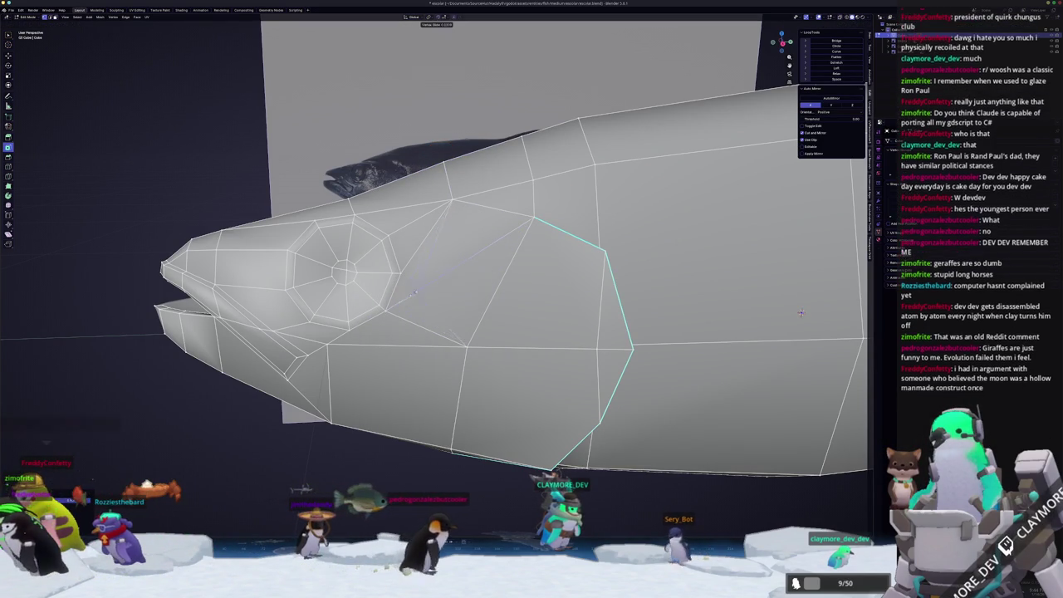
{"action": "key", "text": "Return"}
{"action": "scroll", "coordinate": [465, 290], "scroll_direction": "down", "scroll_amount": 2}
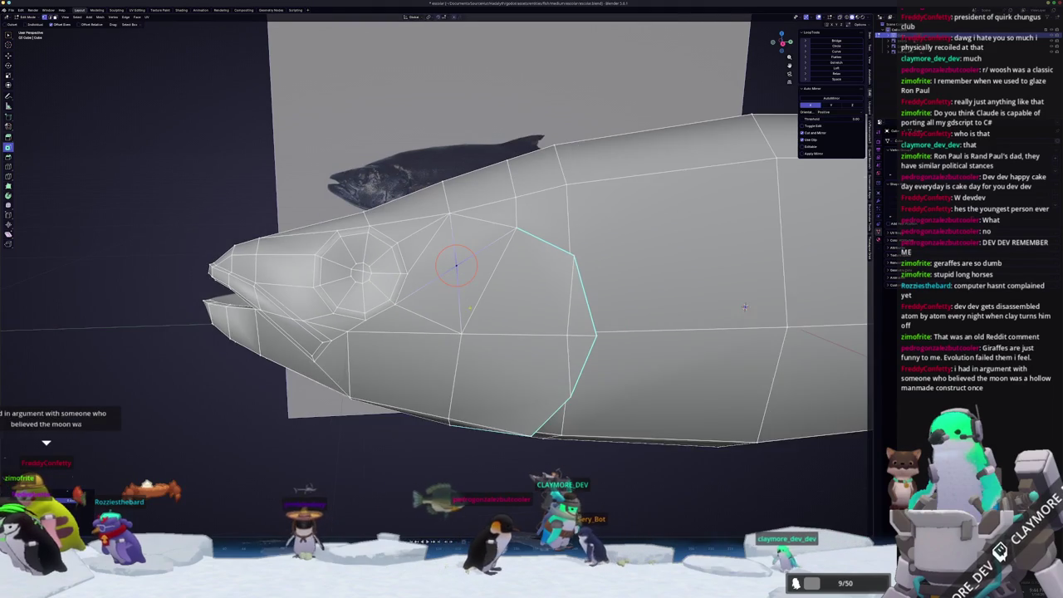
{"action": "scroll", "coordinate": [473, 316], "scroll_direction": "down", "scroll_amount": 2}
- Inspect the fish head from several angles, toggling between Object and Edit Mode
{"action": "key", "text": "Tab"}
{"action": "mouse_move", "coordinate": [476, 323]}
{"action": "middle_mouse_down"}
{"action": "mouse_move", "coordinate": [671, 306]}
{"action": "mouse_move", "coordinate": [825, 372]}
{"action": "mouse_move", "coordinate": [741, 259]}
{"action": "middle_mouse_up"}
{"action": "scroll", "coordinate": [671, 306], "scroll_direction": "up", "scroll_amount": 3}
{"action": "key", "text": "Tab"}
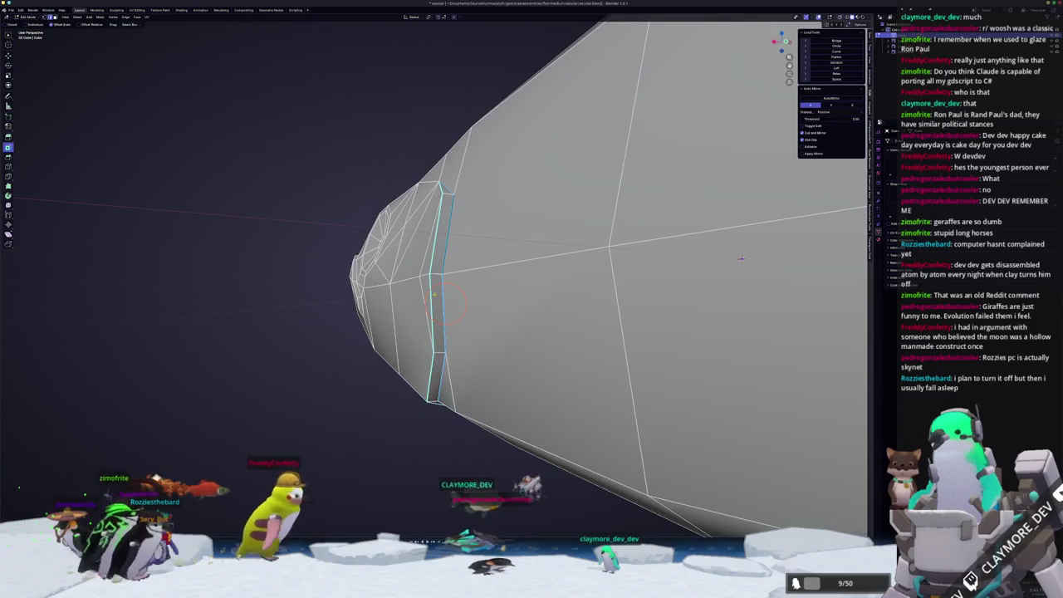
{"action": "mouse_move", "coordinate": [741, 258]}
{"action": "middle_mouse_down"}
{"action": "mouse_move", "coordinate": [735, 180]}
{"action": "mouse_move", "coordinate": [581, 249]}
{"action": "middle_mouse_up"}
{"action": "key", "text": "Tab"}
{"action": "scroll", "coordinate": [308, 344], "scroll_direction": "down", "scroll_amount": 3}
{"action": "middle_click_drag", "start_coordinate": [308, 344], "coordinate": [498, 173]}
{"action": "mouse_move", "coordinate": [402, 387]}
{"action": "middle_mouse_down"}
{"action": "mouse_move", "coordinate": [416, 426]}
{"action": "mouse_move", "coordinate": [525, 302]}
{"action": "mouse_move", "coordinate": [516, 322]}
{"action": "middle_mouse_up"}
{"action": "key", "text": "Tab"}
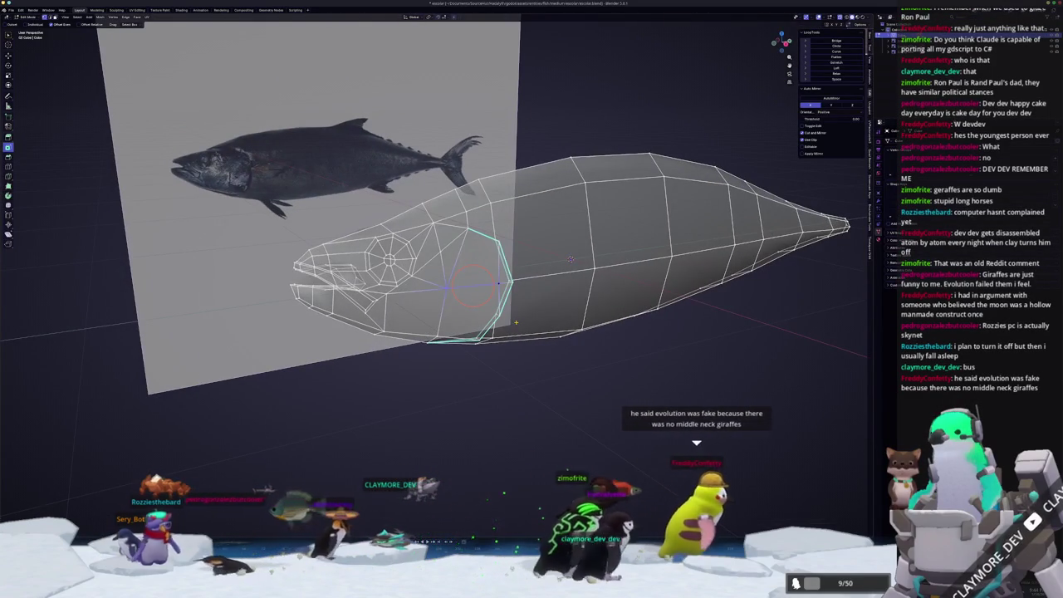
- Compare the head against the reference in Right Orthographic view
{"action": "key", "text": "KP_3"}
{"action": "key", "text": "Tab"}
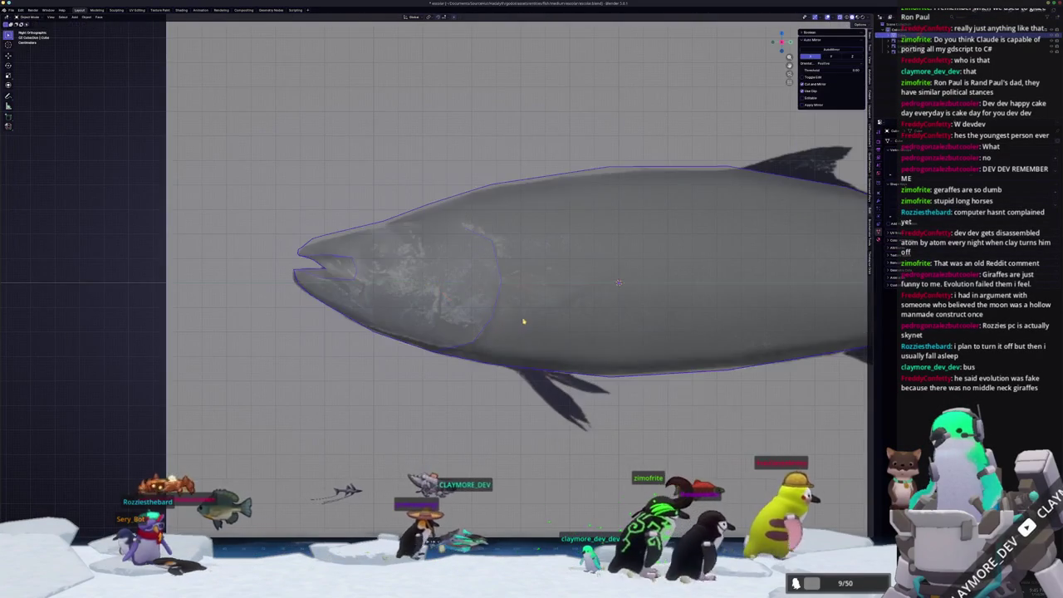
{"action": "scroll", "coordinate": [521, 322], "scroll_direction": "down", "scroll_amount": 3}
{"action": "scroll", "coordinate": [521, 321], "scroll_direction": "down", "scroll_amount": 1}
{"action": "middle_click_drag", "start_coordinate": [688, 311], "coordinate": [638, 310], "text": "shift"}
{"action": "scroll", "coordinate": [638, 310], "scroll_direction": "up", "scroll_amount": 3}
{"action": "key", "text": "Tab"}
{"action": "middle_click_drag", "start_coordinate": [120, 378], "coordinate": [203, 441], "text": "shift"}
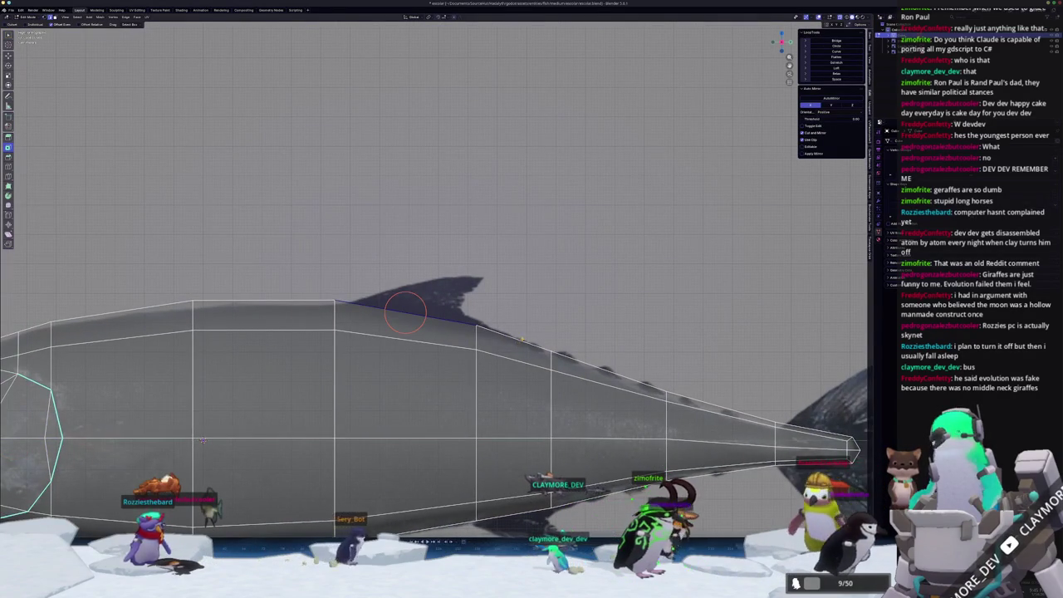
- Duplicate the top edge running along the tuna's back
{"action": "scroll", "coordinate": [521, 339], "scroll_direction": "down", "scroll_amount": 1}
{"action": "key", "text": "shift+d"}
{"action": "right_click", "coordinate": [540, 310]}
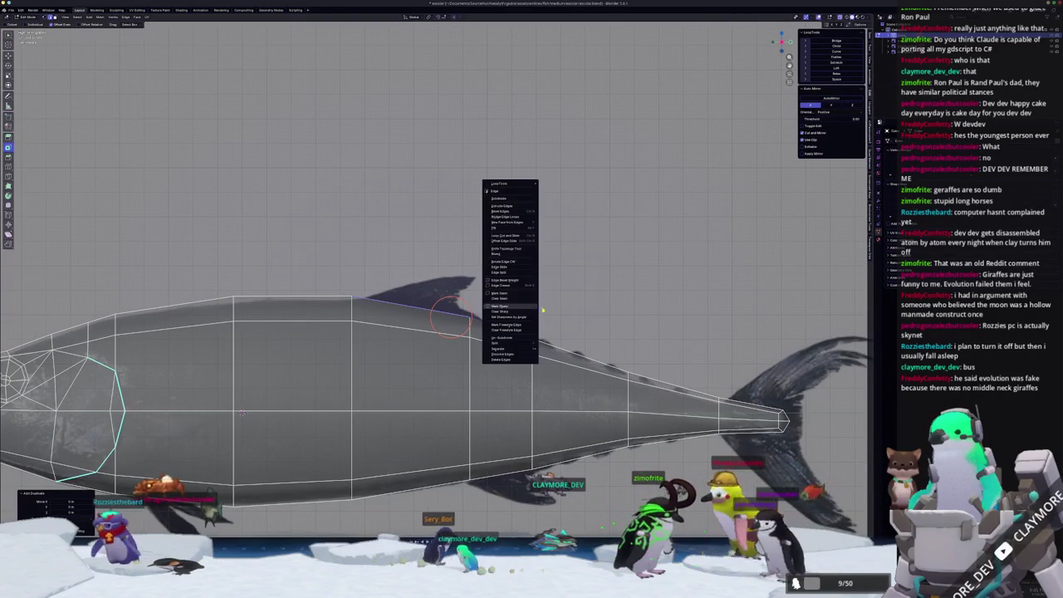
{"action": "key", "text": "Escape"}
{"action": "key", "text": "ctrl+Tab"}
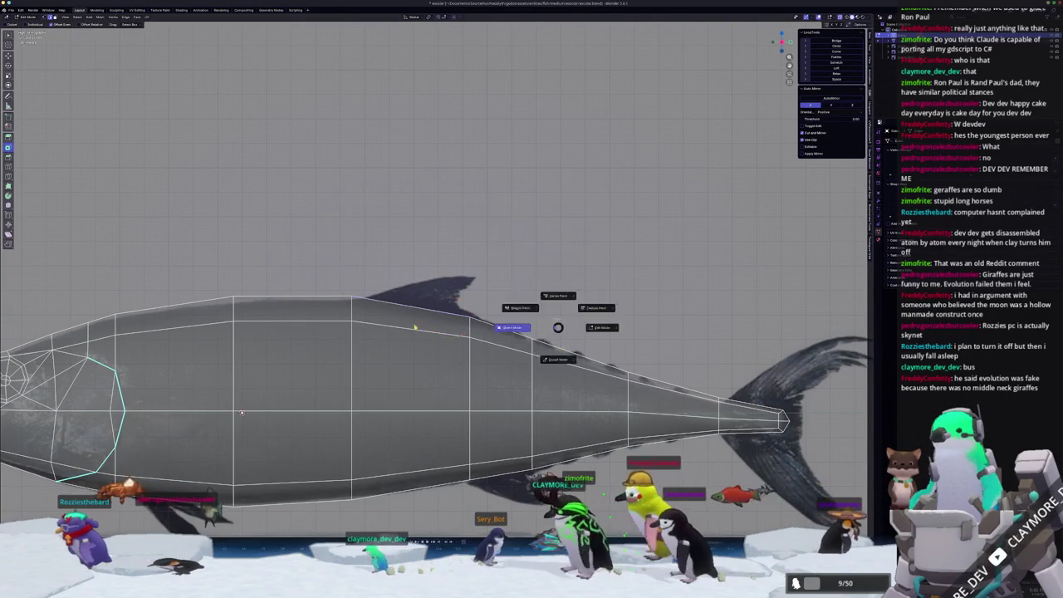
{"action": "left_click", "coordinate": [435, 329]}
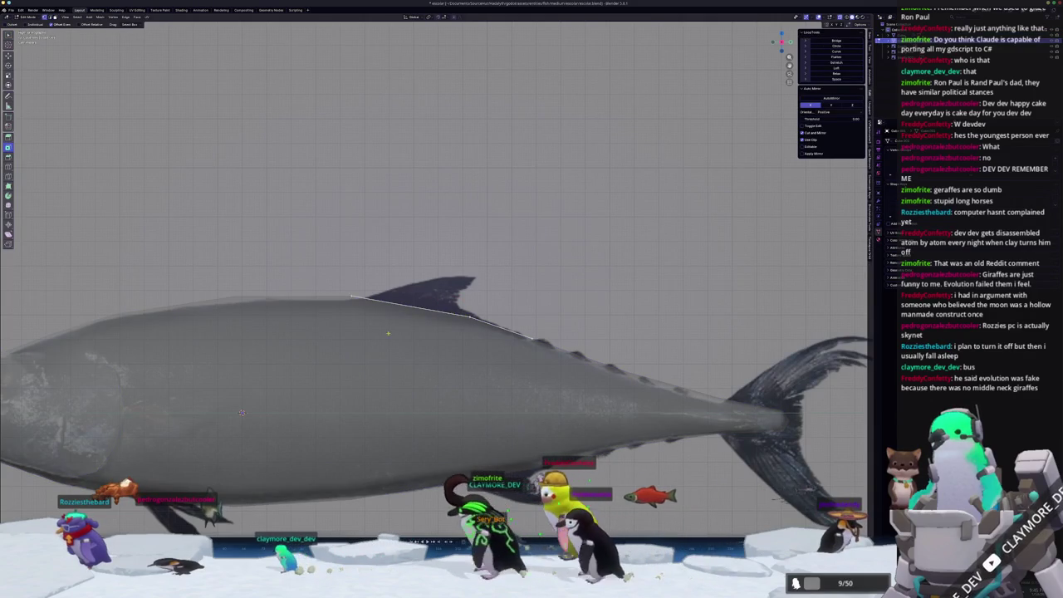
- Slide the copy's end vertex, raise the edge along Z, and extrude it into faces
{"action": "key", "text": "g"}
{"action": "key", "text": "g"}
{"action": "left_click", "coordinate": [367, 303]}
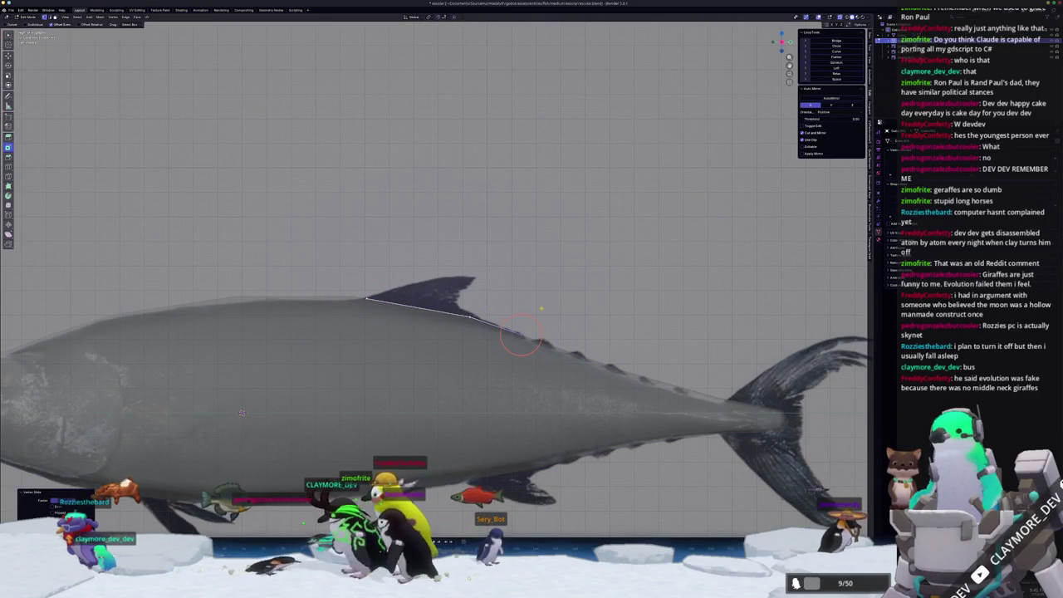
{"action": "key", "text": "g"}
{"action": "key", "text": "z"}
{"action": "left_click", "coordinate": [455, 330]}
{"action": "scroll", "coordinate": [455, 330], "scroll_direction": "up", "scroll_amount": 1}
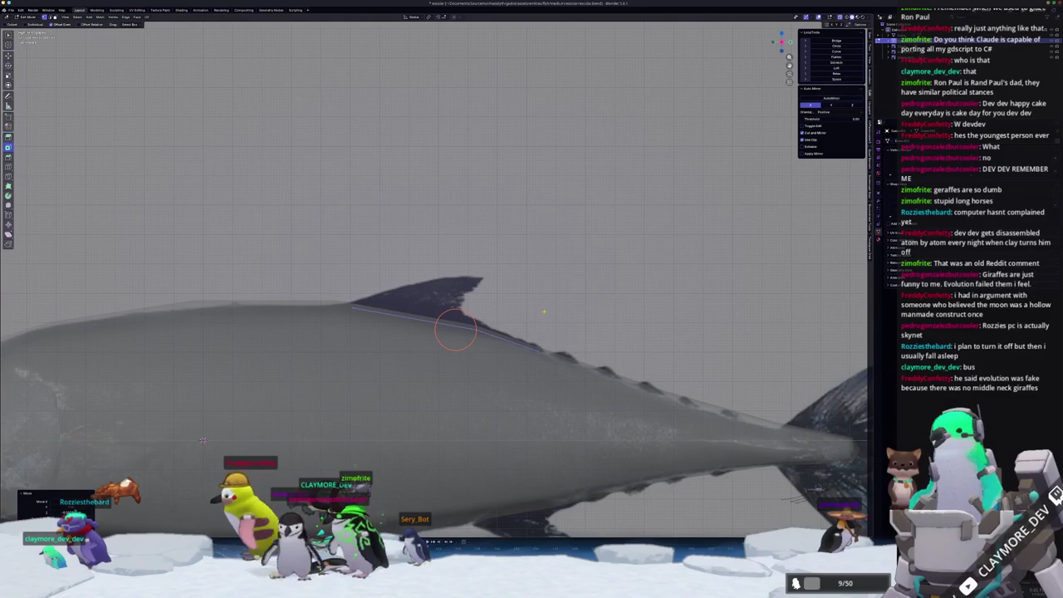
{"action": "scroll", "coordinate": [515, 317], "scroll_direction": "up", "scroll_amount": 2}
{"action": "key", "text": "e"}
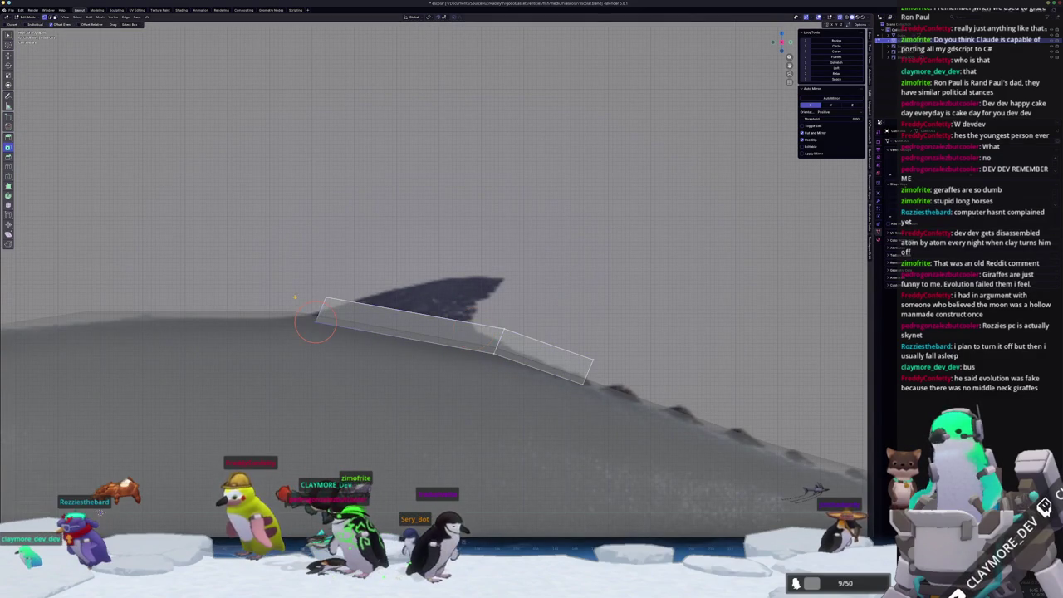
- Place the face strip and slide two fin vertices along their edges
{"action": "left_click", "coordinate": [276, 297]}
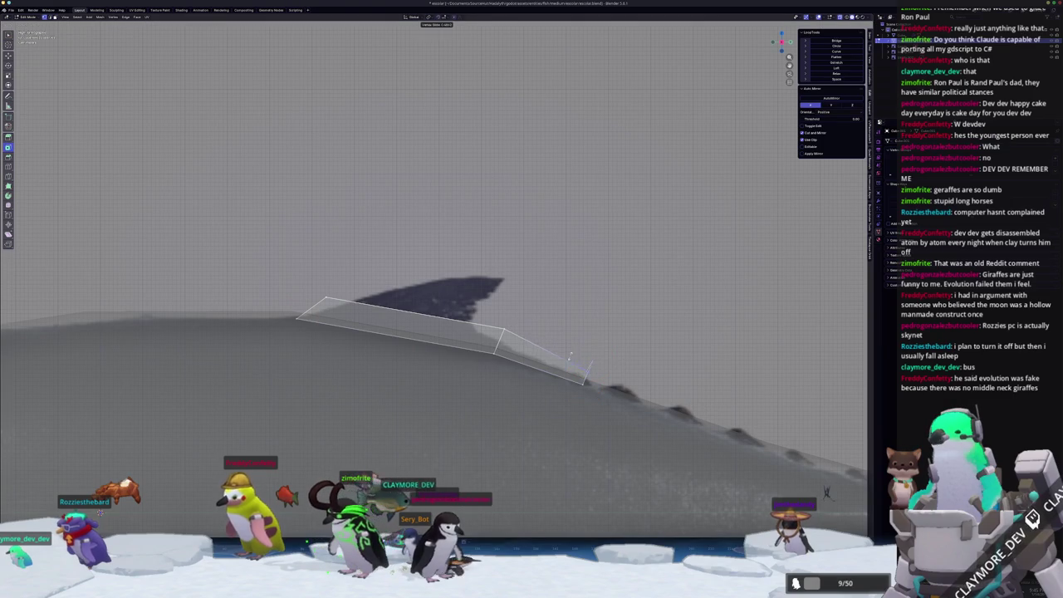
{"action": "key", "text": "g"}
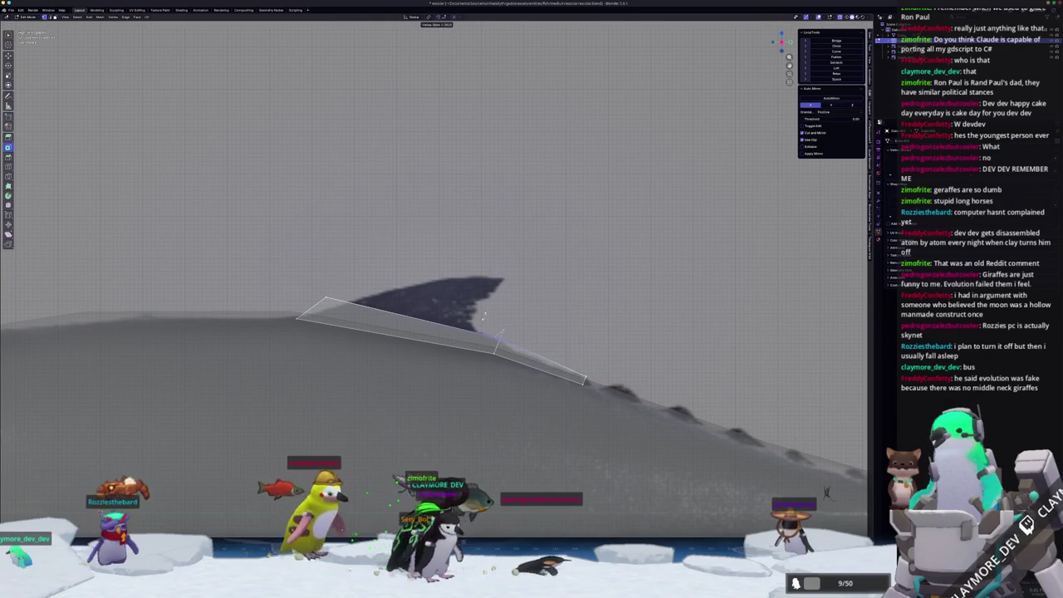
{"action": "left_click", "coordinate": [484, 317]}
{"action": "key", "text": "g"}
{"action": "key", "text": "g"}
{"action": "left_click", "coordinate": [344, 302]}
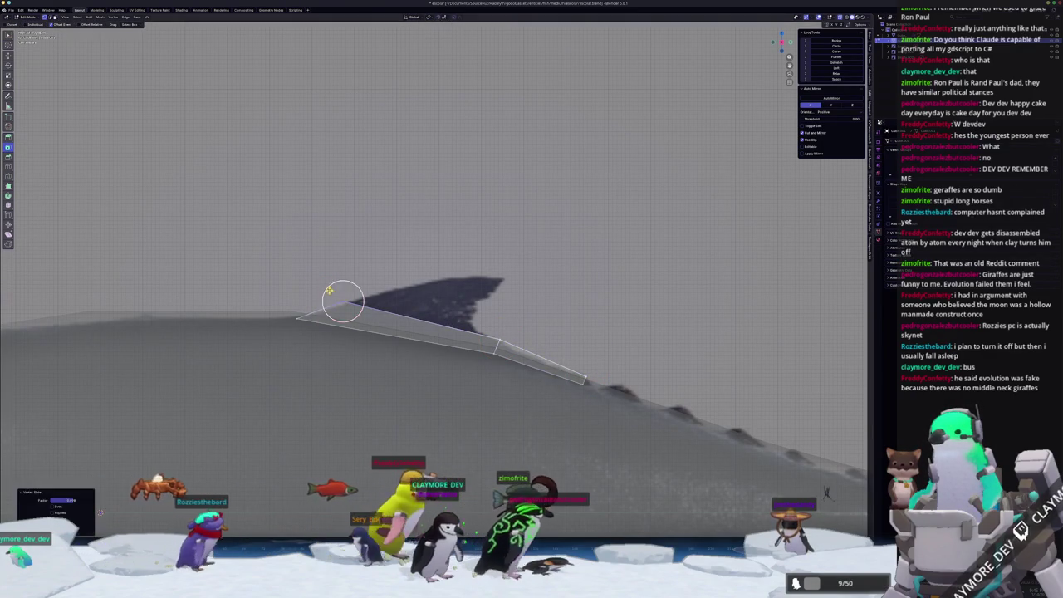
- Extrude the top edge upward and slide its corner vertex out to the fin tip
{"action": "key", "text": "e"}
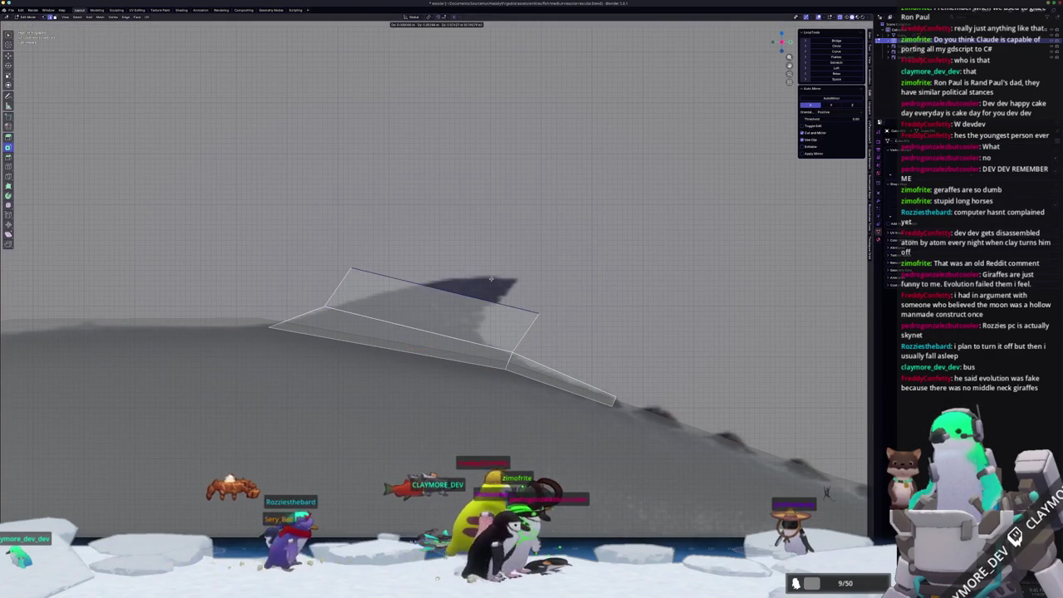
{"action": "left_click", "coordinate": [400, 229]}
{"action": "left_click_drag", "start_coordinate": [385, 216], "coordinate": [439, 266]}
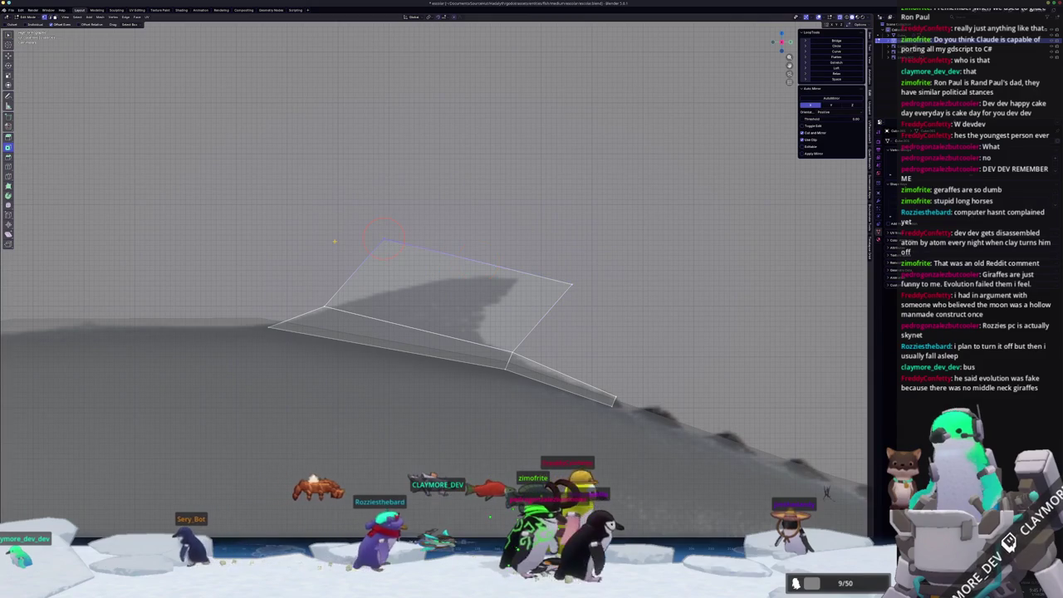
{"action": "key", "text": "g"}
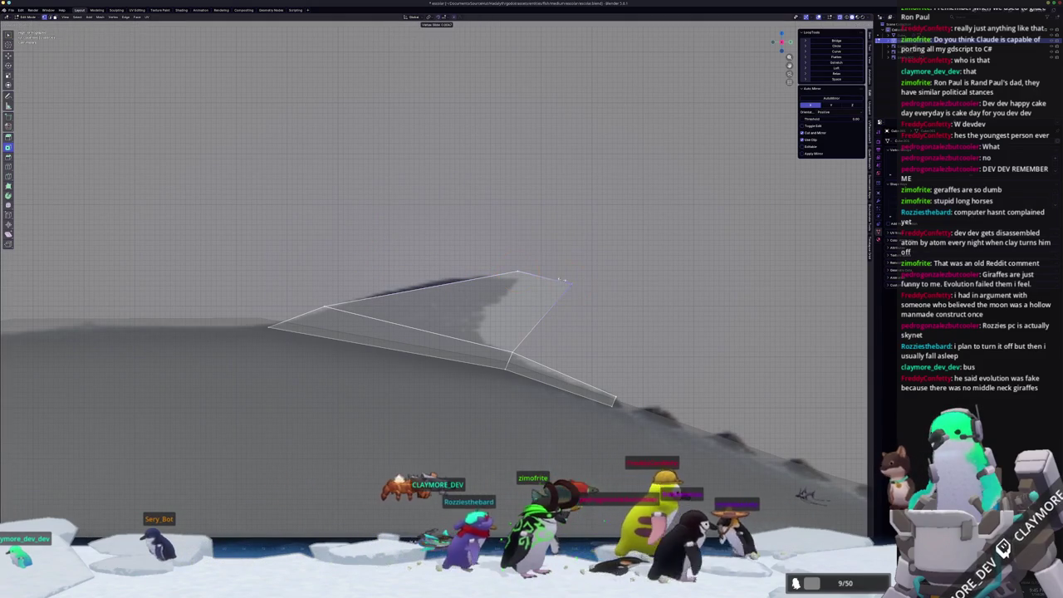
{"action": "key", "text": "g"}
{"action": "left_click", "coordinate": [511, 276]}
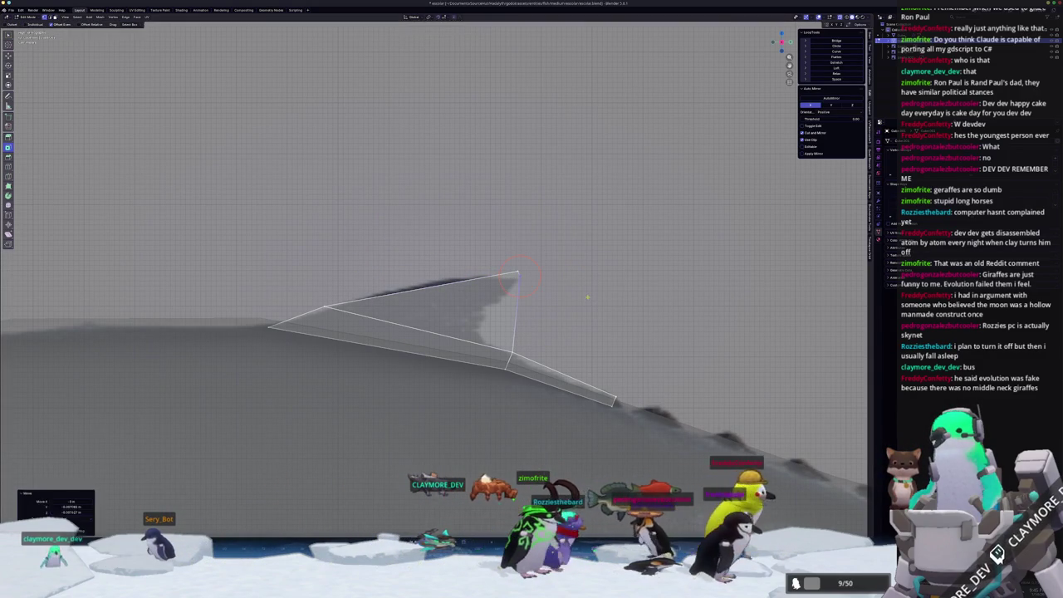
- Add two edge loops across the fin and move a vertex into the notch
{"action": "key", "text": "ctrl+r"}
{"action": "left_click", "coordinate": [467, 303]}
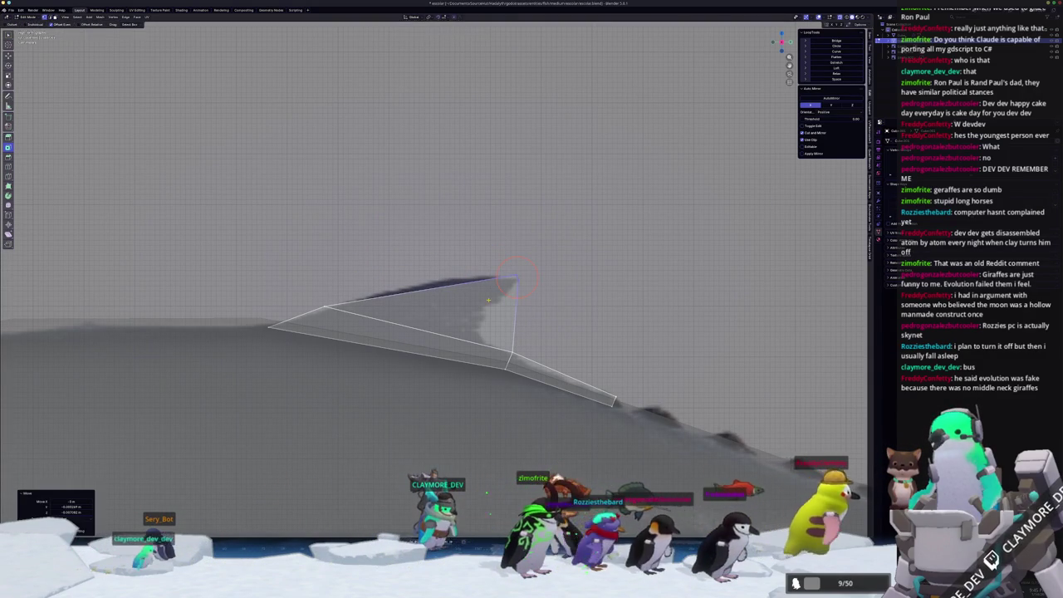
{"action": "key", "text": "g"}
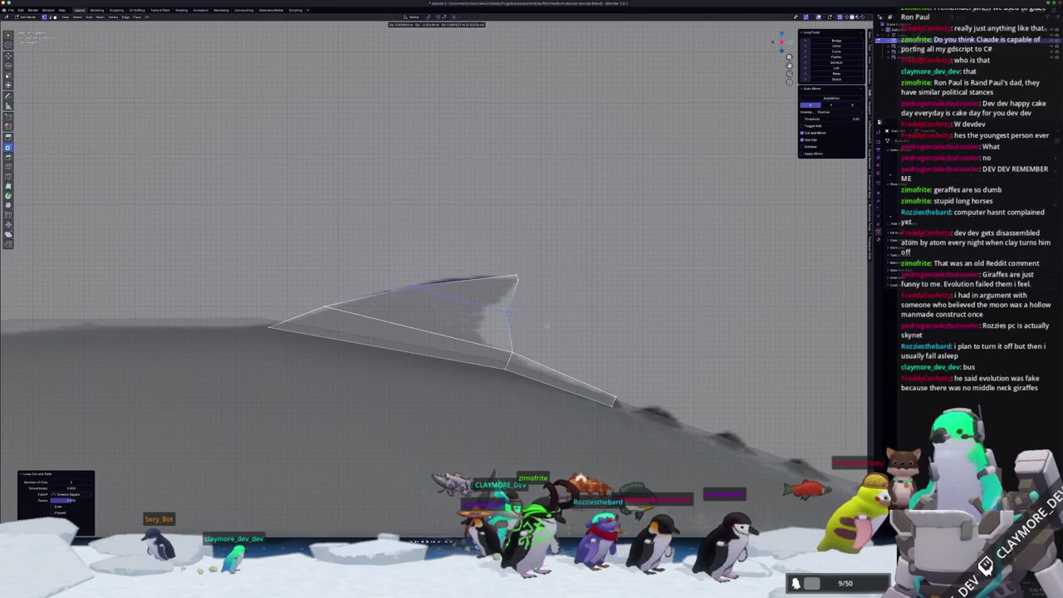
{"action": "left_click", "coordinate": [552, 336]}
{"action": "key", "text": "g"}
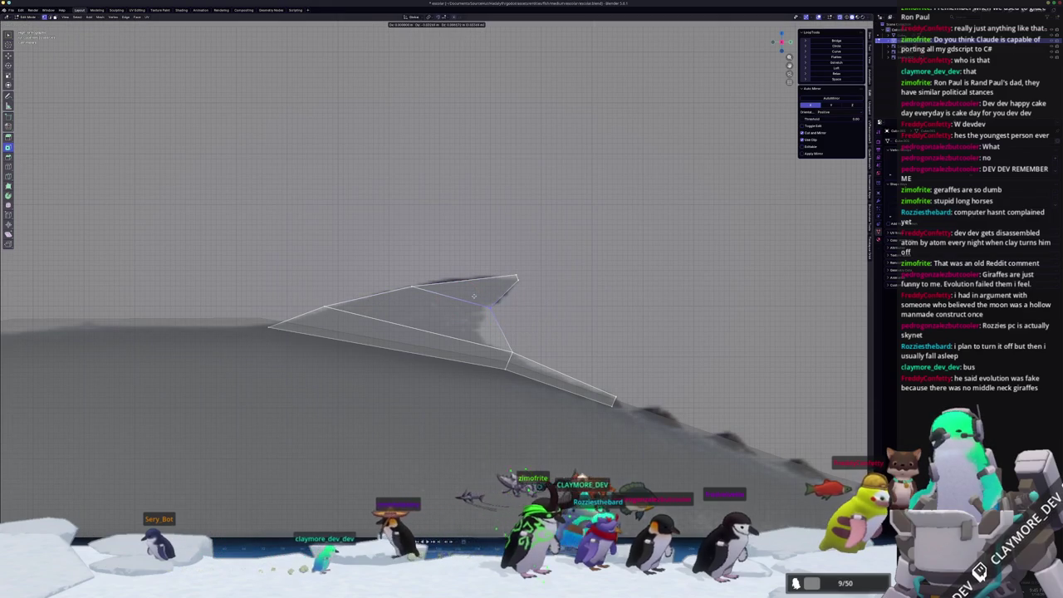
{"action": "left_click", "coordinate": [488, 314]}
{"action": "key", "text": "ctrl+r"}
{"action": "scroll", "coordinate": [520, 345], "scroll_direction": "up", "scroll_amount": 1}
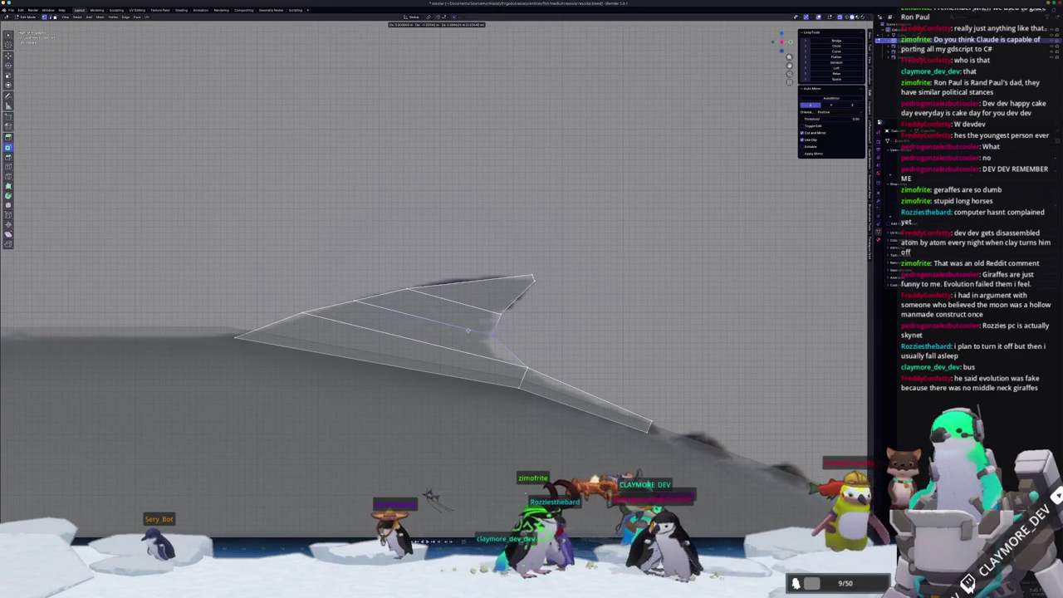
{"action": "left_click", "coordinate": [470, 331]}
{"action": "scroll", "coordinate": [472, 331], "scroll_direction": "down", "scroll_amount": 1}
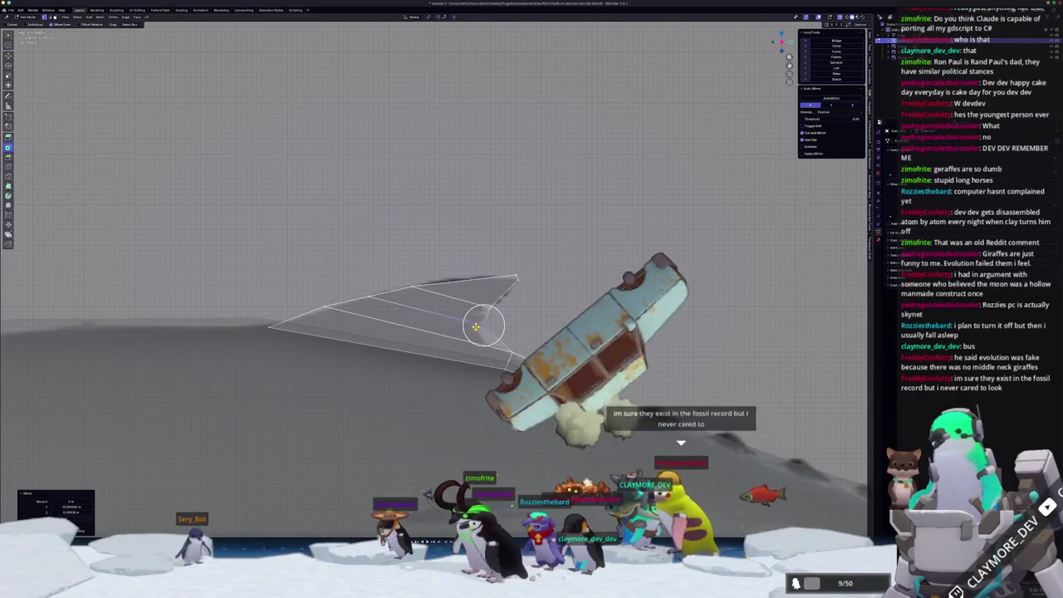
{"action": "key", "text": "Tab"}
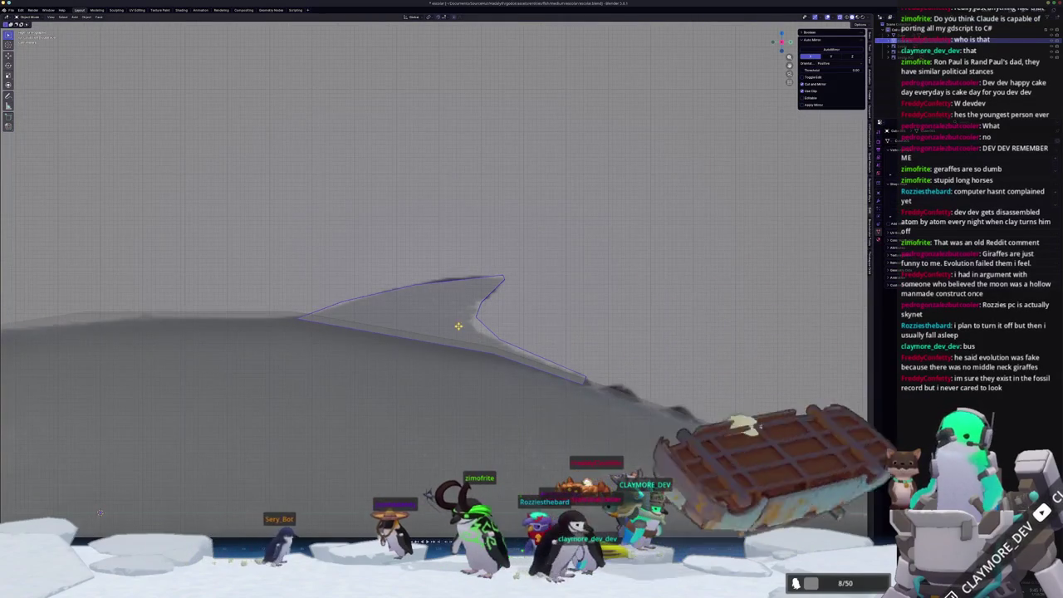
- Slide the dorsal fin's rear edge into place along the reference outline
{"action": "key", "text": "Tab"}
{"action": "scroll", "coordinate": [421, 311], "scroll_direction": "up", "scroll_amount": 1}
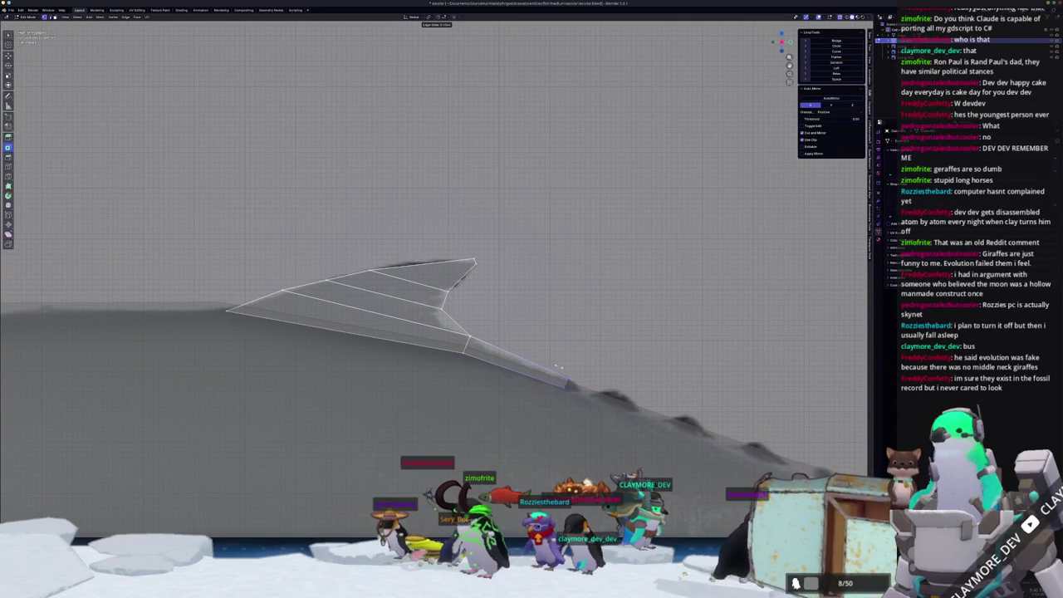
{"action": "key", "text": "g"}
{"action": "key", "text": "g"}
{"action": "left_click", "coordinate": [559, 366]}
{"action": "scroll", "coordinate": [552, 367], "scroll_direction": "down", "scroll_amount": 2}
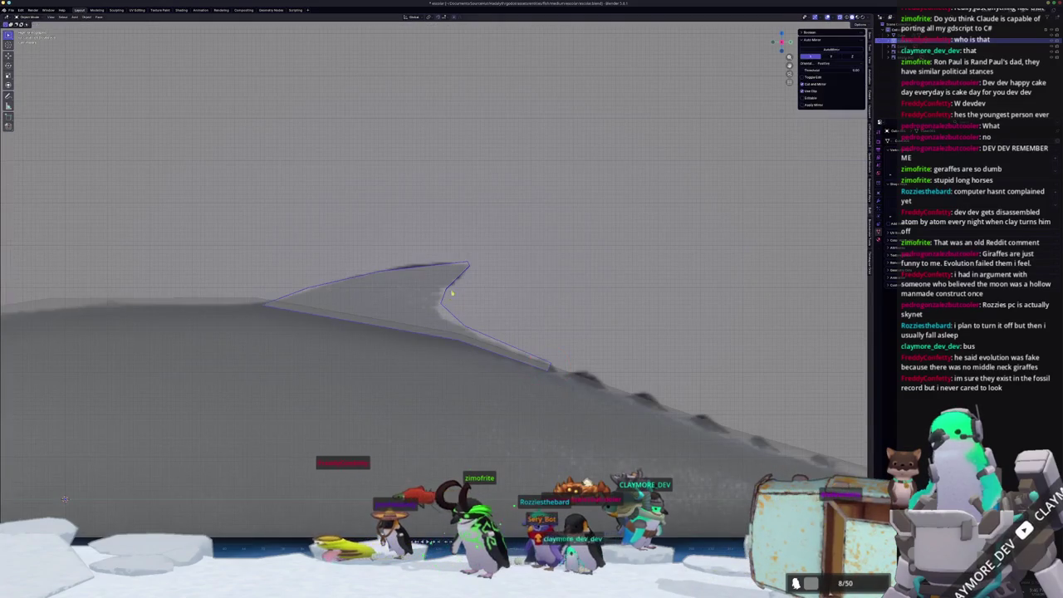
{"action": "left_click_drag", "start_coordinate": [468, 264], "coordinate": [472, 264]}
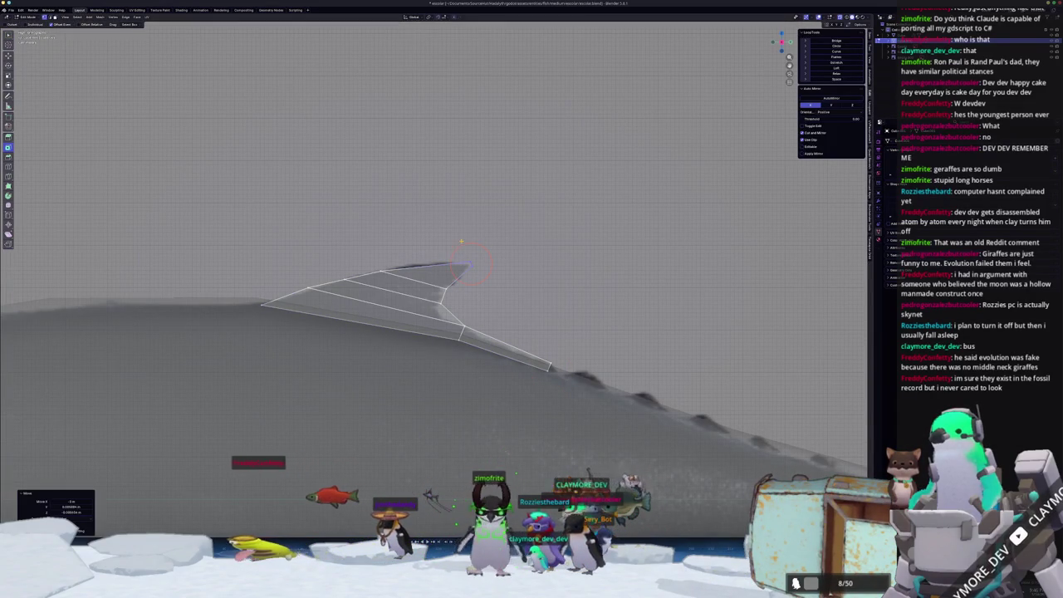
- Slide the fin's top vertices forward, extending its leading corner, and return to Object Mode
{"action": "key", "text": "g"}
{"action": "key", "text": "g"}
{"action": "left_click", "coordinate": [365, 279]}
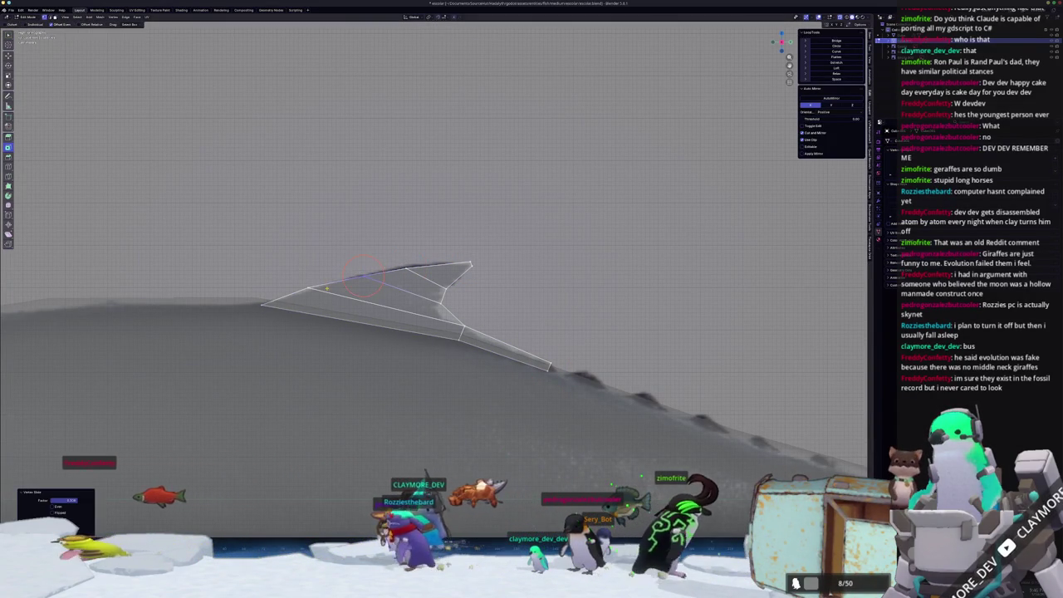
{"action": "key", "text": "g"}
{"action": "key", "text": "g"}
{"action": "left_click", "coordinate": [309, 277]}
{"action": "scroll", "coordinate": [299, 287], "scroll_direction": "up", "scroll_amount": 1}
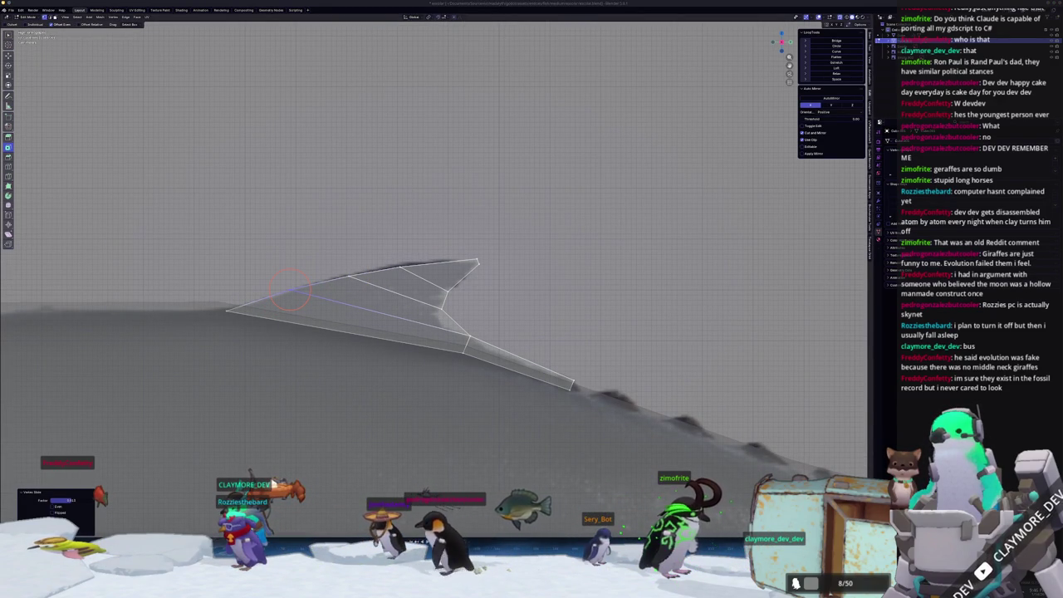
{"action": "scroll", "coordinate": [545, 388], "scroll_direction": "down", "scroll_amount": 3}
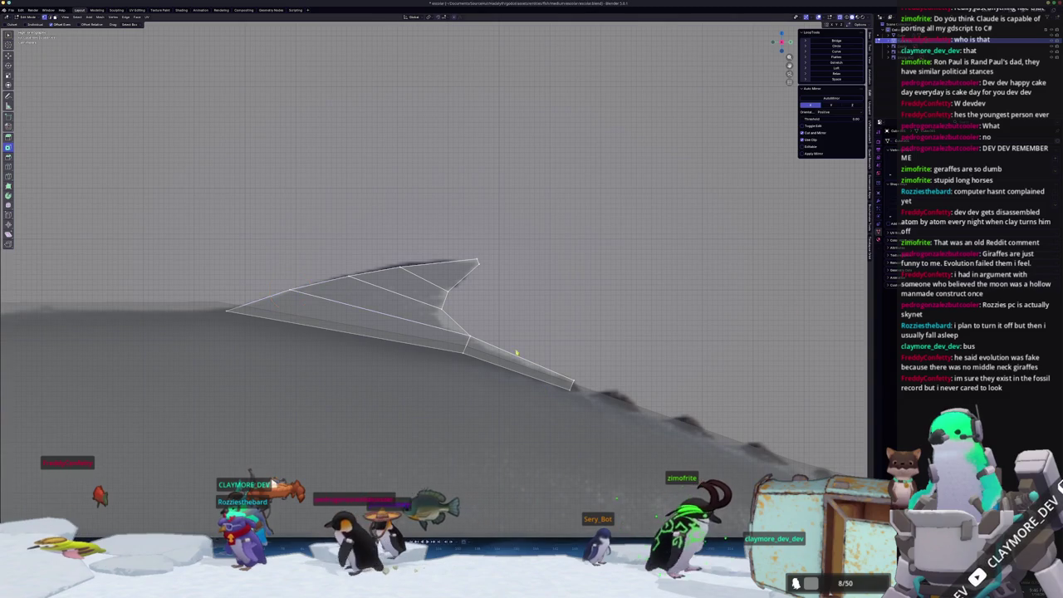
{"action": "key", "text": "Tab"}
{"action": "scroll", "coordinate": [419, 342], "scroll_direction": "down", "scroll_amount": 1}
{"action": "scroll", "coordinate": [419, 342], "scroll_direction": "down", "scroll_amount": 2}
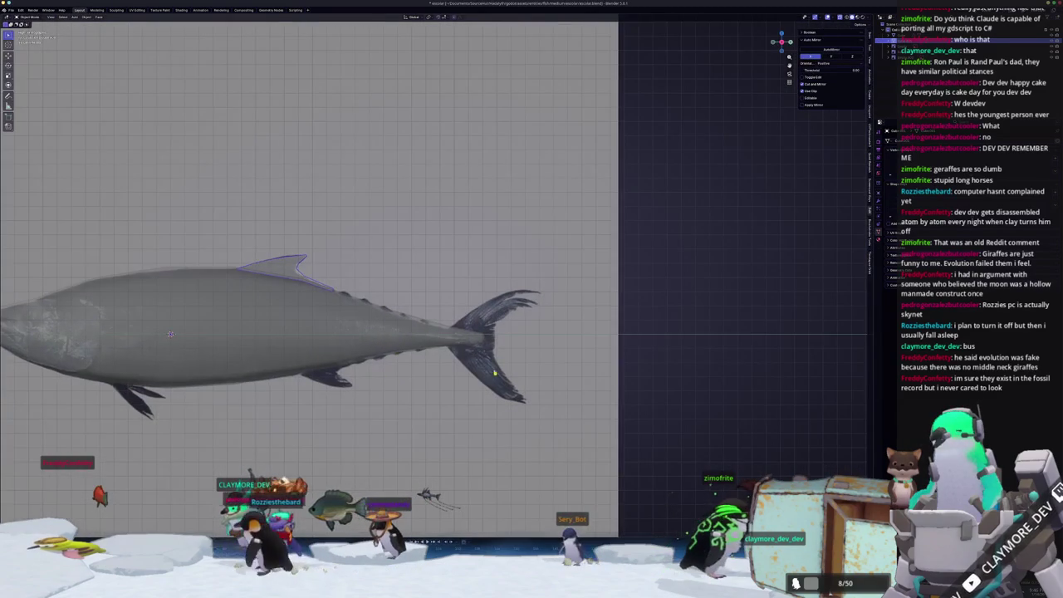
- Add an edge loop near the tuna's tail tip and select the tip edge
{"action": "key", "text": "Tab"}
{"action": "scroll", "coordinate": [466, 344], "scroll_direction": "up", "scroll_amount": 3}
{"action": "scroll", "coordinate": [554, 370], "scroll_direction": "up", "scroll_amount": 1}
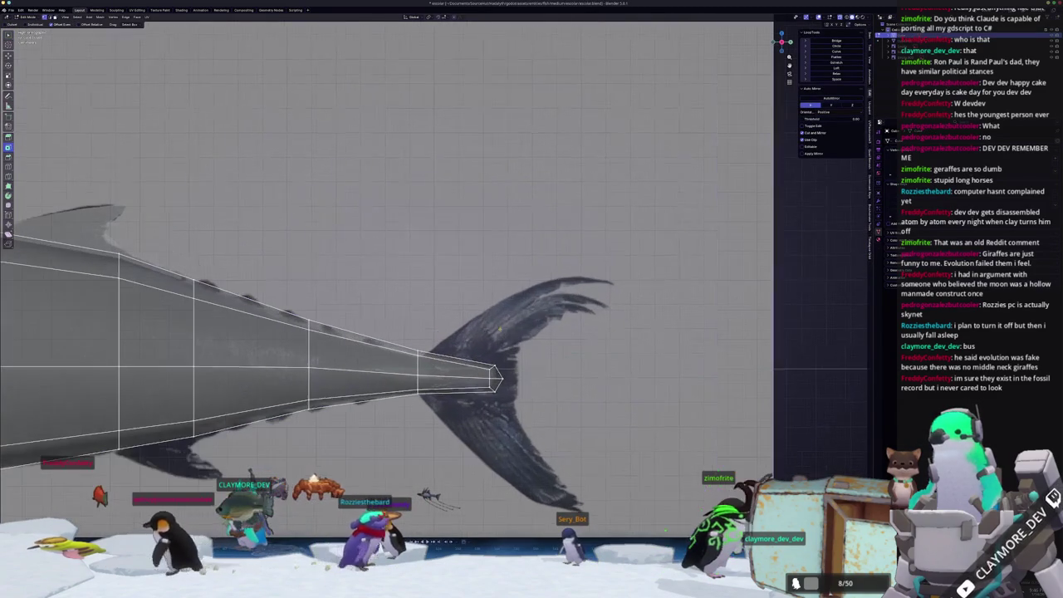
{"action": "key", "text": "ctrl+r"}
{"action": "left_click", "coordinate": [459, 364]}
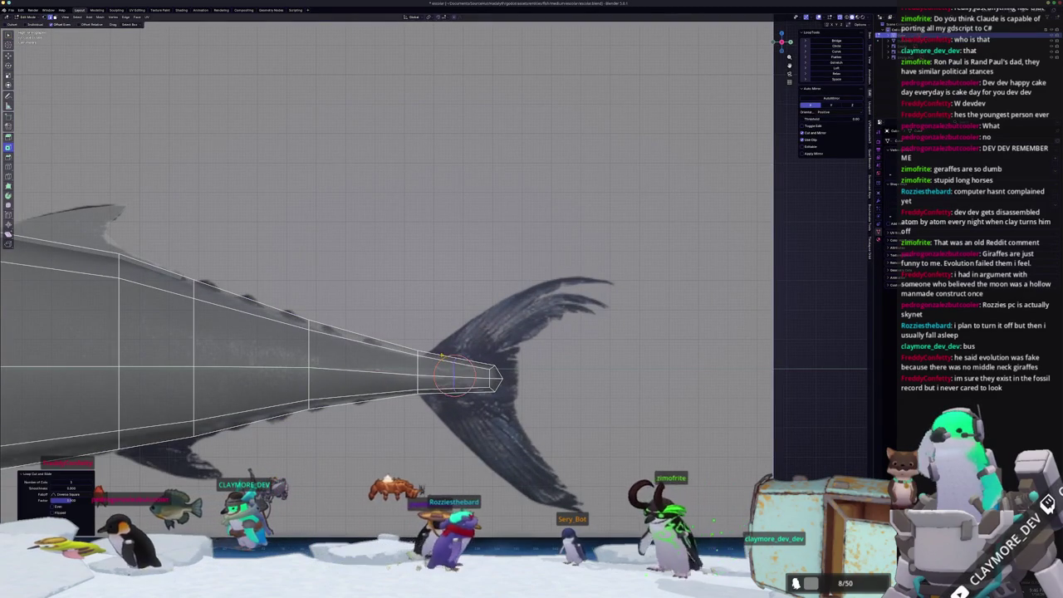
{"action": "left_click", "coordinate": [469, 366]}
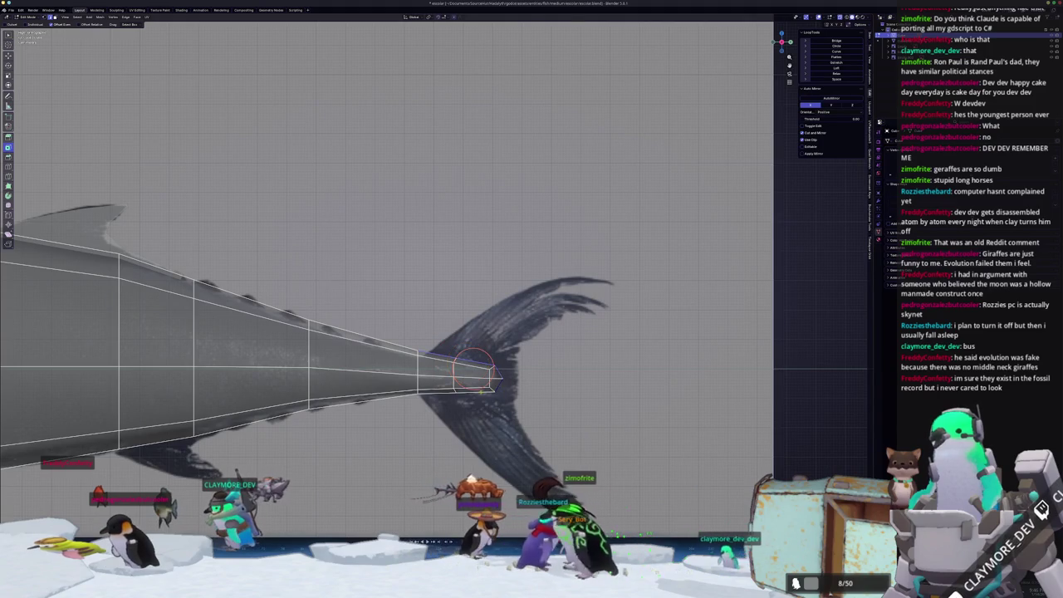
- Duplicate the tail-tip edge in place, then clear the selection and resume editing the mesh
{"action": "key", "text": "shift+d"}
{"action": "left_click", "coordinate": [477, 426]}
{"action": "right_click", "coordinate": [477, 426]}
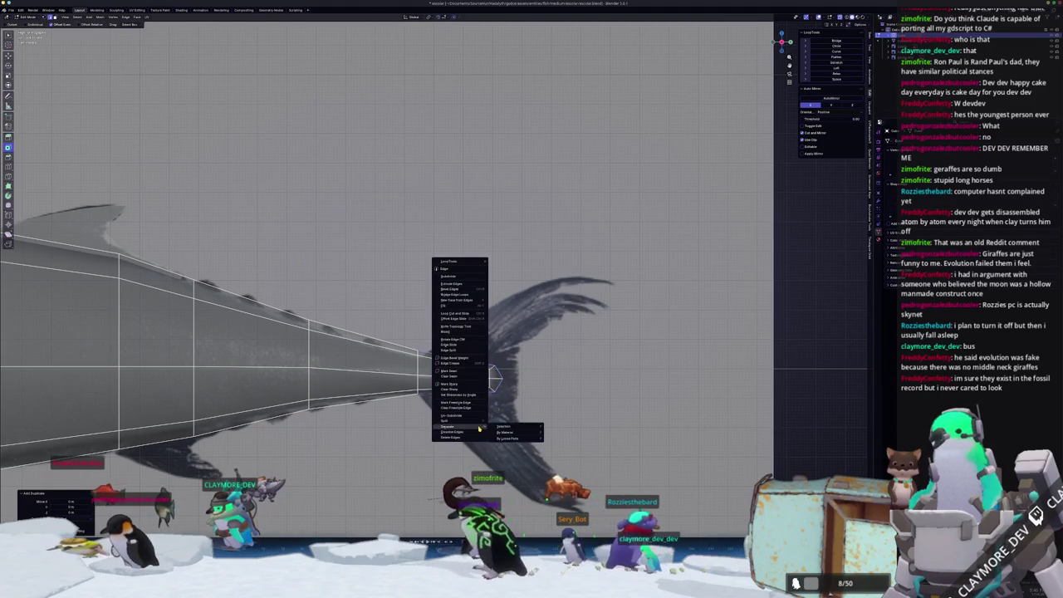
{"action": "key", "text": "Escape"}
{"action": "key", "text": "Tab"}
{"action": "left_click", "coordinate": [481, 366]}
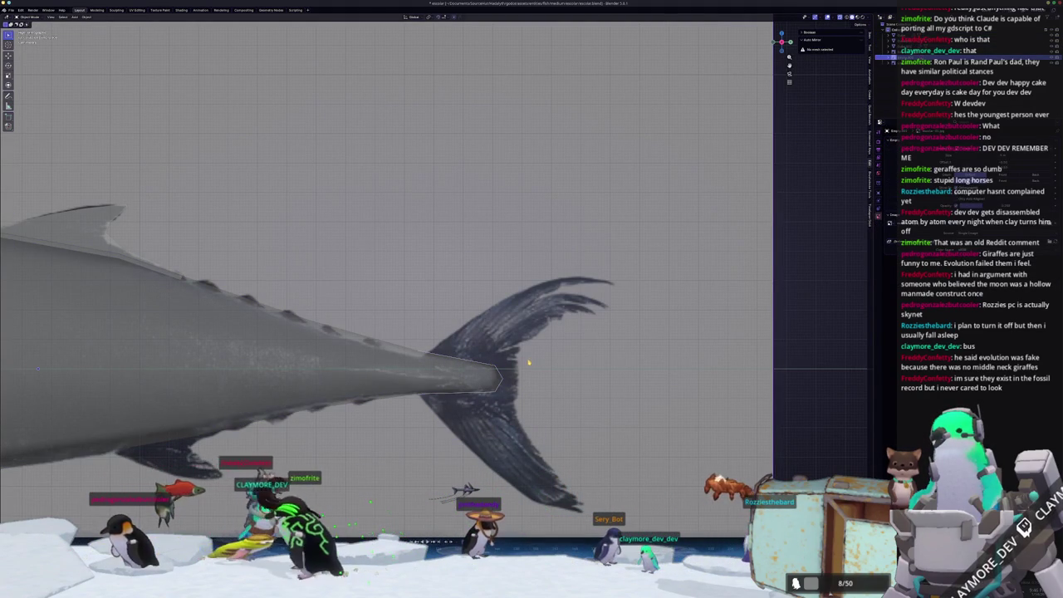
{"action": "key", "text": "Tab"}
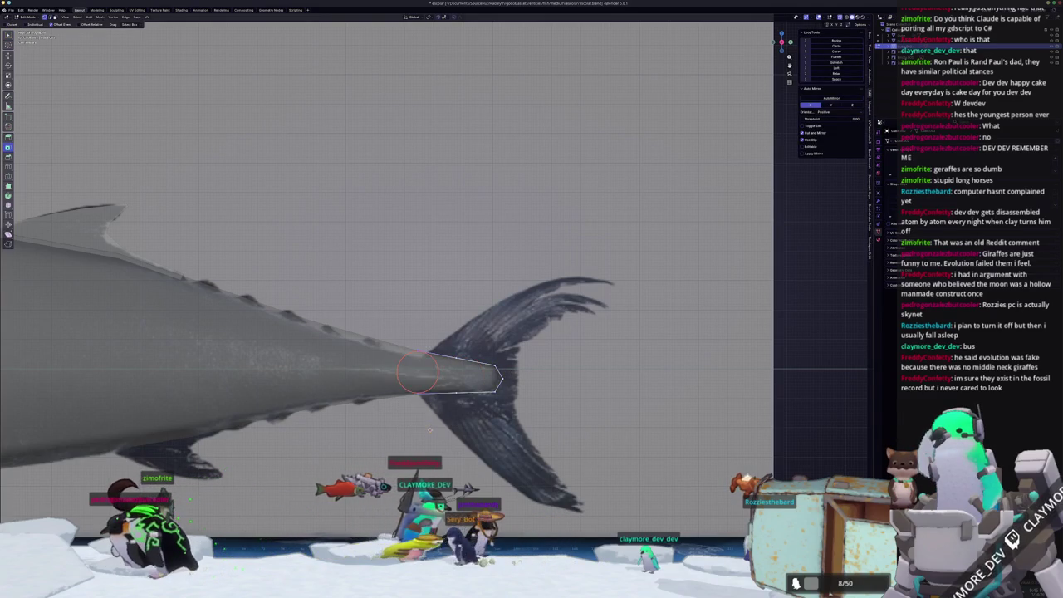
- Shrink the tail-tip edges narrower and extrude them into a short new strip
{"action": "key", "text": "shift+v"}
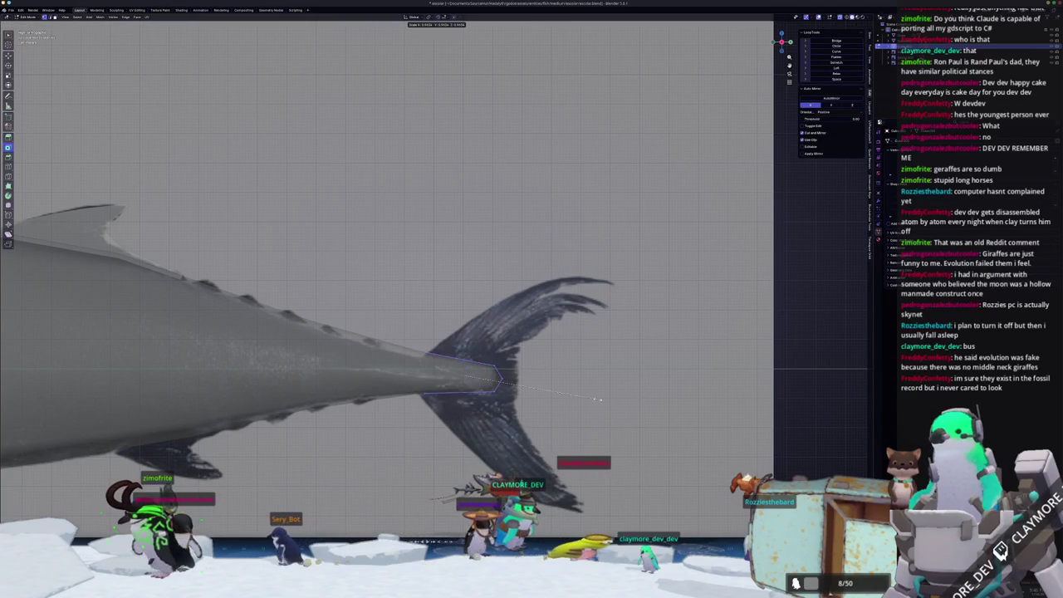
{"action": "left_click", "coordinate": [582, 400]}
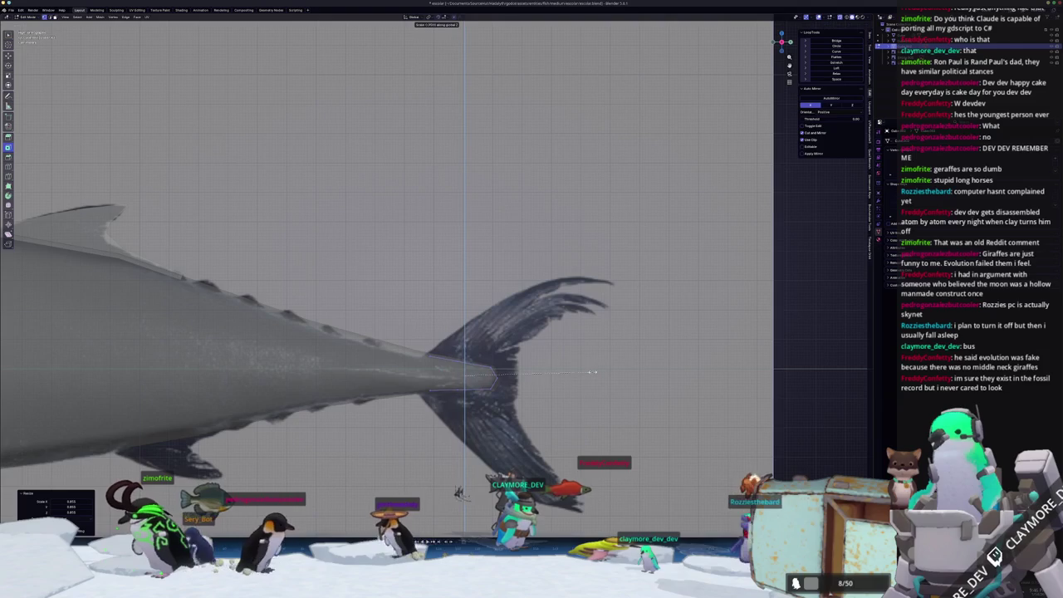
{"action": "key", "text": "e"}
{"action": "left_click", "coordinate": [607, 380]}
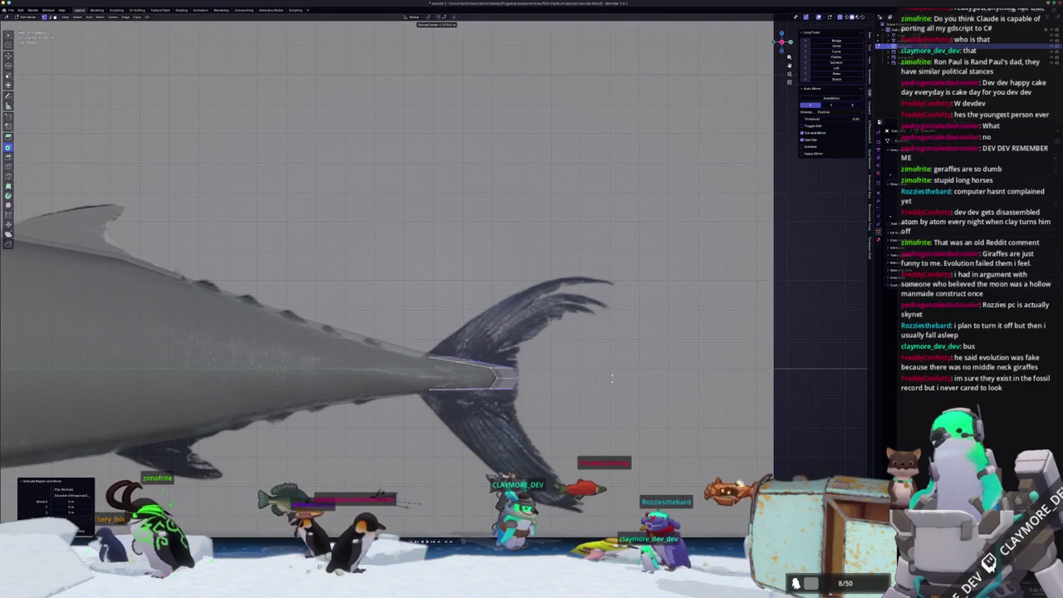
- Stretch the new tail strip vertically and extrude it along the Y axis
{"action": "key", "text": "s"}
{"action": "key", "text": "z"}
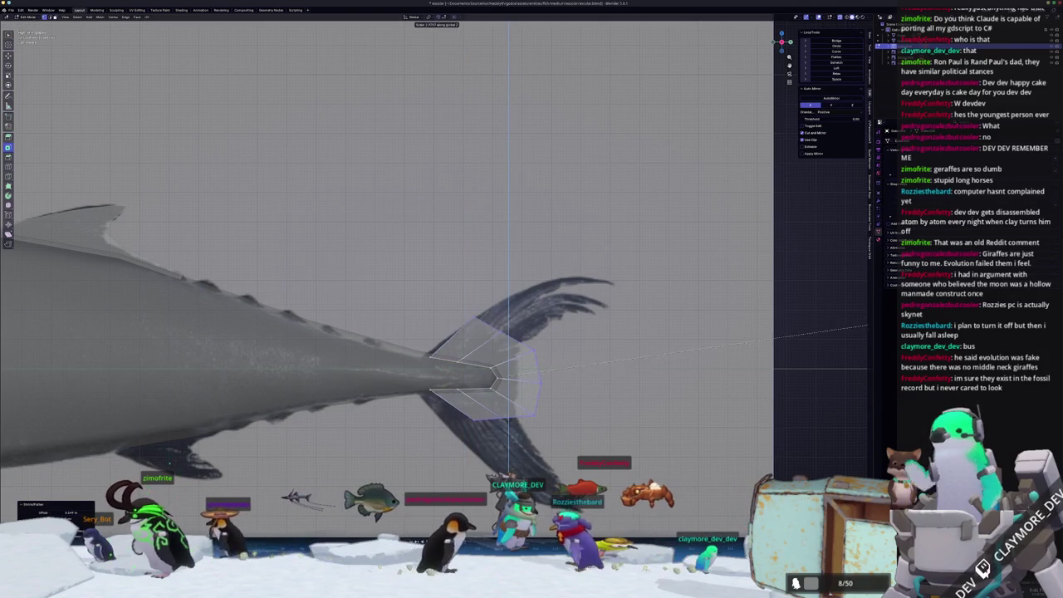
{"action": "key", "text": "Return"}
{"action": "key", "text": "e"}
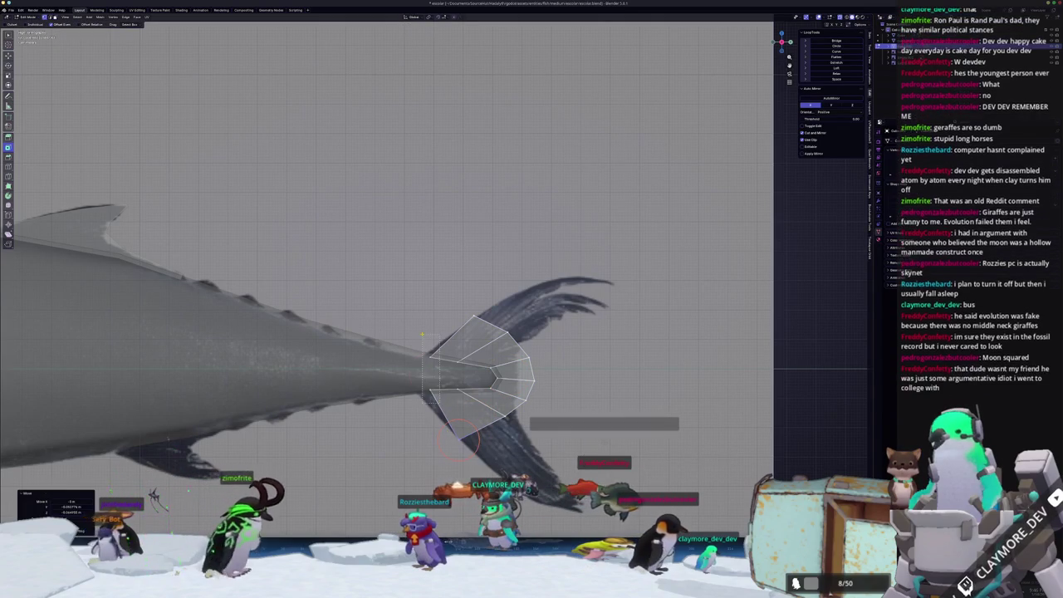
{"action": "key", "text": "y"}
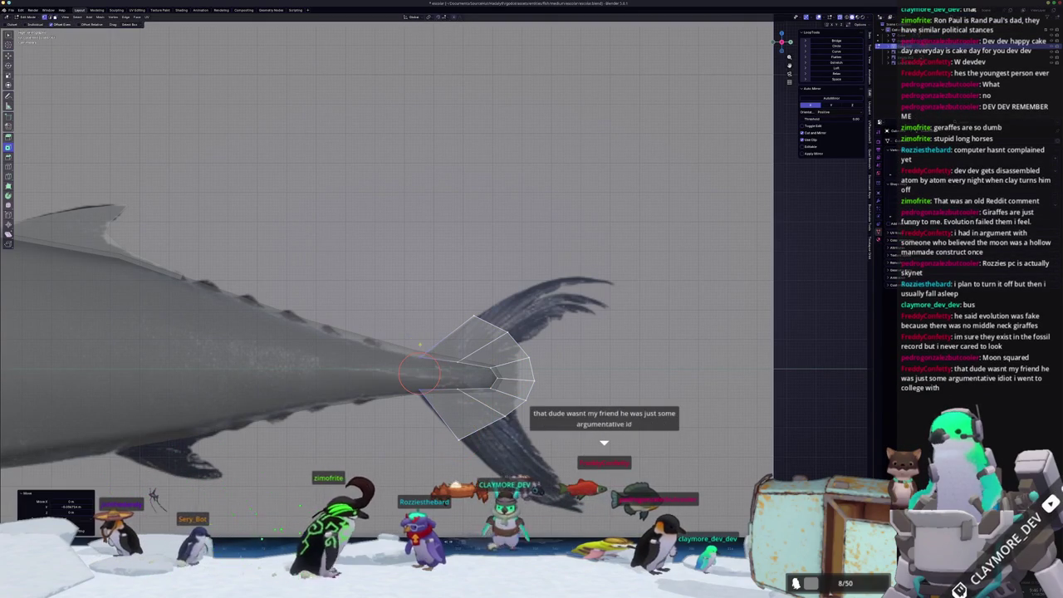
{"action": "key", "text": "Return"}
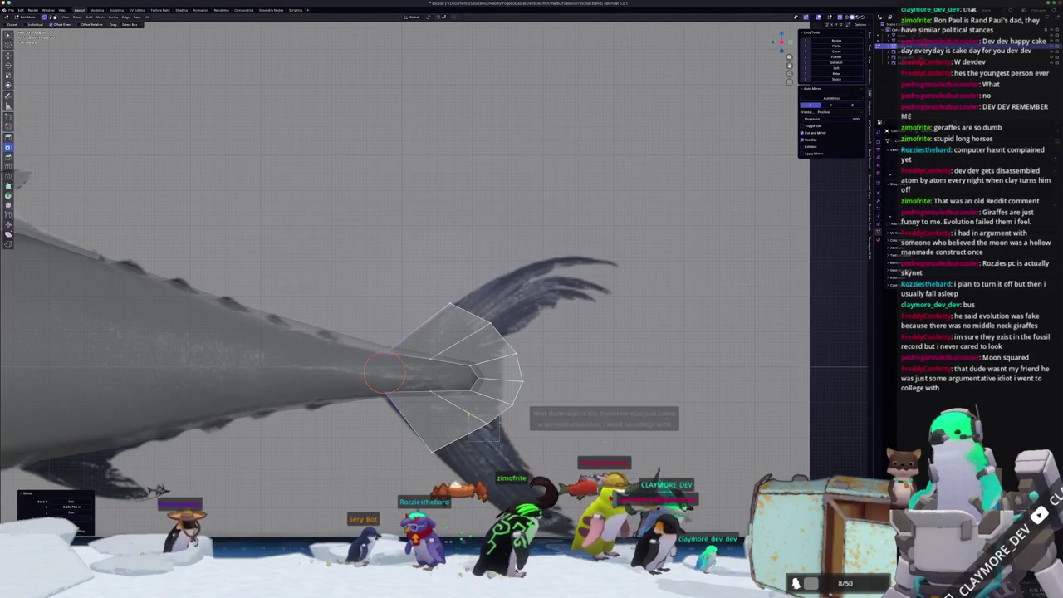
- Slide the tail vertices along their edges to match the reference tail outline
{"action": "key", "text": "g"}
{"action": "key", "text": "Return"}
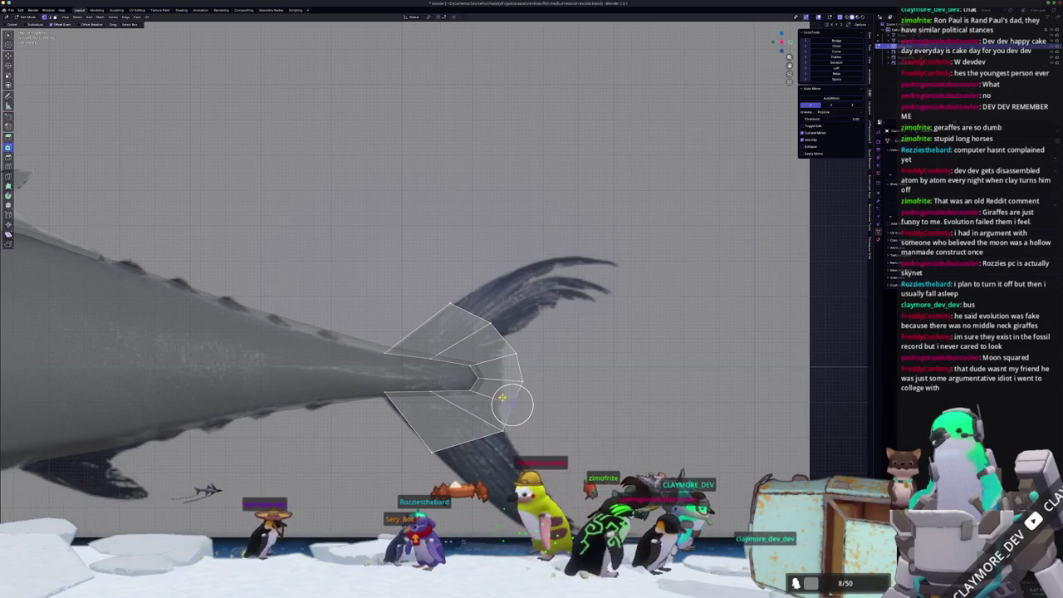
{"action": "key", "text": "g"}
{"action": "key", "text": "g"}
{"action": "key", "text": "Return"}
{"action": "key", "text": "g"}
{"action": "key", "text": "g"}
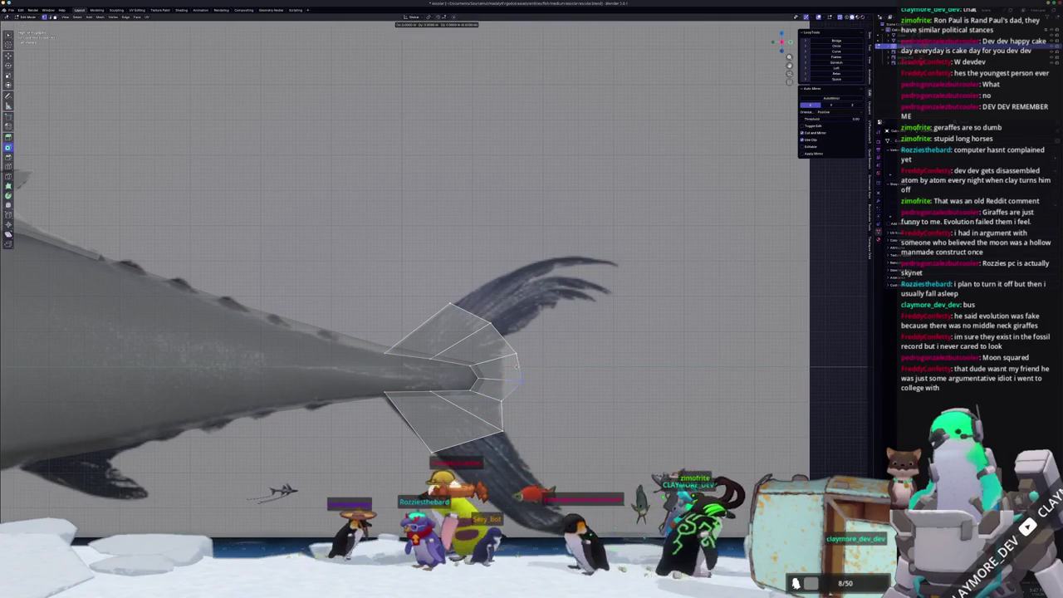
{"action": "key", "text": "Return"}
{"action": "key", "text": "g"}
{"action": "key", "text": "g"}
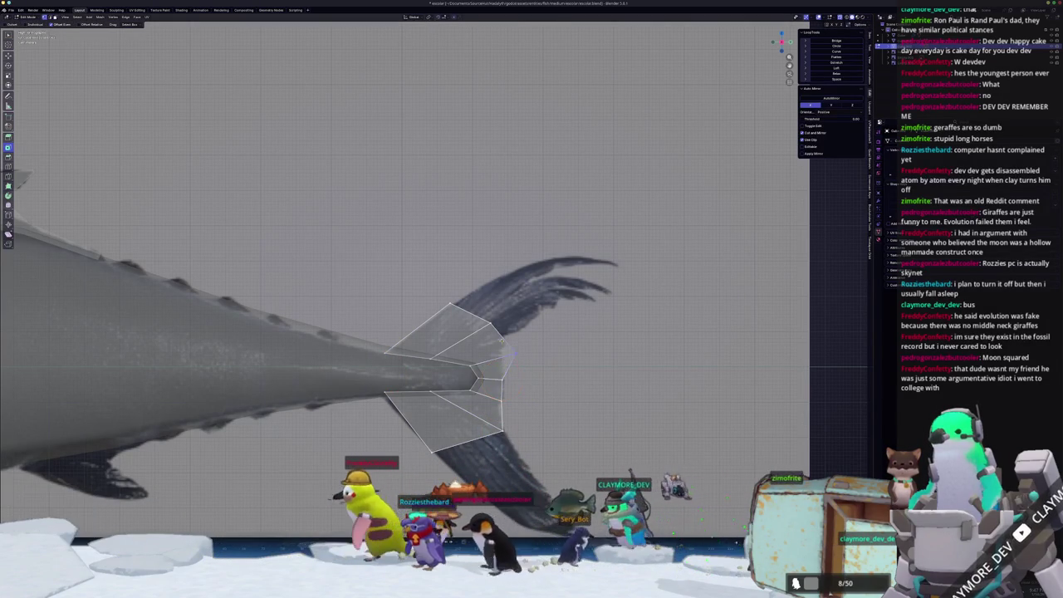
{"action": "left_click", "coordinate": [494, 354]}
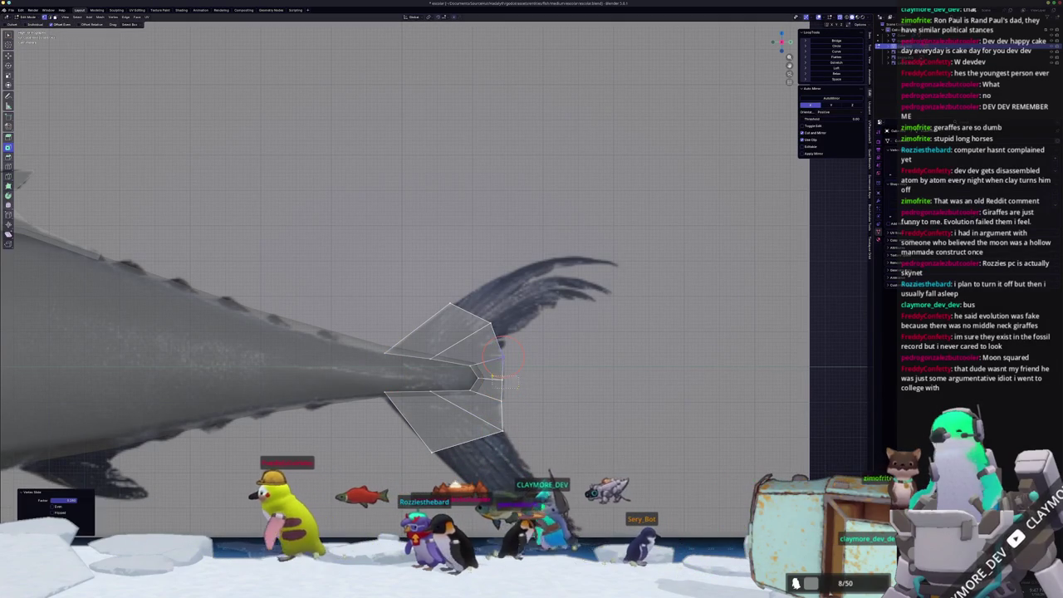
{"action": "key", "text": "g"}
{"action": "key", "text": "g"}
{"action": "left_click", "coordinate": [498, 378]}
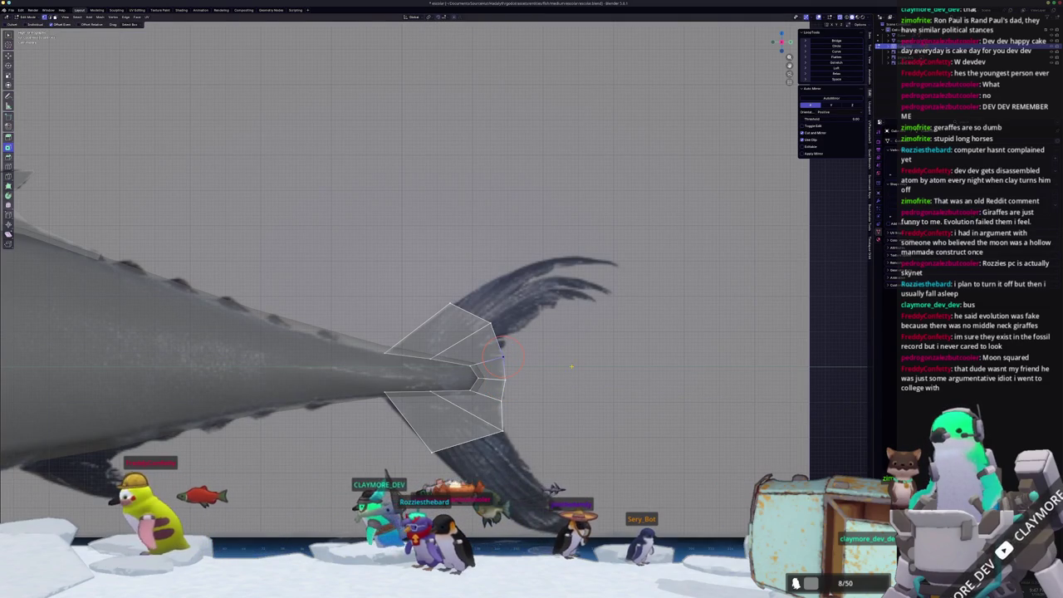
{"action": "middle_click_drag", "start_coordinate": [507, 421], "coordinate": [510, 454], "text": "shift"}
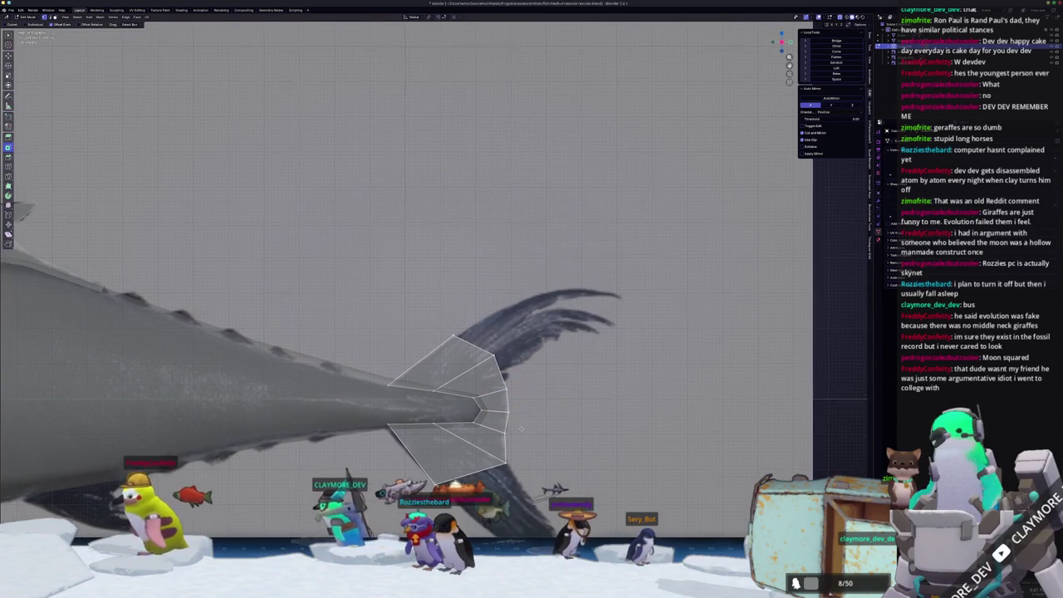
{"action": "left_click", "coordinate": [485, 345]}
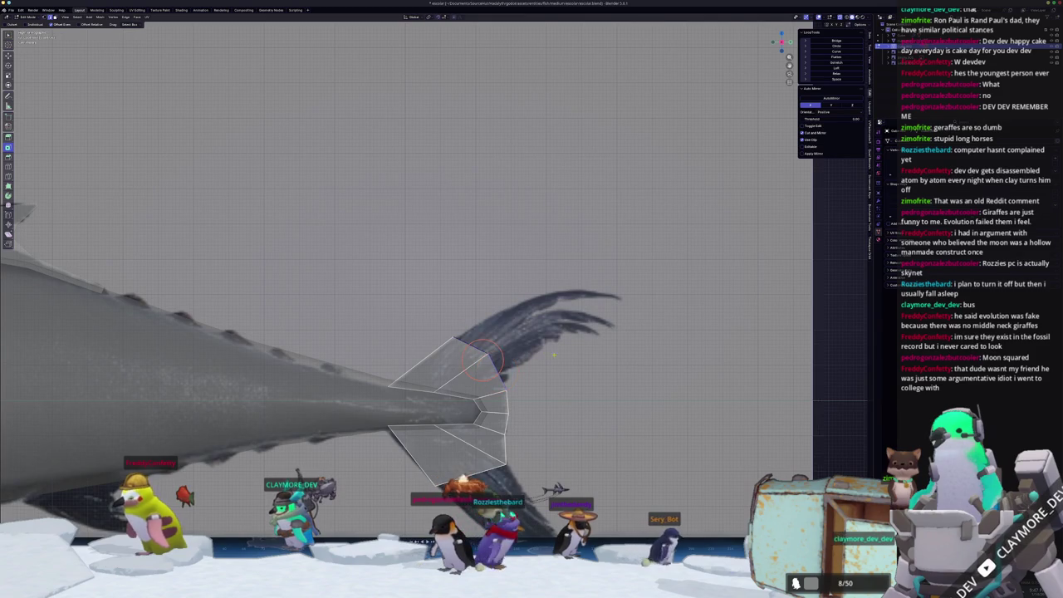
{"action": "middle_click_drag", "start_coordinate": [550, 356], "coordinate": [492, 360], "text": "shift"}
- Extrude the upper lobe edge up and right, then position the lobe tip vertex
{"action": "key", "text": "shift+e"}
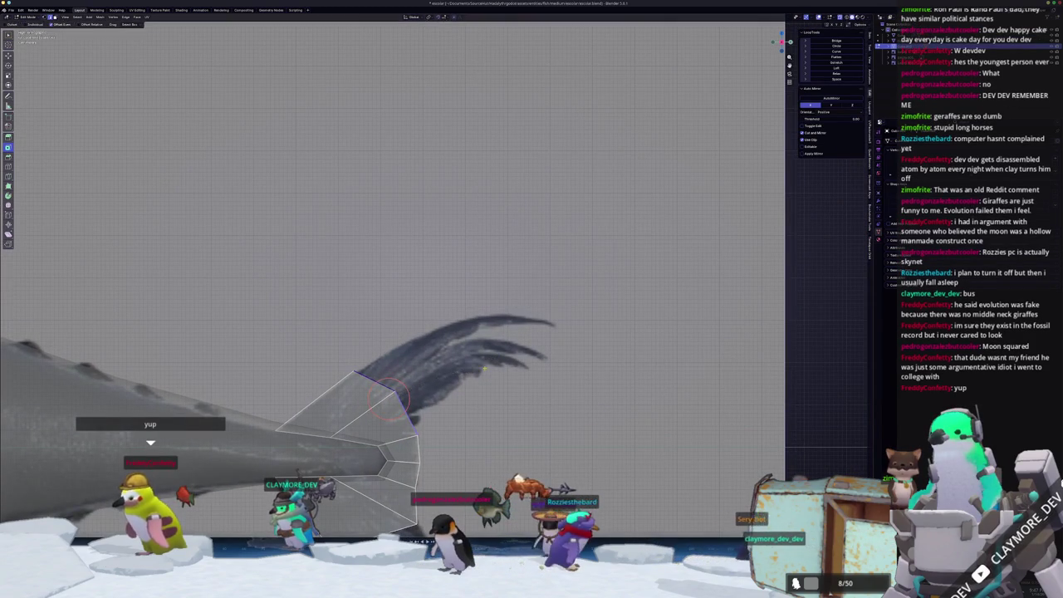
{"action": "key", "text": "e"}
{"action": "left_click", "coordinate": [463, 376]}
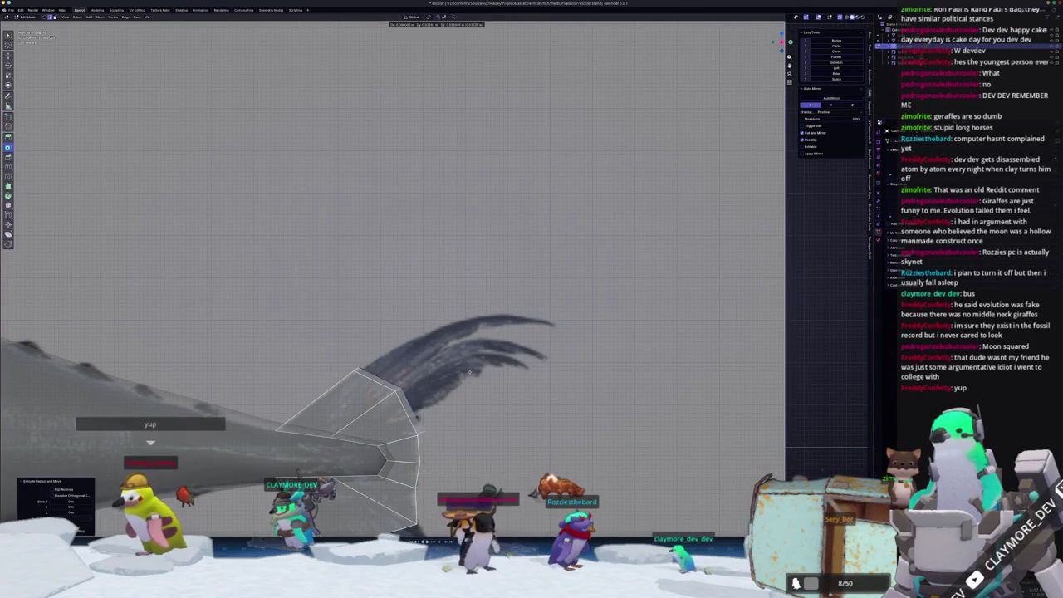
{"action": "key", "text": "e"}
{"action": "left_click", "coordinate": [565, 357]}
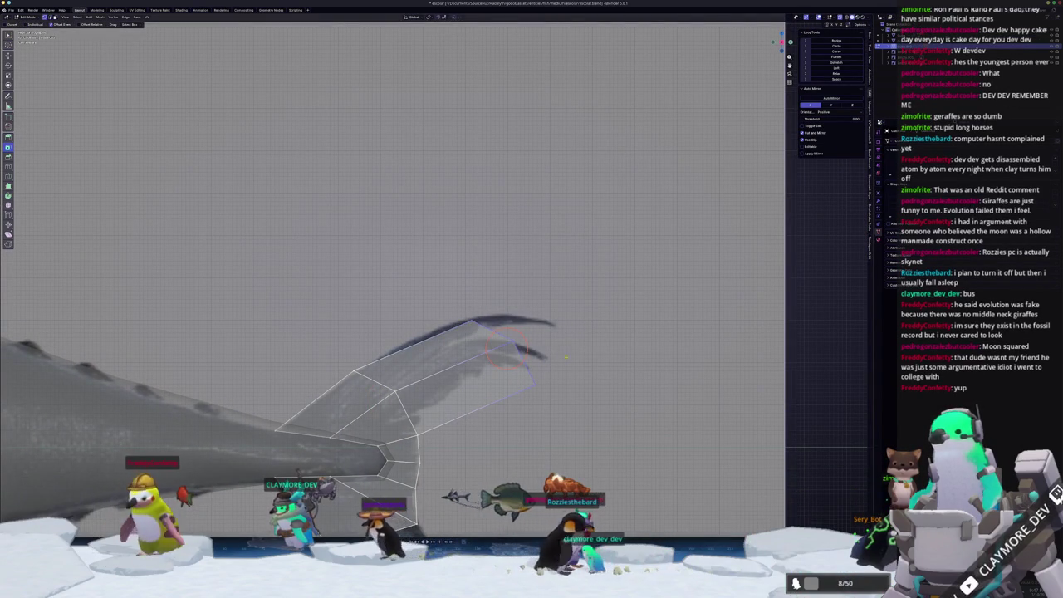
{"action": "key", "text": "g"}
{"action": "key", "text": "g"}
{"action": "left_click", "coordinate": [540, 349]}
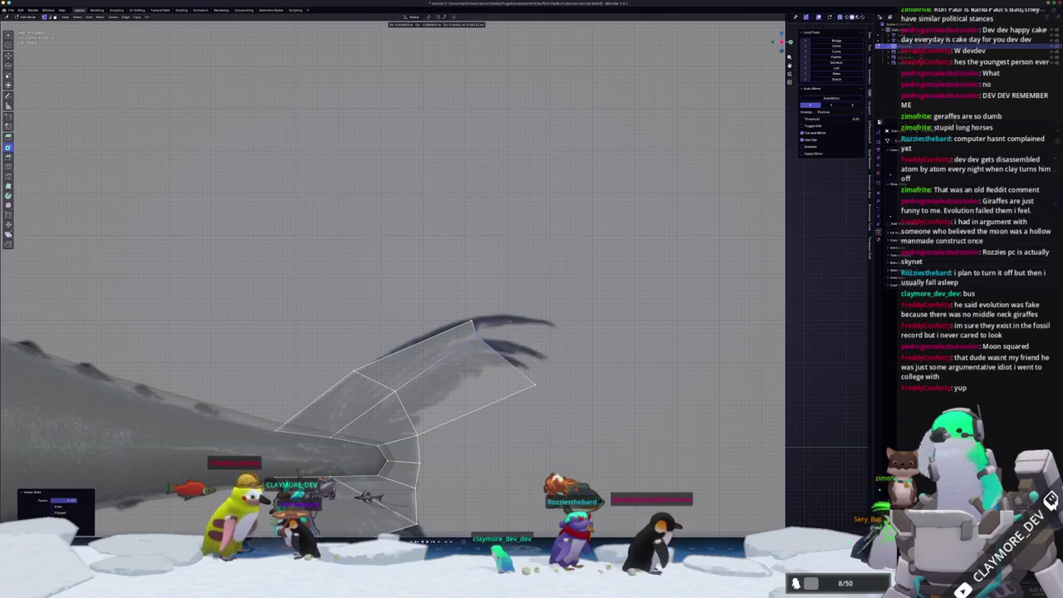
{"action": "key", "text": "g"}
{"action": "key", "text": "g"}
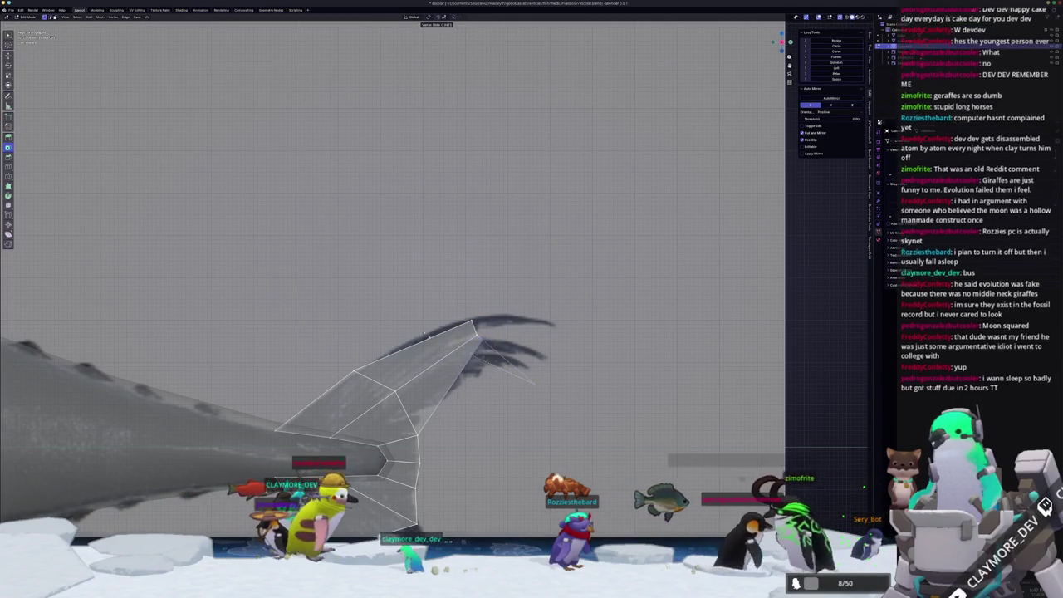
{"action": "left_click", "coordinate": [441, 383]}
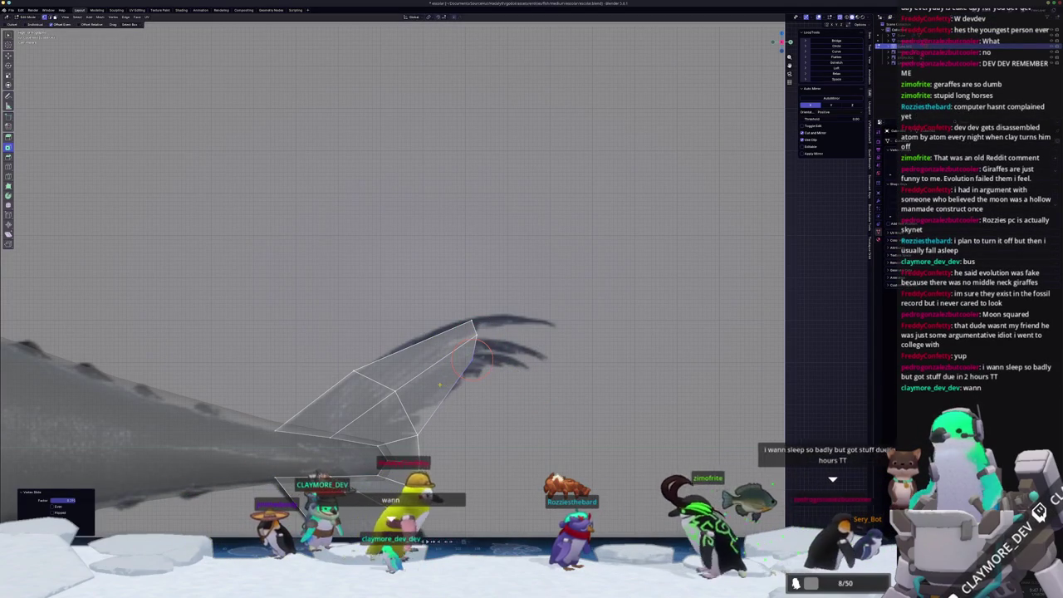
- Cut an edge loop across the upper lobe and reshape its edge and top vertices
{"action": "key", "text": "ctrl+r"}
{"action": "left_click", "coordinate": [489, 415]}
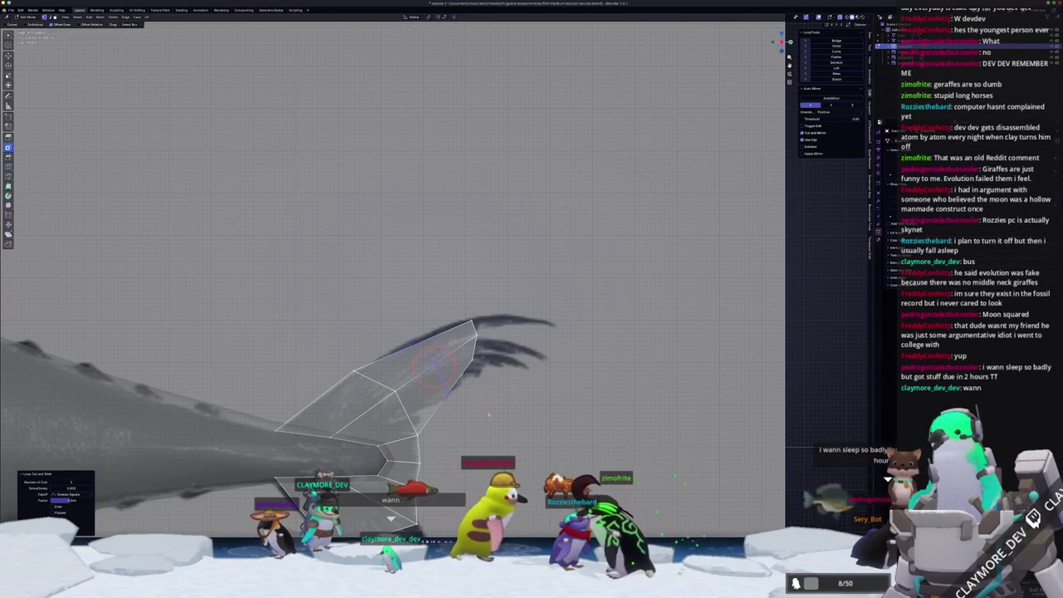
{"action": "key", "text": "g"}
{"action": "key", "text": "g"}
{"action": "left_click", "coordinate": [429, 378]}
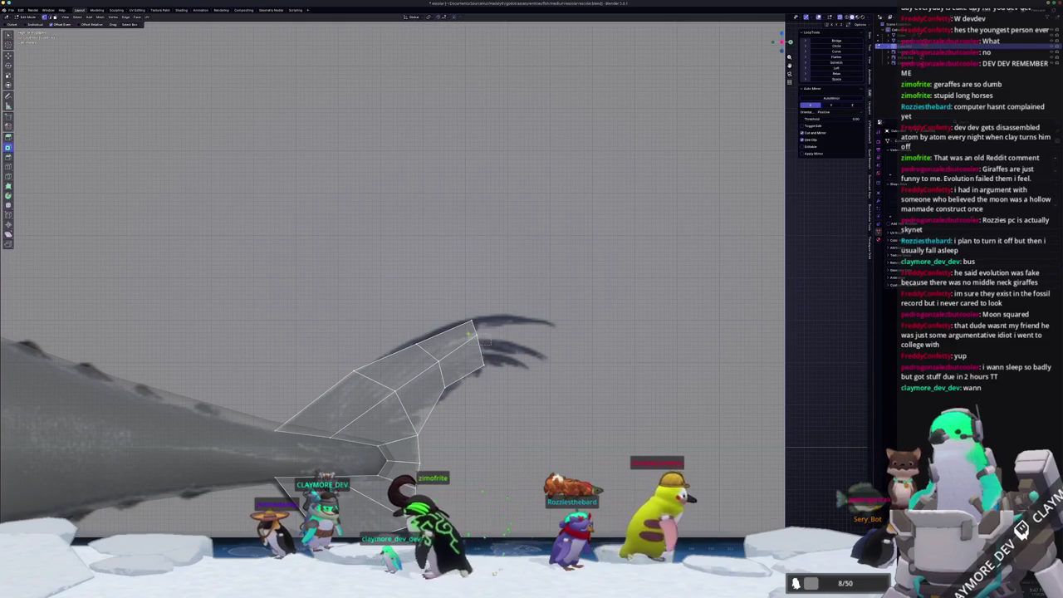
{"action": "key", "text": "g"}
{"action": "left_click", "coordinate": [475, 320]}
{"action": "key", "text": "g"}
{"action": "left_click", "coordinate": [413, 339]}
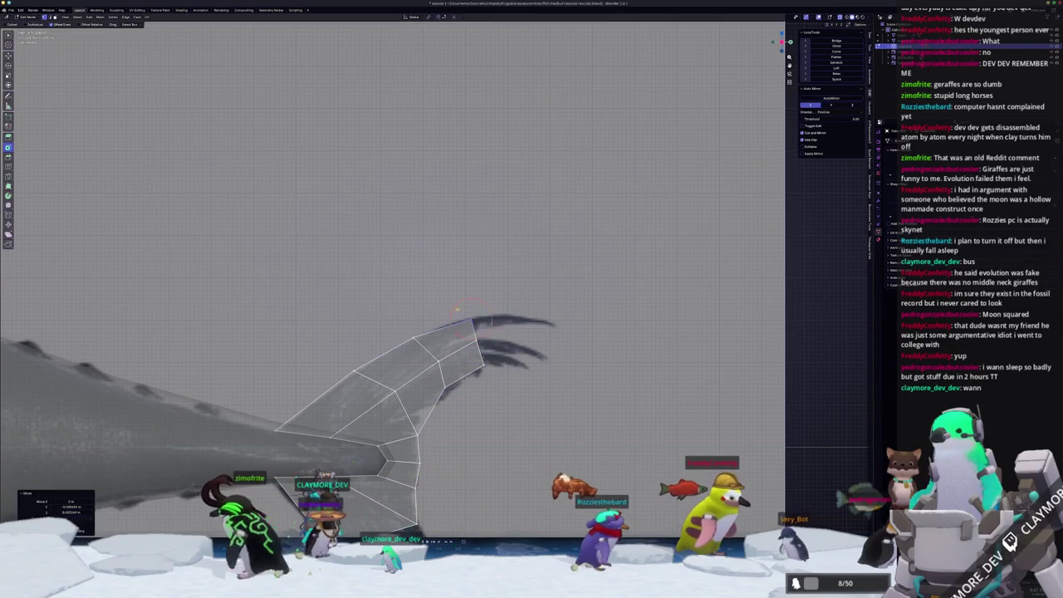
{"action": "left_click", "coordinate": [473, 330]}
{"action": "left_click", "coordinate": [555, 324]}
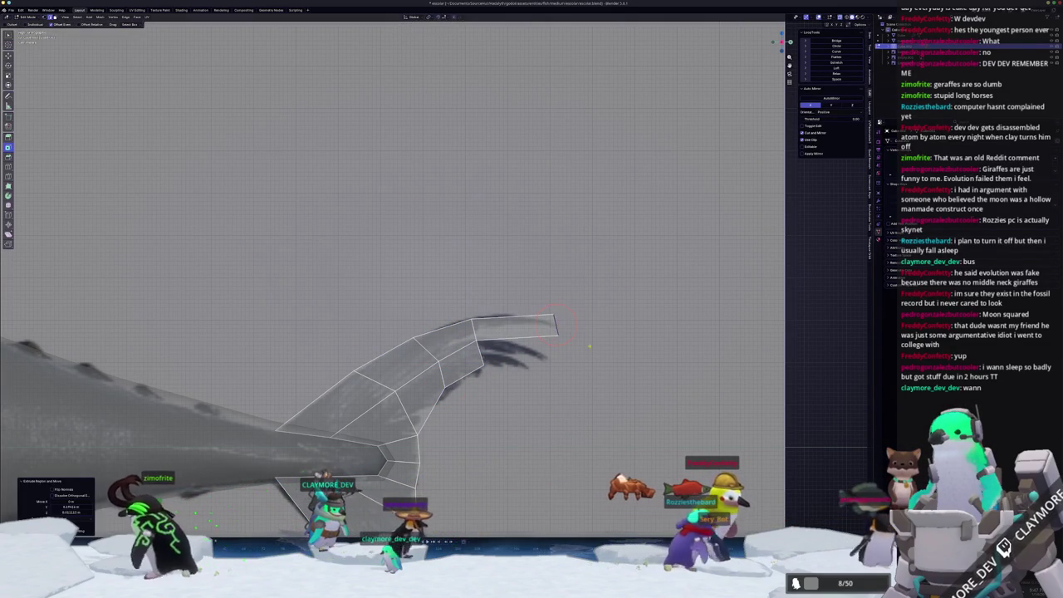
- Stretch the upper lobe tip outward and extend a forked point from its corner
{"action": "key", "text": "s"}
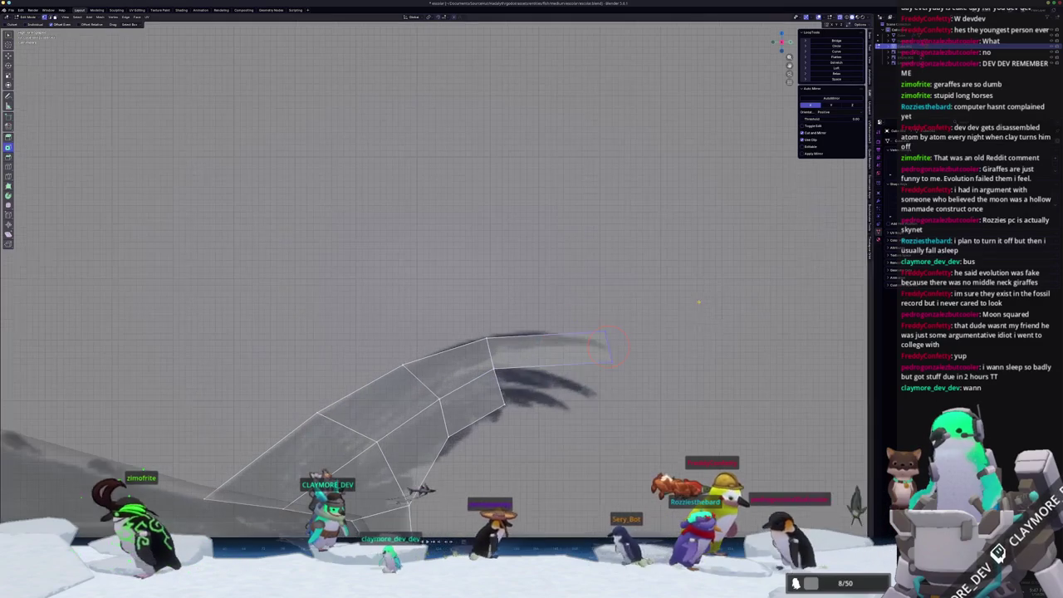
{"action": "left_click", "coordinate": [599, 347]}
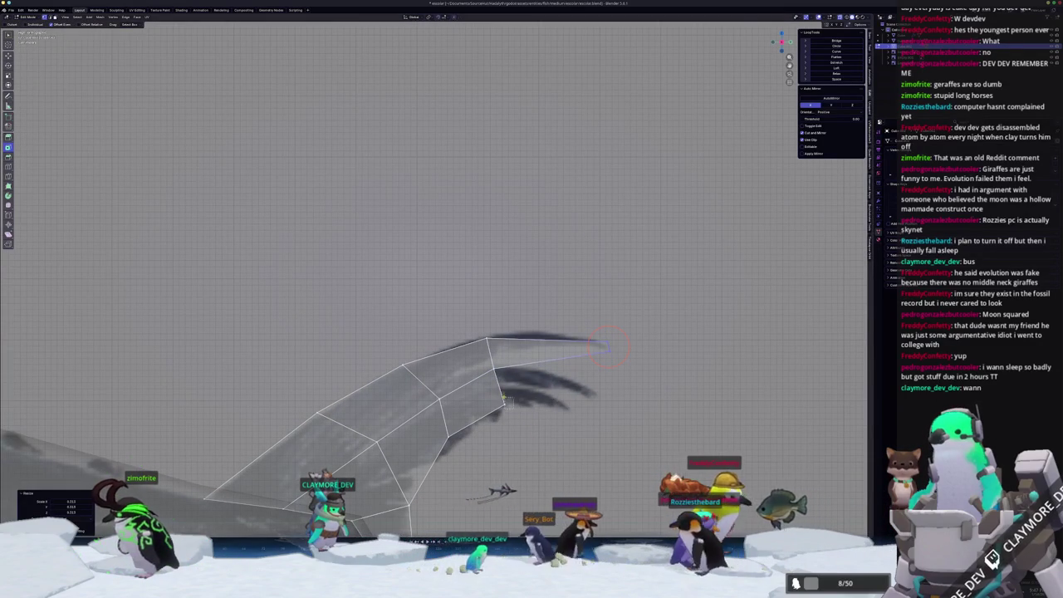
{"action": "key", "text": "e"}
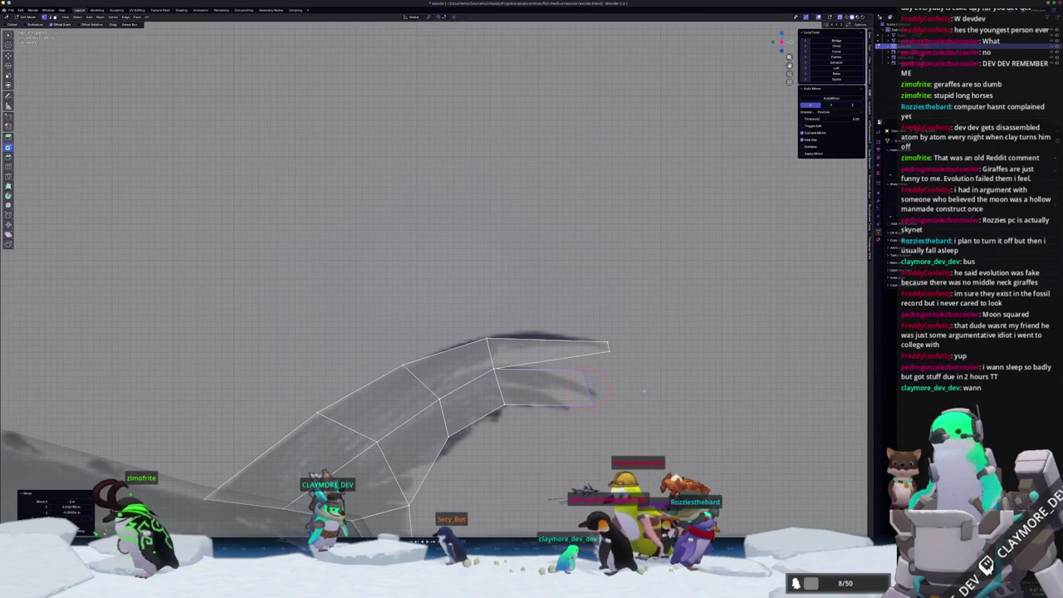
{"action": "key", "text": "s"}
{"action": "left_click", "coordinate": [591, 388]}
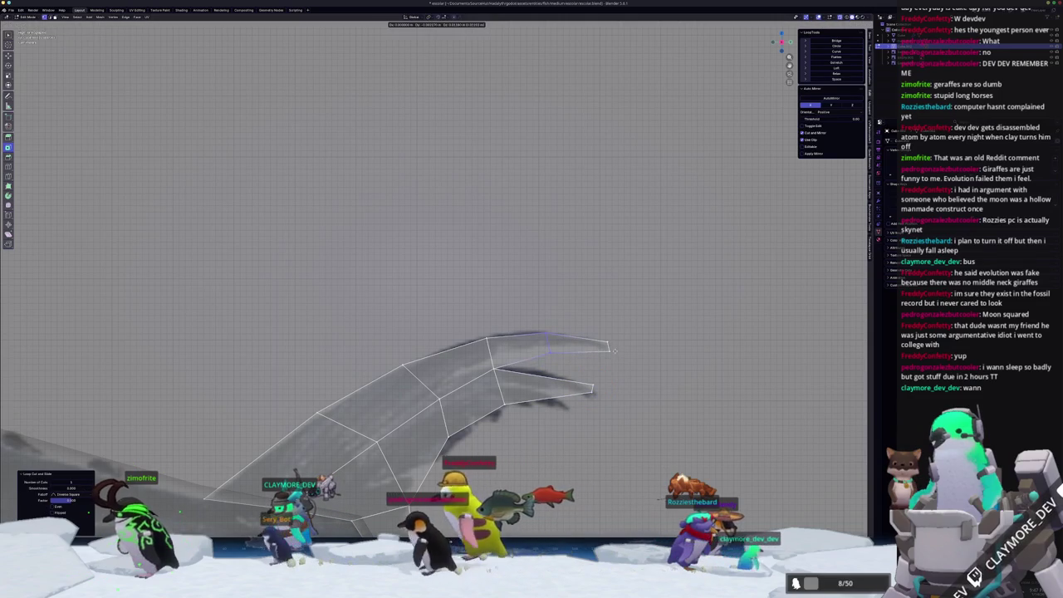
{"action": "key", "text": "g"}
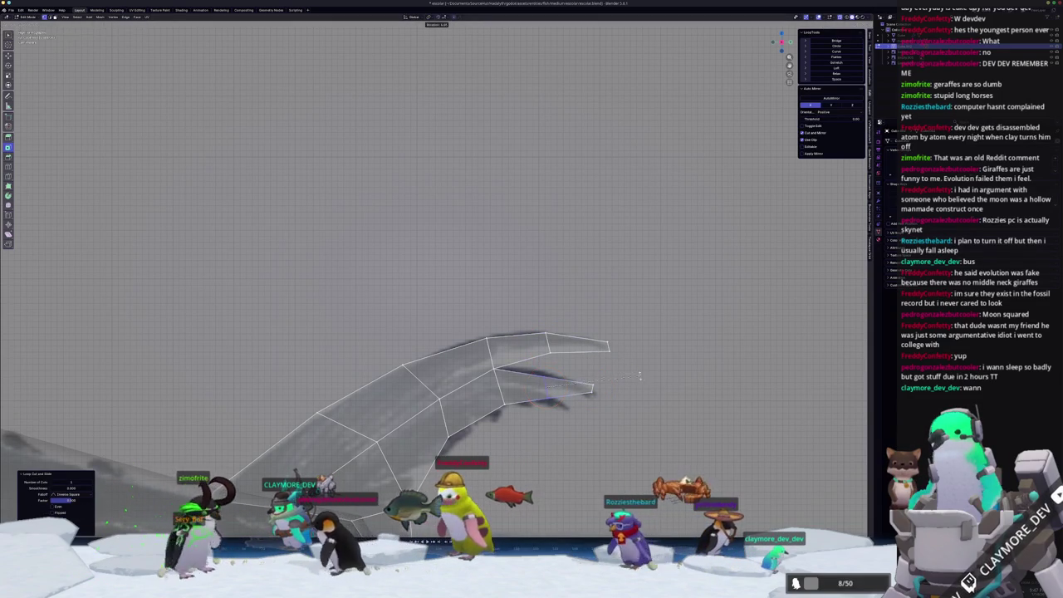
{"action": "left_click", "coordinate": [602, 378]}
{"action": "scroll", "coordinate": [640, 382], "scroll_direction": "down", "scroll_amount": 2}
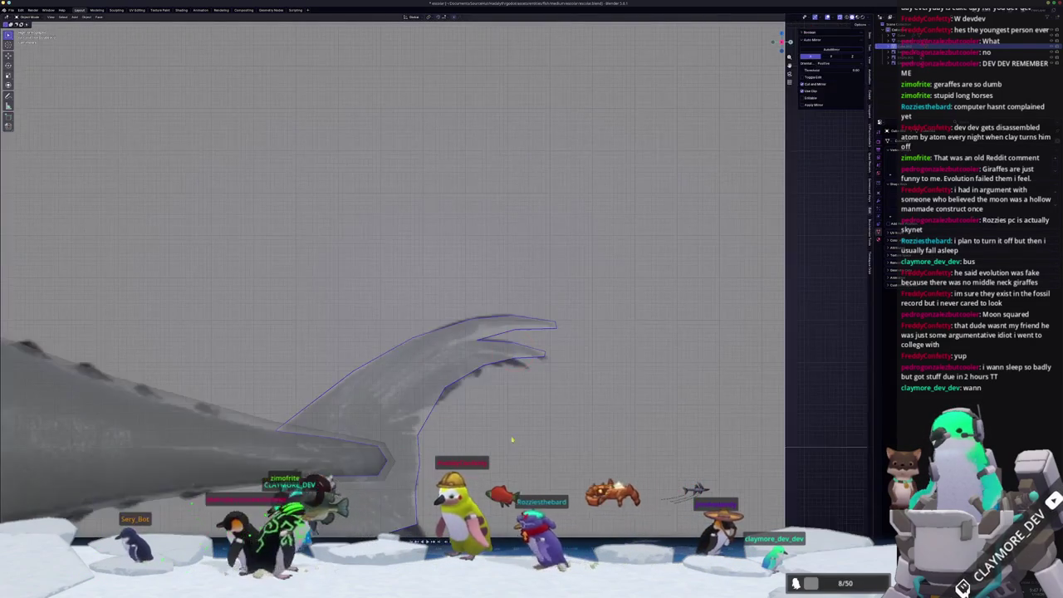
- Extrude the lower tail edge twice toward the lower lobe tip and slide the tip vertex
{"action": "scroll", "coordinate": [540, 386], "scroll_direction": "up", "scroll_amount": 2}
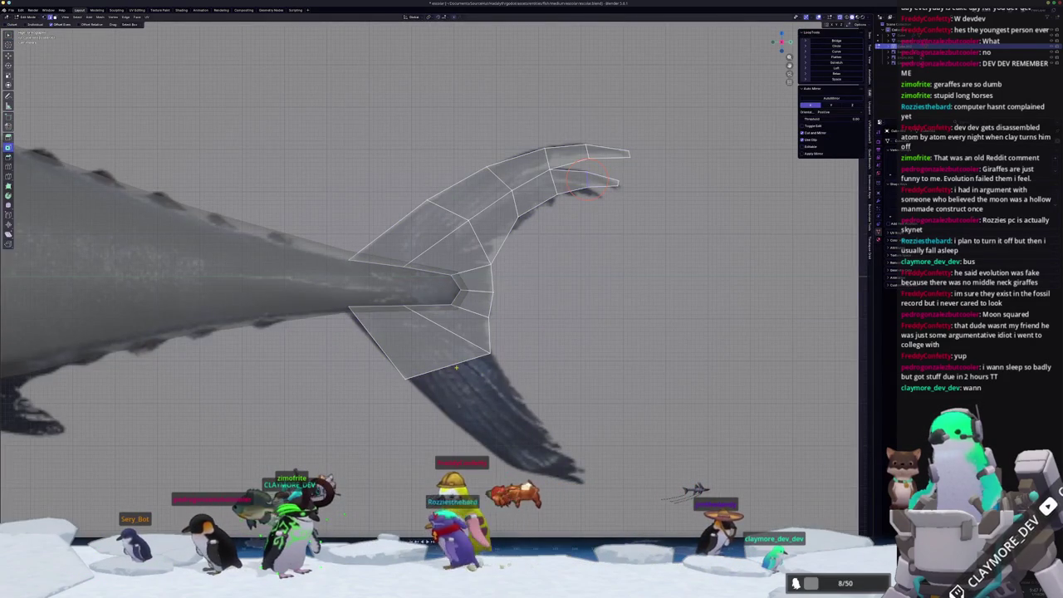
{"action": "scroll", "coordinate": [456, 366], "scroll_direction": "down", "scroll_amount": 1}
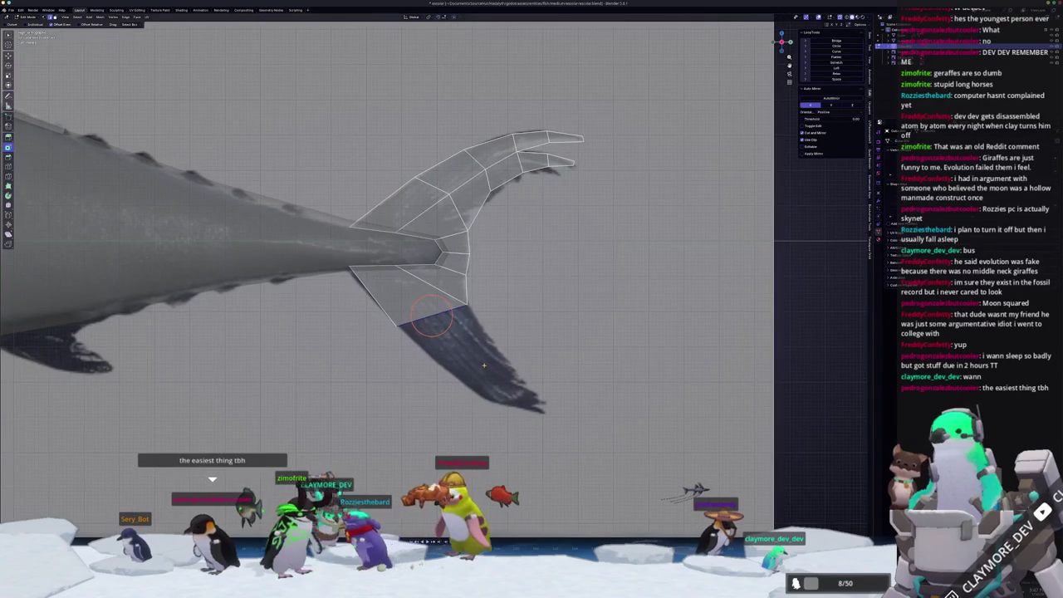
{"action": "key", "text": "e"}
{"action": "right_click", "coordinate": [488, 392]}
{"action": "key", "text": "e"}
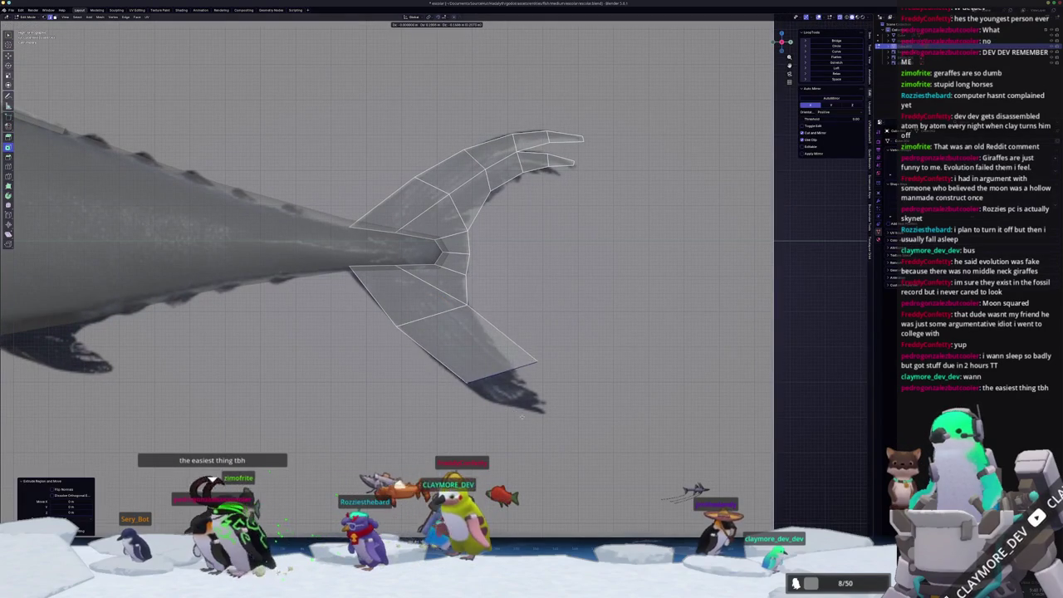
{"action": "right_click", "coordinate": [543, 432]}
{"action": "key", "text": "shift+v"}
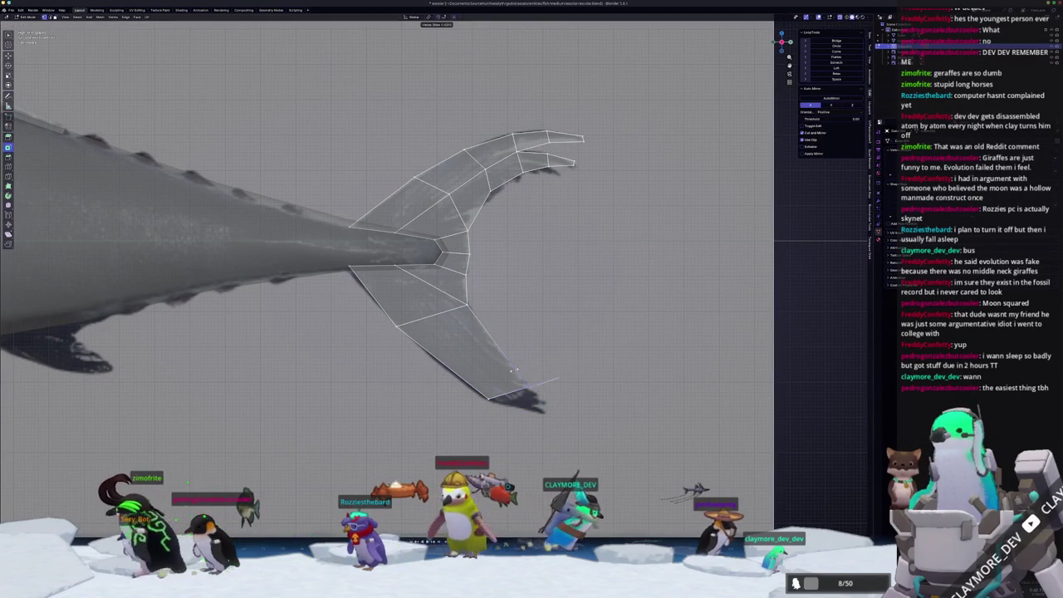
{"action": "left_click", "coordinate": [519, 380]}
- Add a loop cut across the lower lobe, slide it into place, and move the tip down-right
{"action": "scroll", "coordinate": [519, 380], "scroll_direction": "up", "scroll_amount": 1}
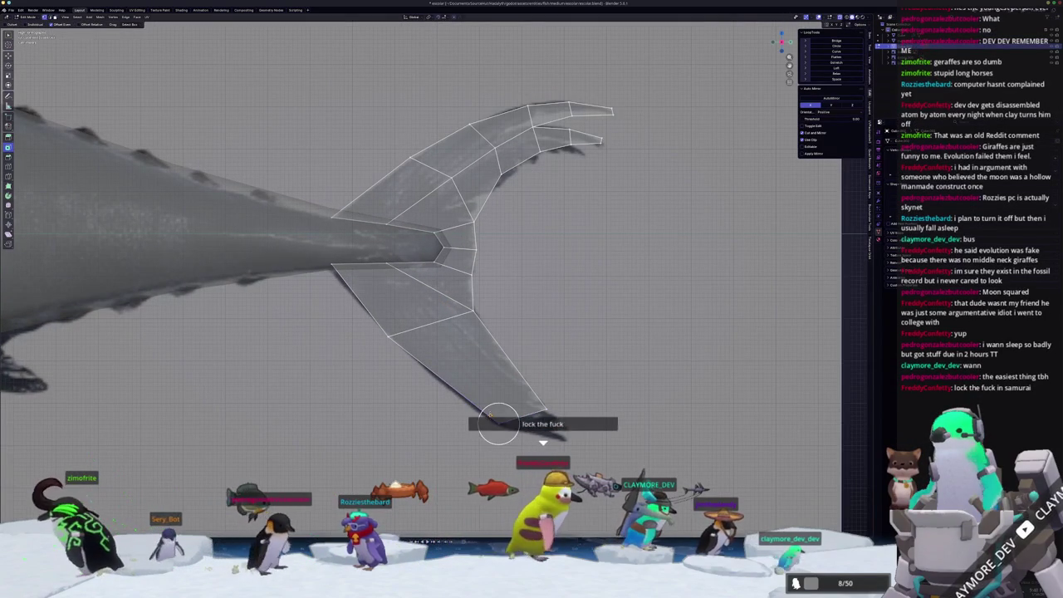
{"action": "key", "text": "ctrl+r"}
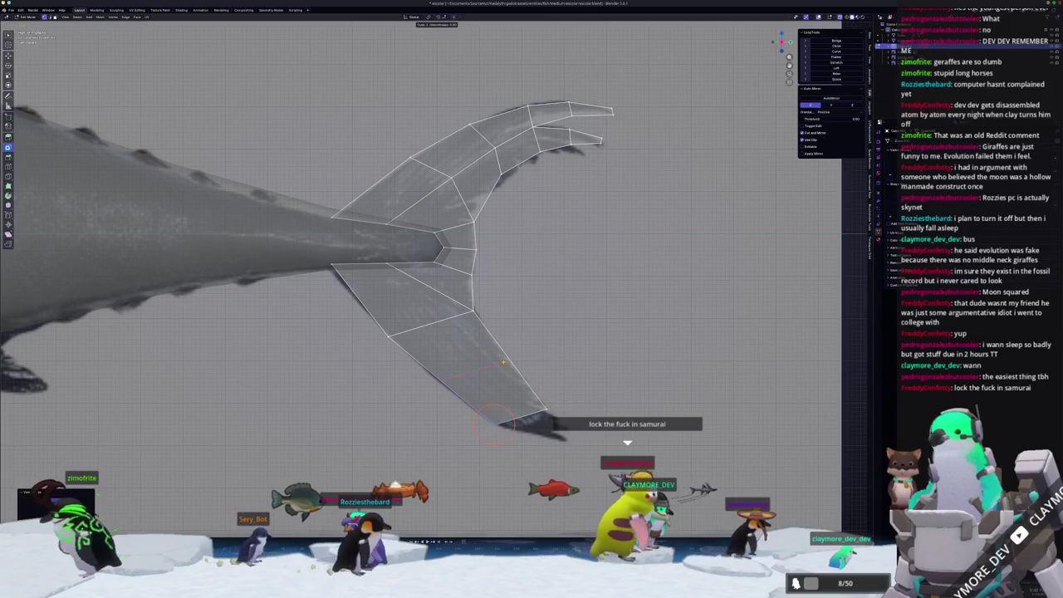
{"action": "left_click", "coordinate": [503, 363]}
{"action": "key", "text": "shift+v"}
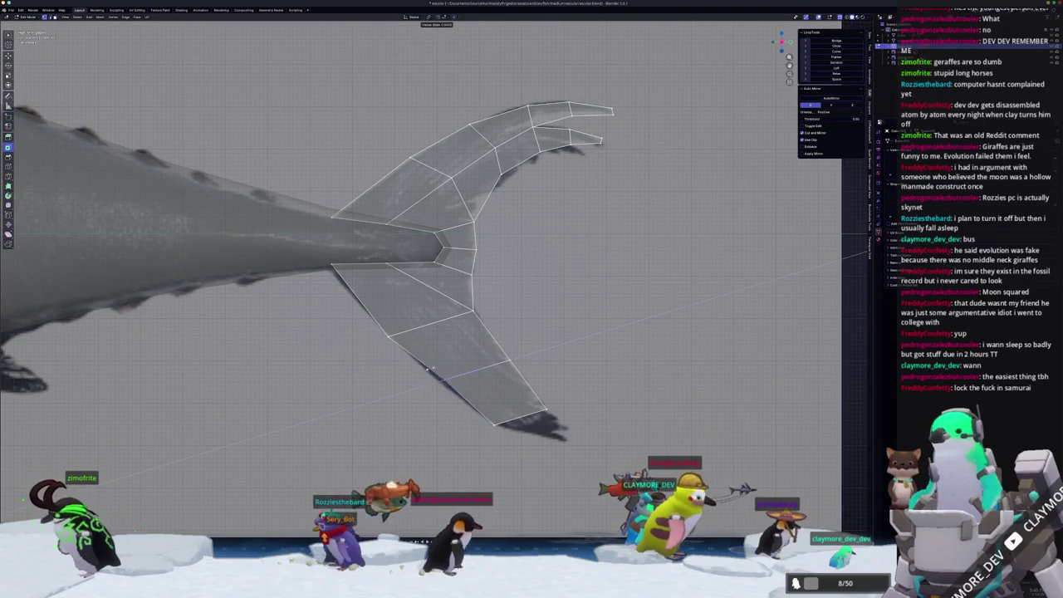
{"action": "left_click", "coordinate": [421, 375]}
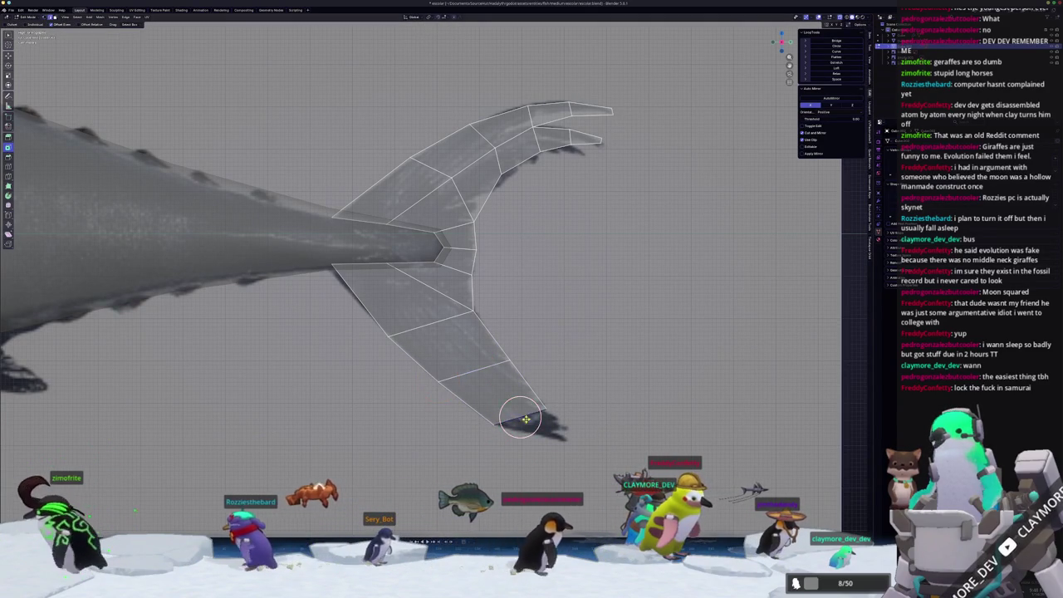
{"action": "key", "text": "g"}
{"action": "left_click", "coordinate": [555, 438]}
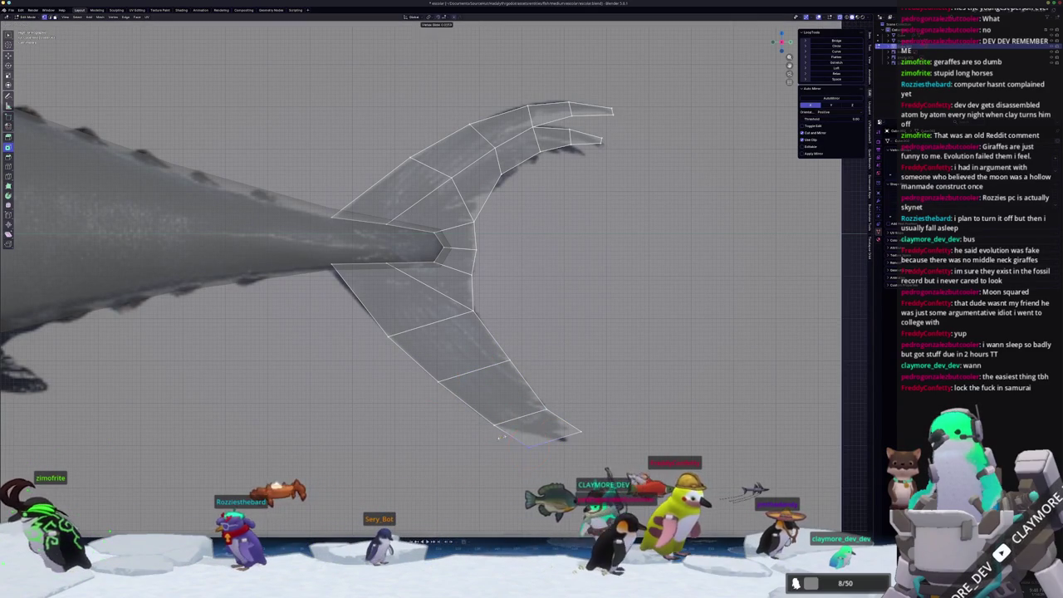
{"action": "left_click", "coordinate": [526, 433]}
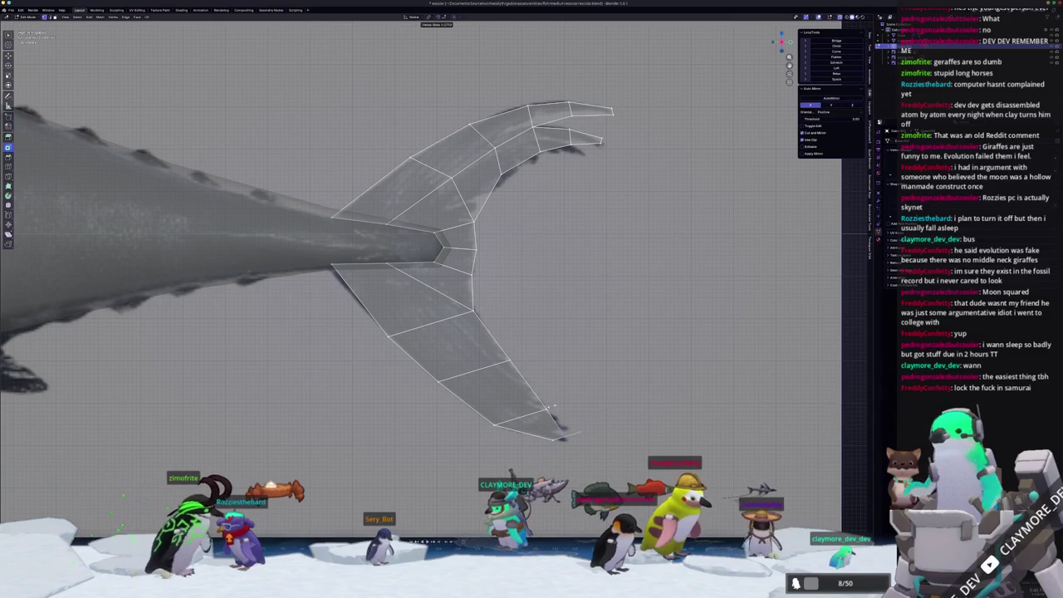
- Rotate and scale the lower lobe tip vertices onto the reference tail tip
{"action": "left_click", "coordinate": [562, 437]}
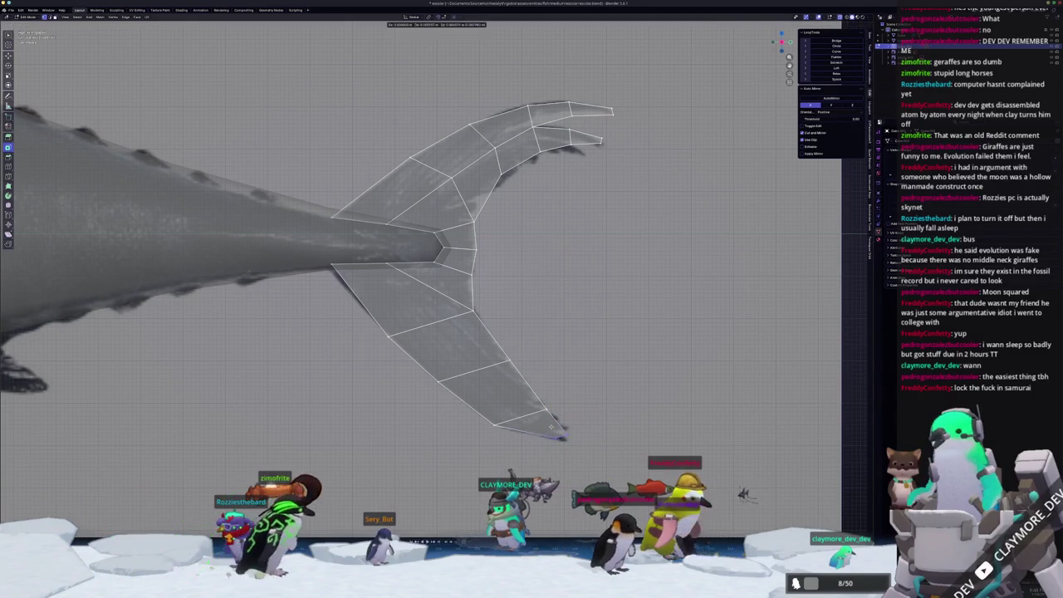
{"action": "key", "text": "r"}
{"action": "left_click", "coordinate": [618, 412]}
{"action": "key", "text": "s"}
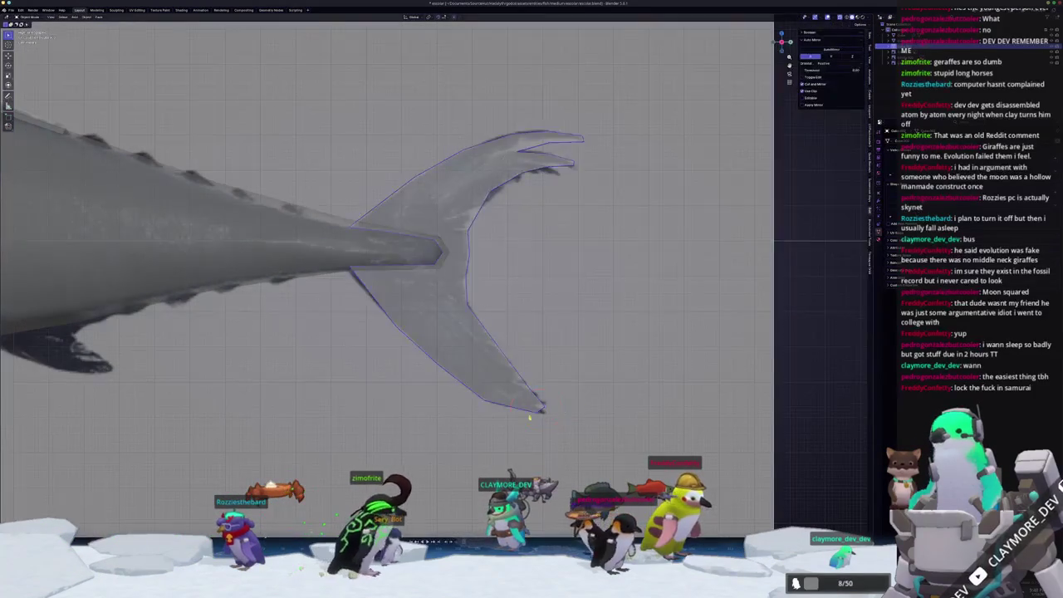
{"action": "left_click", "coordinate": [586, 467]}
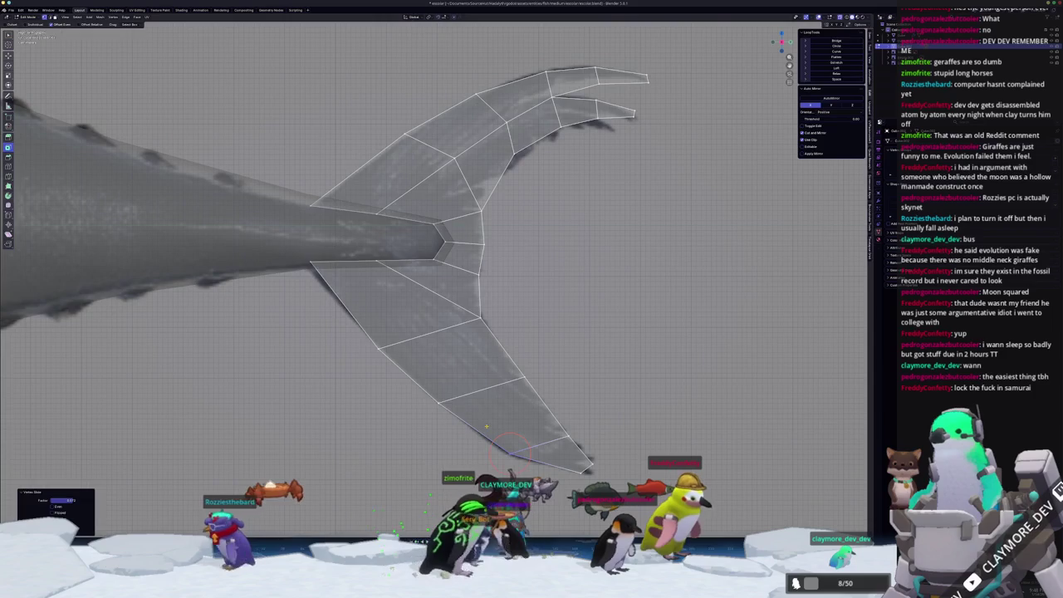
- Leave Edit Mode and zoom out to view the whole tuna body and tail fin
{"action": "key", "text": "Tab"}
{"action": "scroll", "coordinate": [461, 223], "scroll_direction": "down", "scroll_amount": 2}
{"action": "scroll", "coordinate": [461, 233], "scroll_direction": "down", "scroll_amount": 1}
{"action": "scroll", "coordinate": [457, 282], "scroll_direction": "down", "scroll_amount": 2}
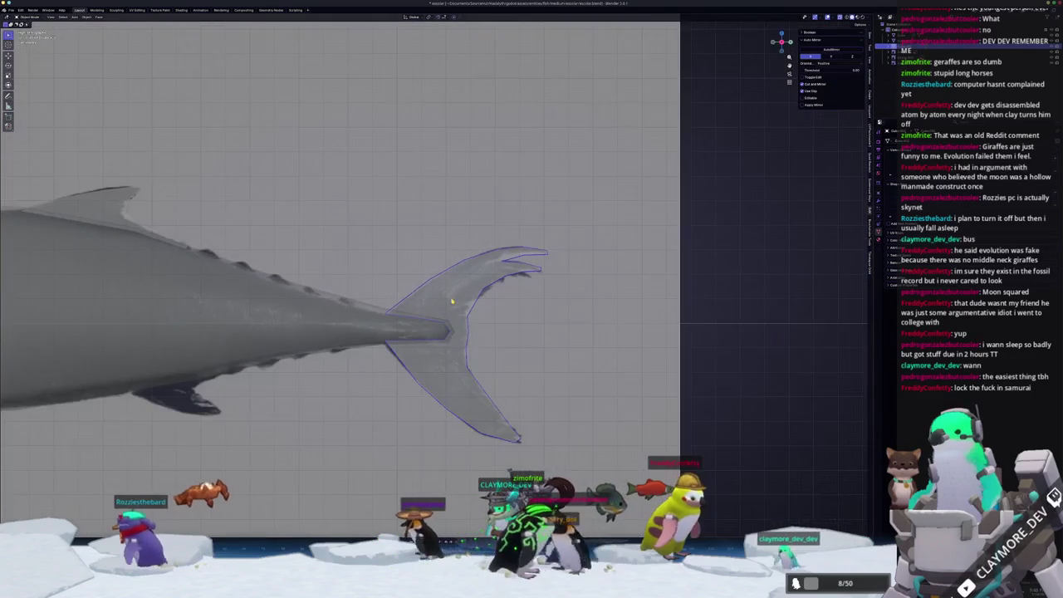
{"action": "scroll", "coordinate": [451, 346], "scroll_direction": "down", "scroll_amount": 1}
{"action": "scroll", "coordinate": [532, 328], "scroll_direction": "down", "scroll_amount": 2}
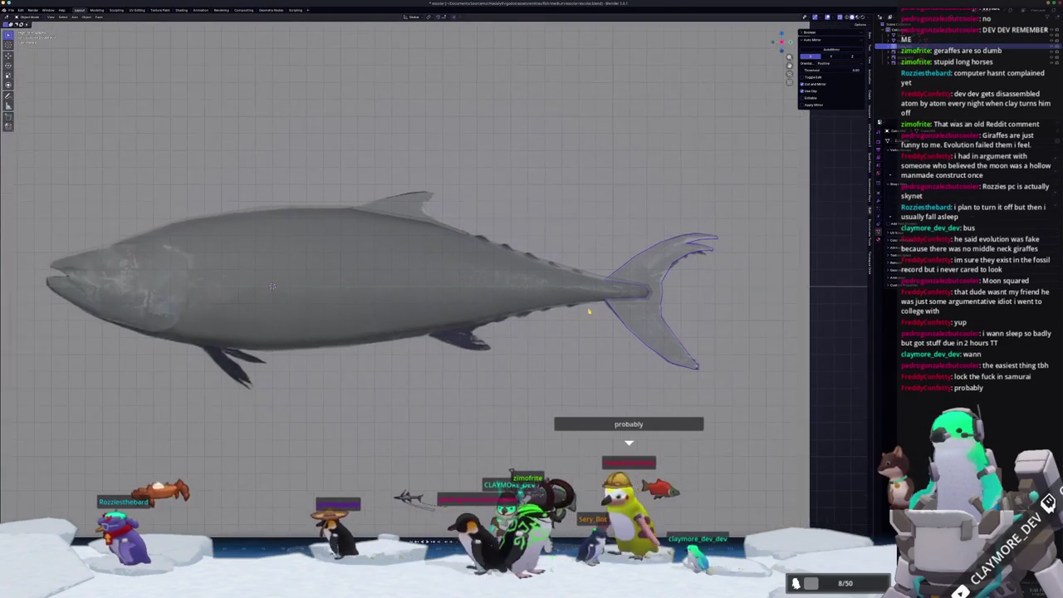
{"action": "scroll", "coordinate": [612, 308], "scroll_direction": "down", "scroll_amount": 2}
{"action": "scroll", "coordinate": [434, 327], "scroll_direction": "up", "scroll_amount": 4}
- Back in Edit Mode, circle-select the belly edge above the pectoral fin
{"action": "key", "text": "Tab"}
{"action": "scroll", "coordinate": [448, 349], "scroll_direction": "up", "scroll_amount": 3}
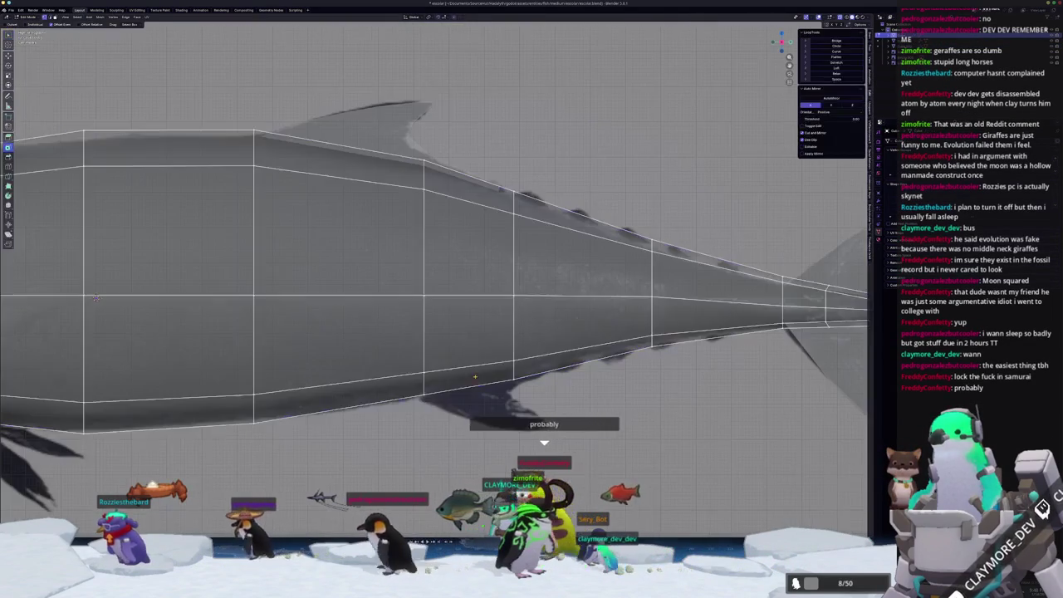
{"action": "key", "text": "c"}
{"action": "scroll", "coordinate": [524, 362], "scroll_direction": "down", "scroll_amount": 2}
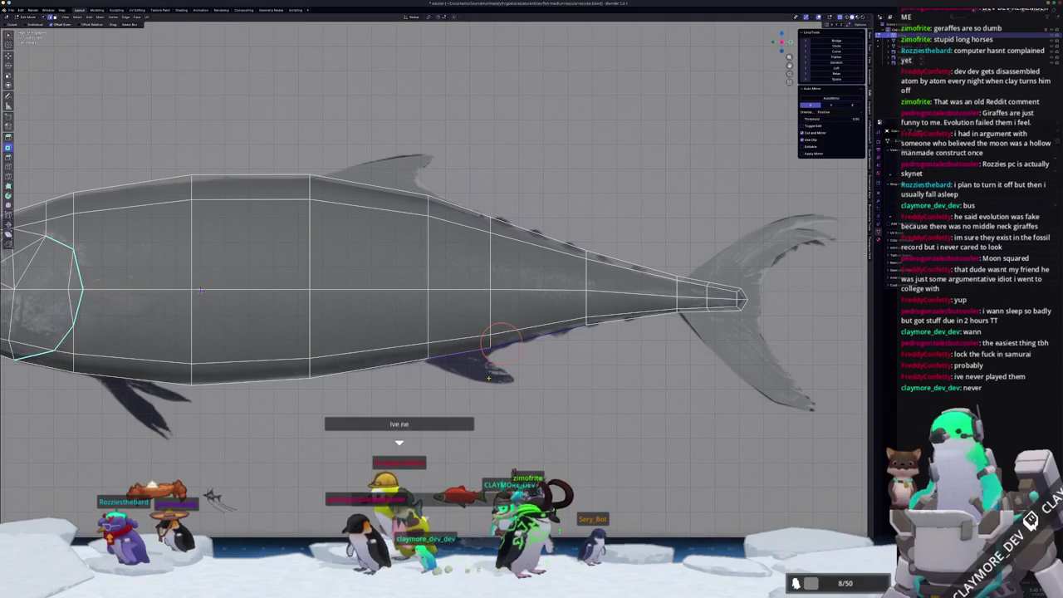
- Duplicate the belly edge in place, separate it into its own object, and edit that new object
{"action": "key", "text": "shift+d"}
{"action": "right_click", "coordinate": [482, 412]}
{"action": "right_click", "coordinate": [480, 415]}
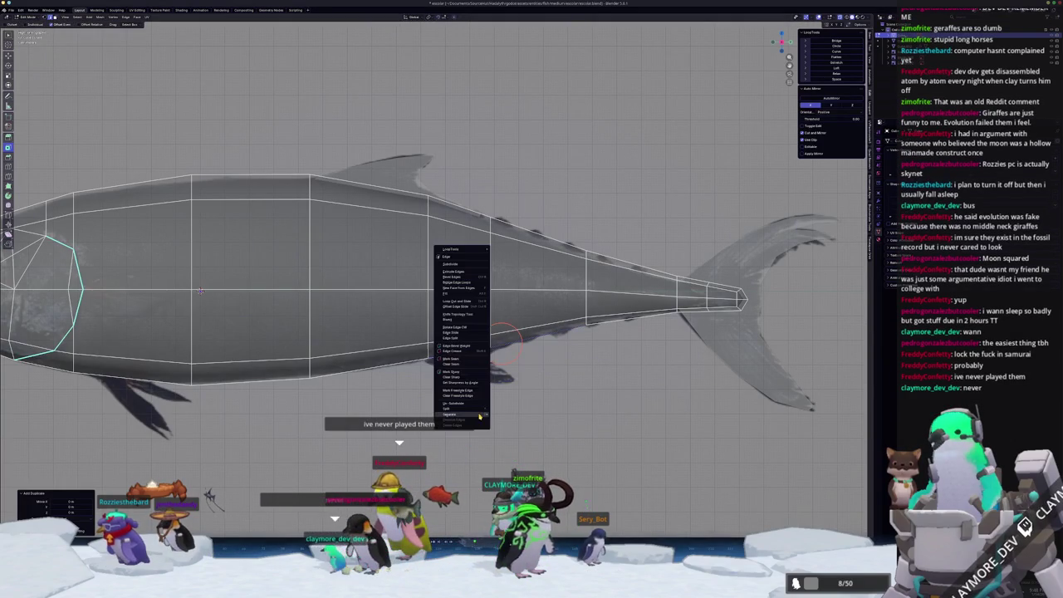
{"action": "left_click", "coordinate": [506, 416]}
{"action": "key", "text": "Tab"}
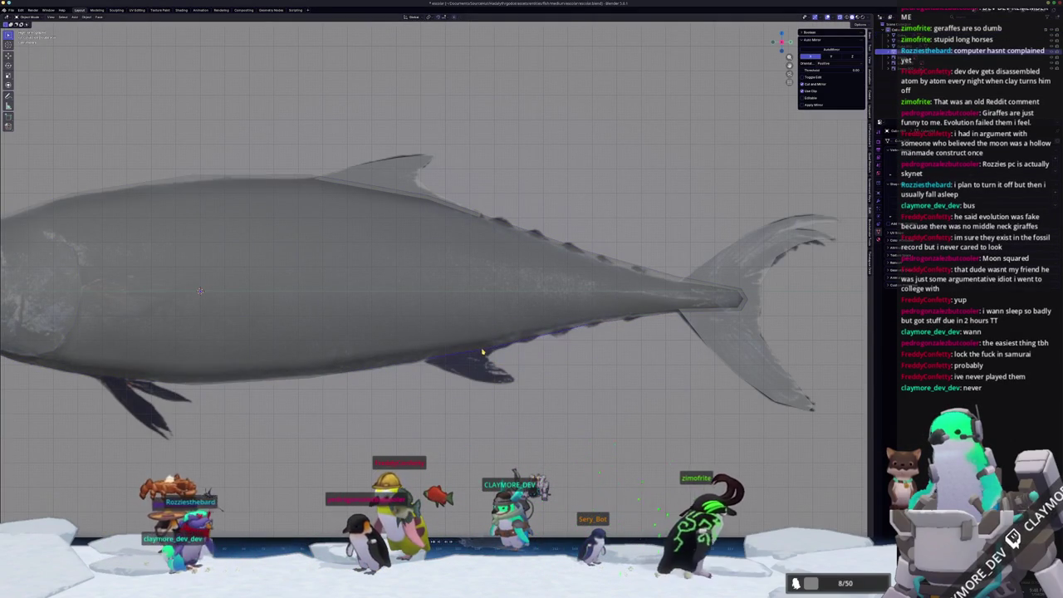
{"action": "key", "text": "Tab"}
{"action": "scroll", "coordinate": [515, 355], "scroll_direction": "up", "scroll_amount": 1}
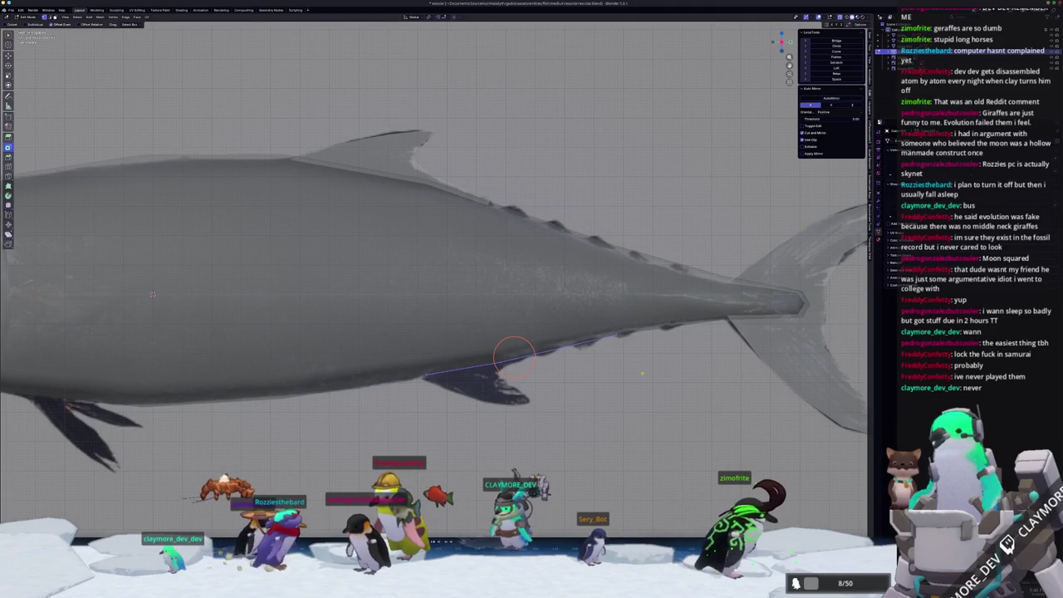
- Slide a fin edge vertex along the body and extrude the fin edge into a new face
{"action": "key", "text": "shift+v"}
{"action": "left_click", "coordinate": [515, 336]}
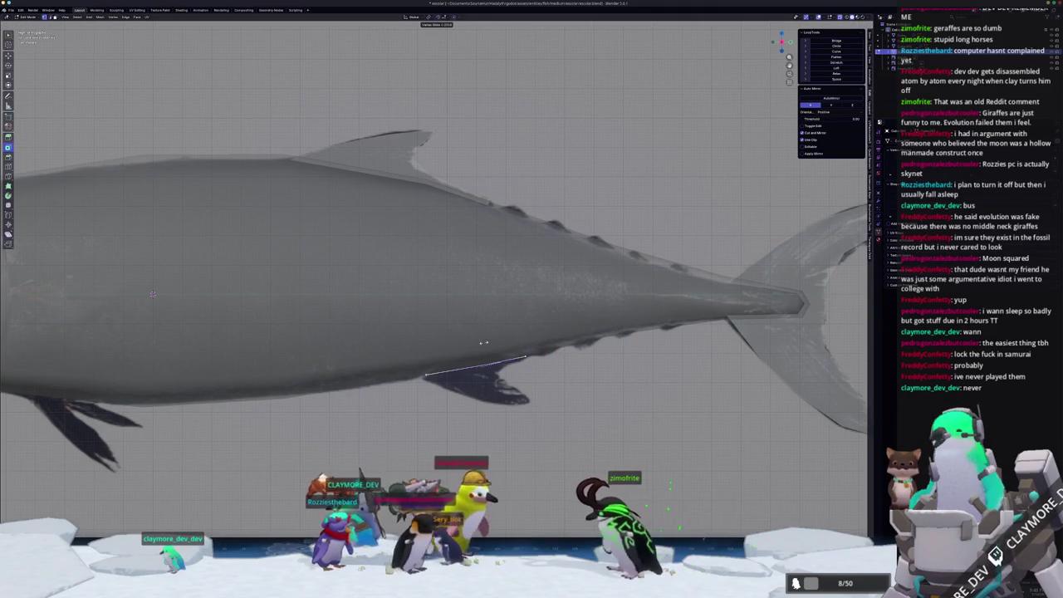
{"action": "key", "text": "e"}
{"action": "left_click", "coordinate": [525, 386]}
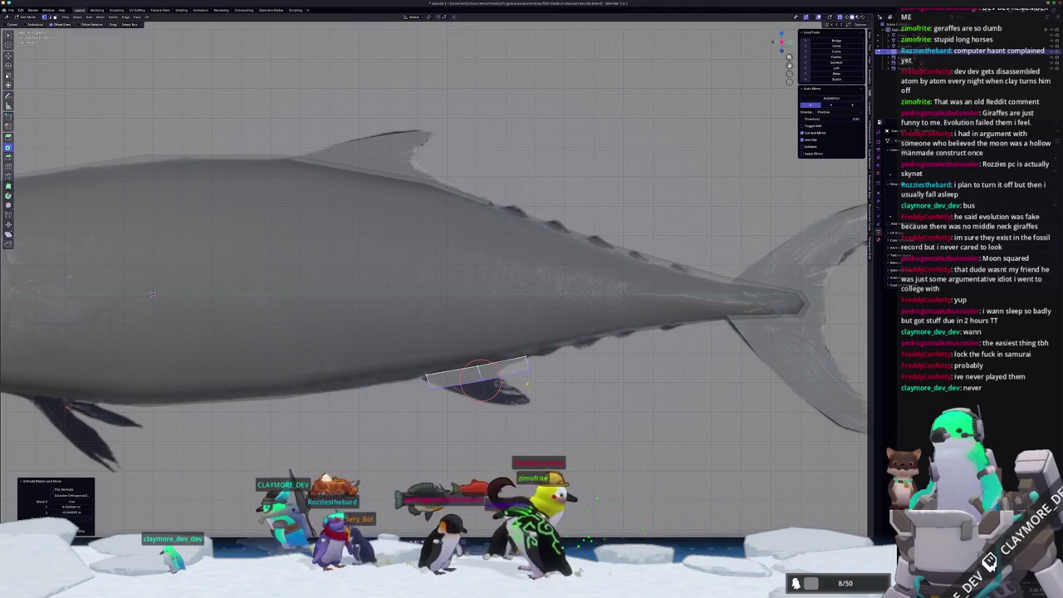
- Move the fin's outer vertices outward and slide three fin vertices toward the reference fin outline
{"action": "key", "text": "g"}
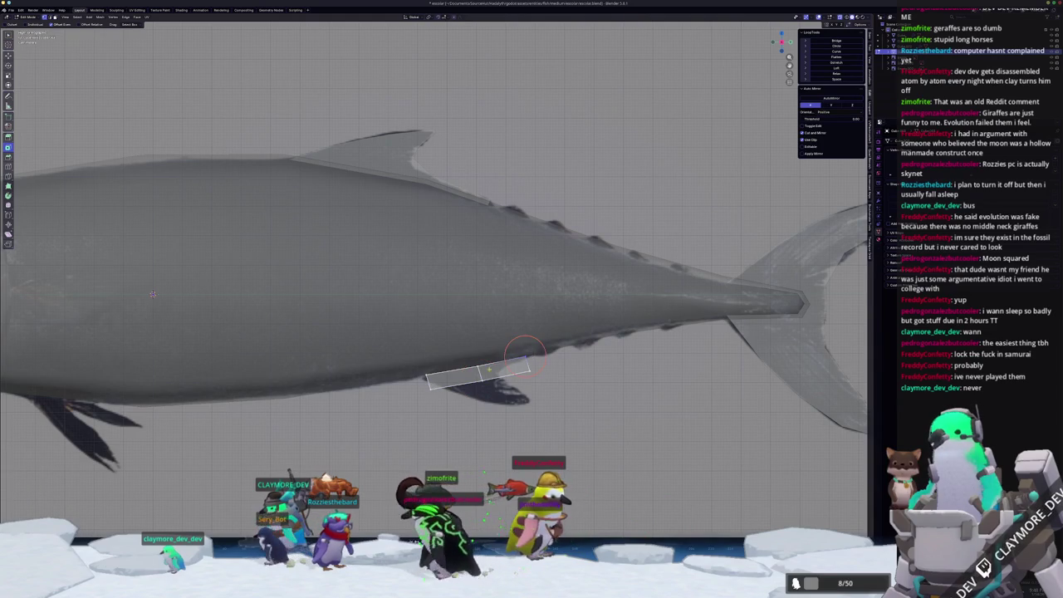
{"action": "middle_click_drag", "start_coordinate": [502, 358], "coordinate": [484, 374]}
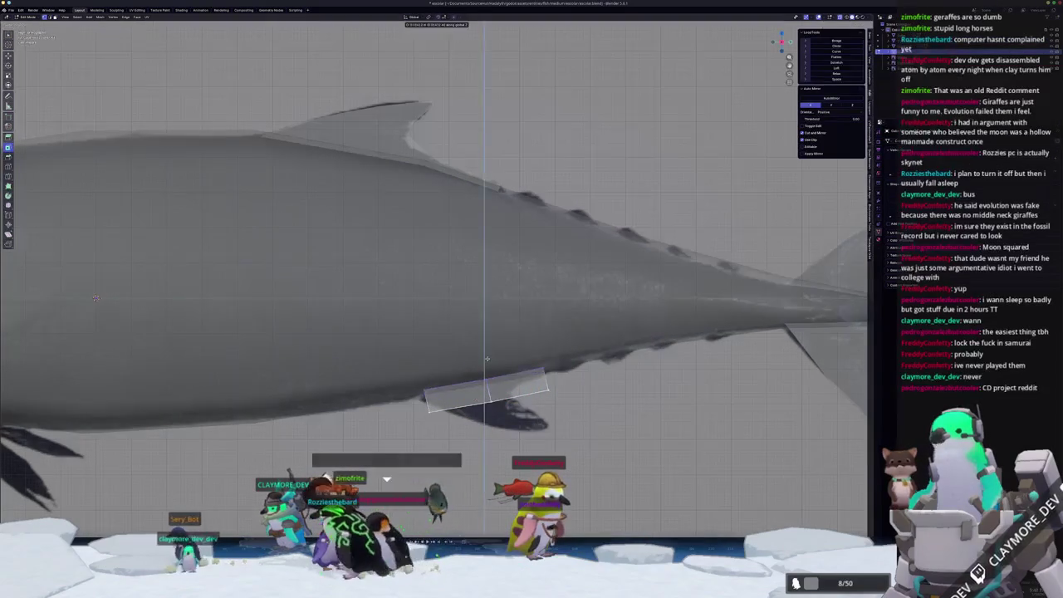
{"action": "key", "text": "g"}
{"action": "left_click", "coordinate": [484, 356]}
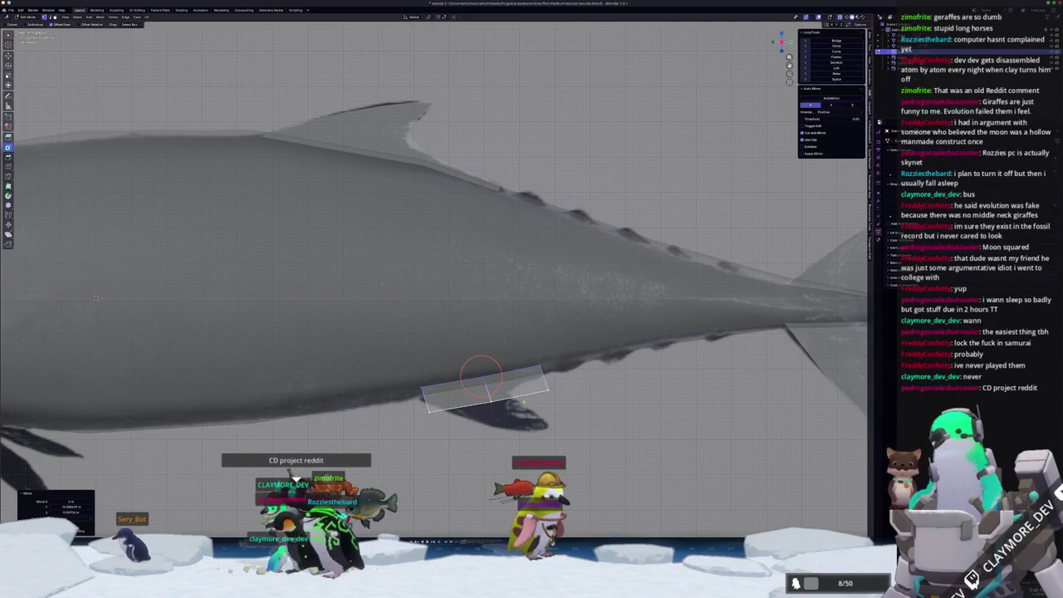
{"action": "key", "text": "shift+v"}
{"action": "left_click", "coordinate": [542, 374]}
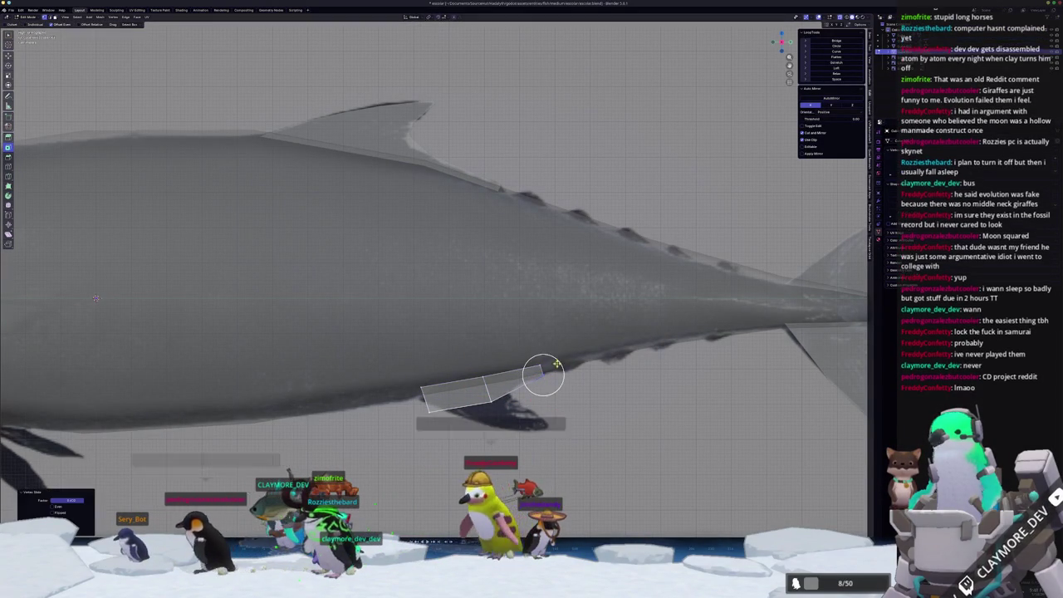
{"action": "key", "text": "shift+v"}
{"action": "left_click", "coordinate": [508, 397]}
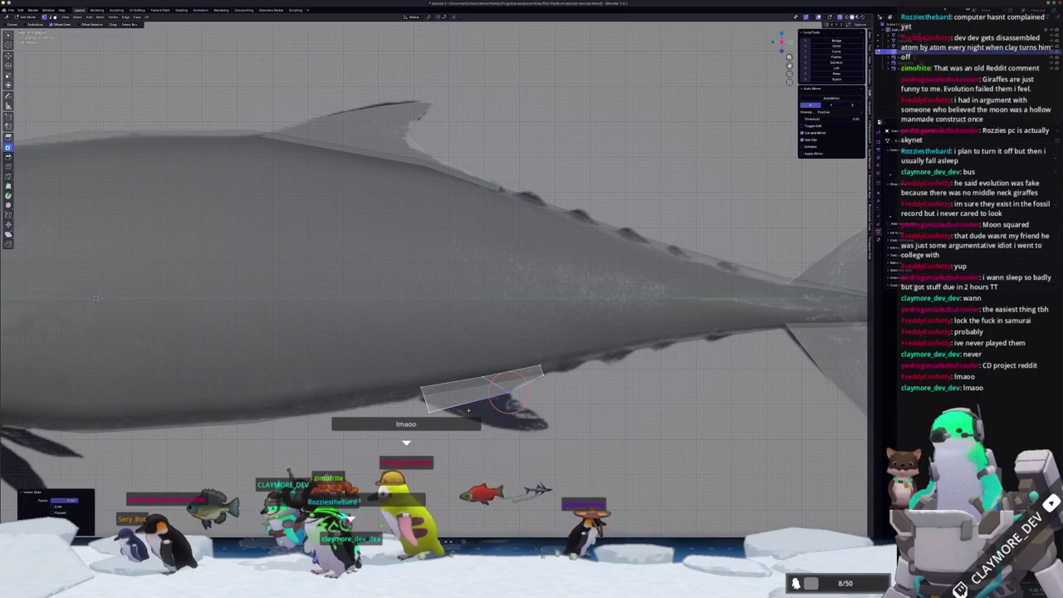
{"action": "key", "text": "shift+v"}
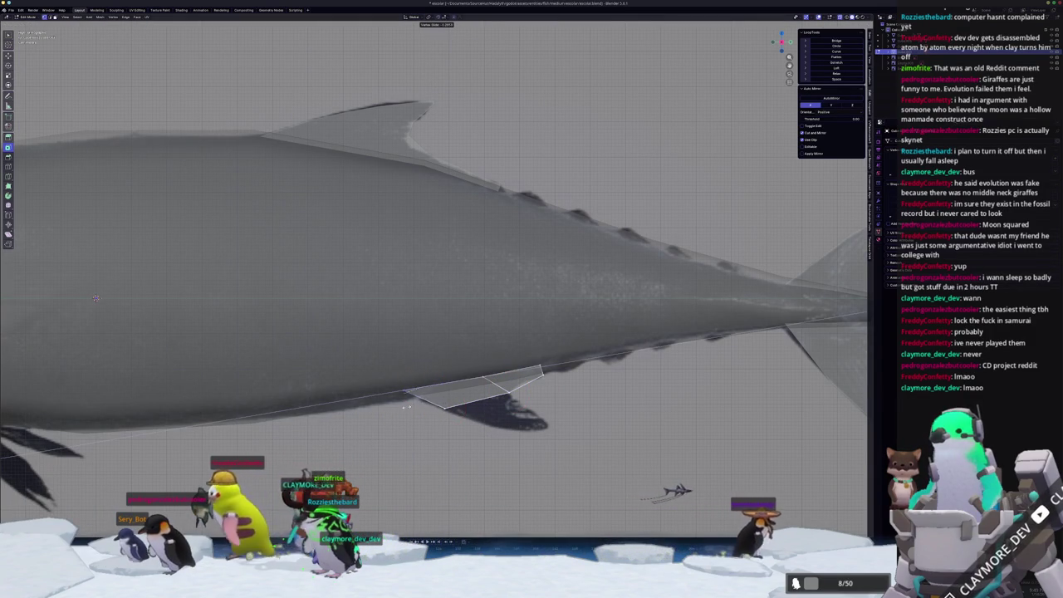
{"action": "left_click", "coordinate": [405, 407]}
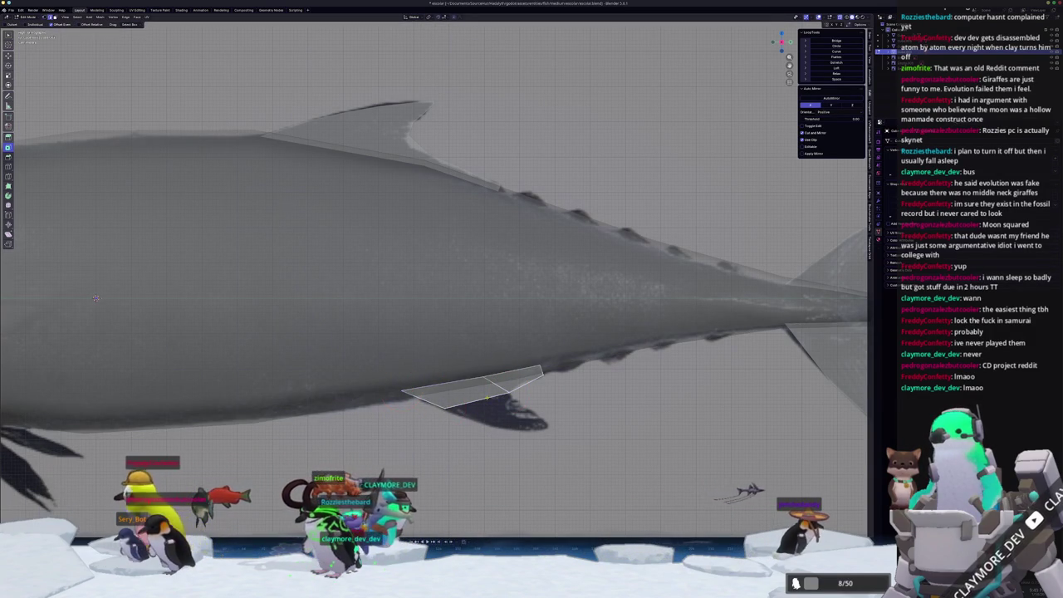
- Pull the fin's lower vertex down toward the reference tip and slide it into place
{"action": "left_click_drag", "start_coordinate": [487, 399], "coordinate": [519, 428]}
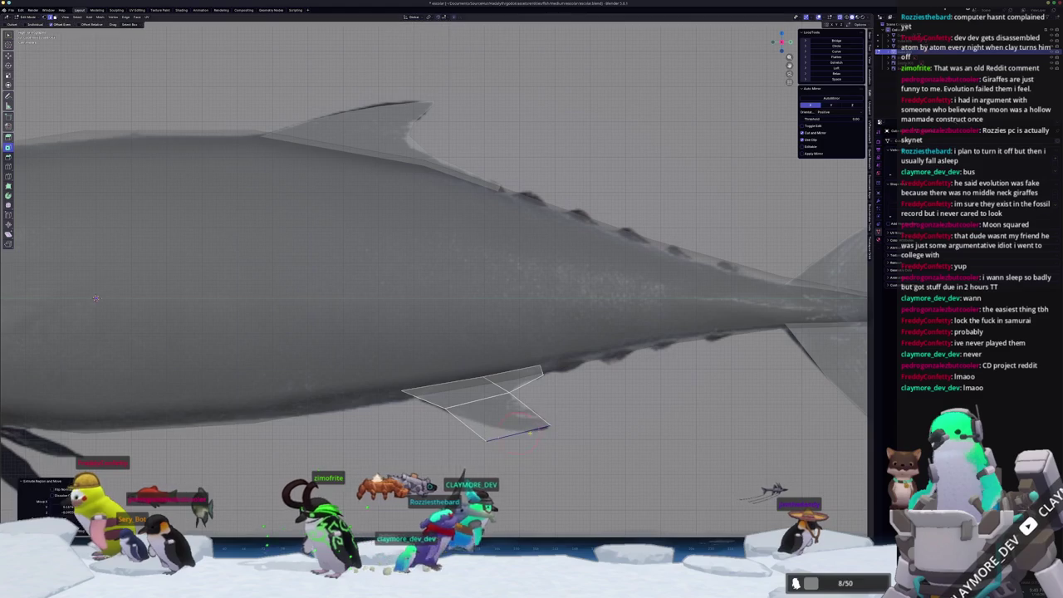
{"action": "key", "text": "g"}
{"action": "key", "text": "g"}
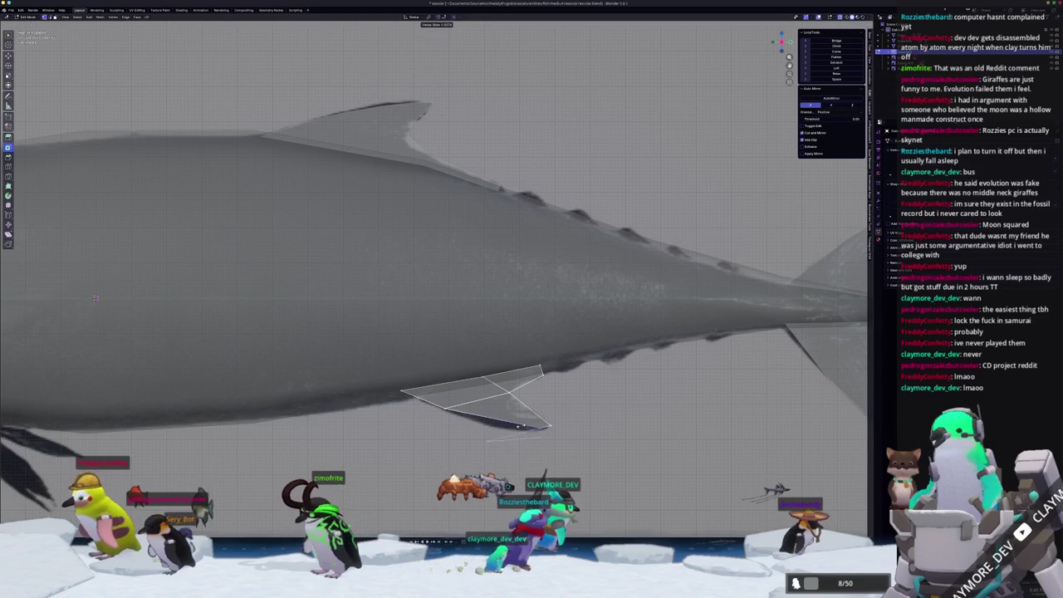
{"action": "left_click", "coordinate": [542, 427]}
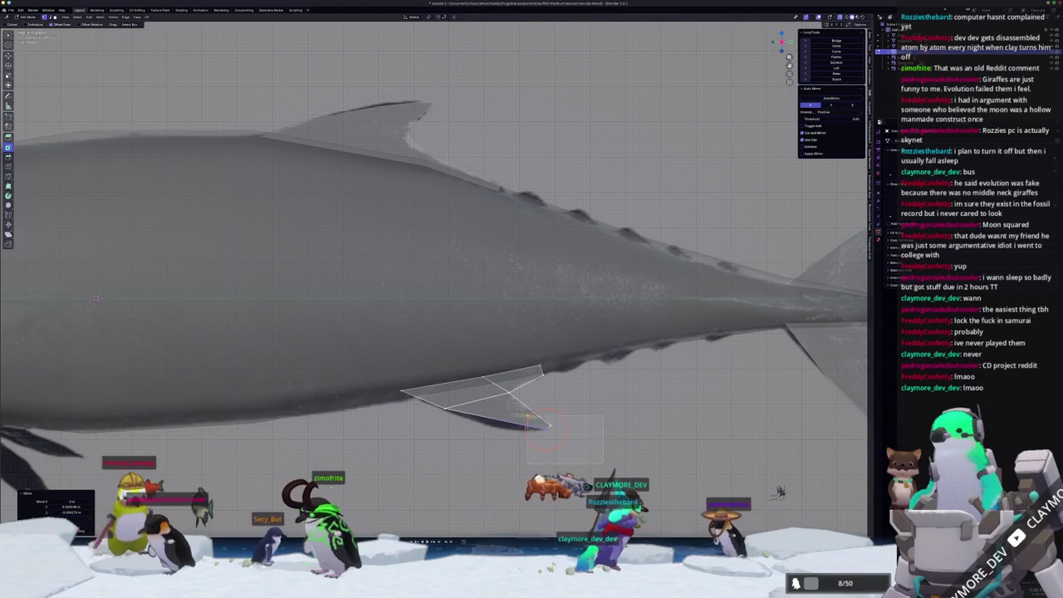
{"action": "key", "text": "r"}
{"action": "left_click", "coordinate": [546, 426]}
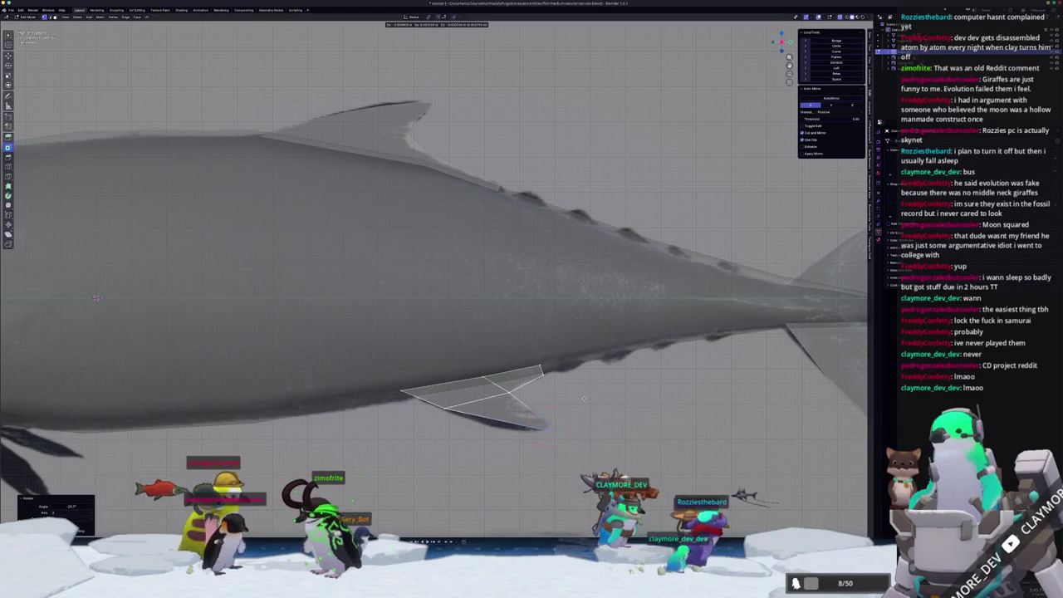
{"action": "key", "text": "g"}
{"action": "left_click", "coordinate": [549, 428]}
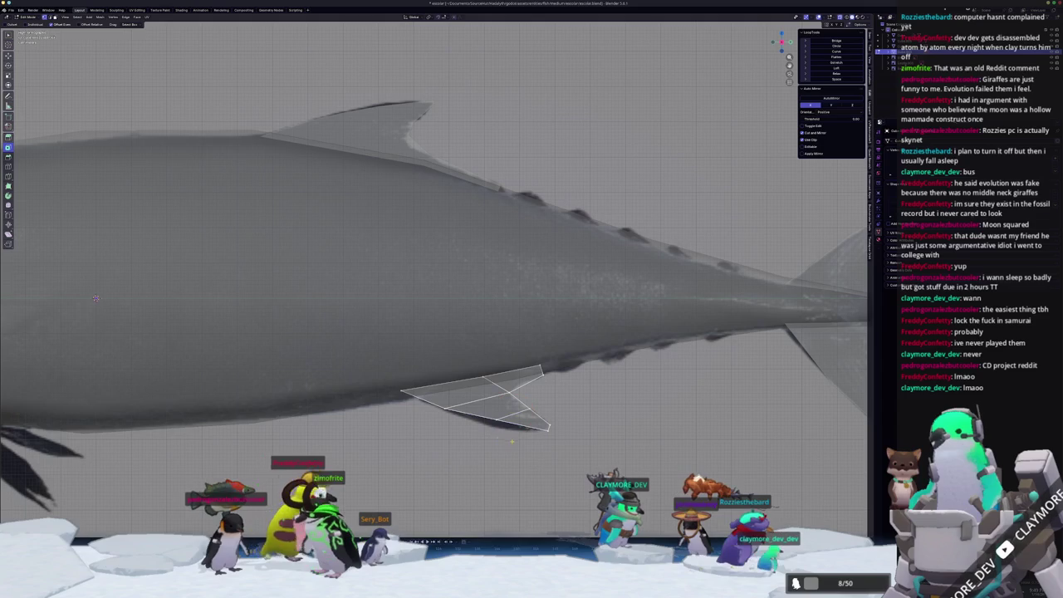
{"action": "key", "text": "g"}
{"action": "key", "text": "g"}
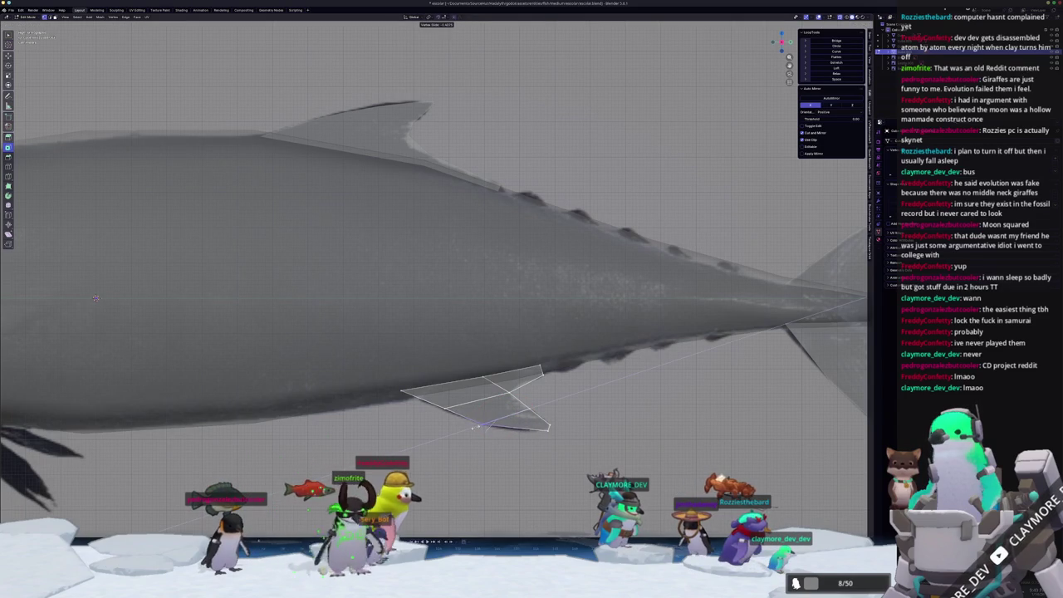
{"action": "left_click", "coordinate": [484, 428]}
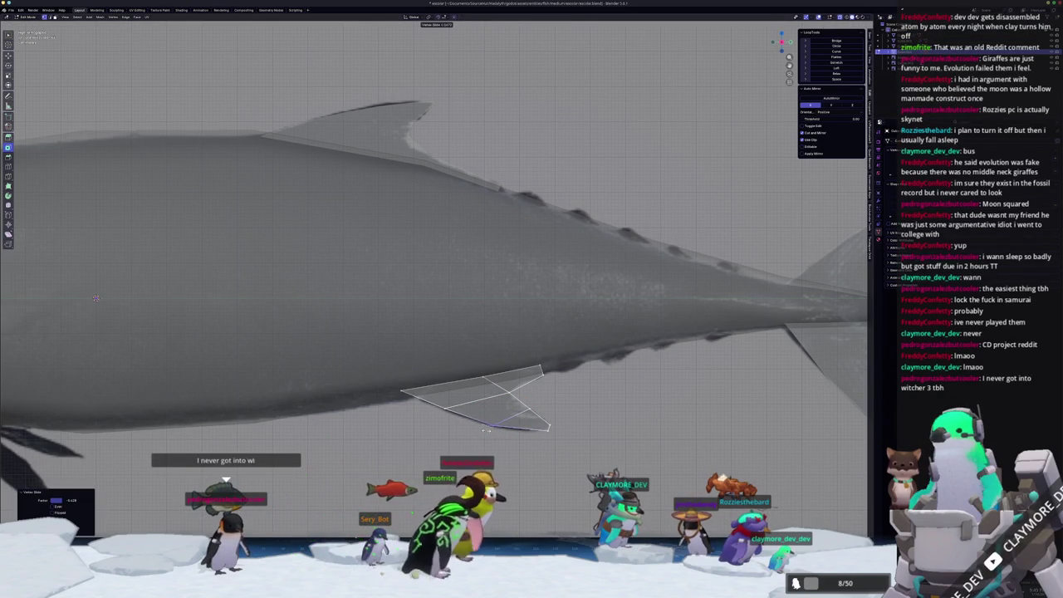
{"action": "scroll", "coordinate": [498, 415], "scroll_direction": "up", "scroll_amount": 1}
{"action": "scroll", "coordinate": [515, 386], "scroll_direction": "up", "scroll_amount": 1}
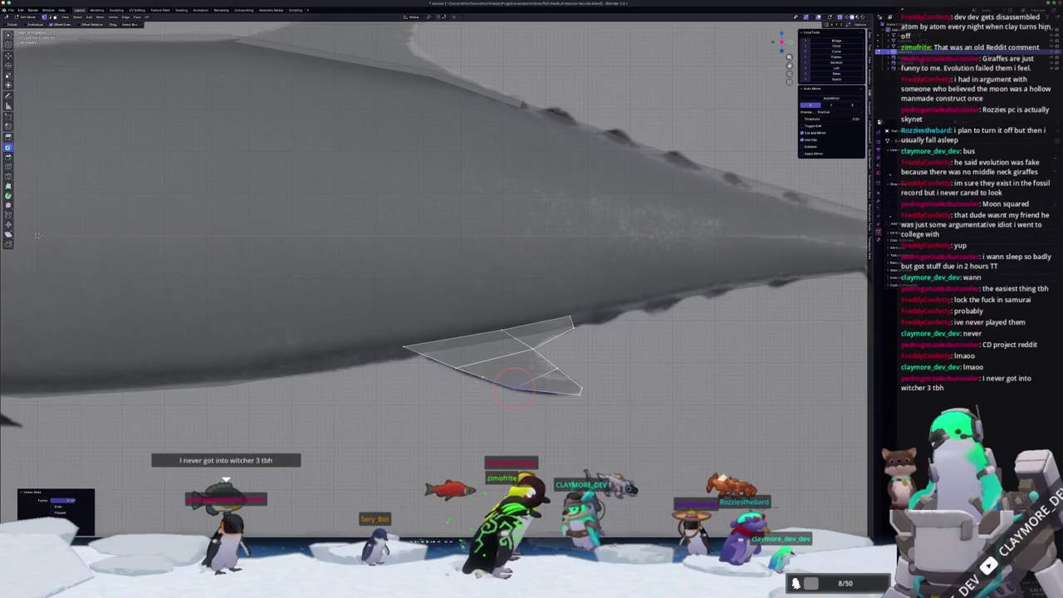
{"action": "left_click", "coordinate": [446, 358]}
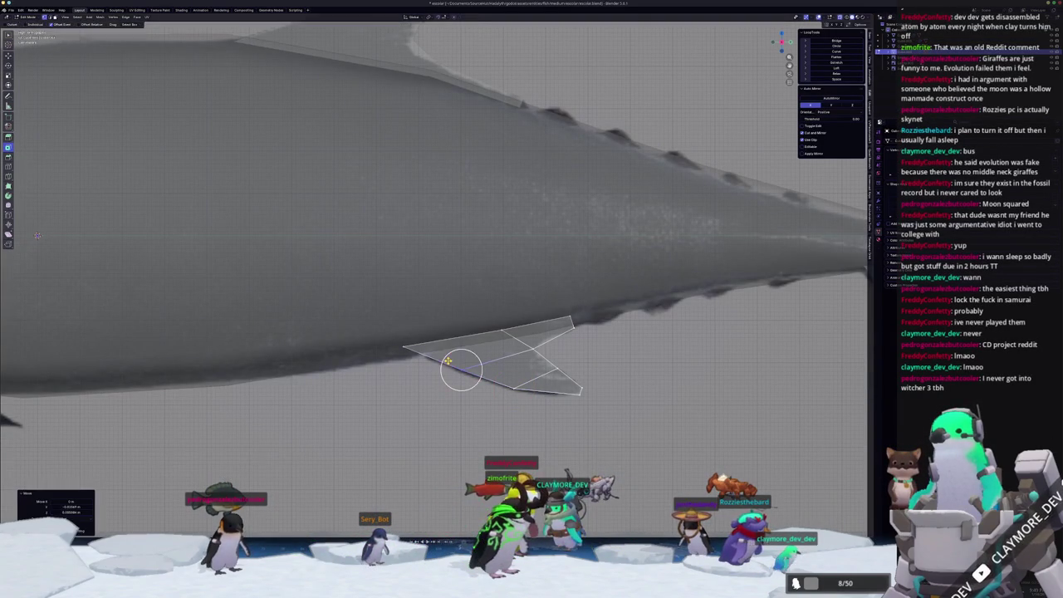
- Slide the vertices along the fin's lower edge onto the reference outline
{"action": "key", "text": "g"}
{"action": "key", "text": "g"}
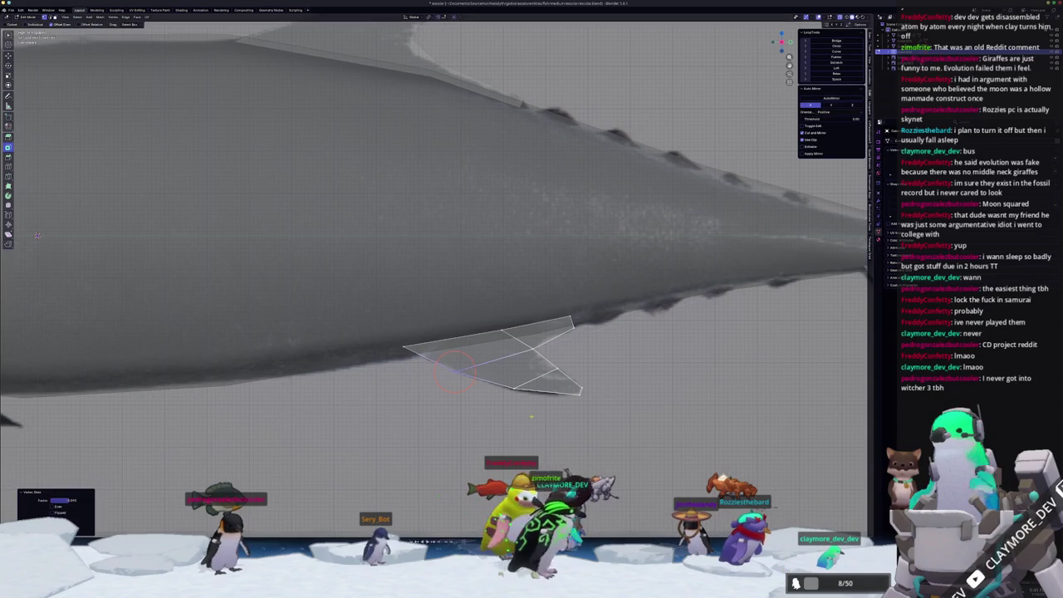
{"action": "left_click", "coordinate": [526, 390]}
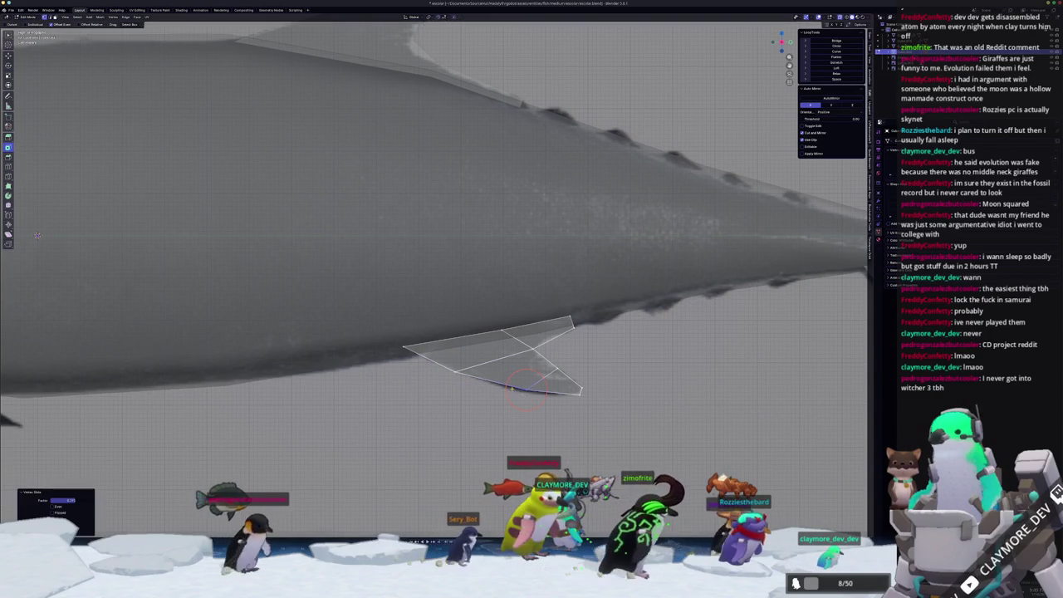
{"action": "left_click", "coordinate": [558, 368]}
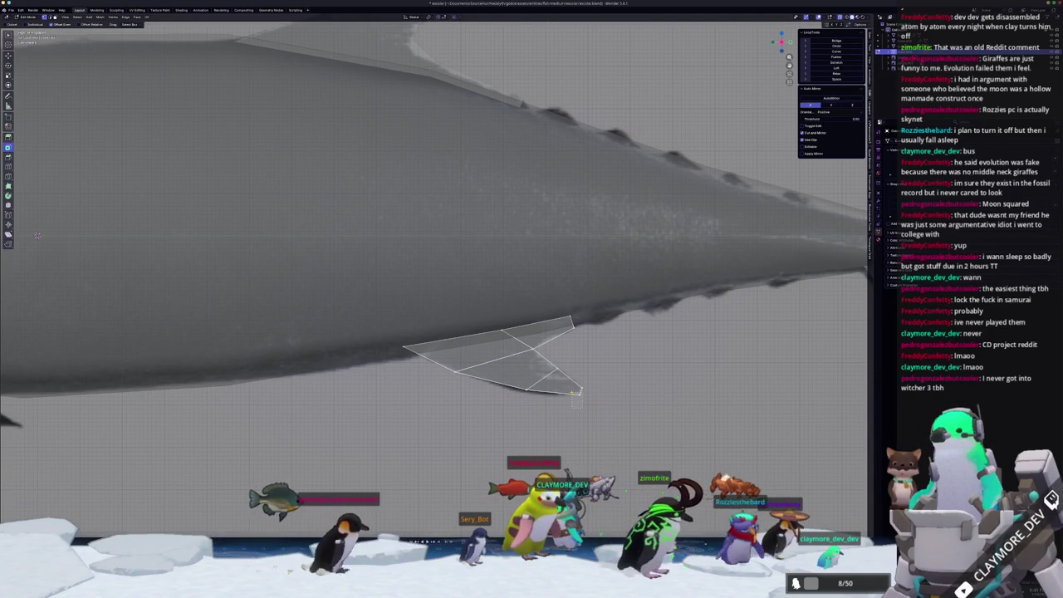
{"action": "key", "text": "shift+v"}
{"action": "left_click", "coordinate": [574, 391]}
{"action": "left_click", "coordinate": [572, 386]}
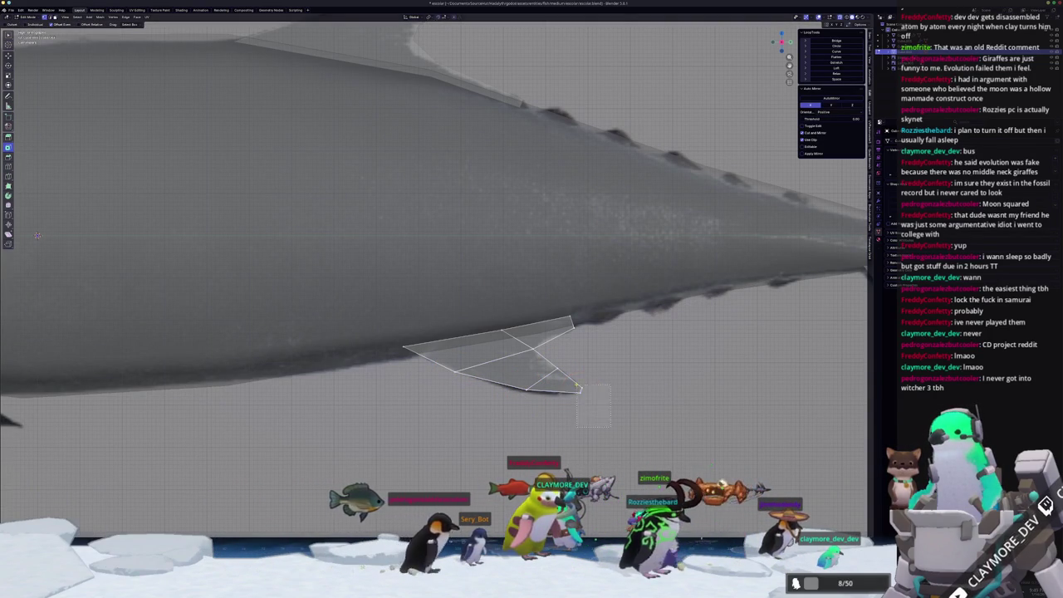
{"action": "key", "text": "g"}
{"action": "key", "text": "g"}
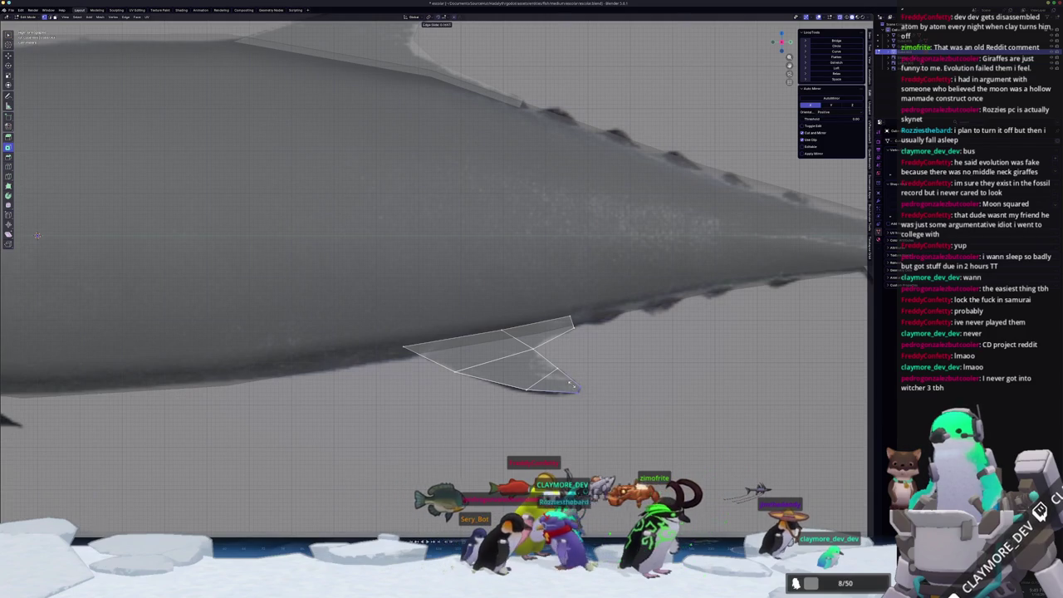
{"action": "left_click", "coordinate": [572, 386]}
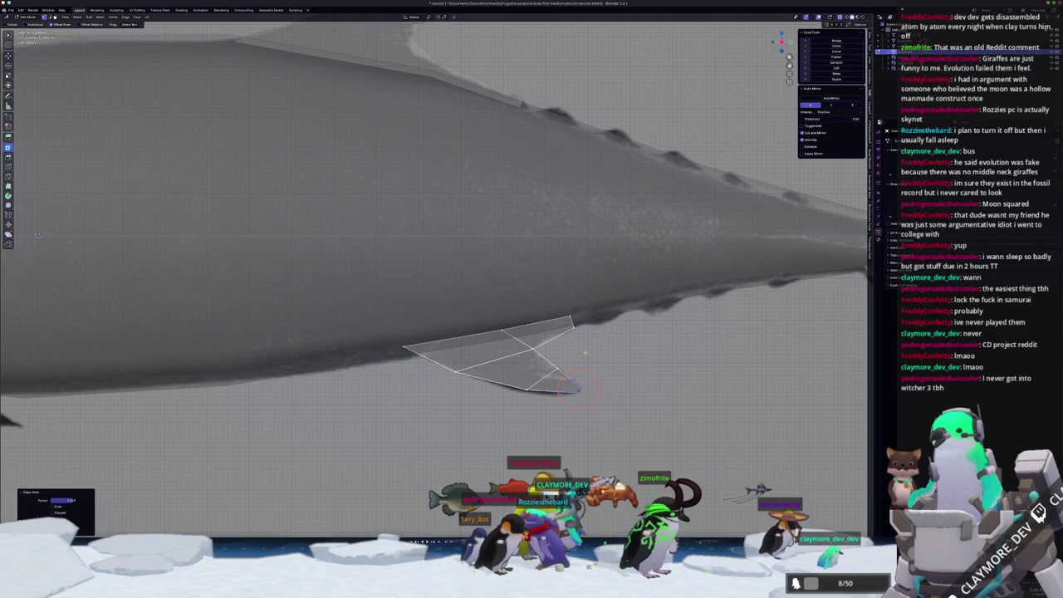
- Slide the fin's upper-right corner vertices along the body line to finish the outline
{"action": "left_click", "coordinate": [601, 331]}
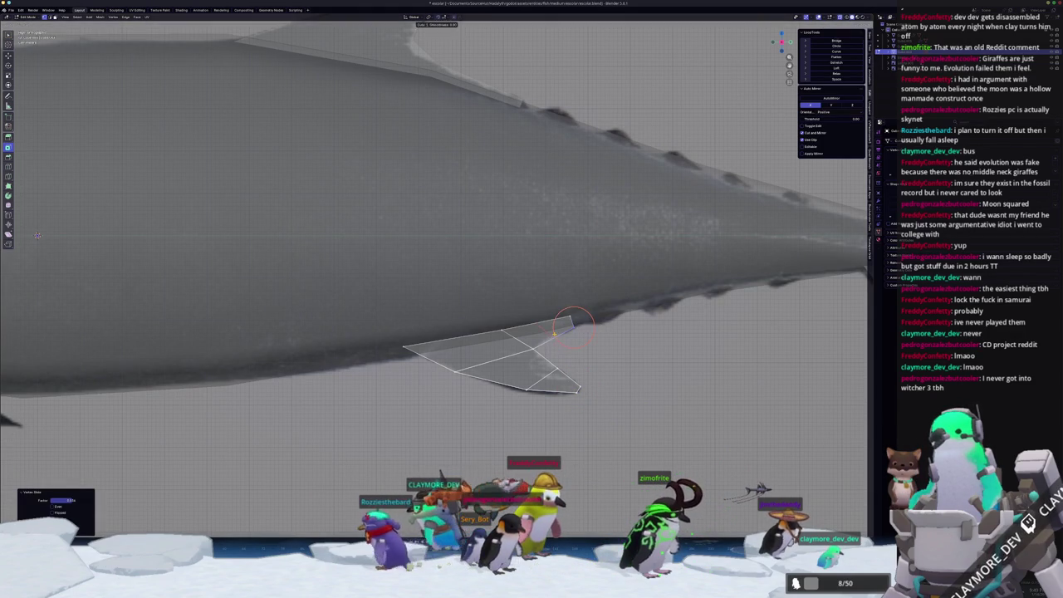
{"action": "left_click", "coordinate": [543, 333]}
{"action": "key", "text": "g"}
{"action": "key", "text": "g"}
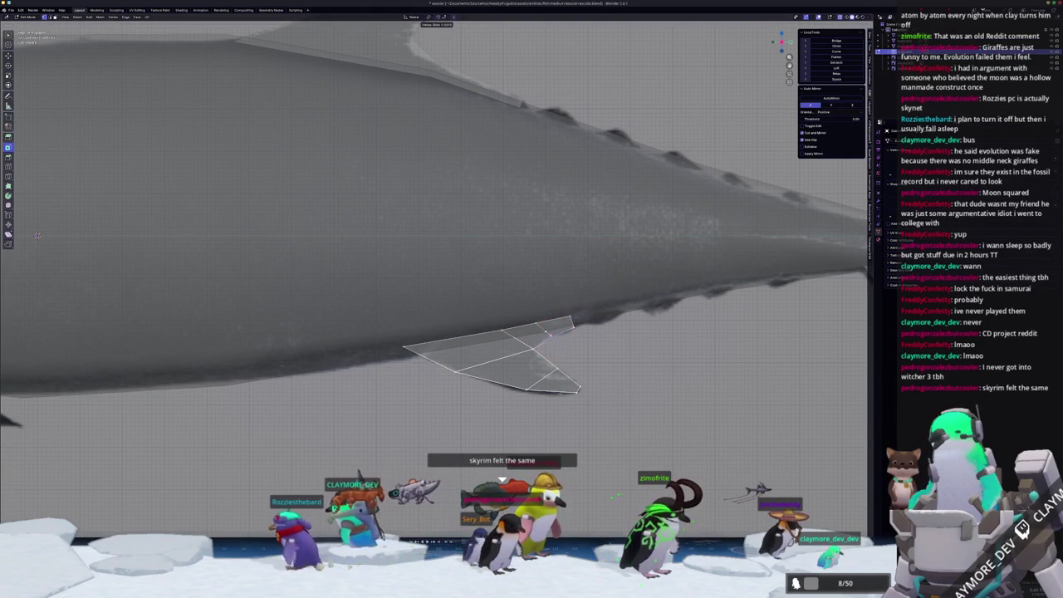
{"action": "left_click", "coordinate": [550, 335]}
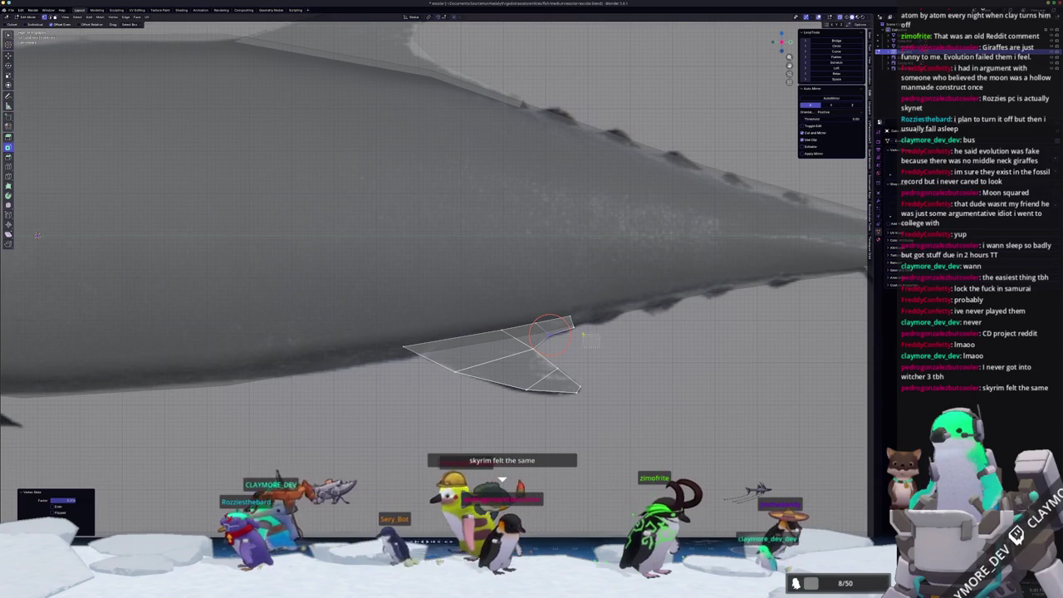
{"action": "left_click", "coordinate": [573, 328]}
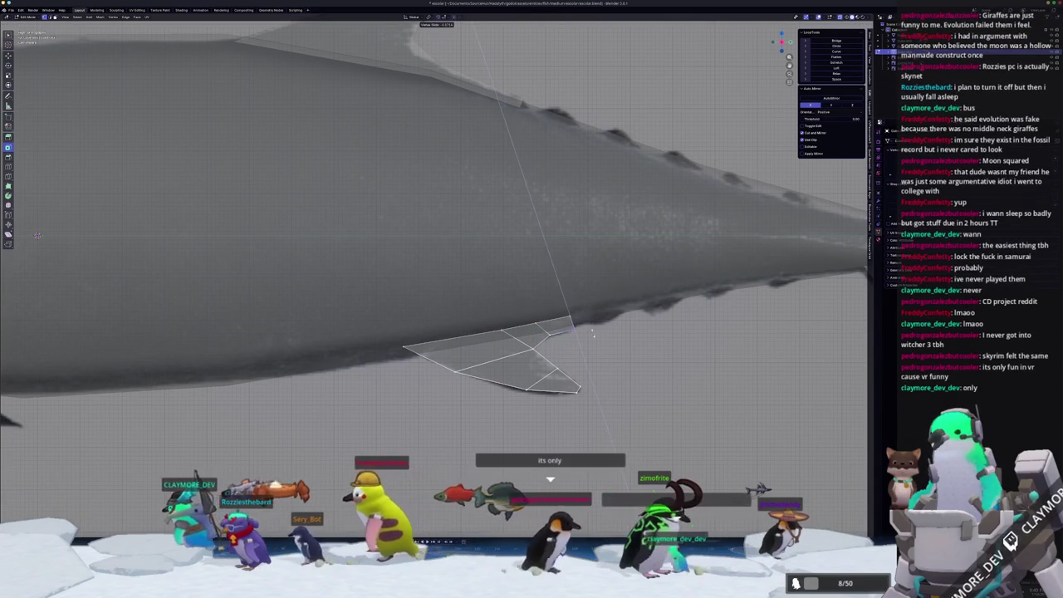
{"action": "left_click", "coordinate": [592, 333]}
- Return to Object Mode, then zoom out and pan to center the fish
{"action": "key", "text": "Tab"}
{"action": "scroll", "coordinate": [589, 334], "scroll_direction": "down", "scroll_amount": 4}
{"action": "scroll", "coordinate": [589, 335], "scroll_direction": "down", "scroll_amount": 2}
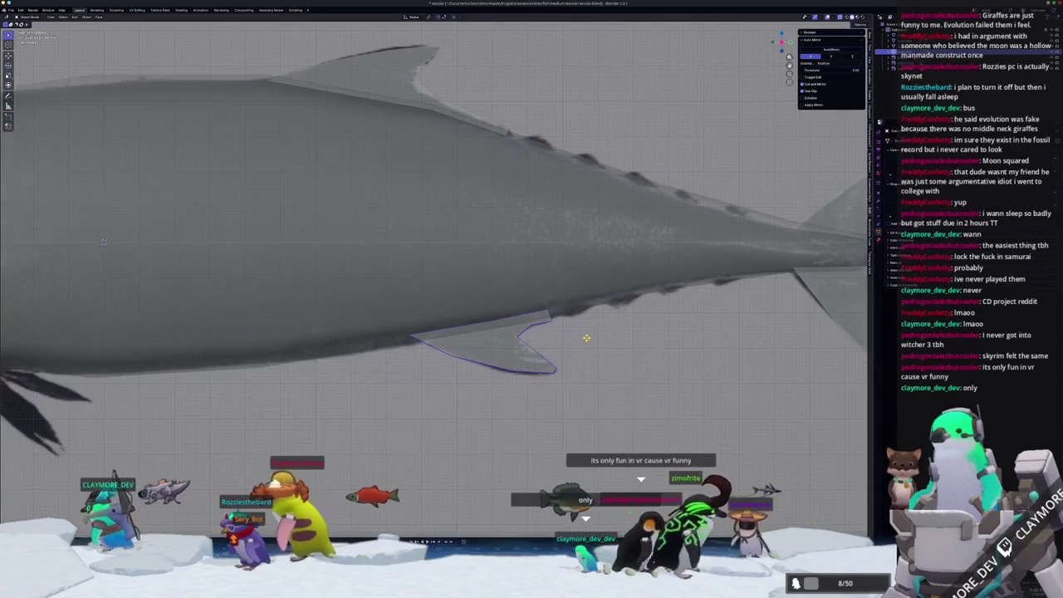
{"action": "scroll", "coordinate": [589, 337], "scroll_direction": "down", "scroll_amount": 2}
{"action": "scroll", "coordinate": [565, 332], "scroll_direction": "down", "scroll_amount": 2}
{"action": "scroll", "coordinate": [541, 328], "scroll_direction": "down", "scroll_amount": 3}
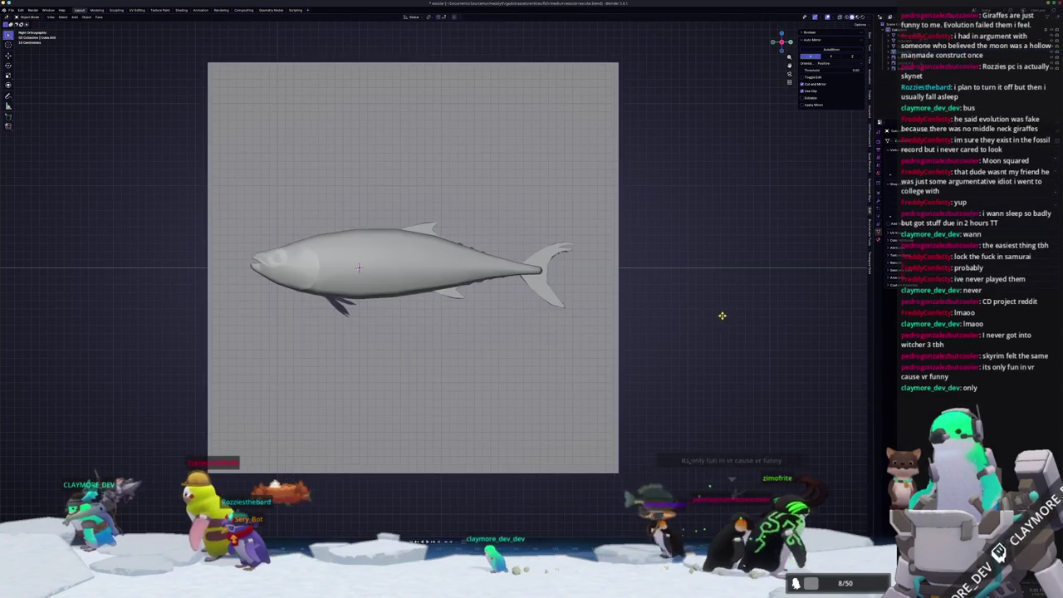
{"action": "scroll", "coordinate": [681, 320], "scroll_direction": "up", "scroll_amount": 1}
{"action": "scroll", "coordinate": [641, 330], "scroll_direction": "up", "scroll_amount": 1}
{"action": "middle_click_drag", "start_coordinate": [487, 356], "coordinate": [543, 360], "text": "shift"}
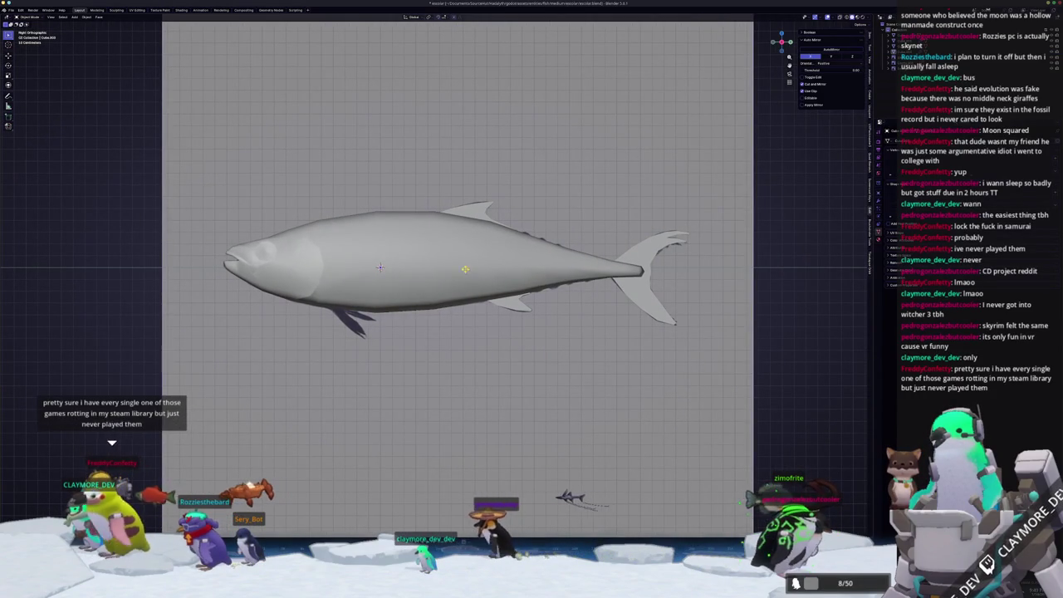
- Try moving the fish's belly edge, cancel it, and deselect the body in Object Mode
{"action": "key", "text": "Tab"}
{"action": "scroll", "coordinate": [379, 266], "scroll_direction": "up", "scroll_amount": 1}
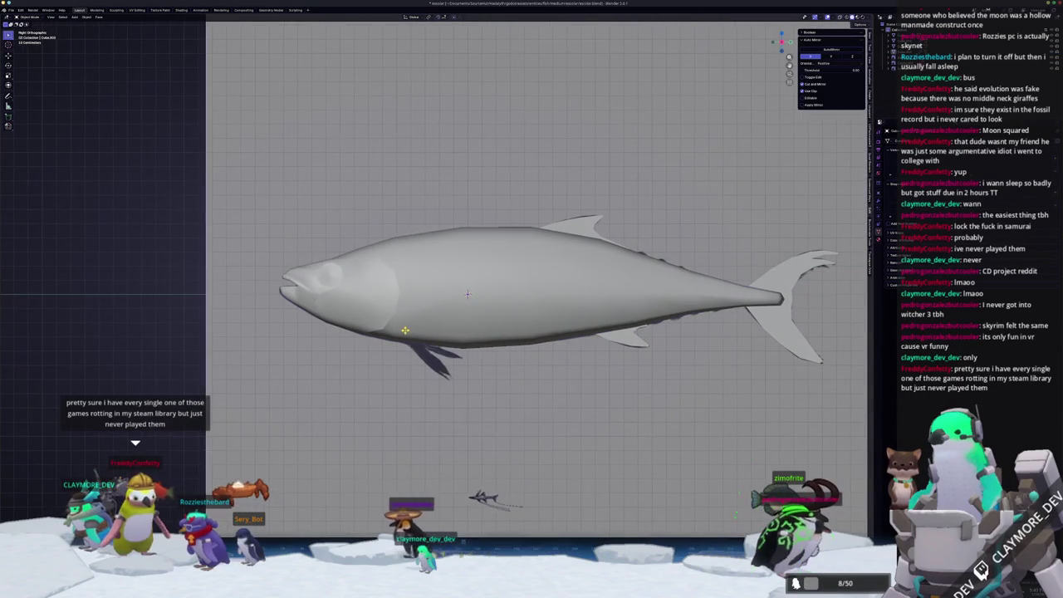
{"action": "scroll", "coordinate": [480, 303], "scroll_direction": "up", "scroll_amount": 2}
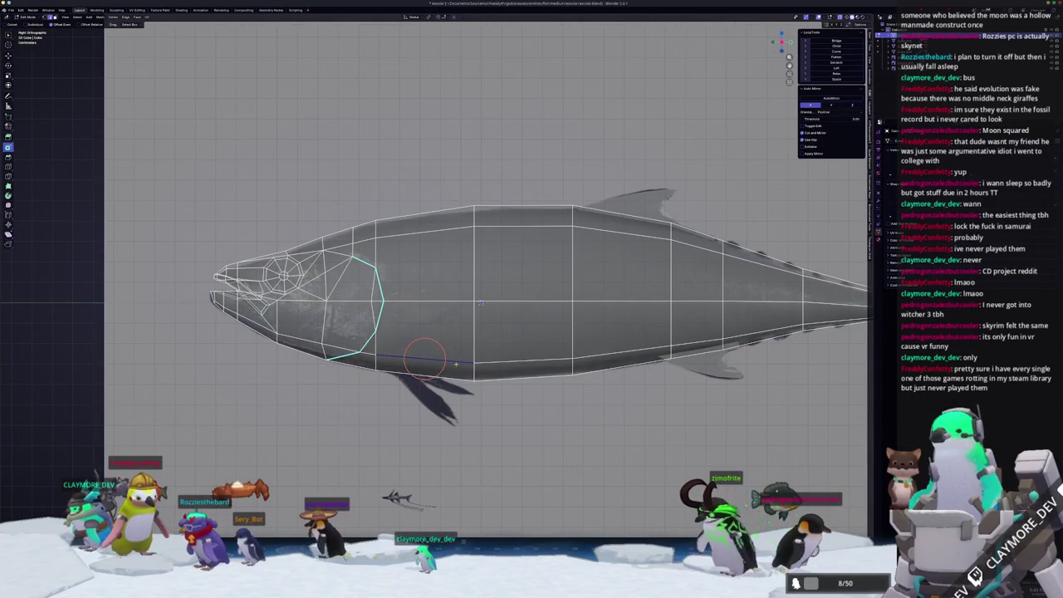
{"action": "scroll", "coordinate": [441, 362], "scroll_direction": "up", "scroll_amount": 1}
{"action": "scroll", "coordinate": [422, 375], "scroll_direction": "up", "scroll_amount": 1}
{"action": "scroll", "coordinate": [467, 308], "scroll_direction": "up", "scroll_amount": 1}
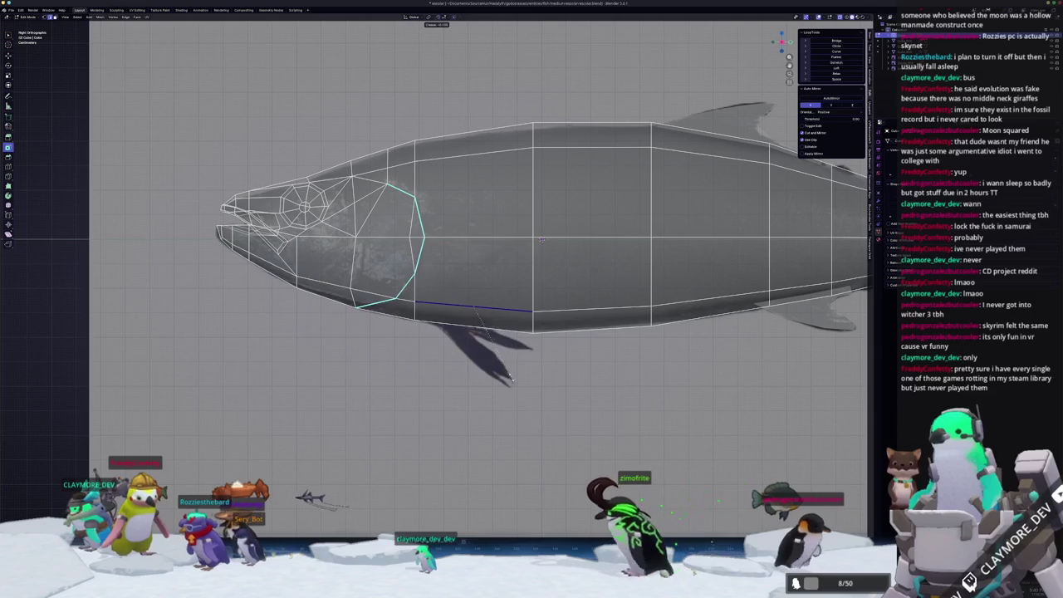
{"action": "key", "text": "g"}
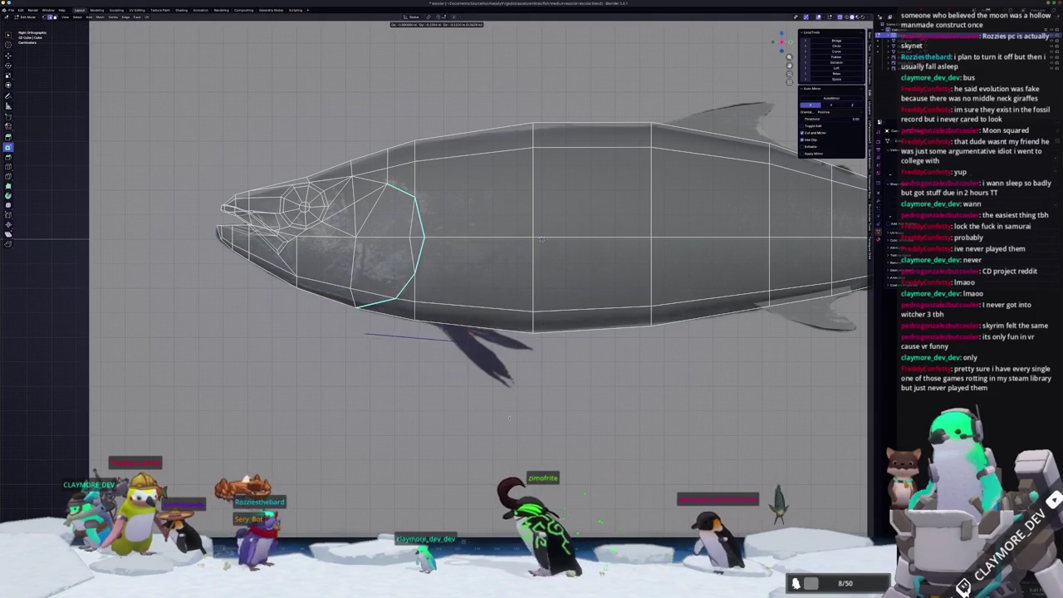
{"action": "right_click", "coordinate": [503, 419]}
{"action": "key", "text": "Tab"}
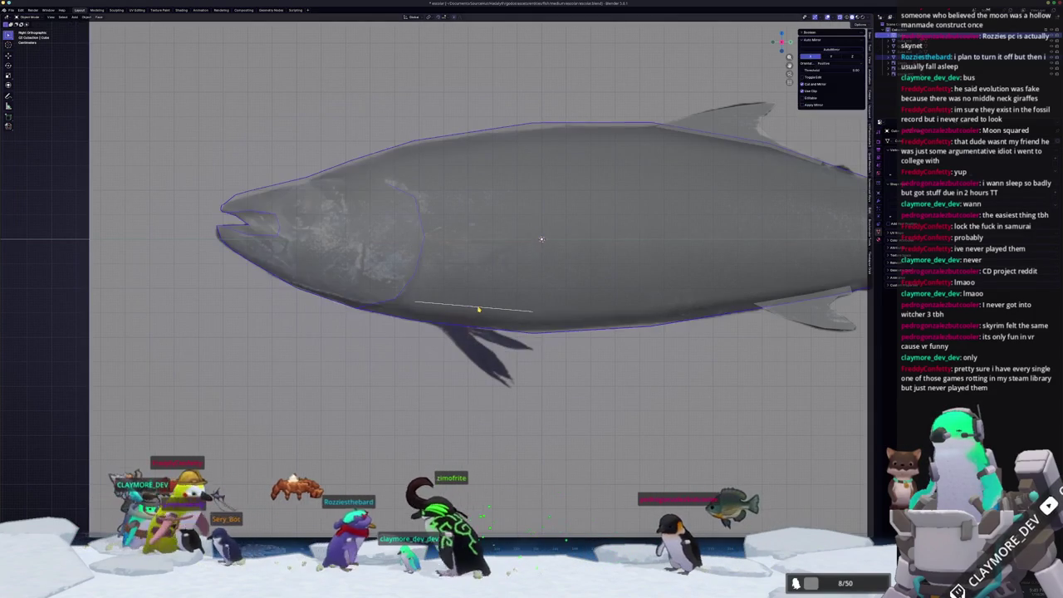
{"action": "key", "text": "alt+a"}
- Slide an end vertex inward to shorten the fin edge under the head, then orbit head-on
{"action": "key", "text": "Tab"}
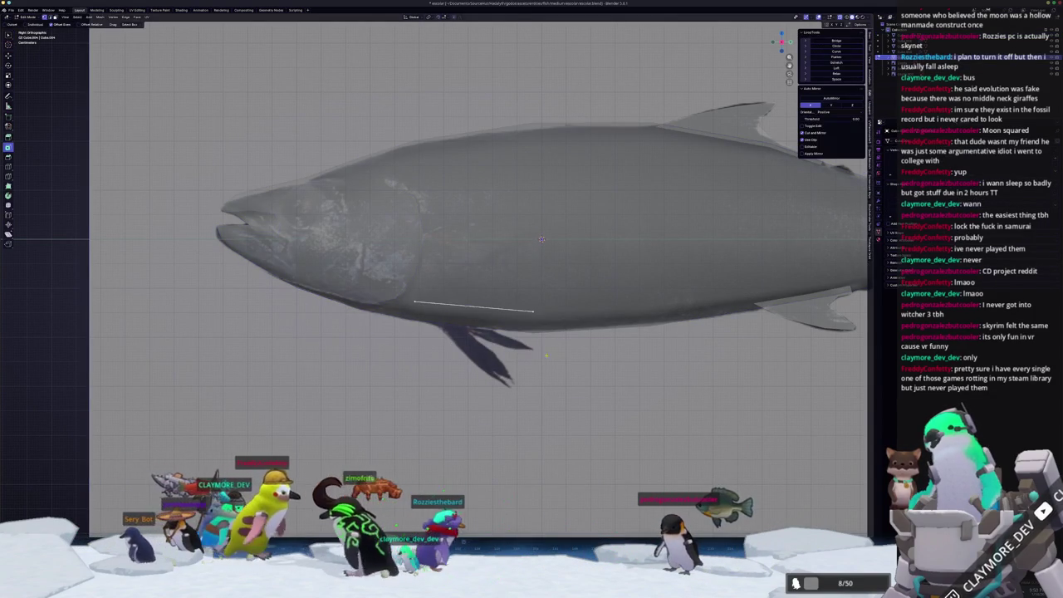
{"action": "key", "text": "shift+v"}
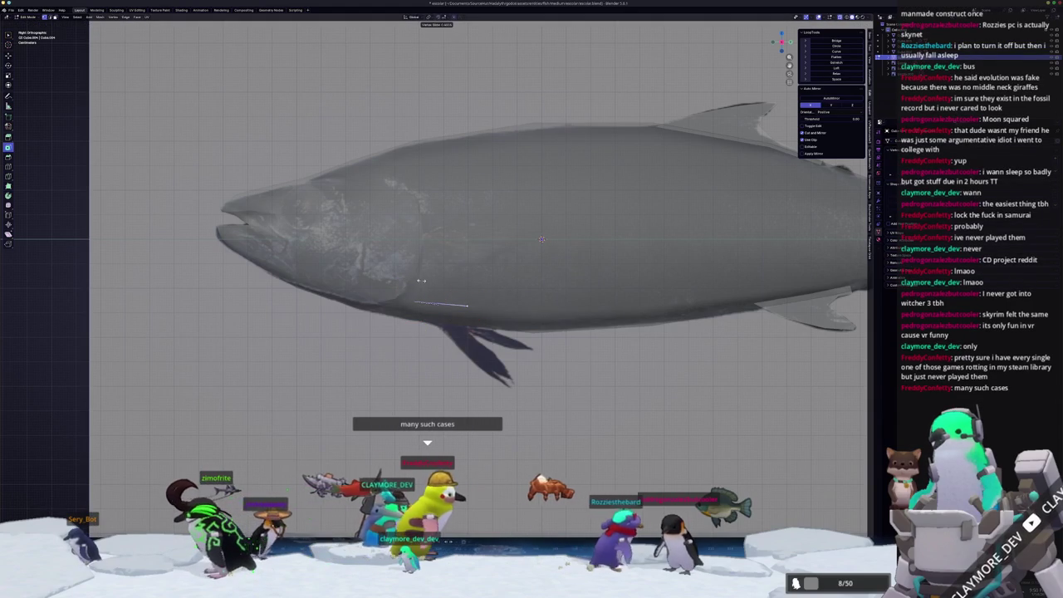
{"action": "left_click", "coordinate": [418, 280]}
{"action": "middle_click_drag", "start_coordinate": [451, 301], "coordinate": [615, 284]}
- Move the fin edge vertically and scale it in the side view
{"action": "left_click", "coordinate": [577, 292]}
{"action": "key", "text": "g"}
{"action": "key", "text": "z"}
{"action": "key", "text": "KP_3"}
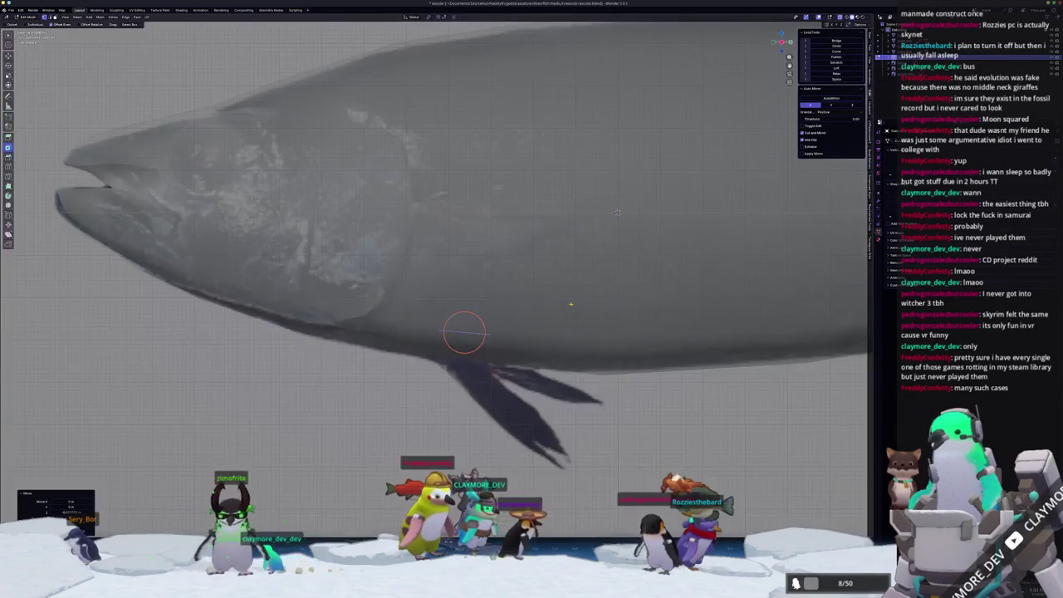
{"action": "key", "text": "s"}
{"action": "left_click", "coordinate": [571, 343]}
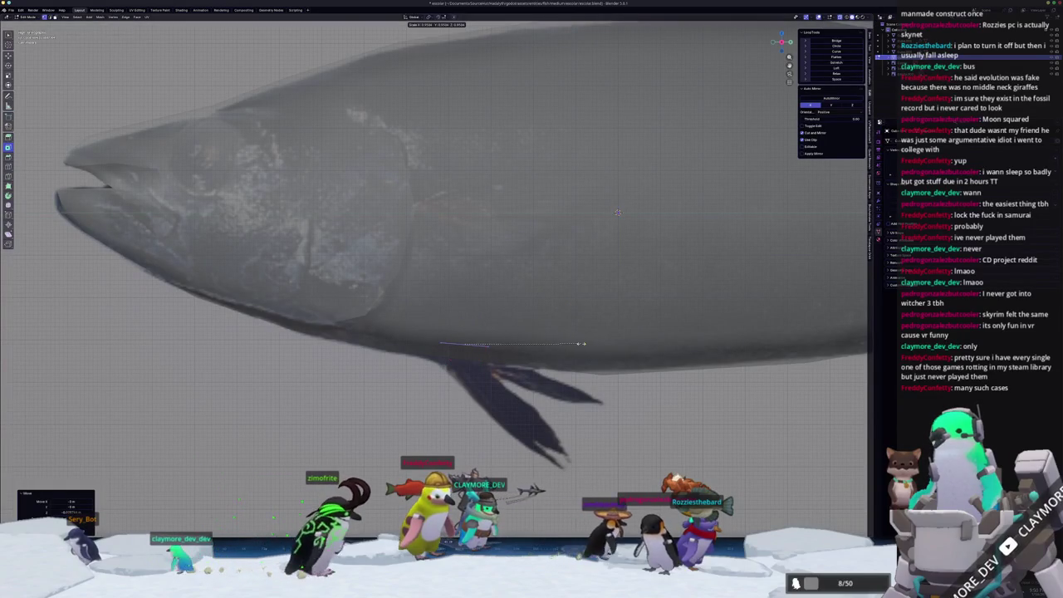
- Extrude the fin edge into a new face, then rotate and resize it at an angle
{"action": "key", "text": "e"}
{"action": "left_click", "coordinate": [615, 432]}
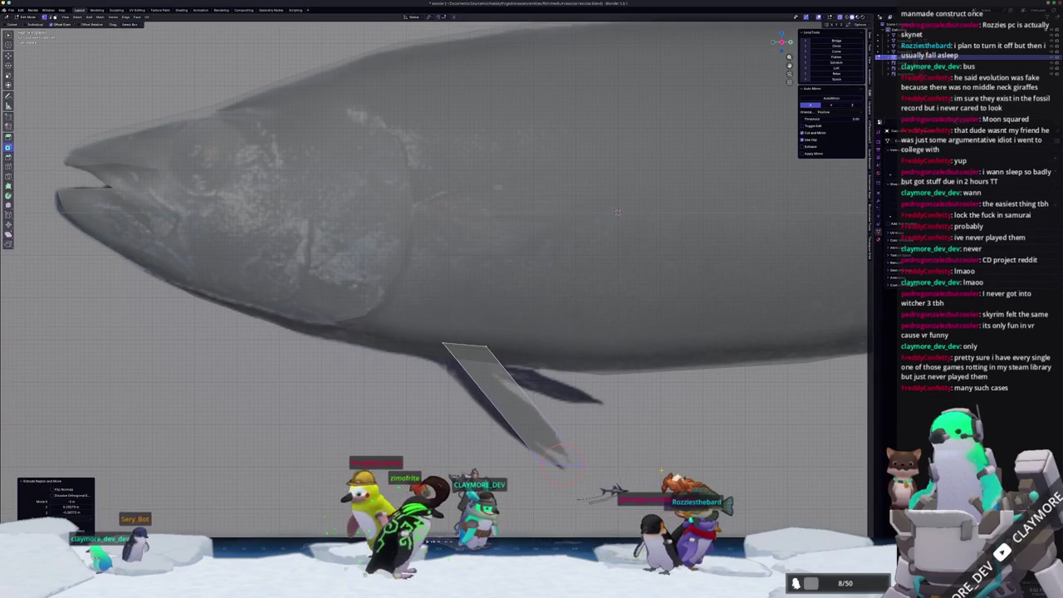
{"action": "key", "text": "r"}
{"action": "left_click", "coordinate": [638, 429]}
{"action": "key", "text": "s"}
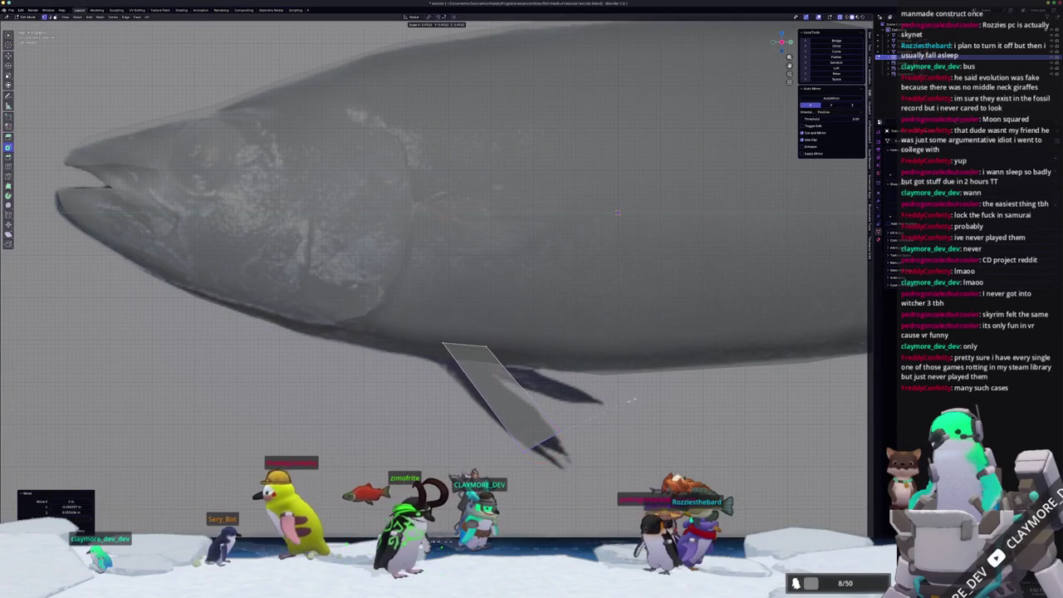
{"action": "left_click", "coordinate": [606, 403]}
- Loop-cut across the fin, move its top edge, and slide a corner vertex to match the reference
{"action": "key", "text": "ctrl+r"}
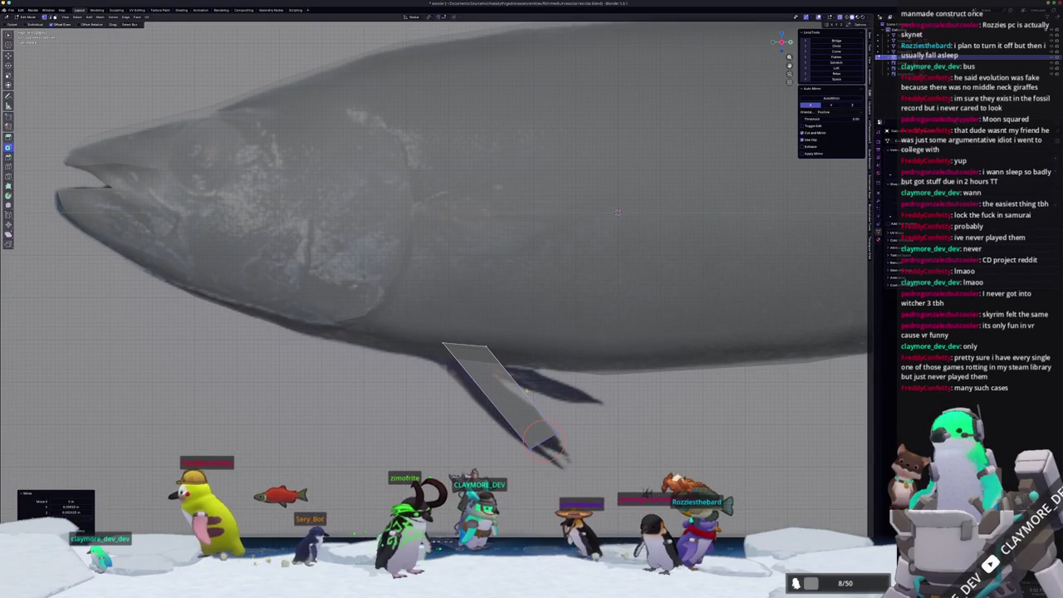
{"action": "left_click", "coordinate": [522, 391]}
{"action": "key", "text": "g"}
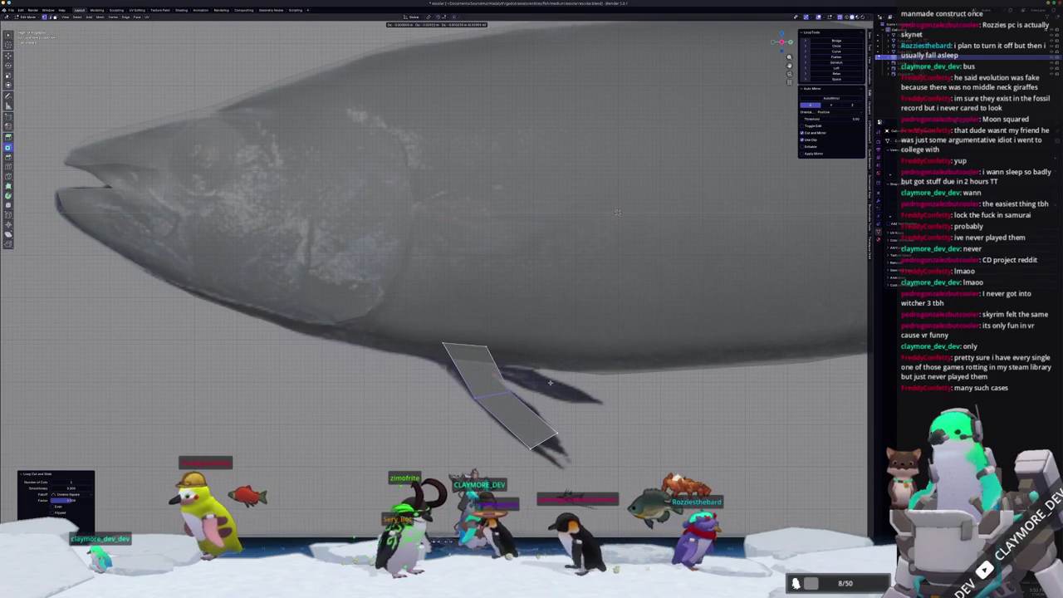
{"action": "left_click", "coordinate": [550, 383]}
{"action": "key", "text": "g"}
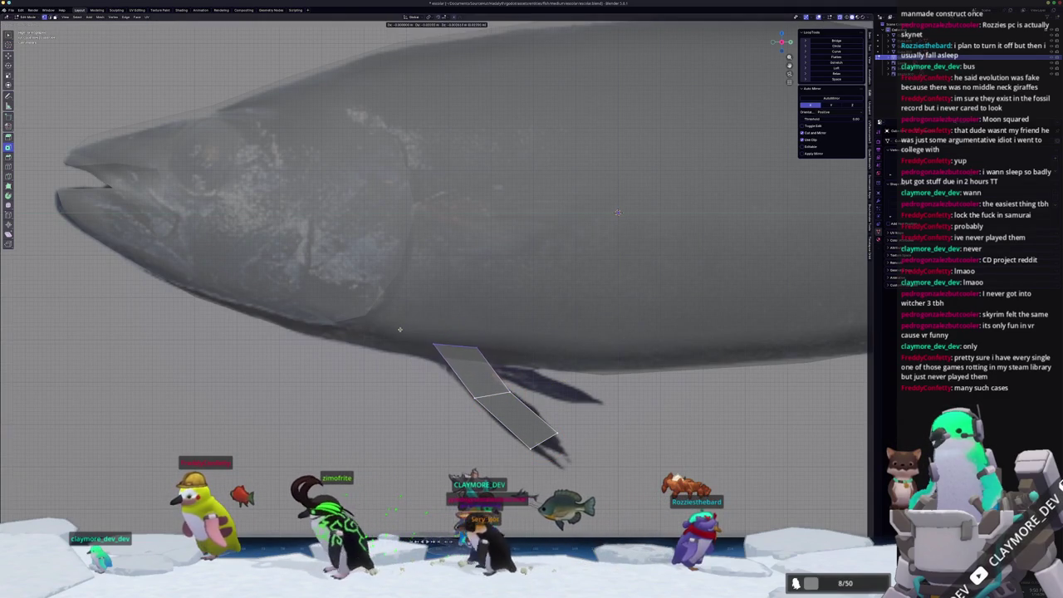
{"action": "left_click", "coordinate": [392, 329]}
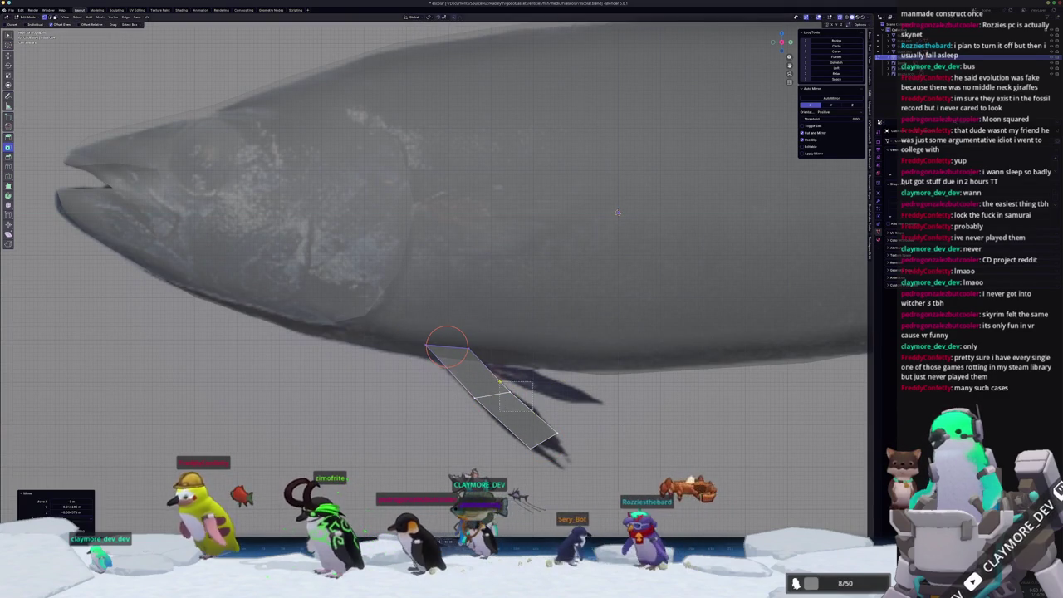
{"action": "key", "text": "shift+v"}
{"action": "left_click", "coordinate": [510, 388]}
- Add a second edge loop across the fin and slide a vertex along its edge
{"action": "key", "text": "shift+v"}
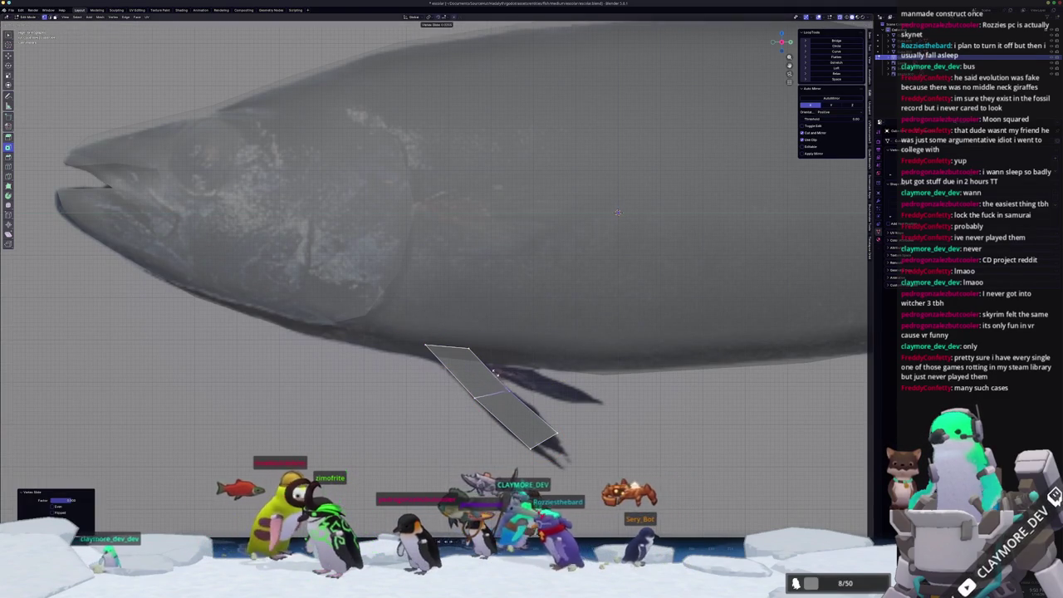
{"action": "key", "text": "ctrl+r"}
{"action": "left_click", "coordinate": [517, 415]}
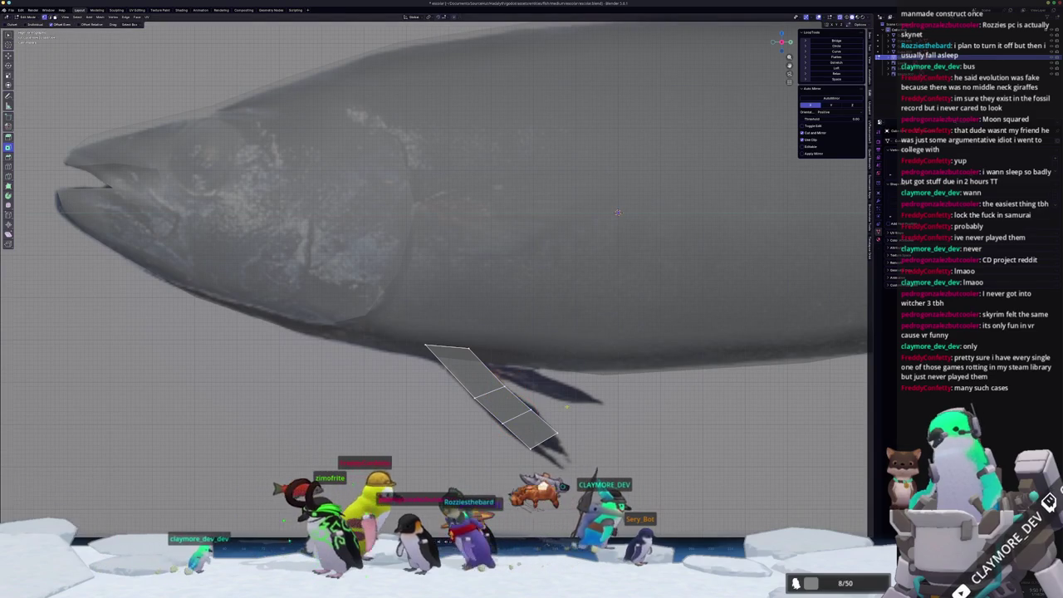
{"action": "left_click", "coordinate": [523, 399]}
{"action": "key", "text": "shift+v"}
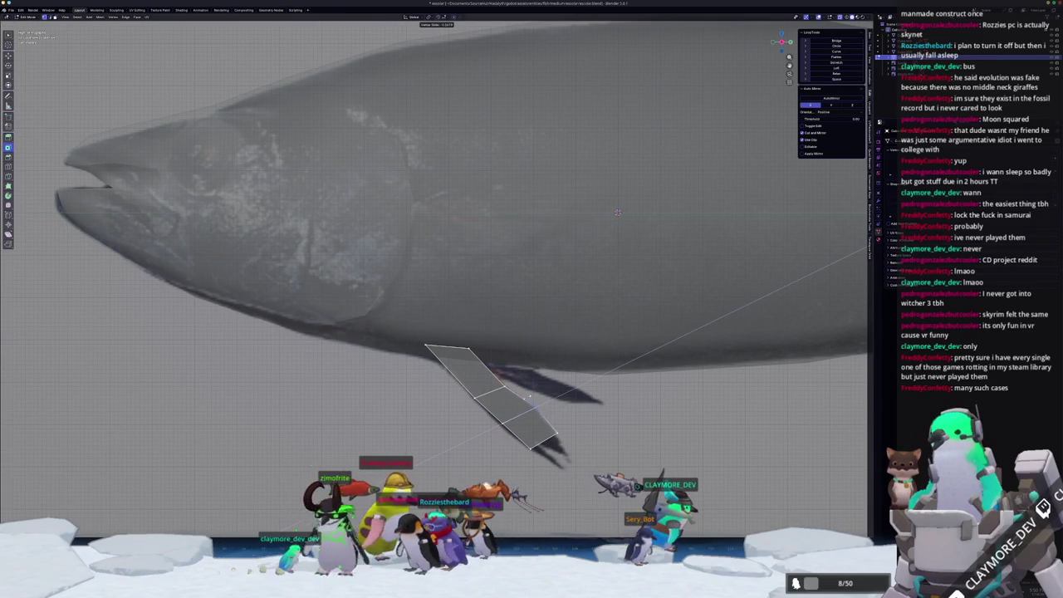
{"action": "left_click", "coordinate": [524, 401]}
{"action": "scroll", "coordinate": [617, 212], "scroll_direction": "up", "scroll_amount": 2}
{"action": "middle_click_drag", "start_coordinate": [617, 213], "coordinate": [616, 116], "text": "shift"}
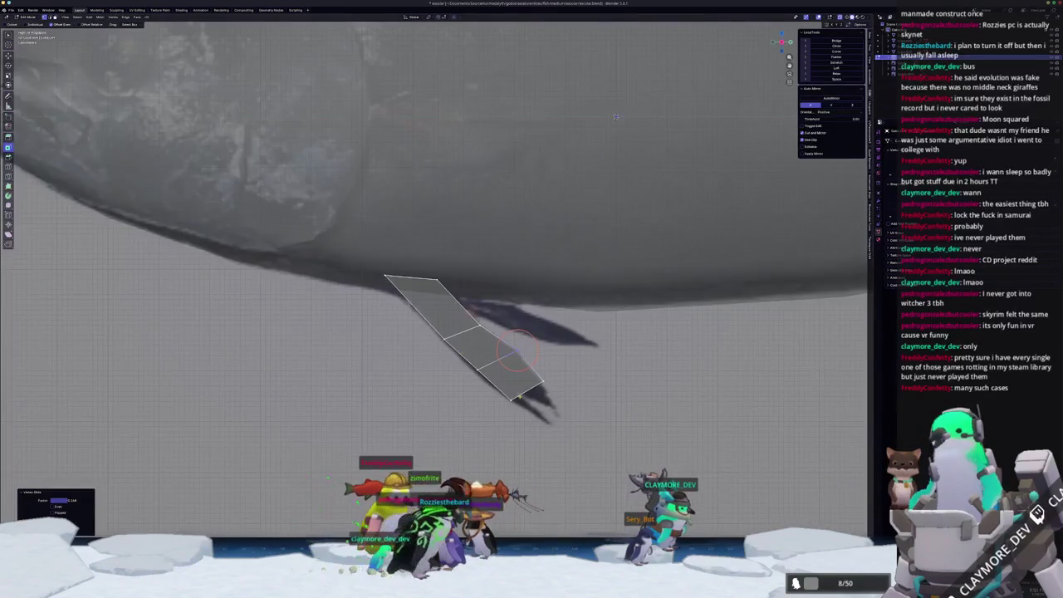
- Loop-cut the fin again, then extrude the fin tip and scale it narrower
{"action": "key", "text": "ctrl+r"}
{"action": "left_click", "coordinate": [469, 341]}
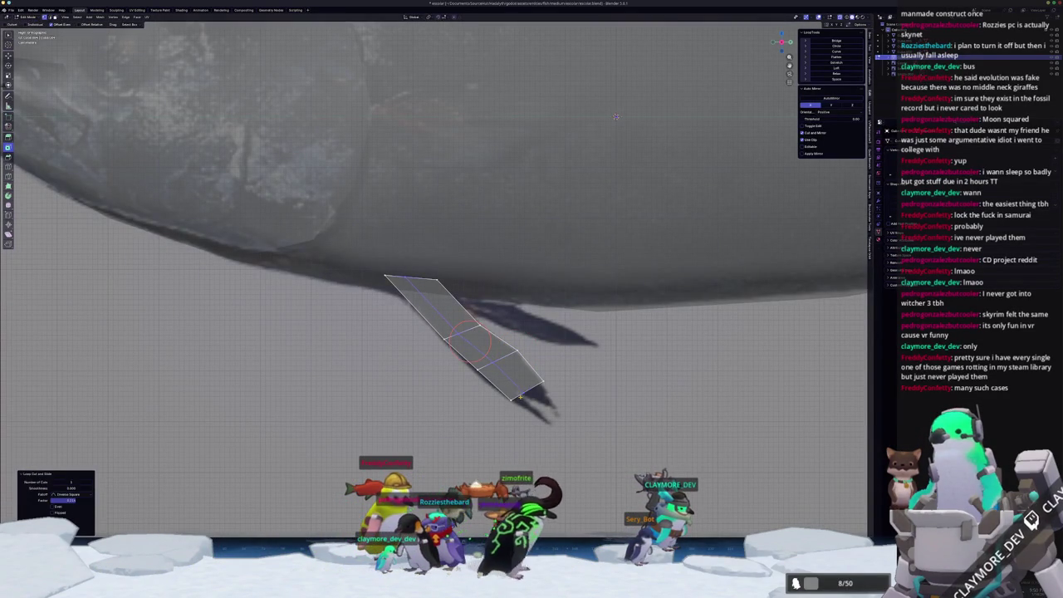
{"action": "middle_click_drag", "start_coordinate": [615, 117], "coordinate": [694, 47]}
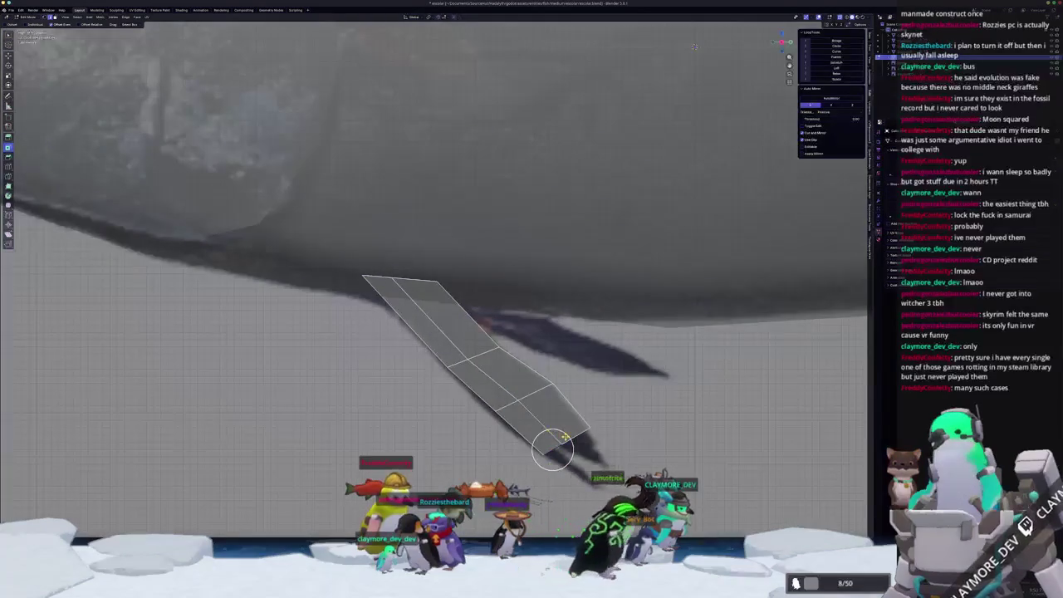
{"action": "key", "text": "e"}
{"action": "left_click", "coordinate": [593, 491]}
{"action": "key", "text": "s"}
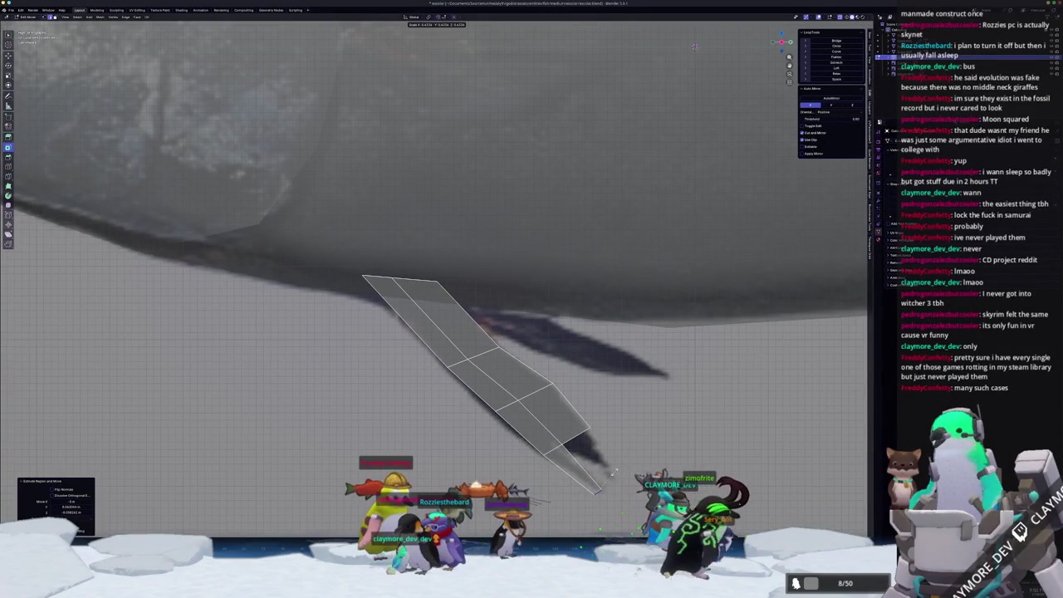
{"action": "key", "text": "g"}
{"action": "left_click", "coordinate": [574, 437]}
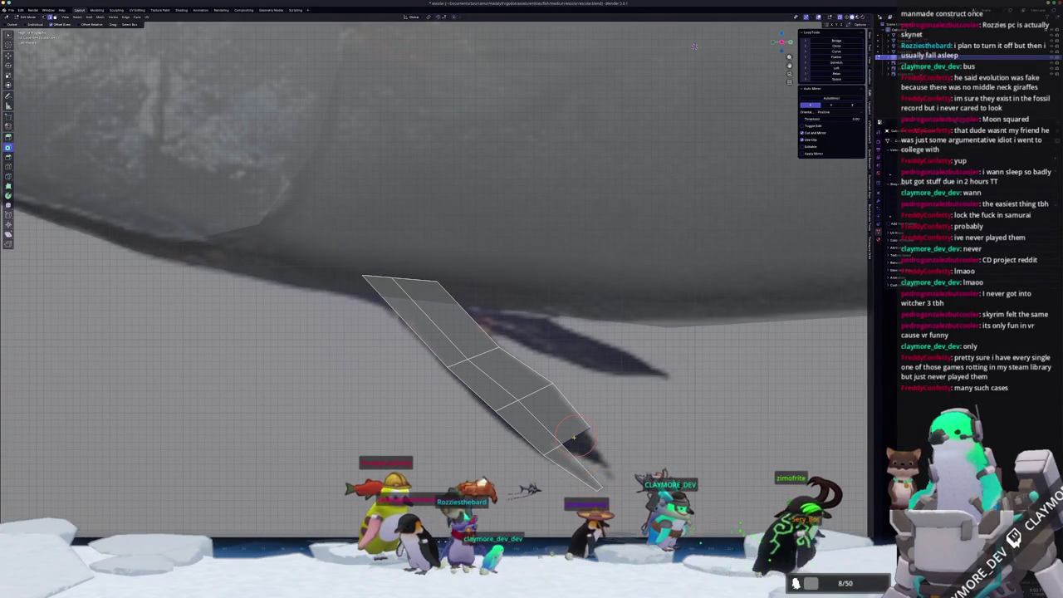
- Move the extruded tip down-right to the end of the reference fin and slide its vertices into place
{"action": "key", "text": "g"}
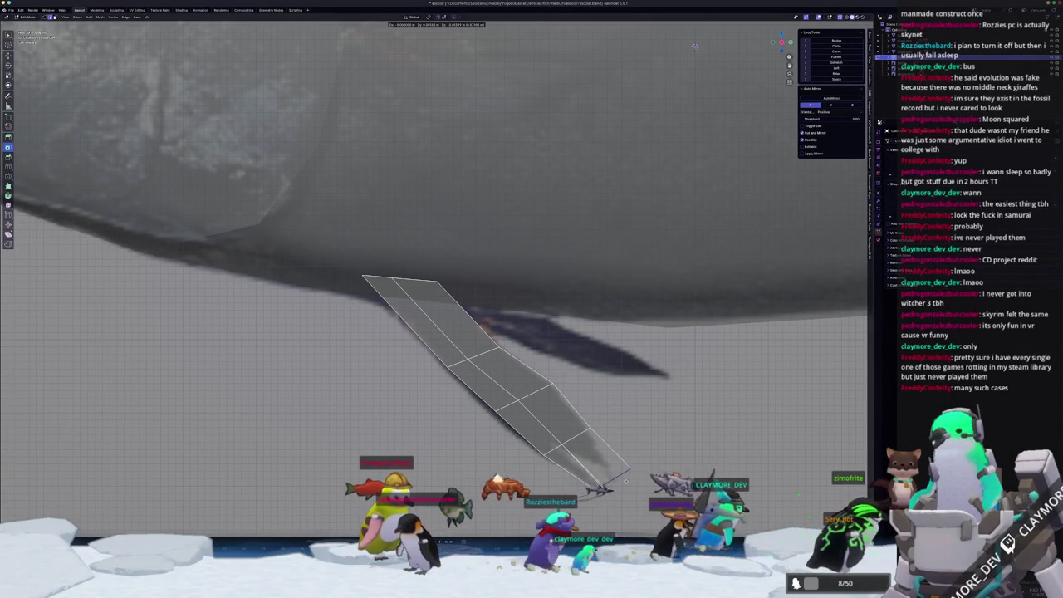
{"action": "key", "text": "Escape"}
{"action": "key", "text": "g"}
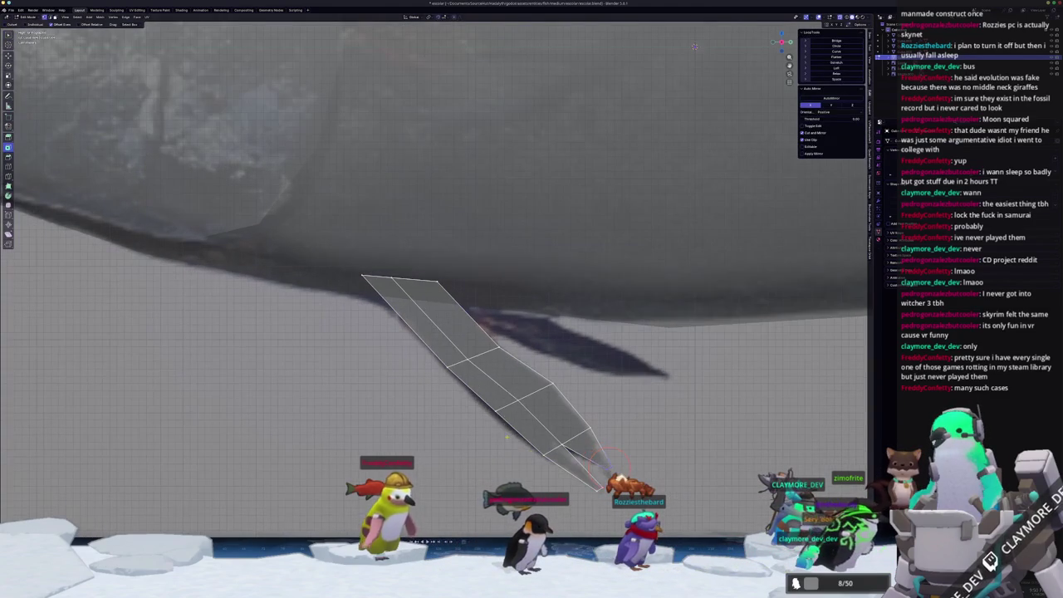
{"action": "left_click", "coordinate": [479, 410]}
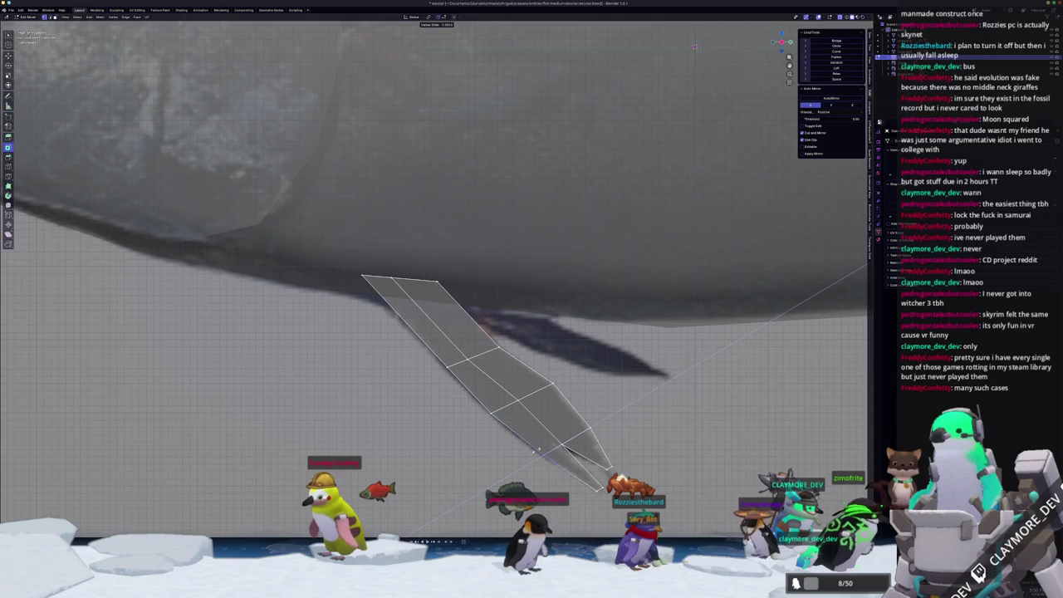
{"action": "left_click", "coordinate": [536, 450]}
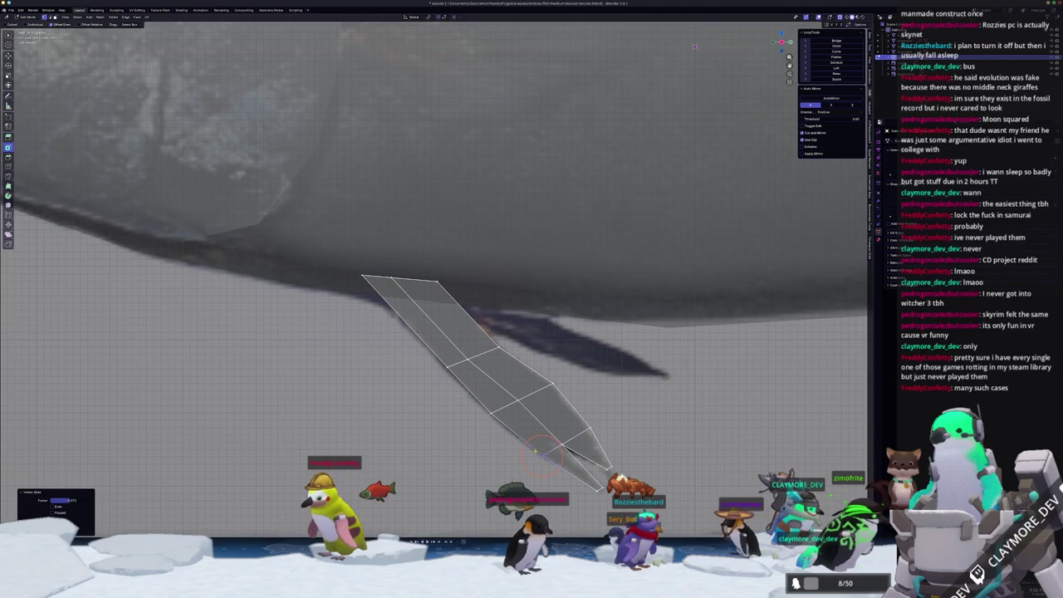
{"action": "left_click", "coordinate": [430, 367]}
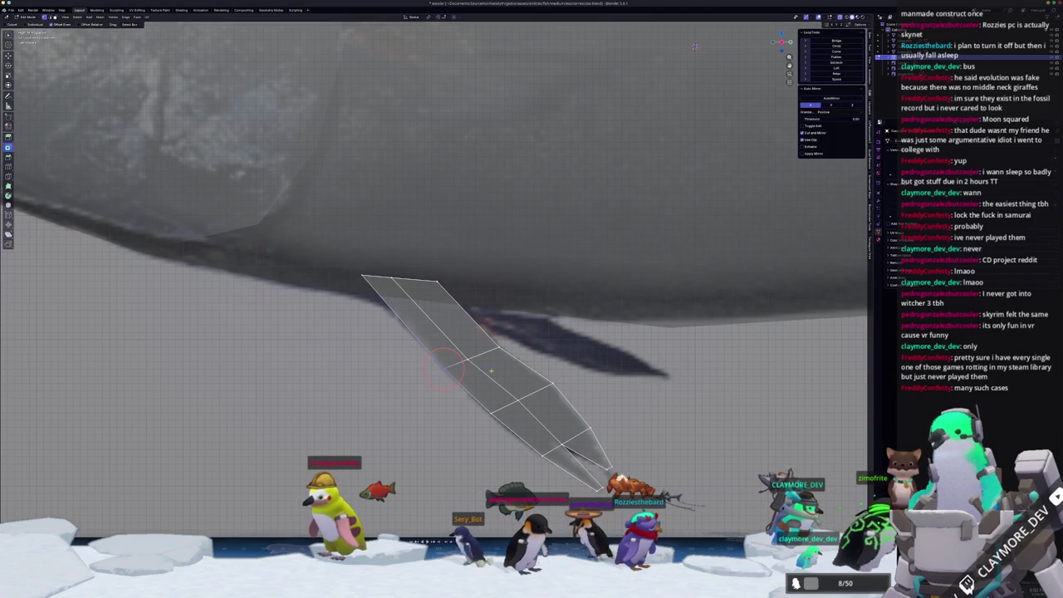
- Slide the last fin vertex into place and return to Object Mode, zoomed out
{"action": "key", "text": "shift+v"}
{"action": "left_click", "coordinate": [463, 348]}
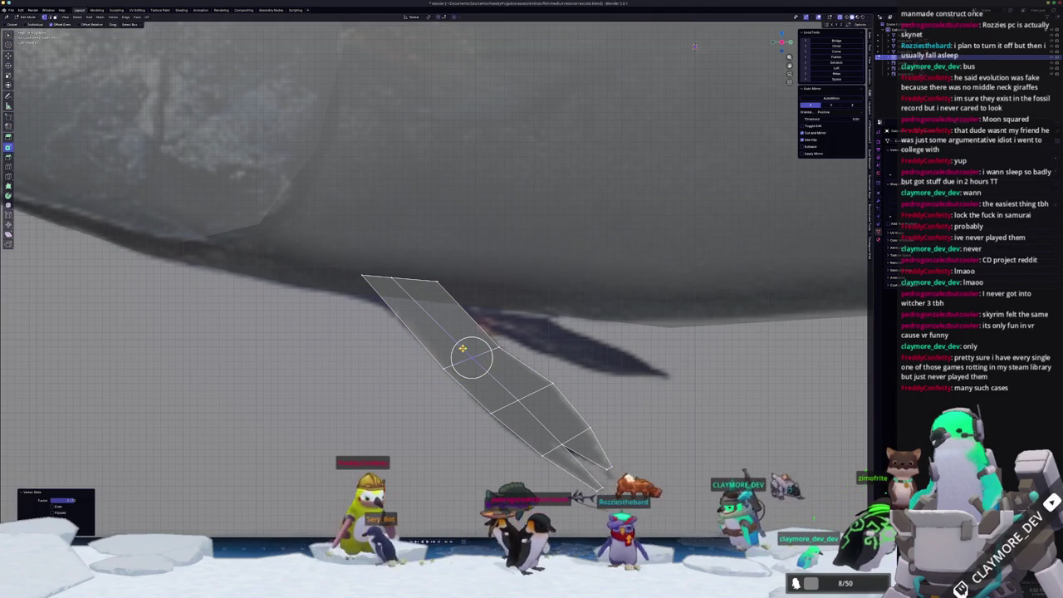
{"action": "key", "text": "Tab"}
{"action": "scroll", "coordinate": [466, 370], "scroll_direction": "down", "scroll_amount": 3}
{"action": "scroll", "coordinate": [470, 379], "scroll_direction": "down", "scroll_amount": 5}
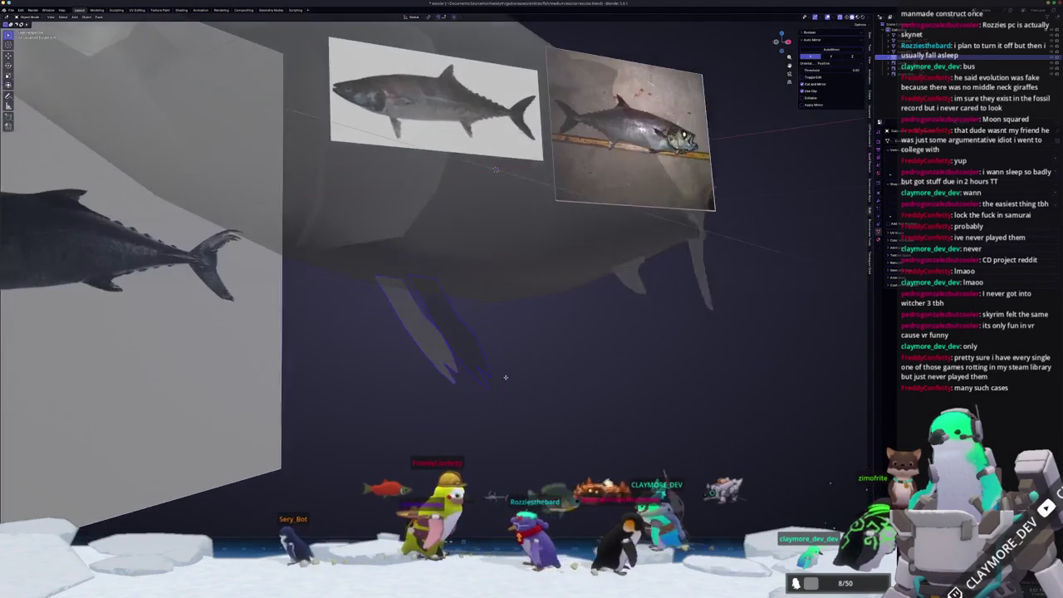
- In Front Ortho, tilt the fin outward from the body and move it sideways and vertically
{"action": "middle_click_drag", "start_coordinate": [510, 439], "coordinate": [510, 439]}
{"action": "key", "text": "KP_1"}
{"action": "key", "text": "Tab"}
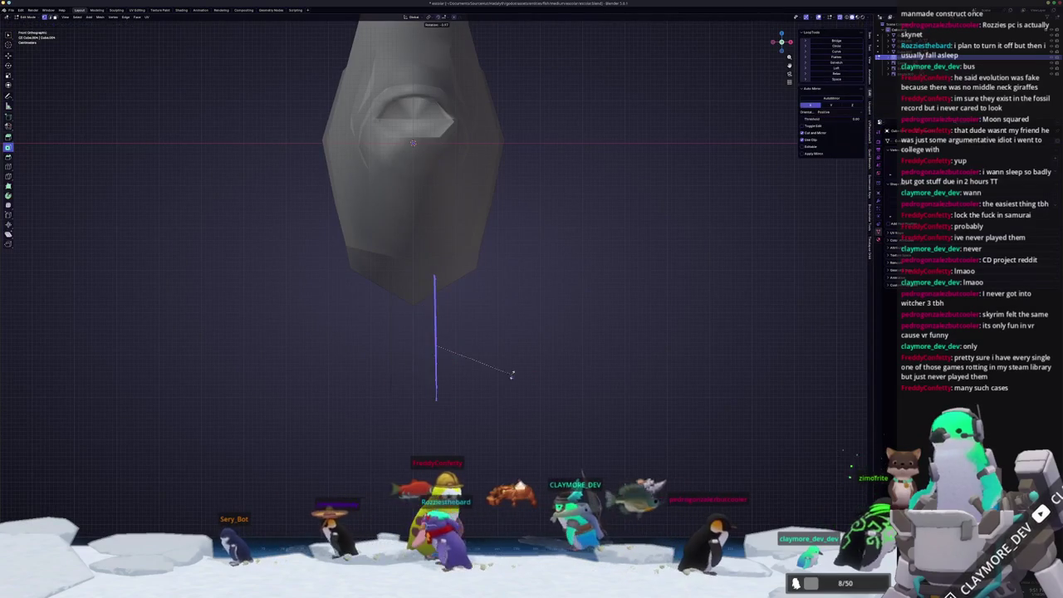
{"action": "left_click", "coordinate": [514, 352]}
{"action": "key", "text": "g"}
{"action": "key", "text": "x"}
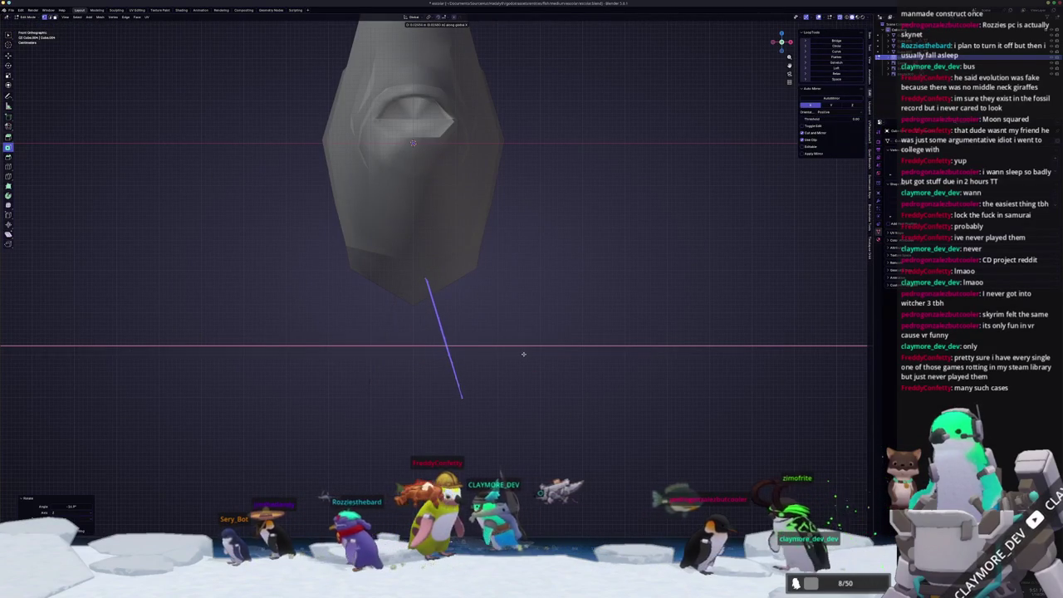
{"action": "key", "text": "z"}
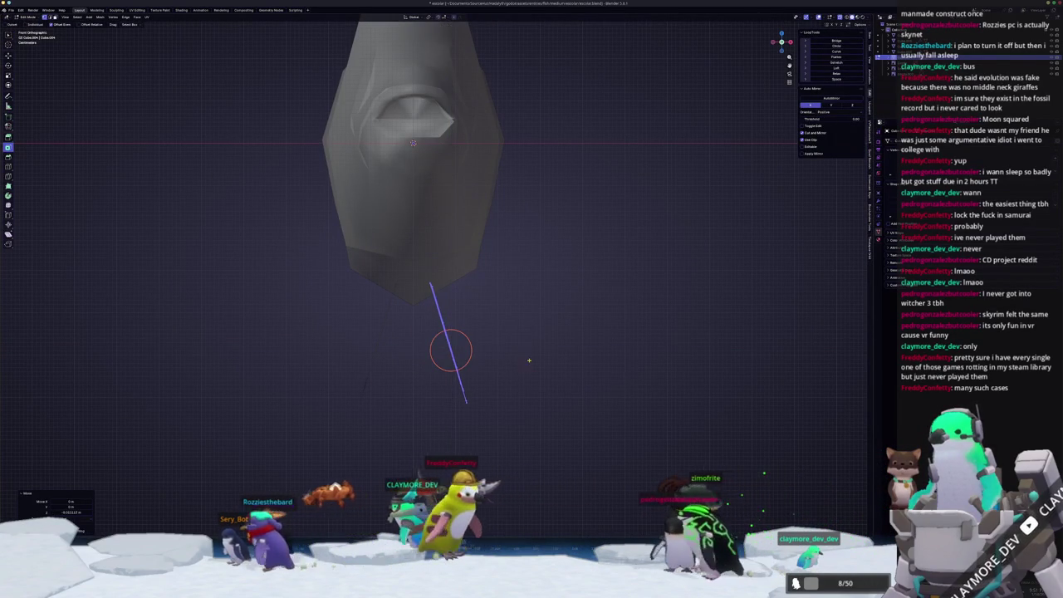
{"action": "left_click", "coordinate": [528, 359]}
{"action": "key", "text": "Tab"}
- Check the fin in perspective, then edit it side-on with X-ray showing the reference
{"action": "middle_click_drag", "start_coordinate": [529, 359], "coordinate": [519, 373]}
{"action": "scroll", "coordinate": [518, 374], "scroll_direction": "up", "scroll_amount": 5}
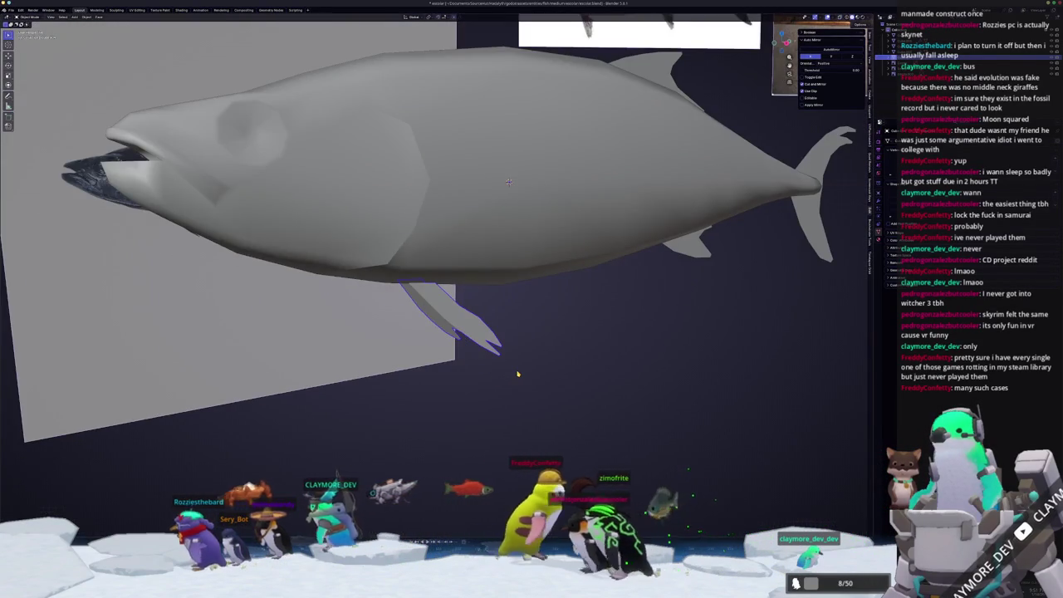
{"action": "key", "text": "KP_1"}
{"action": "key", "text": "Tab"}
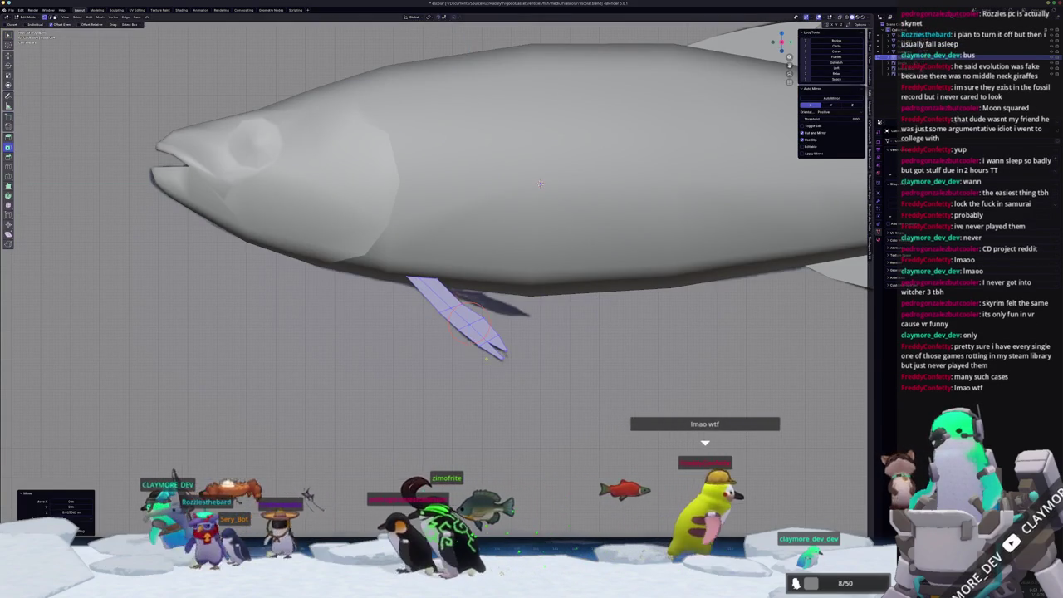
{"action": "key", "text": "alt+z"}
{"action": "scroll", "coordinate": [561, 165], "scroll_direction": "up", "scroll_amount": 1}
{"action": "scroll", "coordinate": [401, 333], "scroll_direction": "up", "scroll_amount": 1}
- Slide a fin vertex onto the reference outline and return to Object Mode in solid shading
{"action": "left_click", "coordinate": [426, 264]}
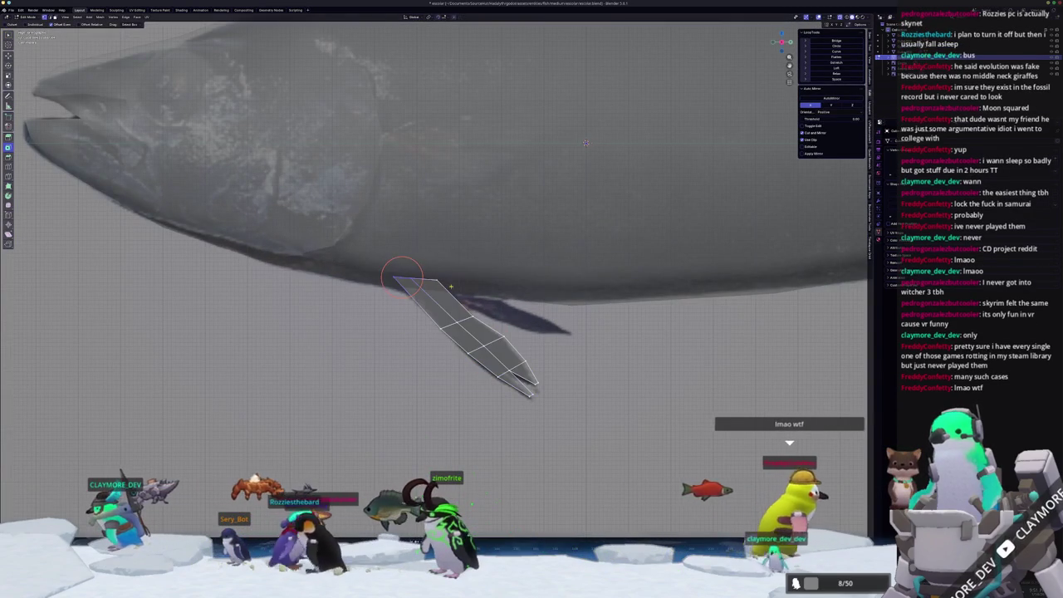
{"action": "key", "text": "shift+v"}
{"action": "left_click", "coordinate": [422, 204]}
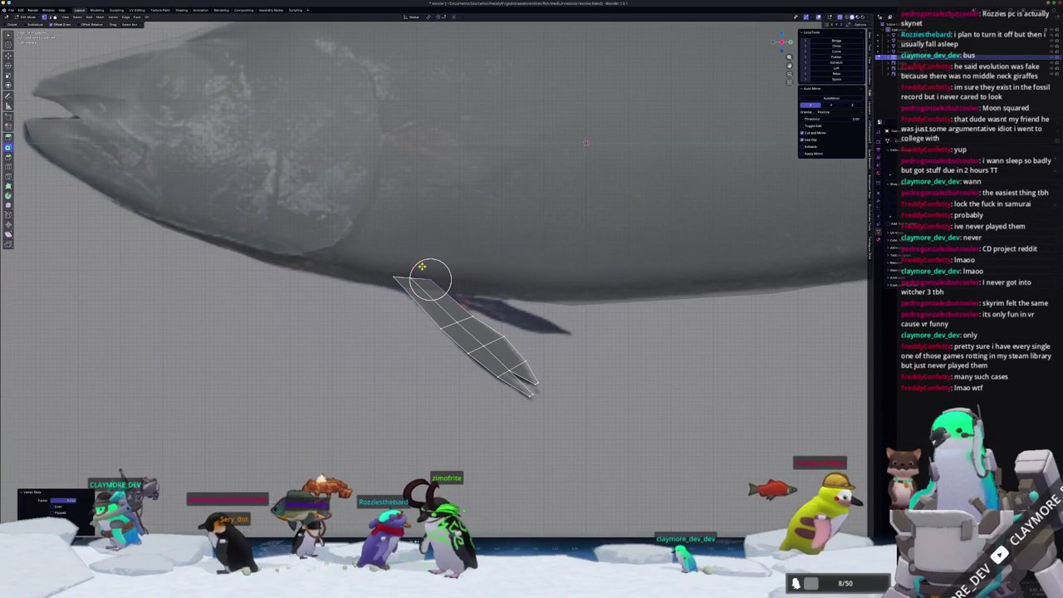
{"action": "scroll", "coordinate": [422, 249], "scroll_direction": "down", "scroll_amount": 3}
{"action": "key", "text": "Tab"}
{"action": "key", "text": "alt+z"}
- Inspect the fin from the front and three-quarter views, then open the body mesh side-on for editing
{"action": "middle_click_drag", "start_coordinate": [422, 249], "coordinate": [478, 321]}
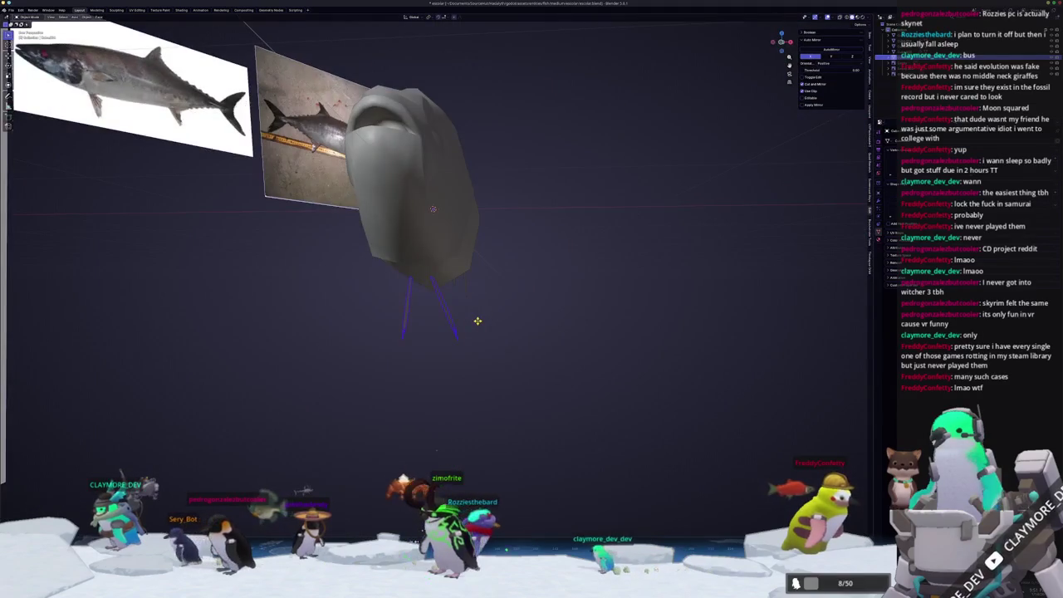
{"action": "key", "text": "KP_1"}
{"action": "middle_click_drag", "start_coordinate": [541, 300], "coordinate": [481, 258]}
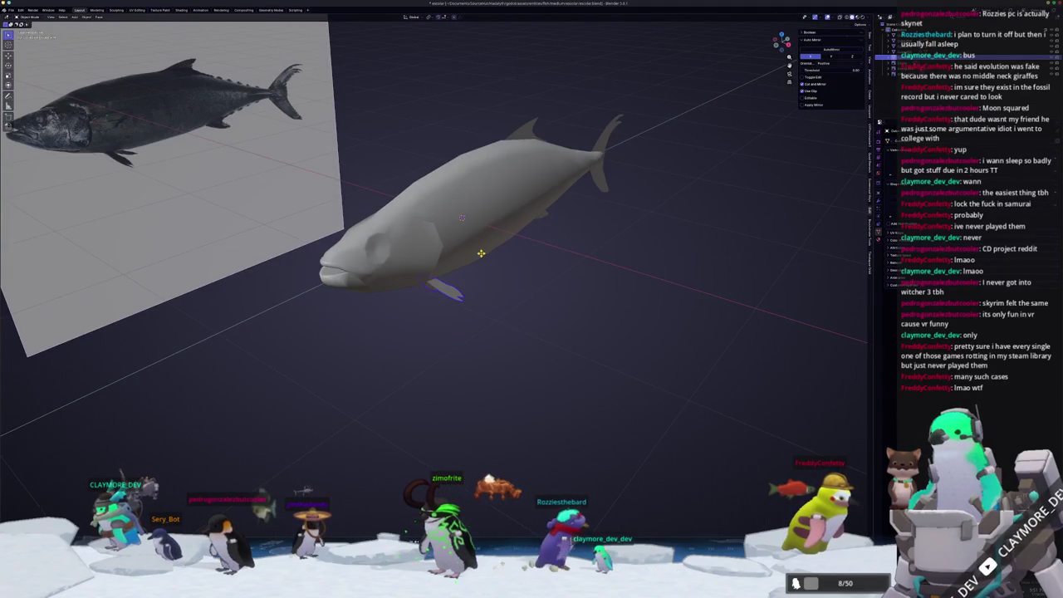
{"action": "key", "text": "KP_3"}
{"action": "key", "text": "Tab"}
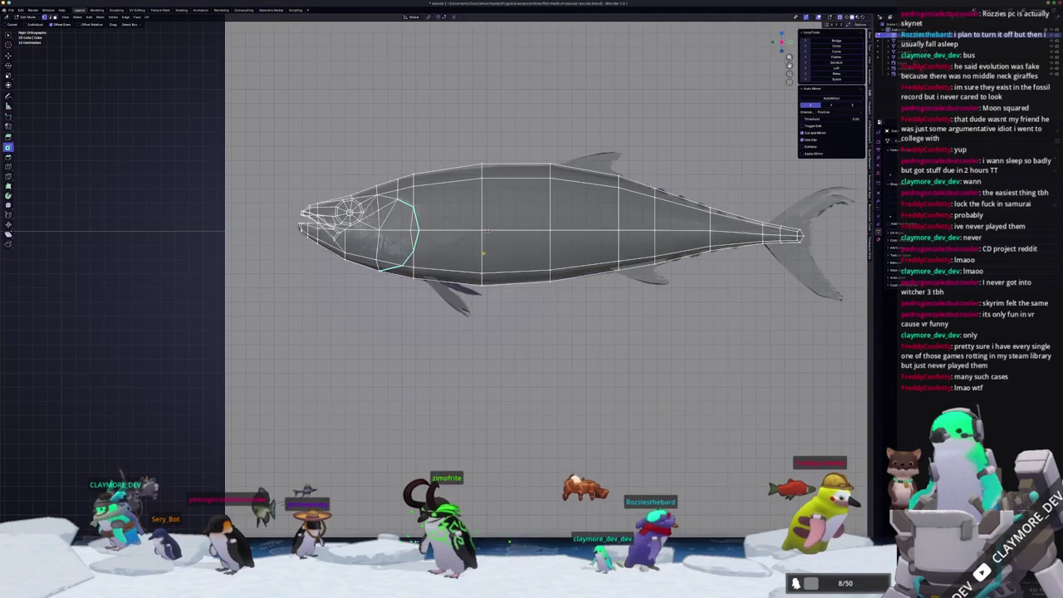
- Separate the duplicated loop behind the gill into its own fin-strip object
{"action": "scroll", "coordinate": [465, 258], "scroll_direction": "down", "scroll_amount": 1}
{"action": "scroll", "coordinate": [460, 261], "scroll_direction": "up", "scroll_amount": 3}
{"action": "scroll", "coordinate": [524, 198], "scroll_direction": "up", "scroll_amount": 1}
{"action": "middle_click_drag", "start_coordinate": [524, 198], "coordinate": [518, 257], "text": "shift"}
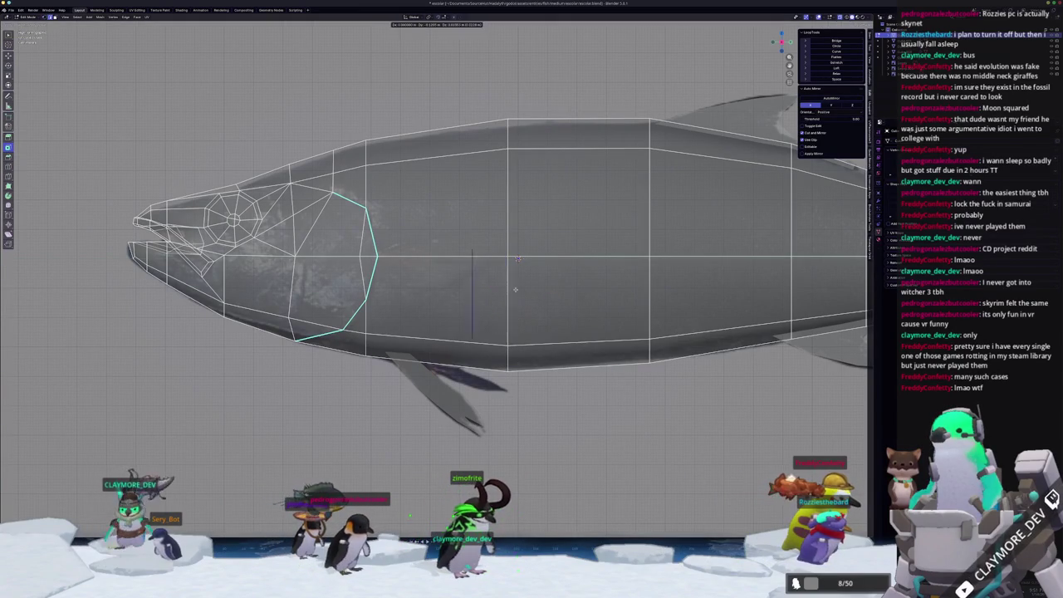
{"action": "right_click", "coordinate": [502, 301]}
{"action": "right_click", "coordinate": [507, 299]}
{"action": "left_click", "coordinate": [484, 296]}
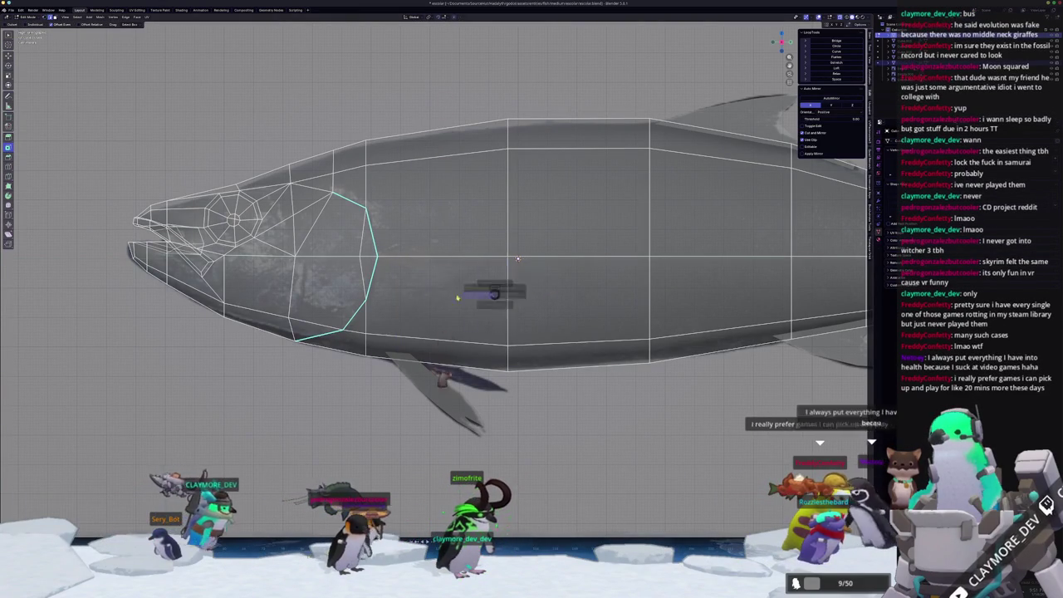
{"action": "key", "text": "Tab"}
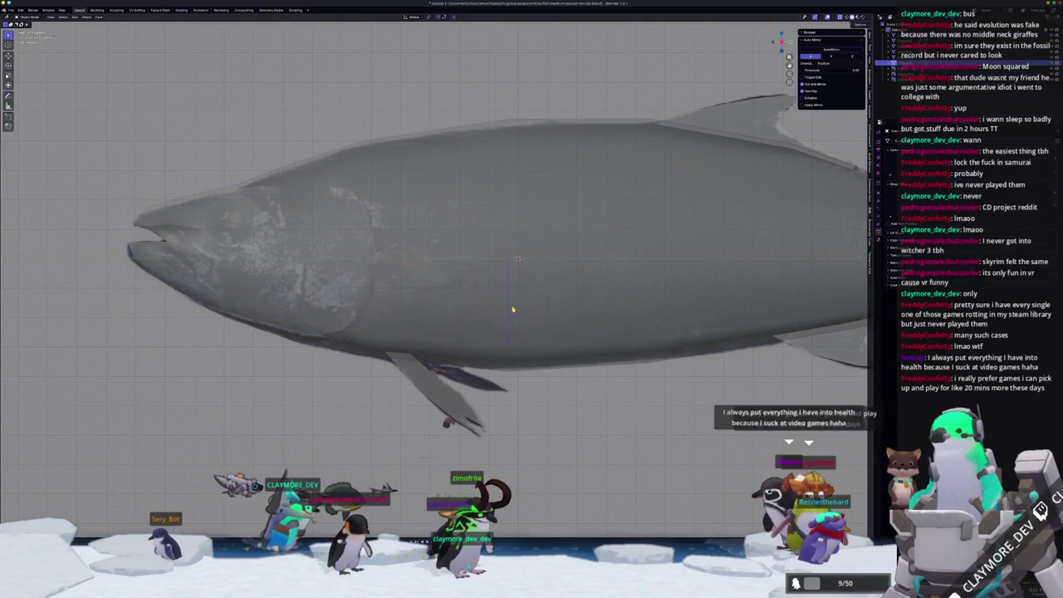
- Move the thin fin strip forward along the body and shrink it
{"action": "key", "text": "g"}
{"action": "left_click", "coordinate": [518, 258]}
{"action": "key", "text": "Tab"}
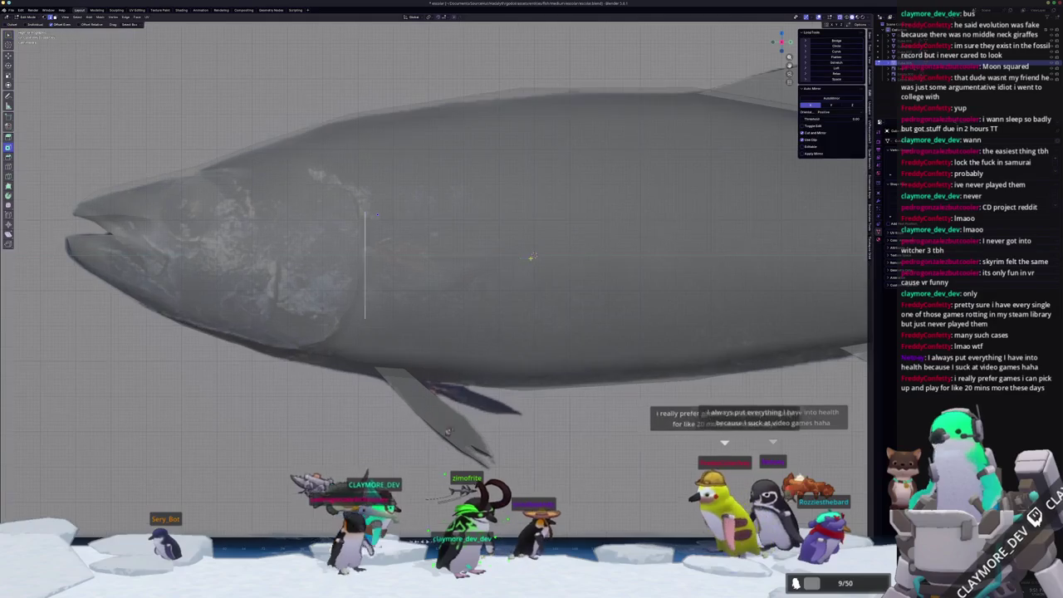
{"action": "scroll", "coordinate": [524, 256], "scroll_direction": "up", "scroll_amount": 2}
{"action": "key", "text": "s"}
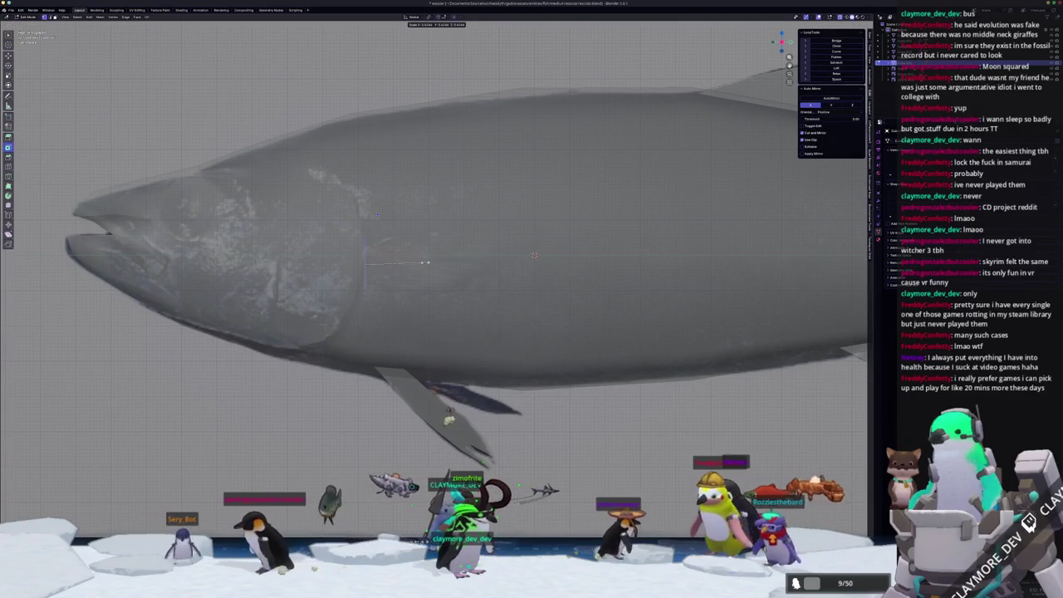
{"action": "left_click", "coordinate": [418, 268]}
- Move the fin strip -0.22 m along X and view the fish from the front
{"action": "key", "text": "g"}
{"action": "mouse_move", "coordinate": [419, 268]}
{"action": "middle_mouse_down"}
{"action": "mouse_move", "coordinate": [491, 296]}
{"action": "mouse_move", "coordinate": [461, 279]}
{"action": "middle_mouse_up"}
{"action": "key", "text": "x"}
{"action": "left_click", "coordinate": [490, 297]}
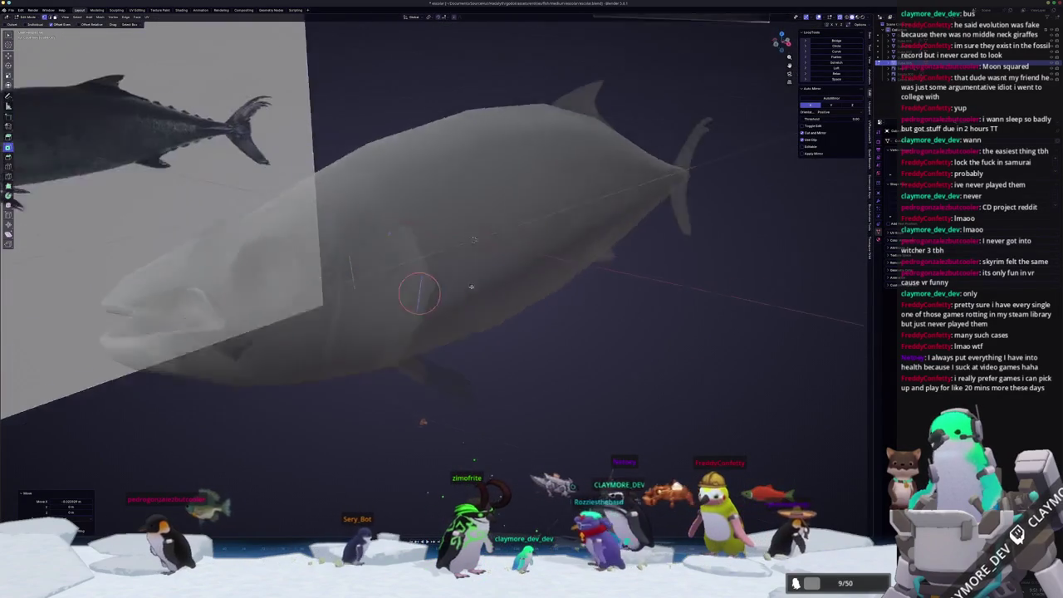
{"action": "scroll", "coordinate": [460, 279], "scroll_direction": "up", "scroll_amount": 3}
{"action": "key", "text": "KP_1"}
- Extrude the pectoral fins outward on both sides and slide their tips along the body
{"action": "key", "text": "e"}
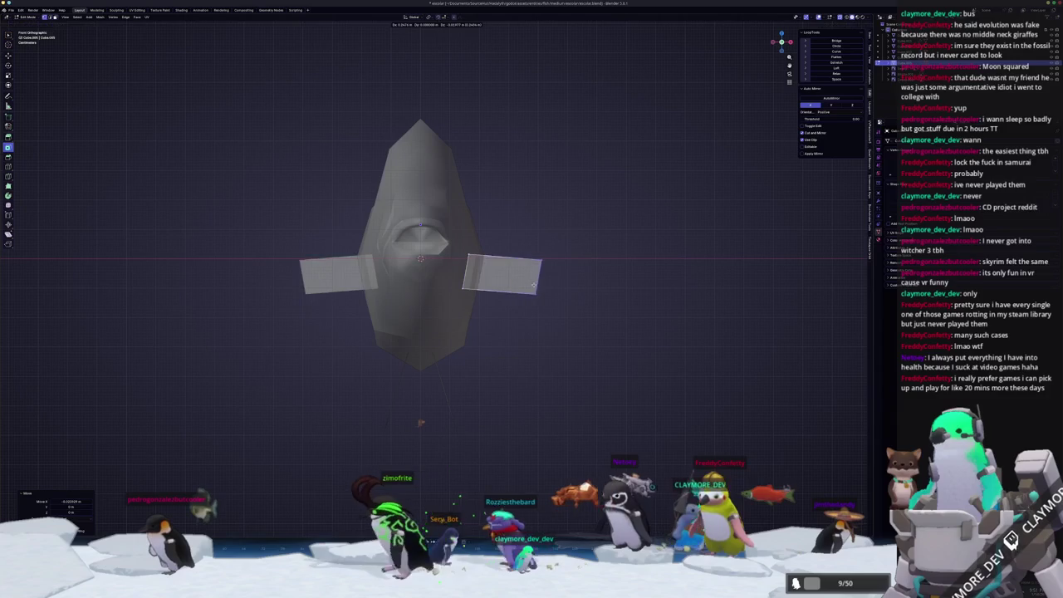
{"action": "left_click", "coordinate": [671, 287]}
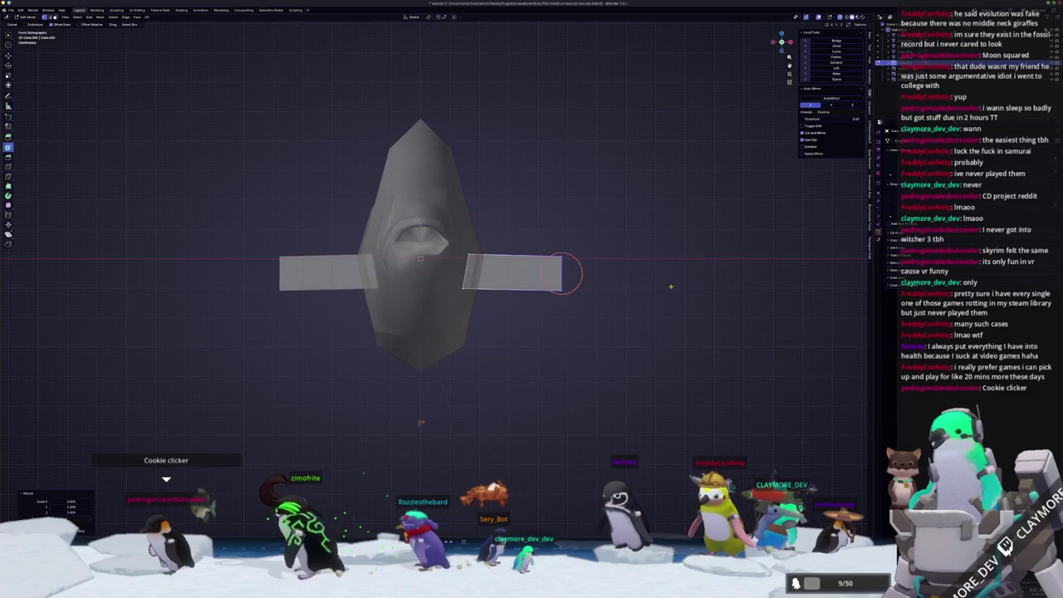
{"action": "left_click", "coordinate": [671, 287]}
{"action": "key", "text": "KP_3"}
{"action": "key", "text": "g"}
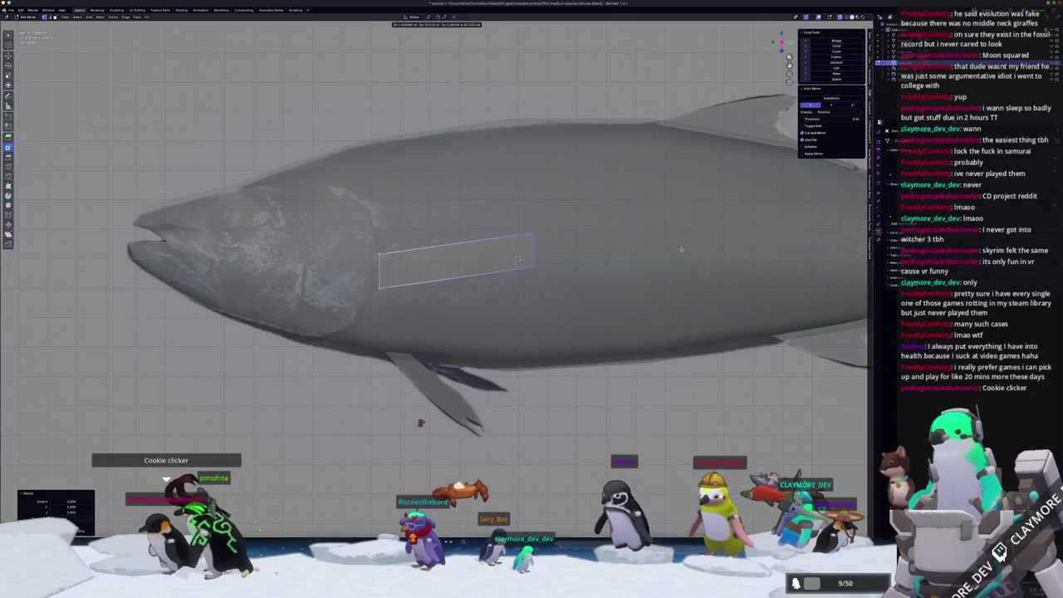
{"action": "left_click", "coordinate": [677, 250]}
{"action": "scroll", "coordinate": [427, 248], "scroll_direction": "up", "scroll_amount": 1}
- Add a loop cut across the fin and raise its upper vertex along Z
{"action": "key", "text": "ctrl+r"}
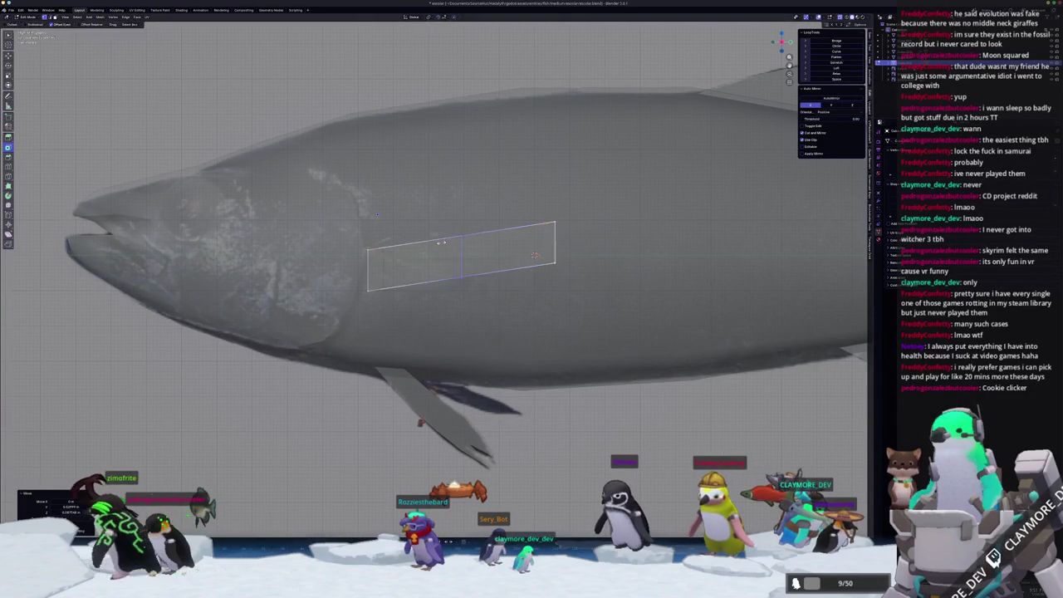
{"action": "left_click", "coordinate": [441, 241]}
{"action": "left_click", "coordinate": [403, 254]}
{"action": "left_click_drag", "start_coordinate": [422, 265], "coordinate": [380, 218]}
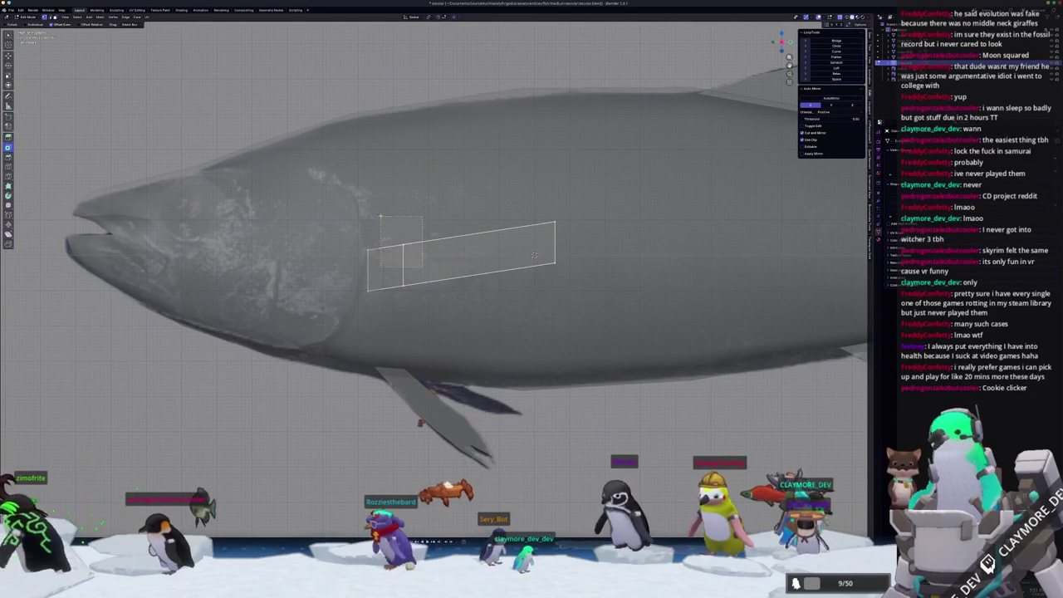
{"action": "key", "text": "g"}
{"action": "key", "text": "z"}
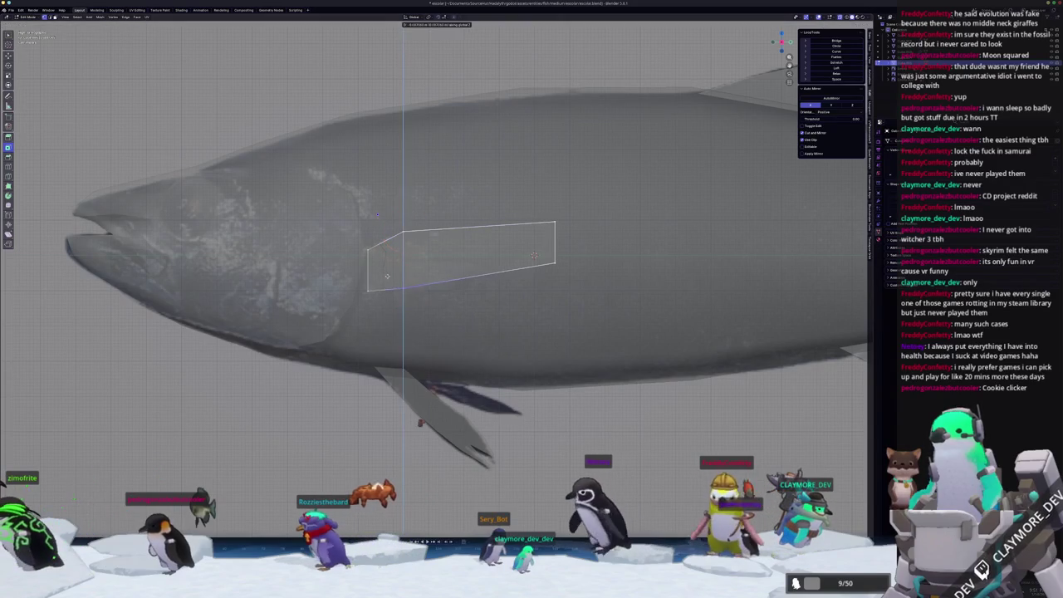
{"action": "left_click", "coordinate": [387, 280]}
- Add a second fin loop cut, shift it vertically and raise the fin's rear vertex
{"action": "key", "text": "ctrl+r"}
{"action": "left_click", "coordinate": [463, 237]}
{"action": "left_click", "coordinate": [433, 240]}
{"action": "key", "text": "g"}
{"action": "key", "text": "z"}
{"action": "left_click", "coordinate": [430, 280]}
{"action": "key", "text": "c"}
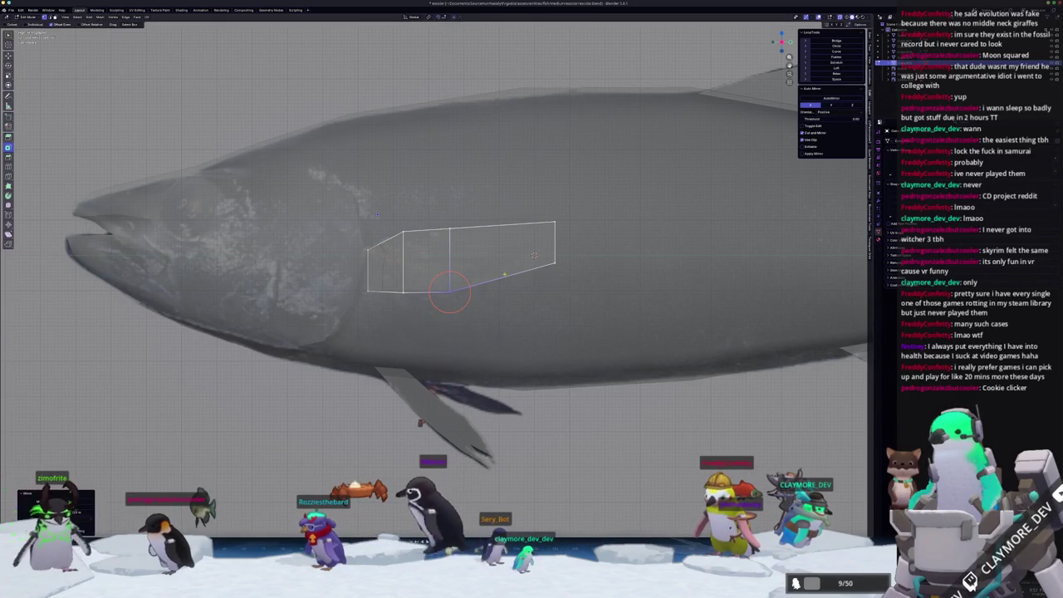
{"action": "key", "text": "Escape"}
{"action": "key", "text": "g"}
{"action": "key", "text": "z"}
{"action": "left_click", "coordinate": [534, 255]}
- Add a third loop cut across the fin and check the whole fish
{"action": "key", "text": "ctrl+r"}
{"action": "left_click", "coordinate": [498, 249]}
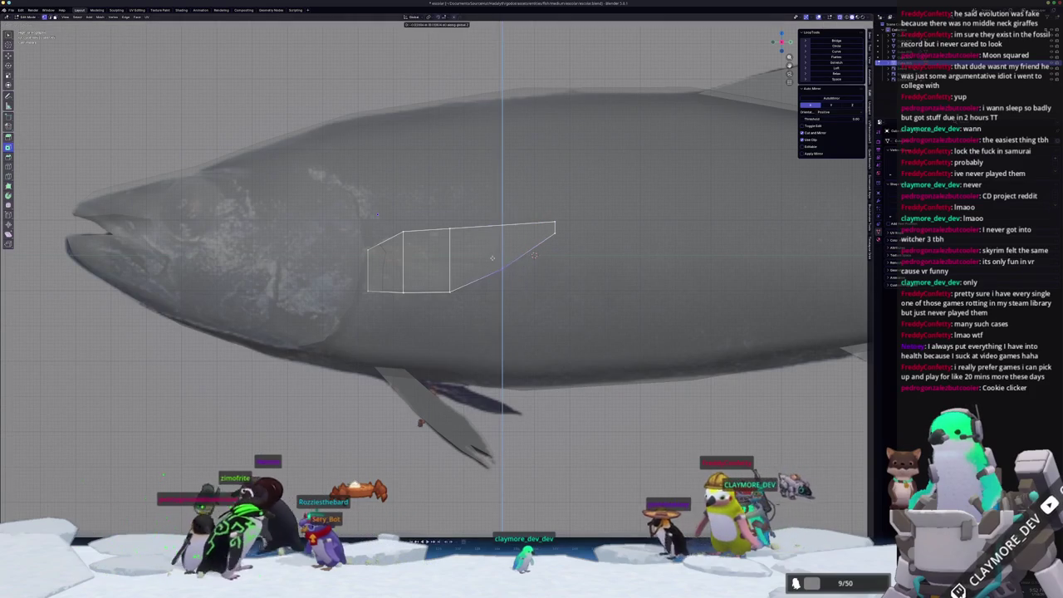
{"action": "key", "text": "Tab"}
{"action": "scroll", "coordinate": [498, 266], "scroll_direction": "down", "scroll_amount": 5}
{"action": "mouse_move", "coordinate": [476, 268]}
{"action": "middle_mouse_down"}
{"action": "mouse_move", "coordinate": [495, 310]}
{"action": "mouse_move", "coordinate": [497, 270]}
{"action": "mouse_move", "coordinate": [494, 344]}
{"action": "mouse_move", "coordinate": [531, 337]}
{"action": "mouse_move", "coordinate": [515, 249]}
{"action": "mouse_move", "coordinate": [486, 290]}
{"action": "middle_mouse_up"}
{"action": "key", "text": "Tab"}
{"action": "key", "text": "Tab"}
- Sweep the fin vertices back along X, then return to Object Mode in Right view
{"action": "key", "text": "Tab"}
{"action": "key", "text": "g"}
{"action": "key", "text": "x"}
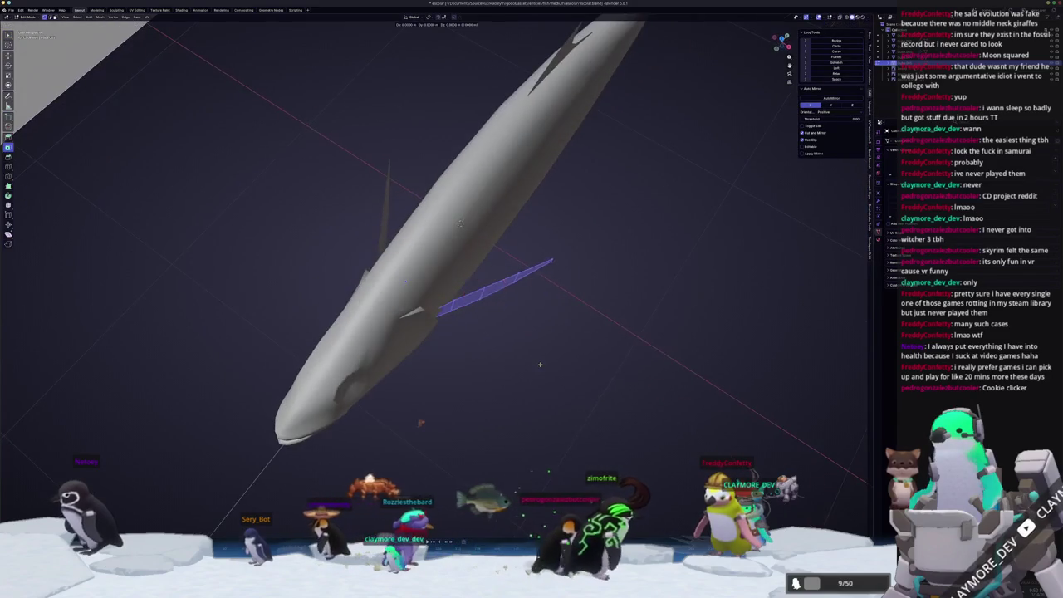
{"action": "left_click", "coordinate": [542, 363]}
{"action": "mouse_move", "coordinate": [543, 363]}
{"action": "middle_mouse_down"}
{"action": "mouse_move", "coordinate": [576, 333]}
{"action": "mouse_move", "coordinate": [565, 339]}
{"action": "mouse_move", "coordinate": [550, 314]}
{"action": "middle_mouse_up"}
{"action": "key", "text": "Tab"}
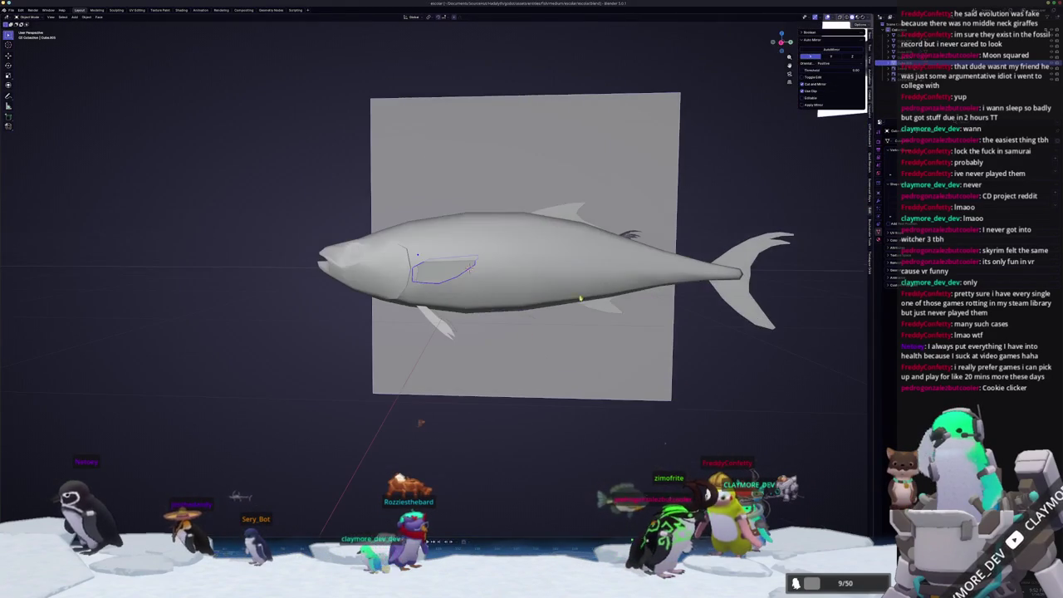
{"action": "key", "text": "KP_3"}
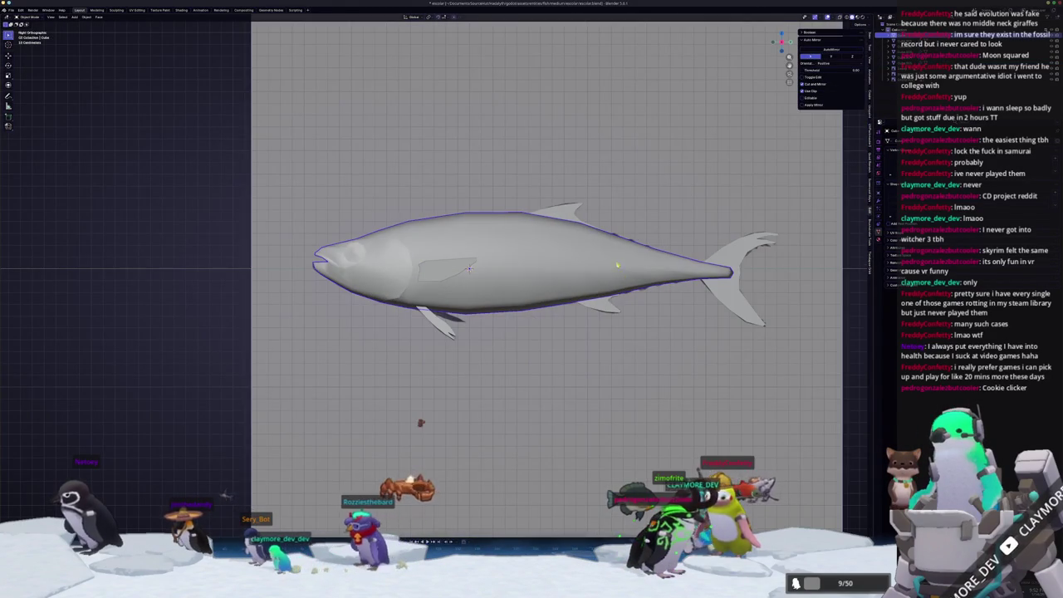
- Enter Edit Mode on the body and add a first loop cut in the tail section
{"action": "key", "text": "Tab"}
{"action": "scroll", "coordinate": [617, 266], "scroll_direction": "up", "scroll_amount": 2}
{"action": "scroll", "coordinate": [581, 274], "scroll_direction": "up", "scroll_amount": 2}
{"action": "scroll", "coordinate": [515, 287], "scroll_direction": "up", "scroll_amount": 3}
{"action": "scroll", "coordinate": [460, 295], "scroll_direction": "up", "scroll_amount": 2}
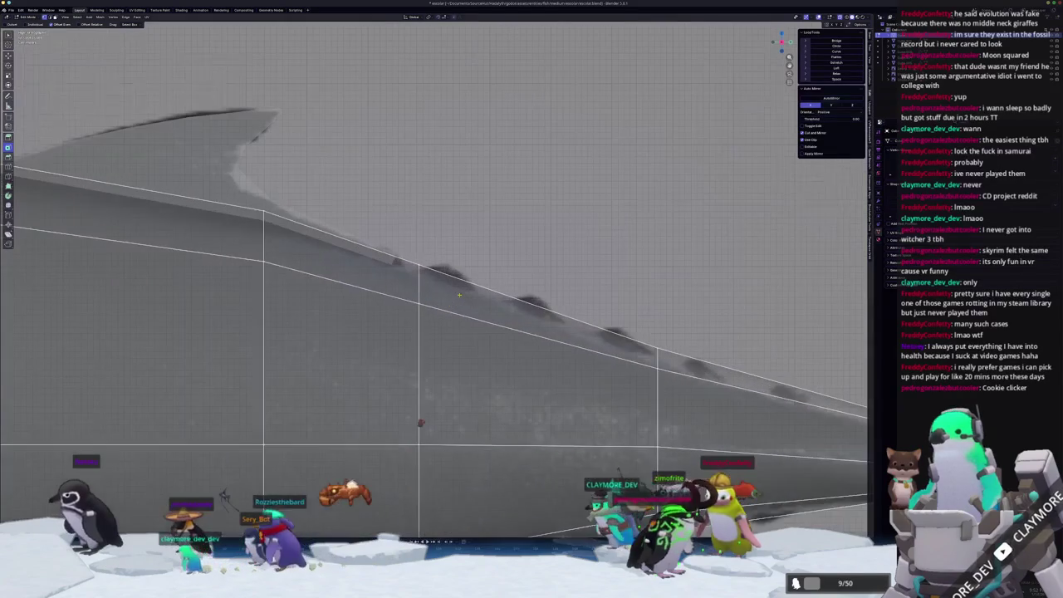
{"action": "key", "text": "ctrl+r"}
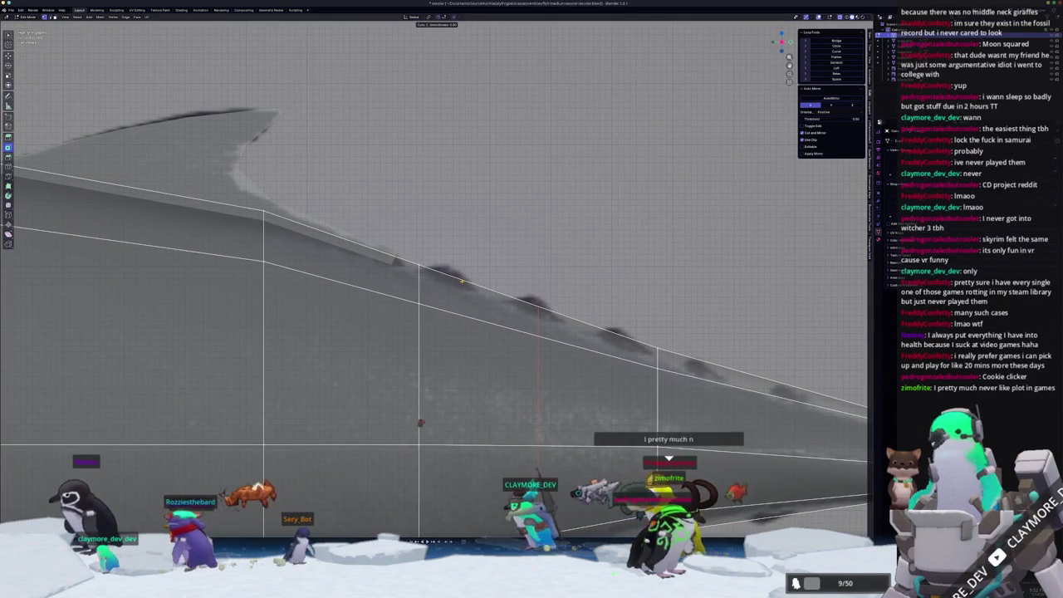
{"action": "left_click", "coordinate": [463, 285]}
{"action": "scroll", "coordinate": [465, 286], "scroll_direction": "down", "scroll_amount": 1}
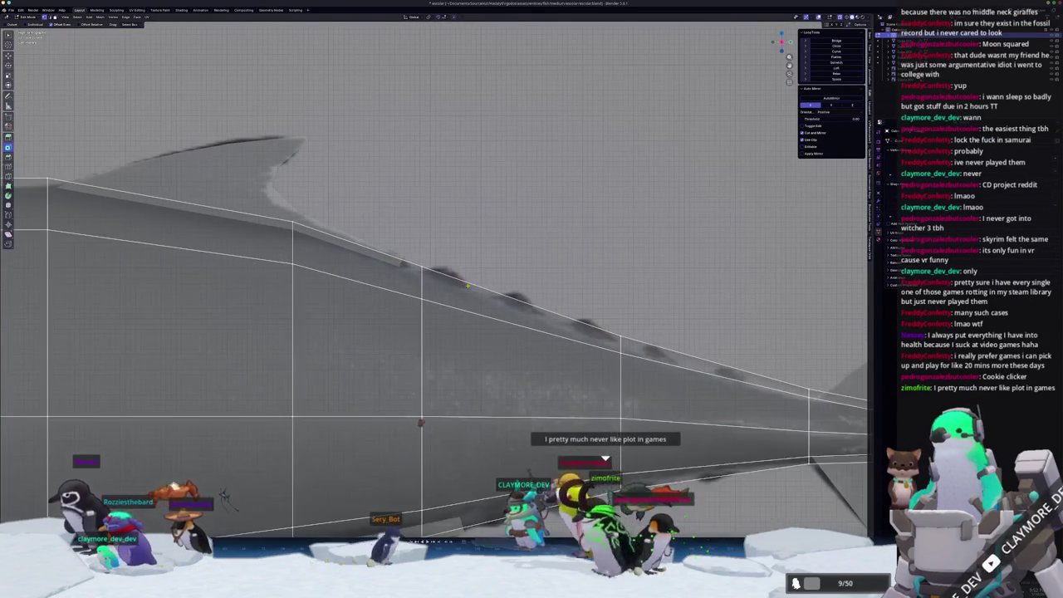
{"action": "scroll", "coordinate": [469, 290], "scroll_direction": "right", "scroll_amount": 3, "text": "ctrl"}
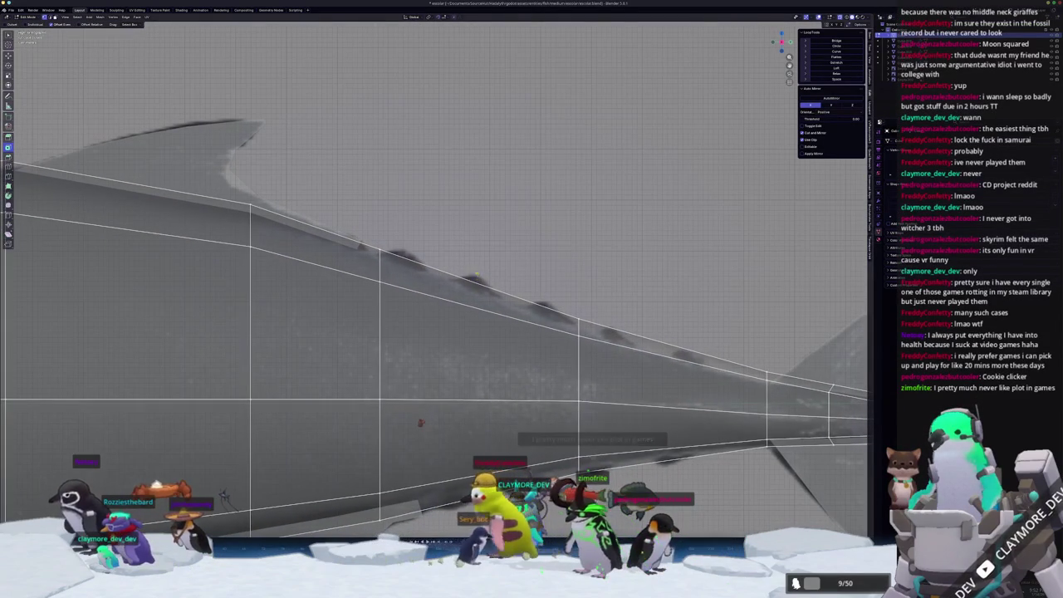
- Add more loop cuts toward the tail tip and select edges on the tail's upper and lower outlines
{"action": "key", "text": "ctrl+r"}
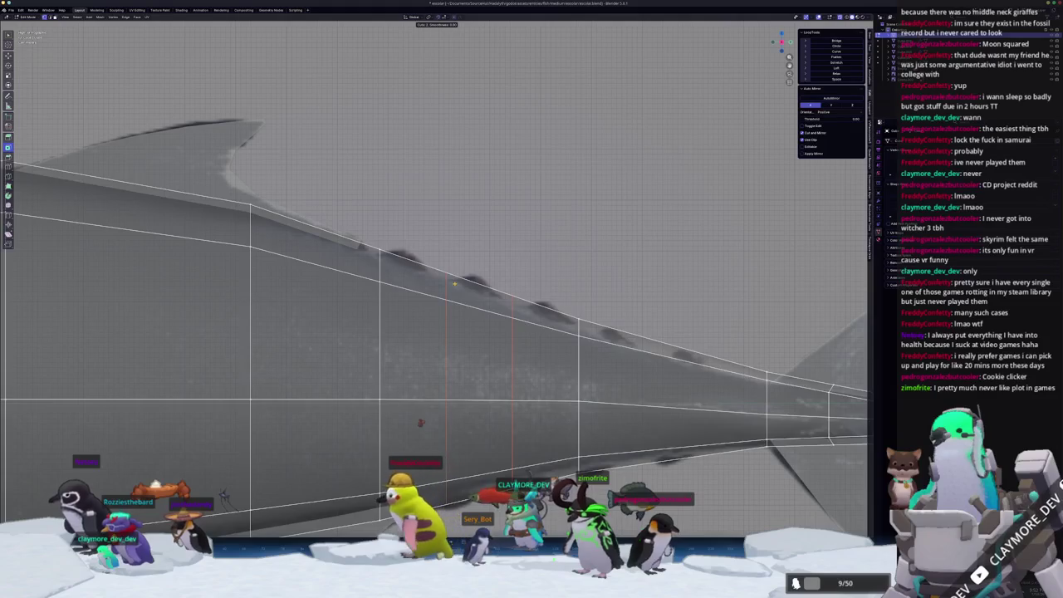
{"action": "left_click", "coordinate": [453, 283]}
{"action": "key", "text": "alt+a"}
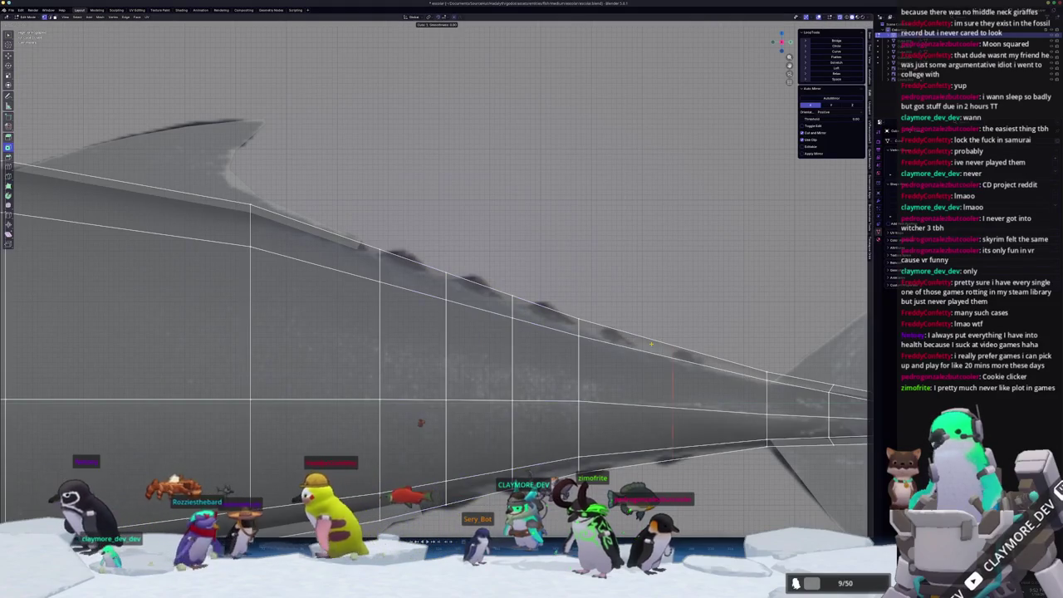
{"action": "left_click", "coordinate": [652, 343]}
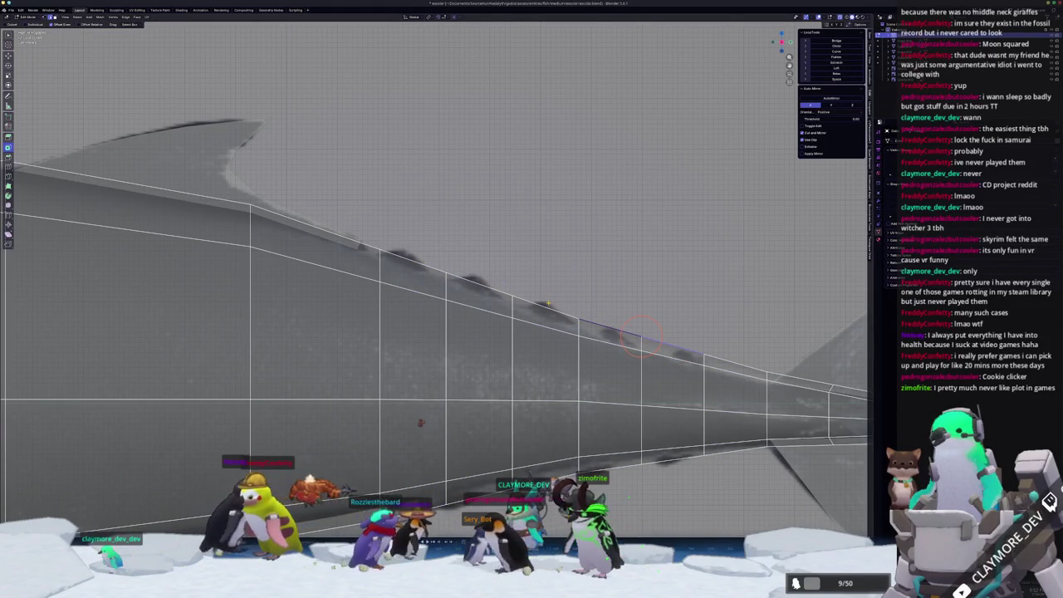
{"action": "scroll", "coordinate": [420, 422], "scroll_direction": "down", "scroll_amount": 3, "text": "shift"}
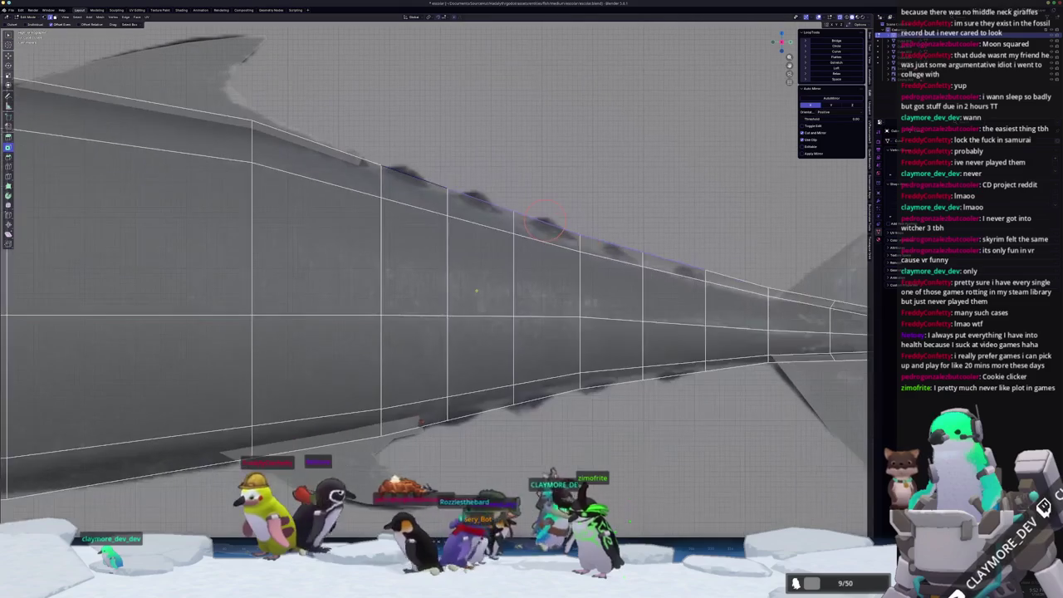
{"action": "scroll", "coordinate": [473, 412], "scroll_direction": "down", "scroll_amount": 5}
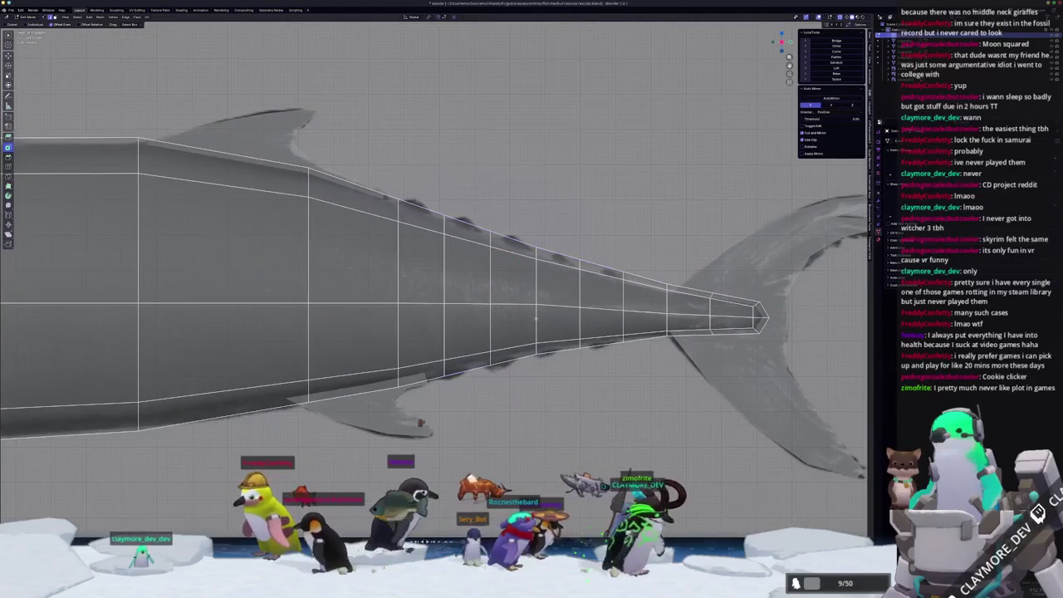
{"action": "scroll", "coordinate": [482, 357], "scroll_direction": "up", "scroll_amount": 3}
{"action": "scroll", "coordinate": [490, 303], "scroll_direction": "up", "scroll_amount": 3}
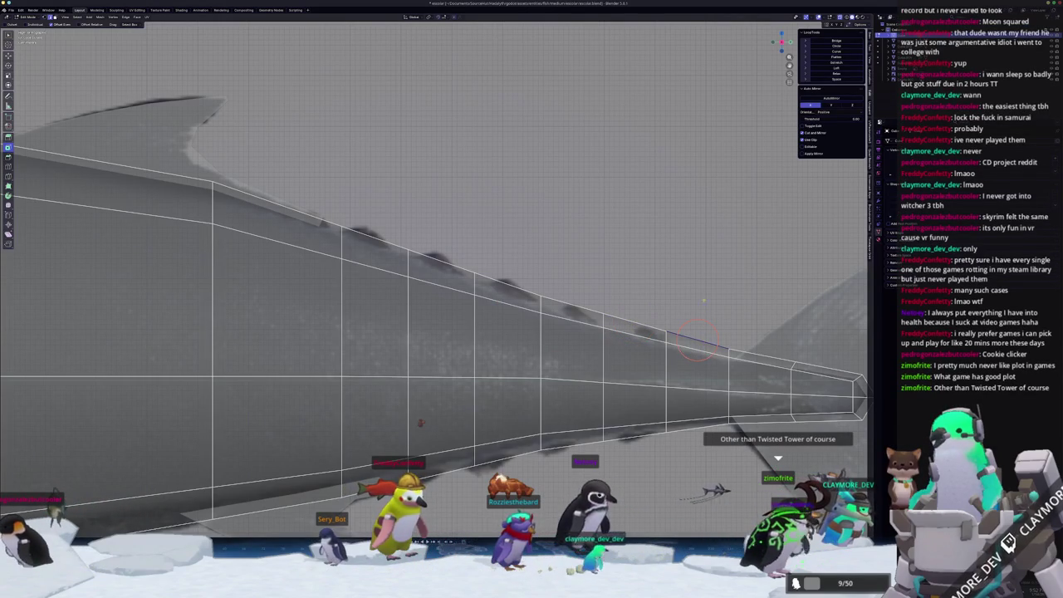
{"action": "left_click", "coordinate": [646, 325]}
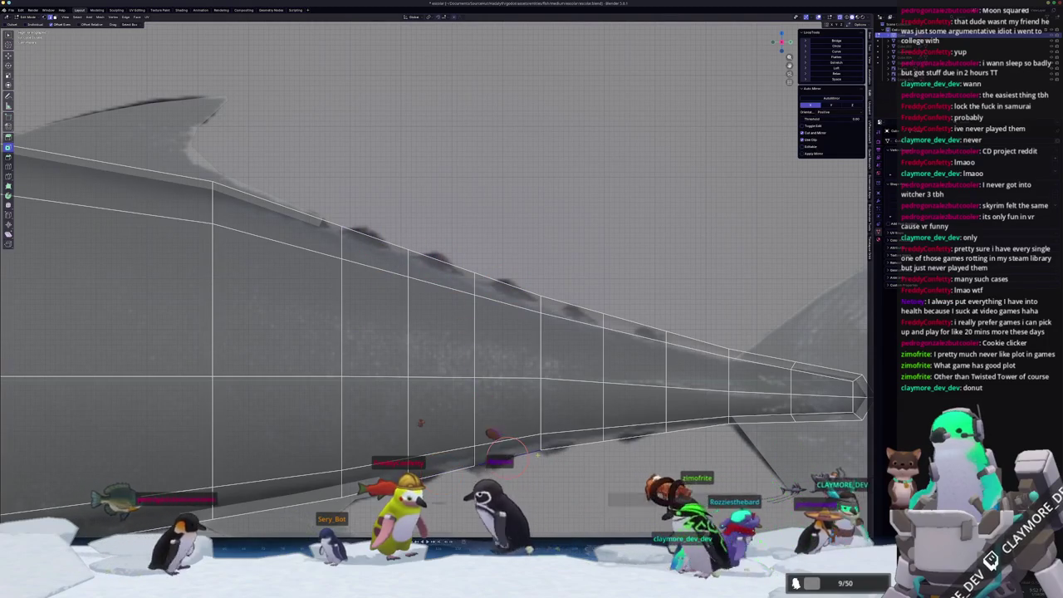
{"action": "left_click", "coordinate": [573, 446]}
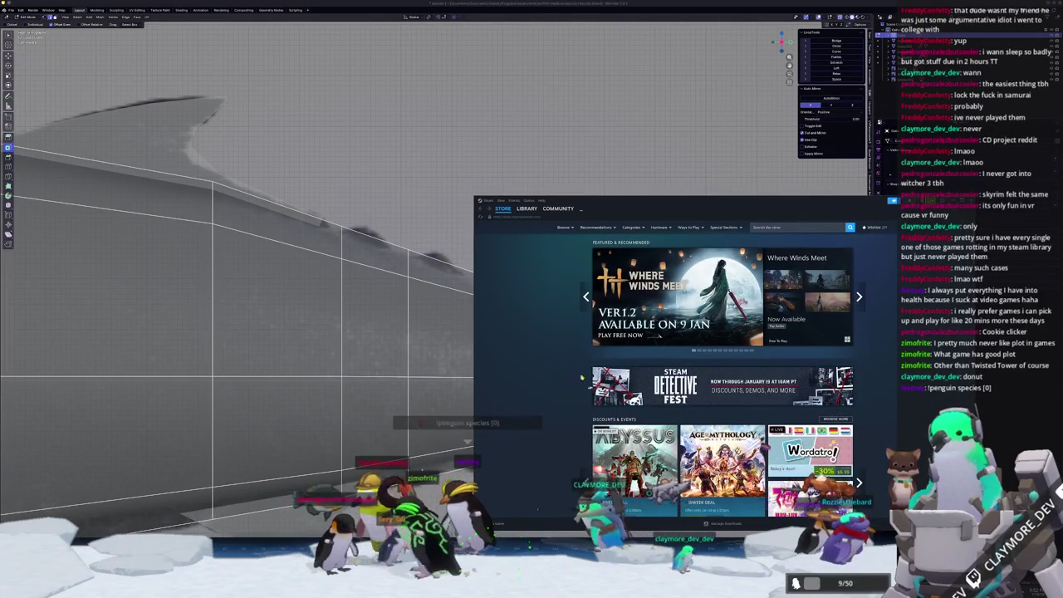
- Open the Steam Library and sort All Games by Hours Played instead of Last Played
{"action": "left_click", "coordinate": [529, 210]}
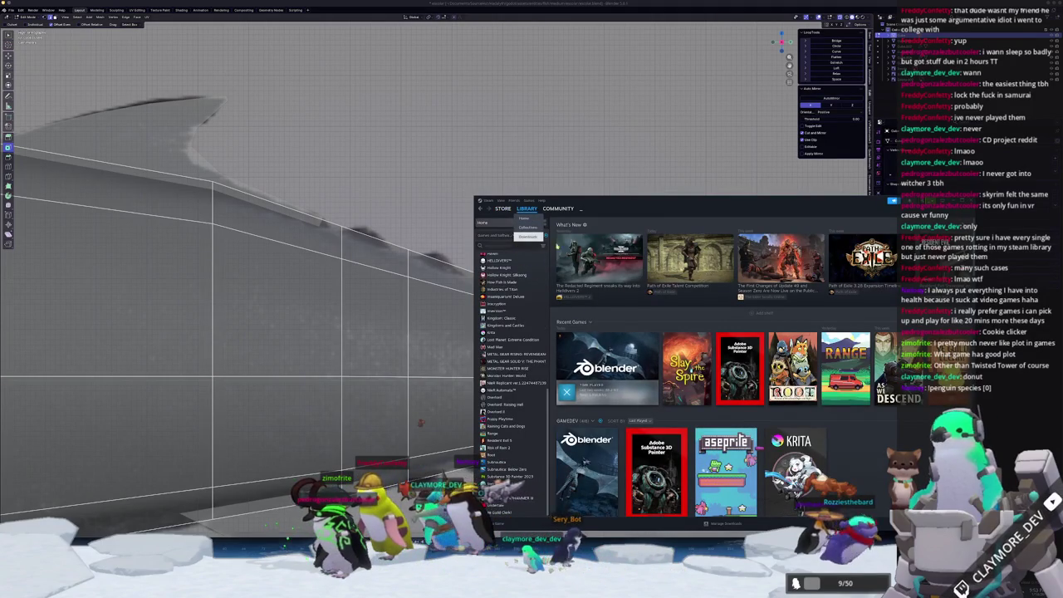
{"action": "scroll", "coordinate": [722, 374], "scroll_direction": "down", "scroll_amount": 2}
{"action": "scroll", "coordinate": [723, 373], "scroll_direction": "down", "scroll_amount": 2}
{"action": "scroll", "coordinate": [722, 373], "scroll_direction": "down", "scroll_amount": 2}
{"action": "scroll", "coordinate": [657, 271], "scroll_direction": "down", "scroll_amount": 1}
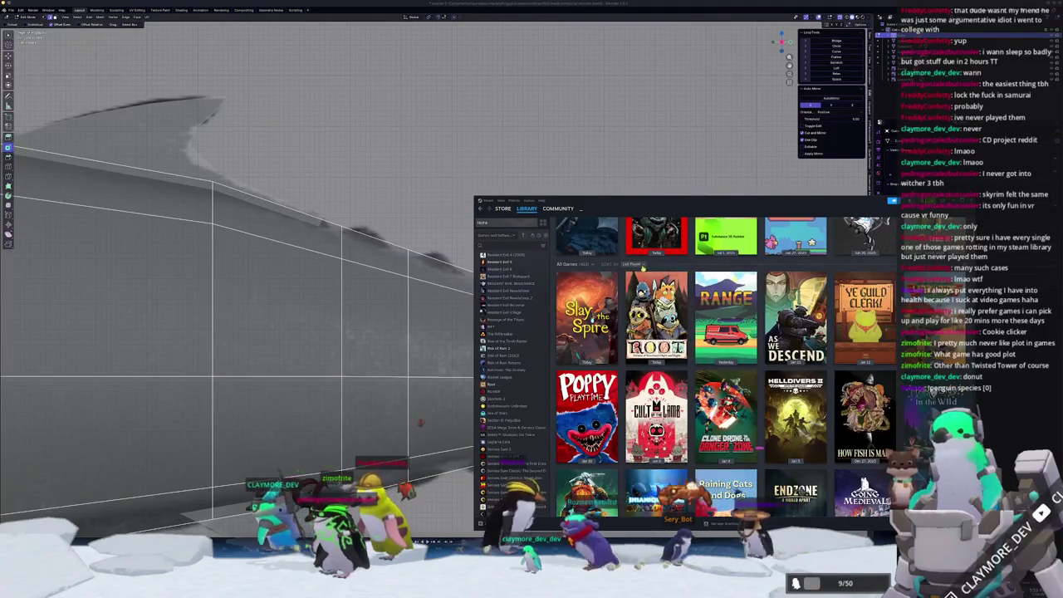
{"action": "left_click", "coordinate": [629, 264]}
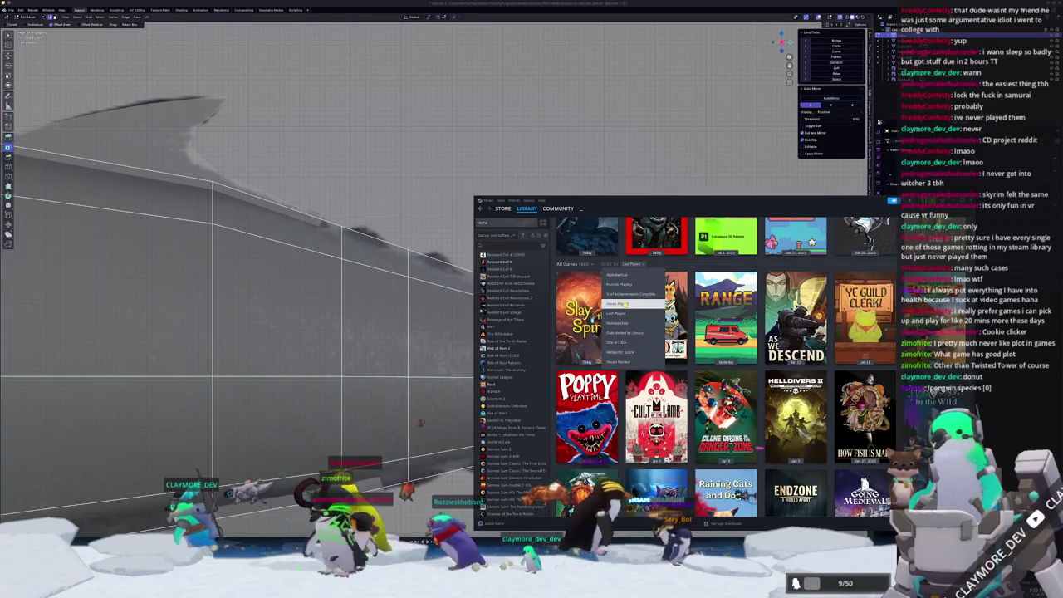
{"action": "left_click", "coordinate": [631, 331]}
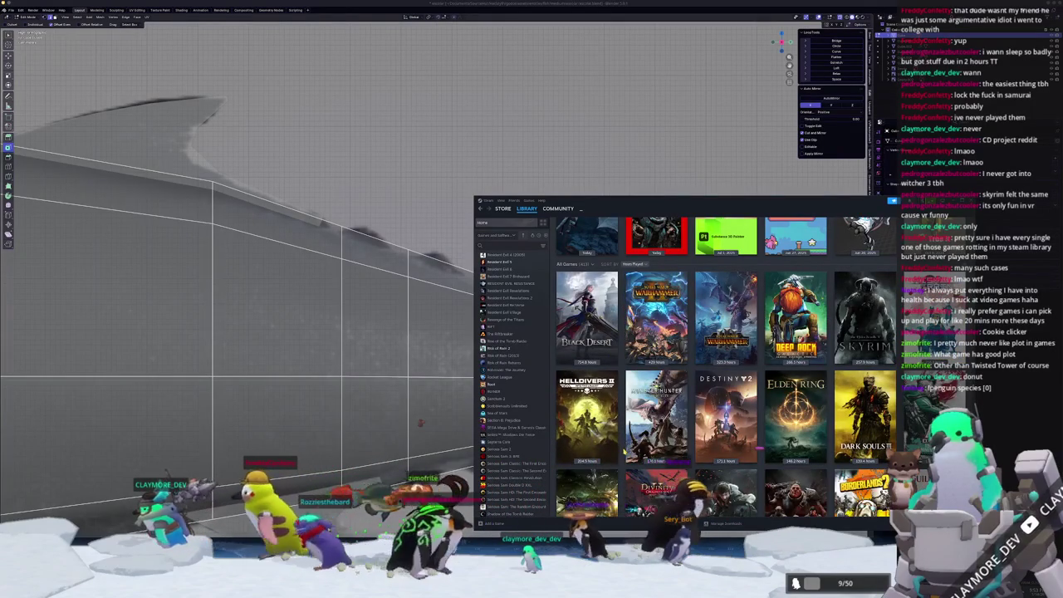
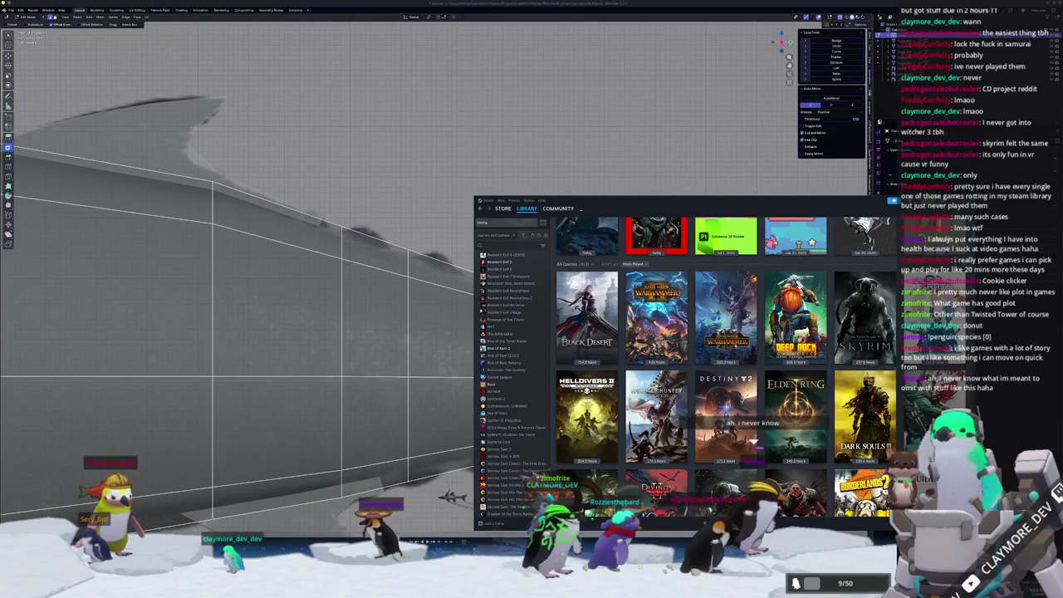
- Scroll through the game library, then return to Blender
{"action": "scroll", "coordinate": [722, 366], "scroll_direction": "down", "scroll_amount": 1}
{"action": "scroll", "coordinate": [723, 365], "scroll_direction": "down", "scroll_amount": 2}
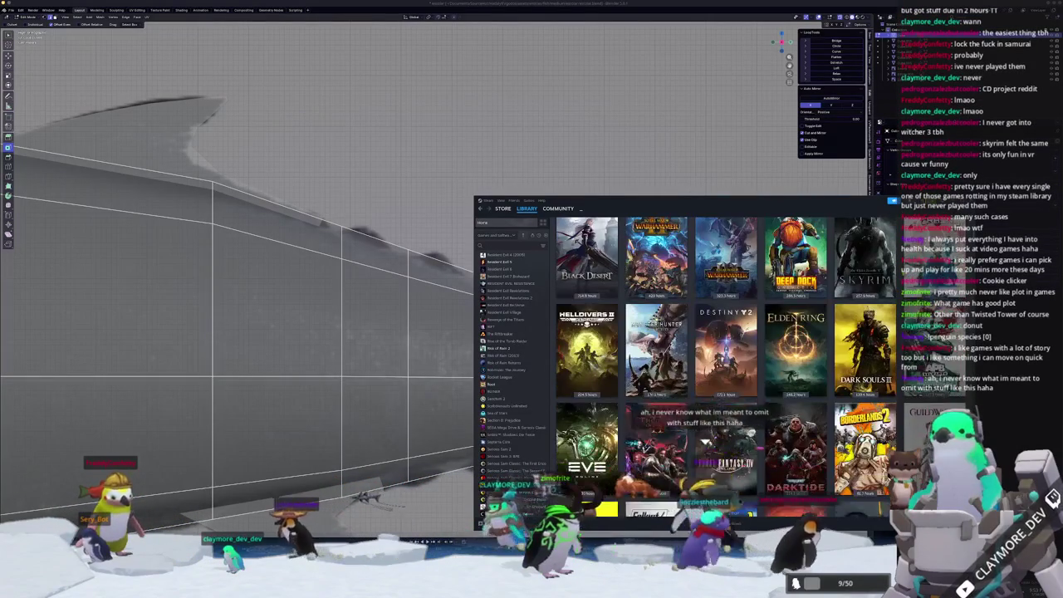
{"action": "scroll", "coordinate": [723, 366], "scroll_direction": "down", "scroll_amount": 1}
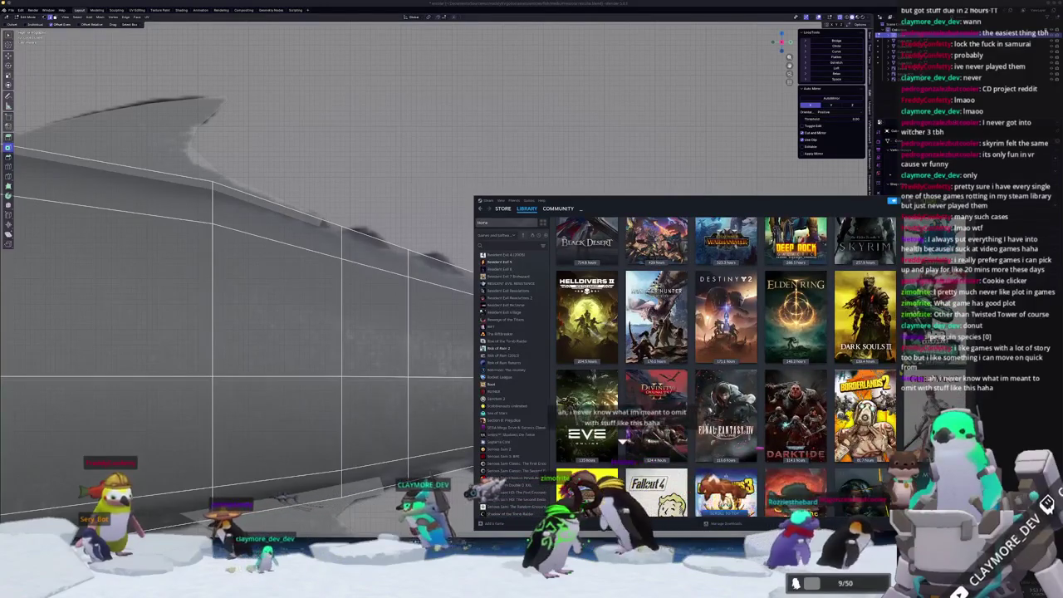
{"action": "scroll", "coordinate": [722, 366], "scroll_direction": "up", "scroll_amount": 2}
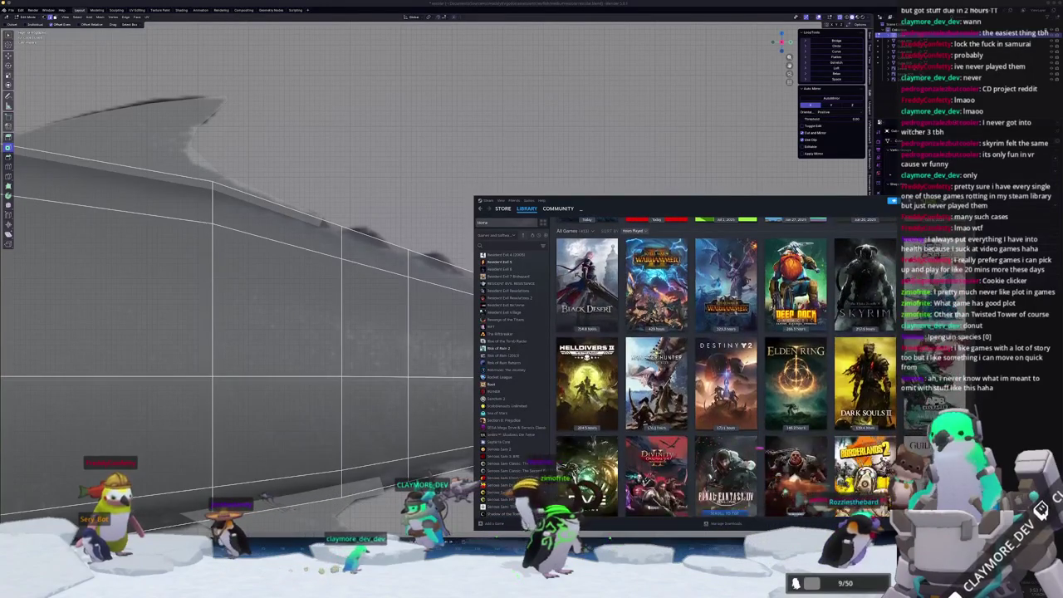
{"action": "scroll", "coordinate": [723, 366], "scroll_direction": "down", "scroll_amount": 1}
{"action": "scroll", "coordinate": [722, 366], "scroll_direction": "up", "scroll_amount": 1}
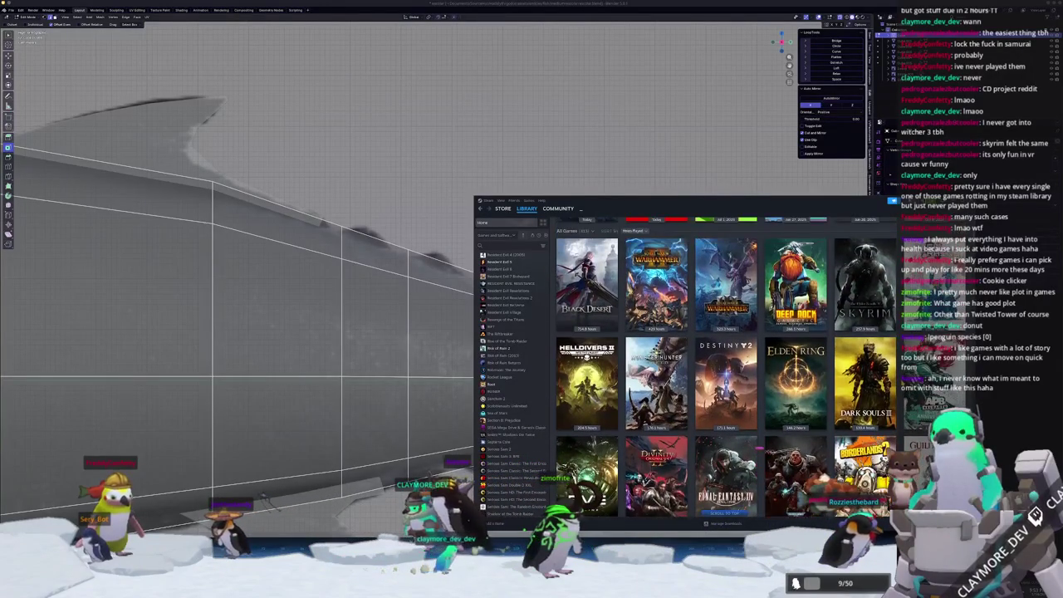
{"action": "scroll", "coordinate": [723, 366], "scroll_direction": "down", "scroll_amount": 5}
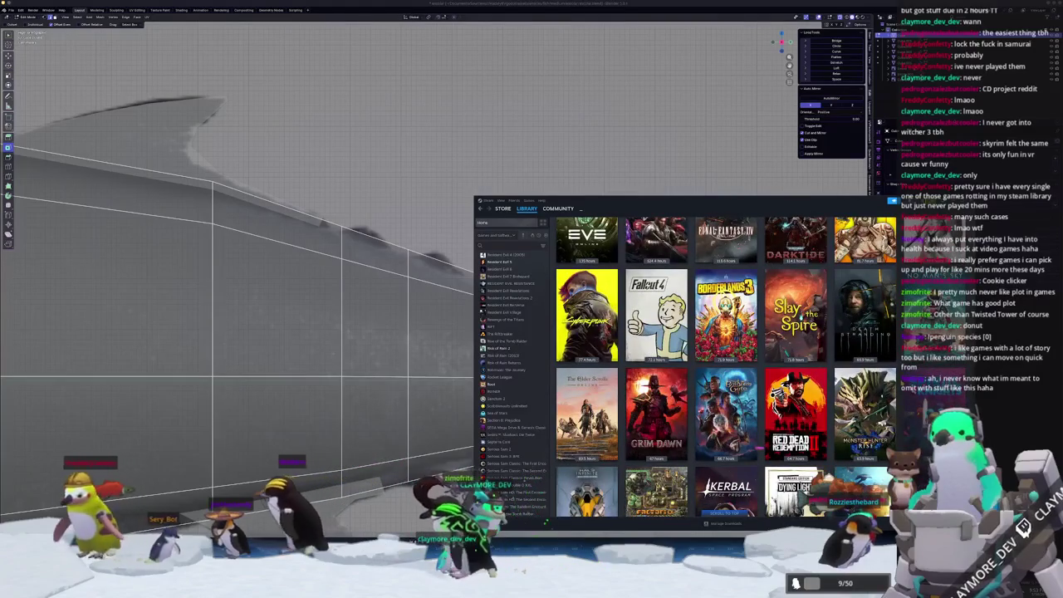
{"action": "key", "text": "alt+Tab"}
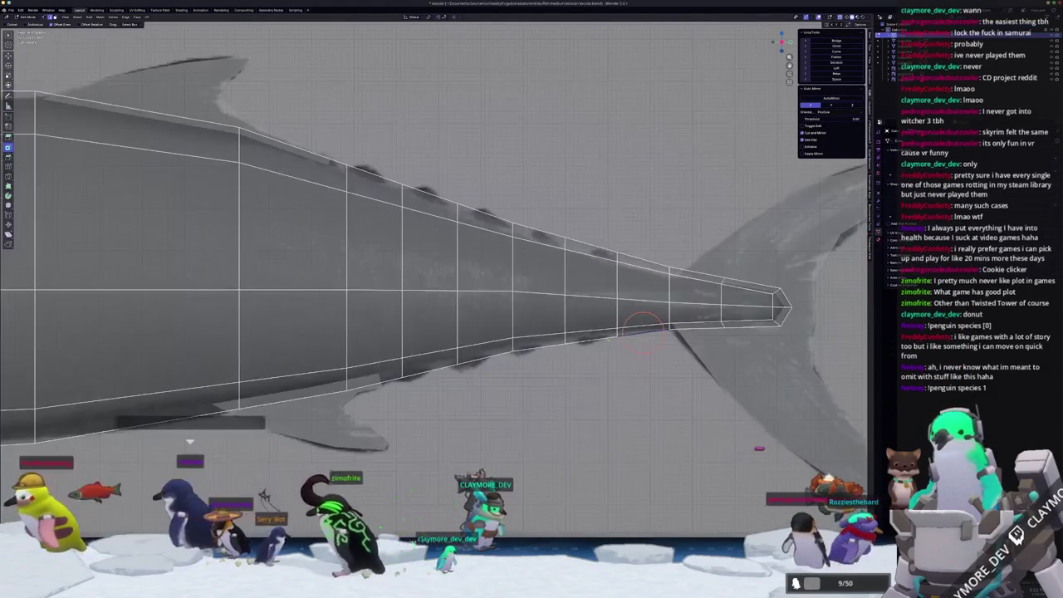
- Select the upper and lower outline edges of the fish tail
{"action": "middle_click_drag", "start_coordinate": [698, 423], "coordinate": [686, 336], "text": "shift"}
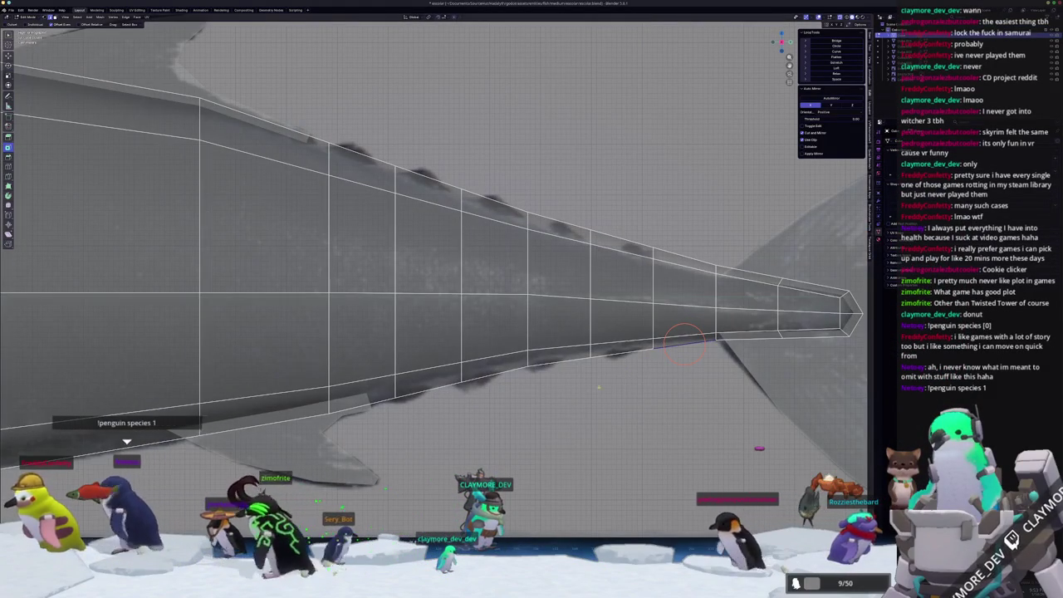
{"action": "left_click_drag", "start_coordinate": [684, 340], "coordinate": [523, 370]}
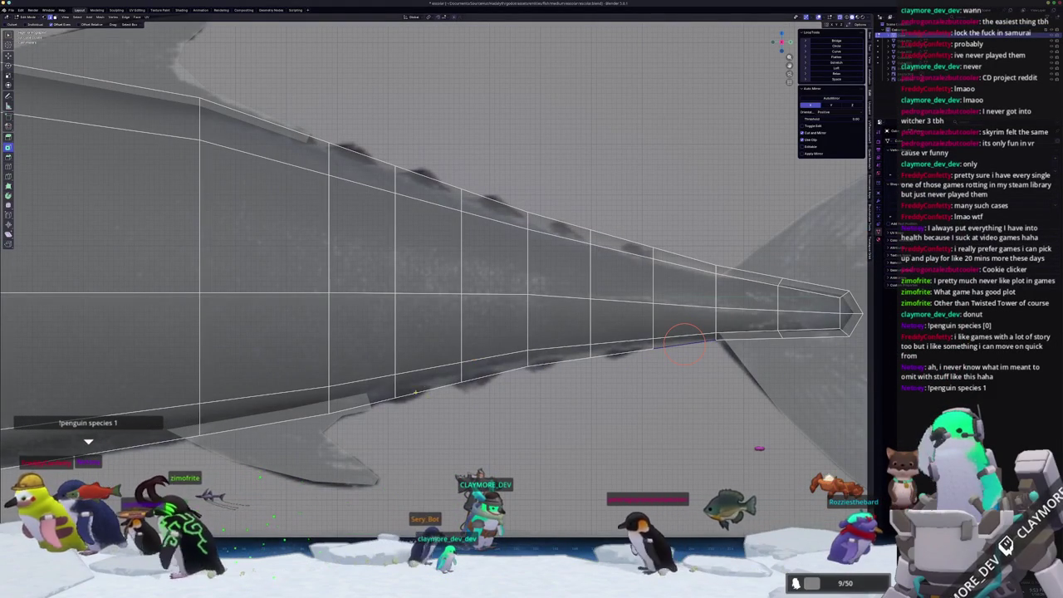
{"action": "left_click_drag", "start_coordinate": [523, 212], "coordinate": [332, 146]}
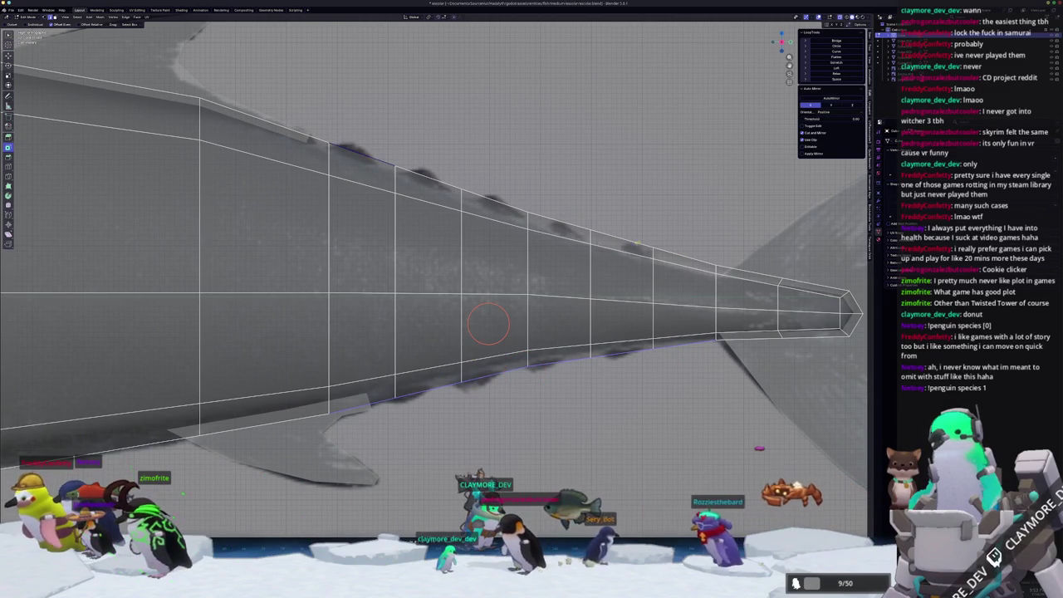
{"action": "scroll", "coordinate": [489, 322], "scroll_direction": "down", "scroll_amount": 2}
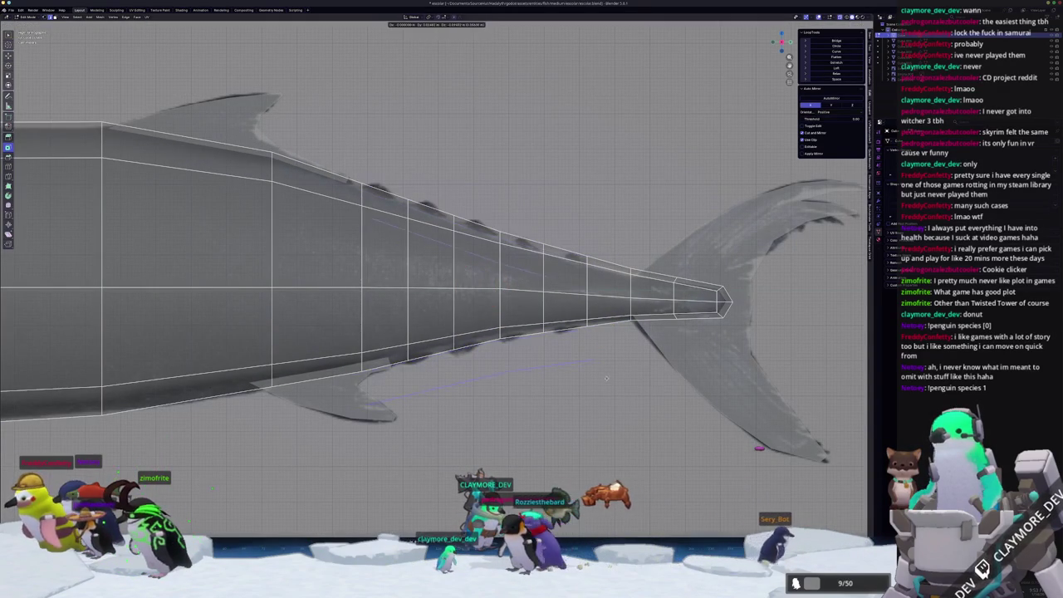
- Separate the selected tail edges from the body mesh and turn off X-ray
{"action": "key", "text": "ctrl+e"}
{"action": "left_click", "coordinate": [631, 378]}
{"action": "scroll", "coordinate": [631, 379], "scroll_direction": "up", "scroll_amount": 2}
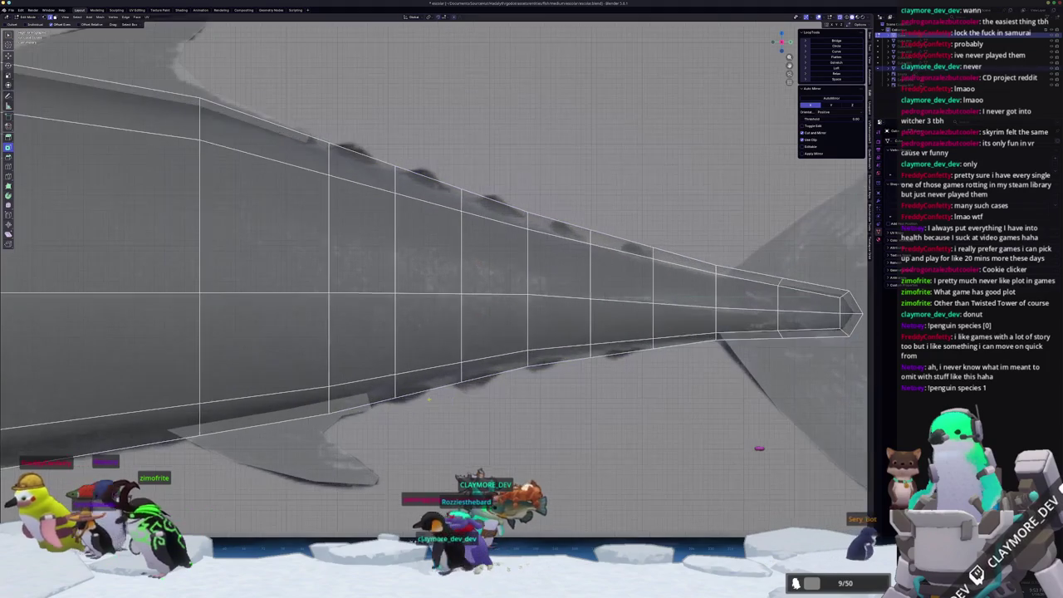
{"action": "key", "text": "alt+z"}
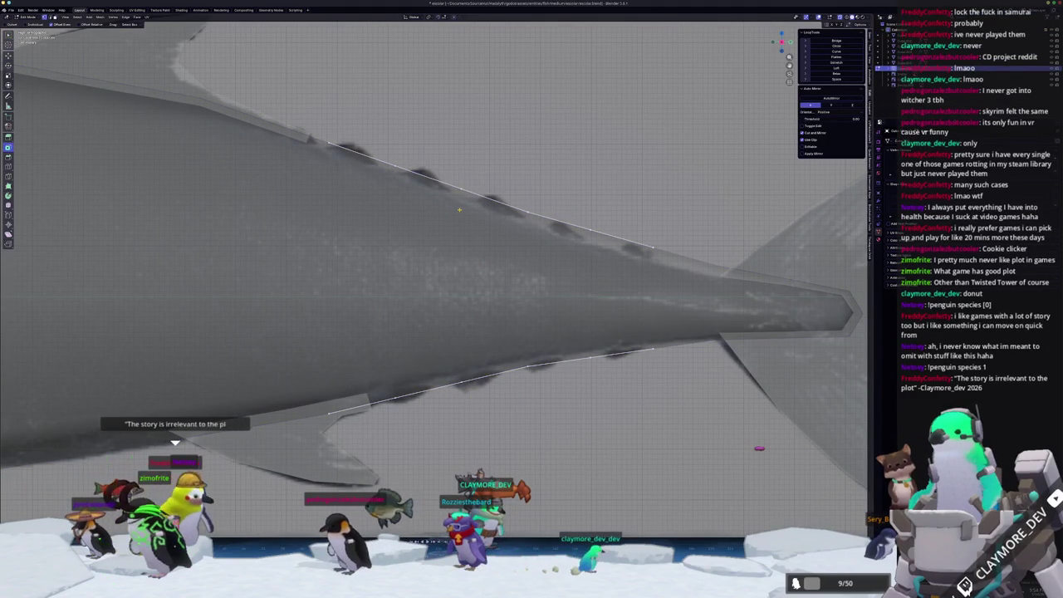
{"action": "middle_click_drag", "start_coordinate": [465, 274], "coordinate": [484, 285]}
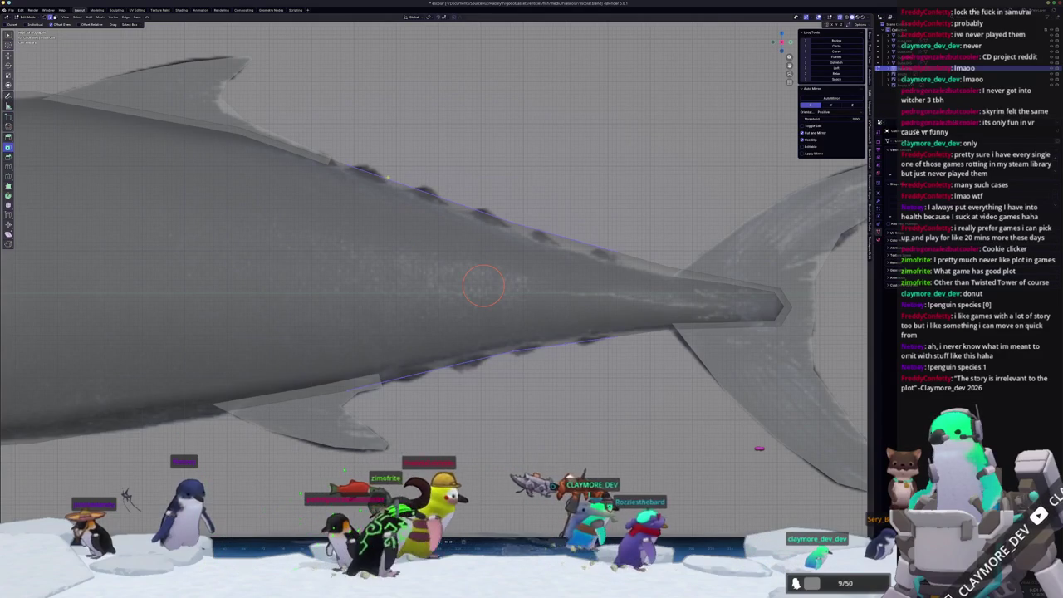
- Select edge runs along the fish's back and belly just ahead of the tail
{"action": "left_click", "coordinate": [373, 176]}
{"action": "right_click", "coordinate": [353, 365]}
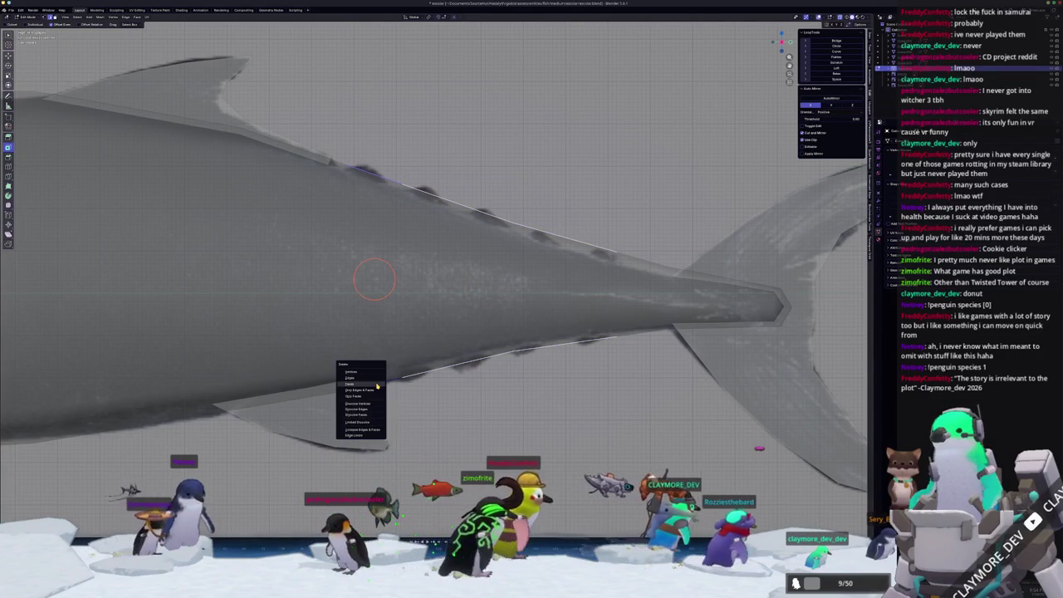
{"action": "left_click", "coordinate": [357, 398]}
{"action": "right_click", "coordinate": [374, 384]}
{"action": "left_click", "coordinate": [374, 384]}
{"action": "right_click", "coordinate": [374, 383]}
{"action": "left_click", "coordinate": [369, 427]}
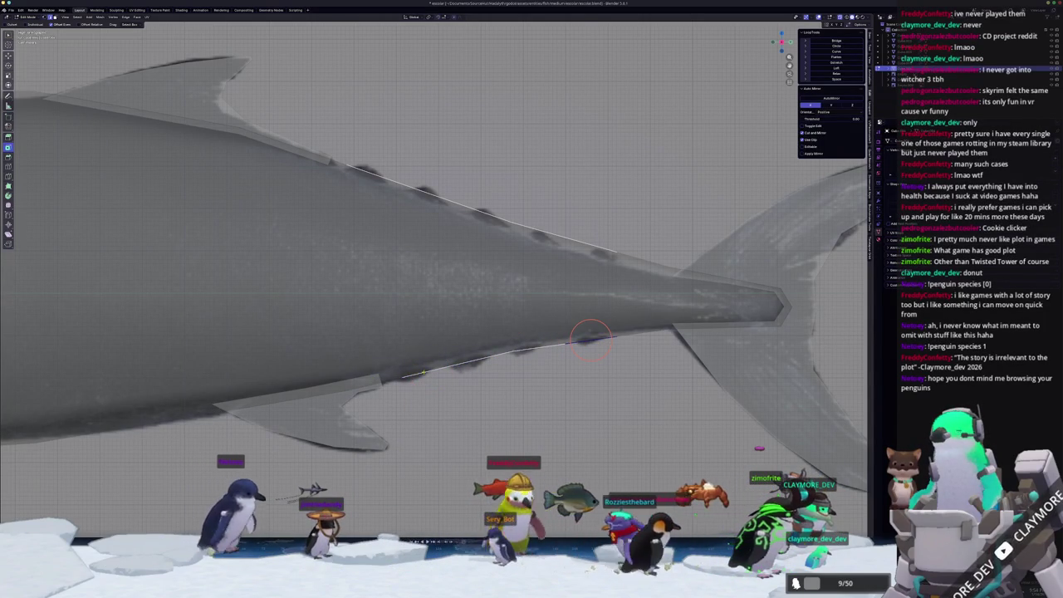
{"action": "left_click", "coordinate": [510, 353], "text": "ctrl"}
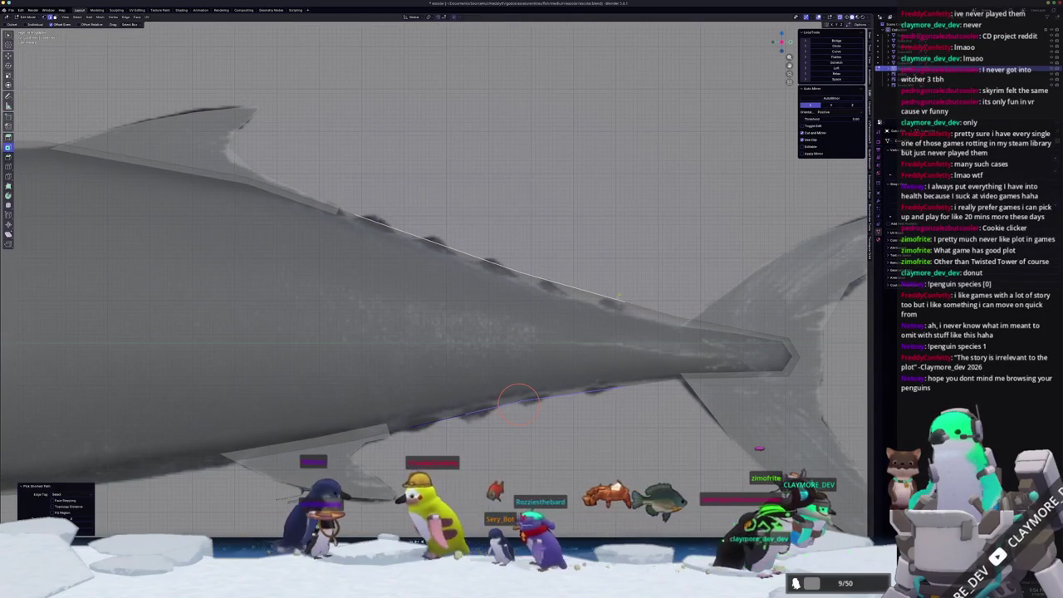
{"action": "key", "text": "ctrl+z"}
{"action": "left_click", "coordinate": [542, 373], "text": "ctrl"}
{"action": "scroll", "coordinate": [493, 318], "scroll_direction": "down", "scroll_amount": 1}
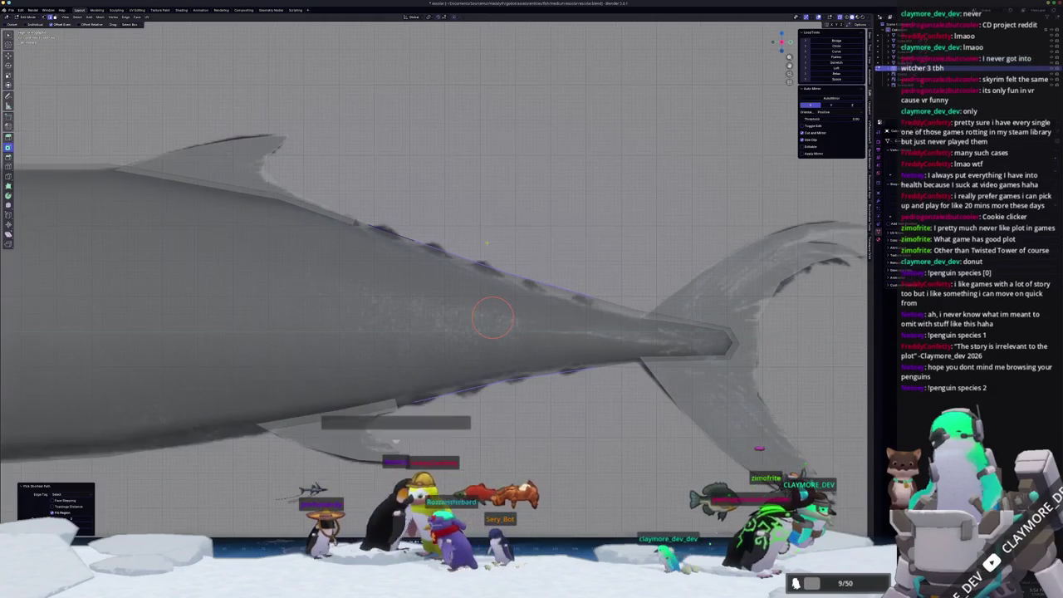
- Extrude the selected edges into strips, scale them outward and reposition the lower strip
{"action": "key", "text": "e"}
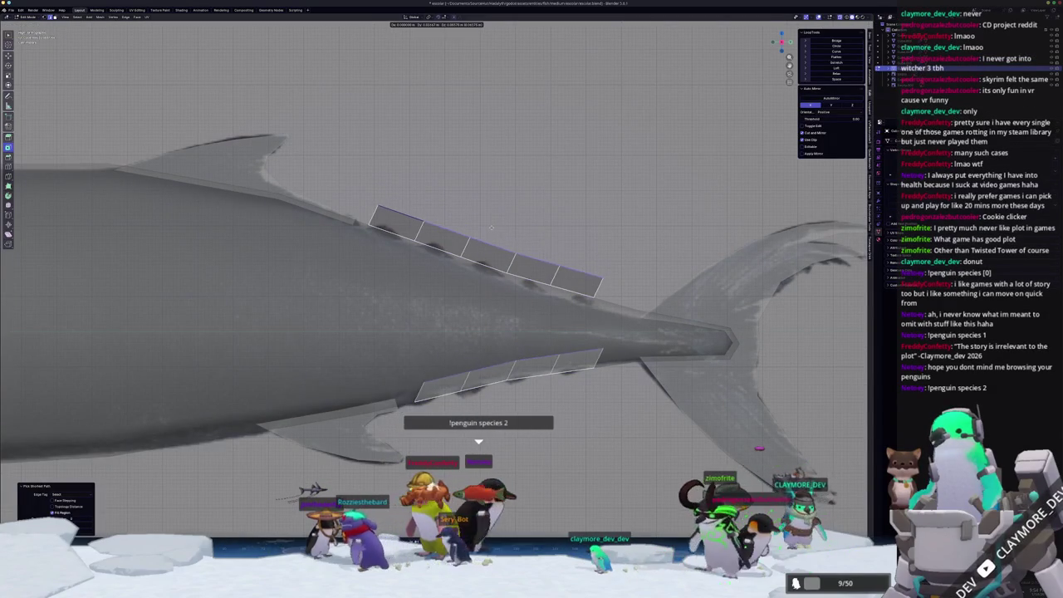
{"action": "key", "text": "s"}
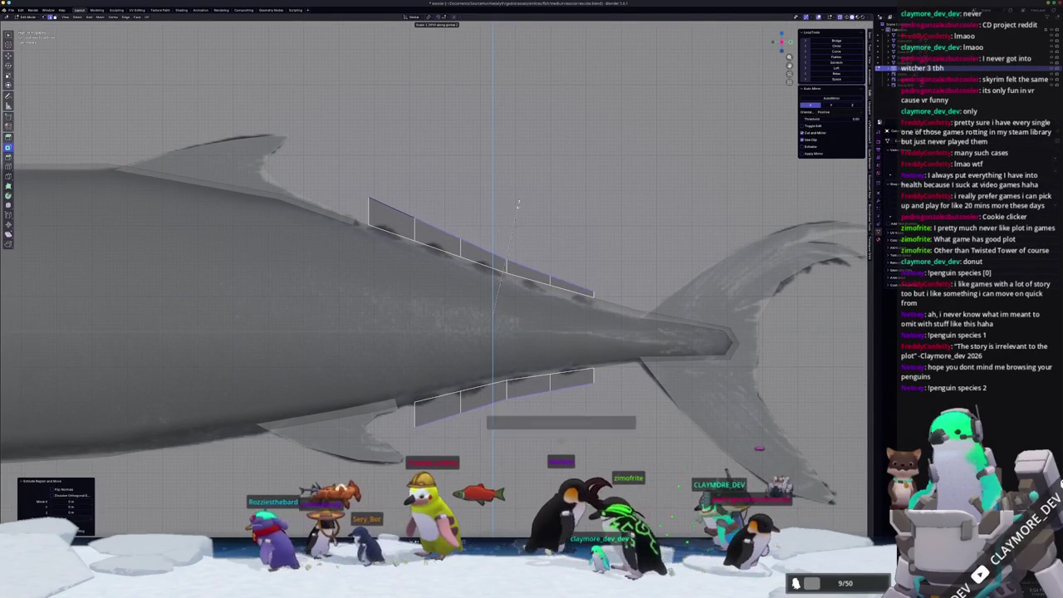
{"action": "left_click", "coordinate": [523, 249]}
{"action": "left_click", "coordinate": [554, 386]}
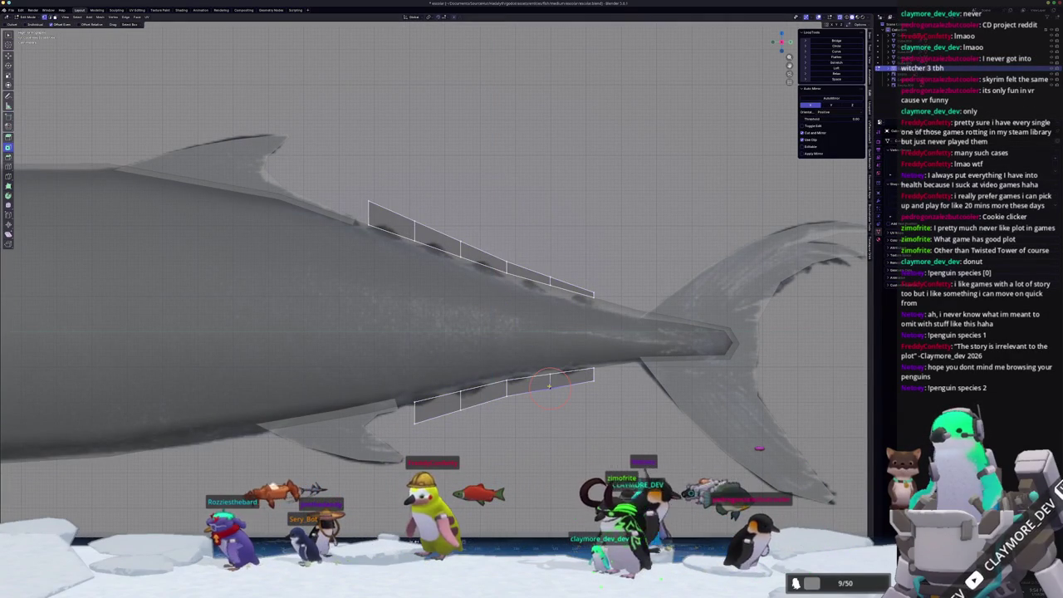
{"action": "key", "text": "g"}
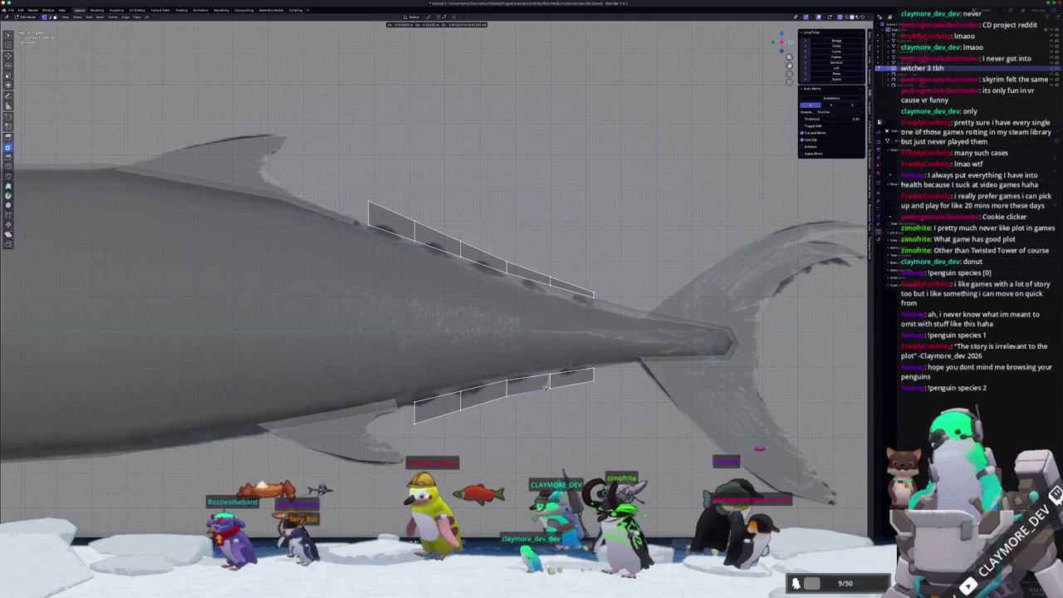
{"action": "left_click", "coordinate": [546, 387]}
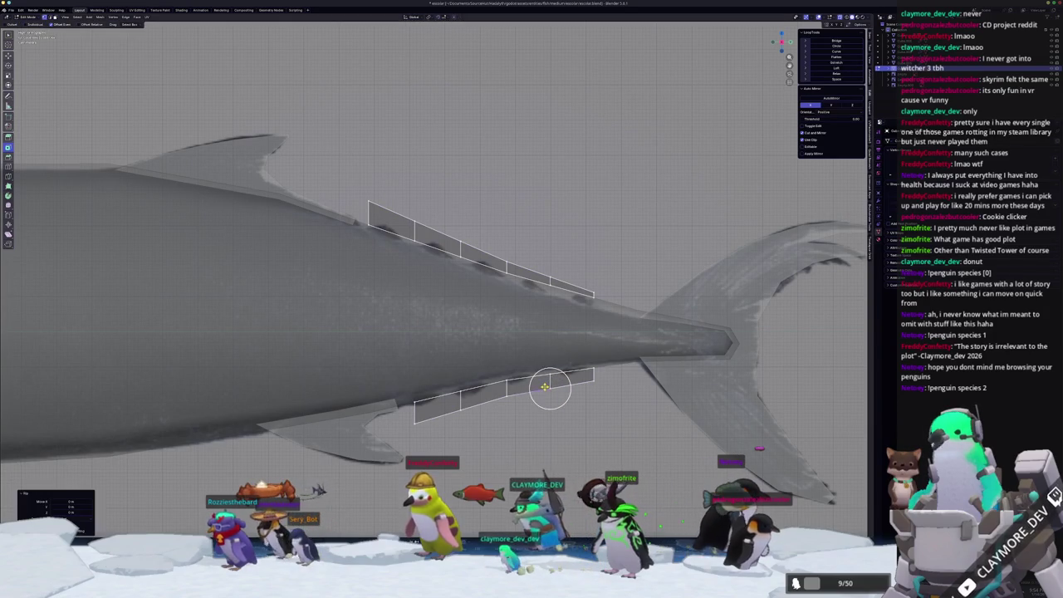
- Move individual strip vertices to shape the finlets
{"action": "key", "text": "g"}
{"action": "left_click", "coordinate": [480, 404]}
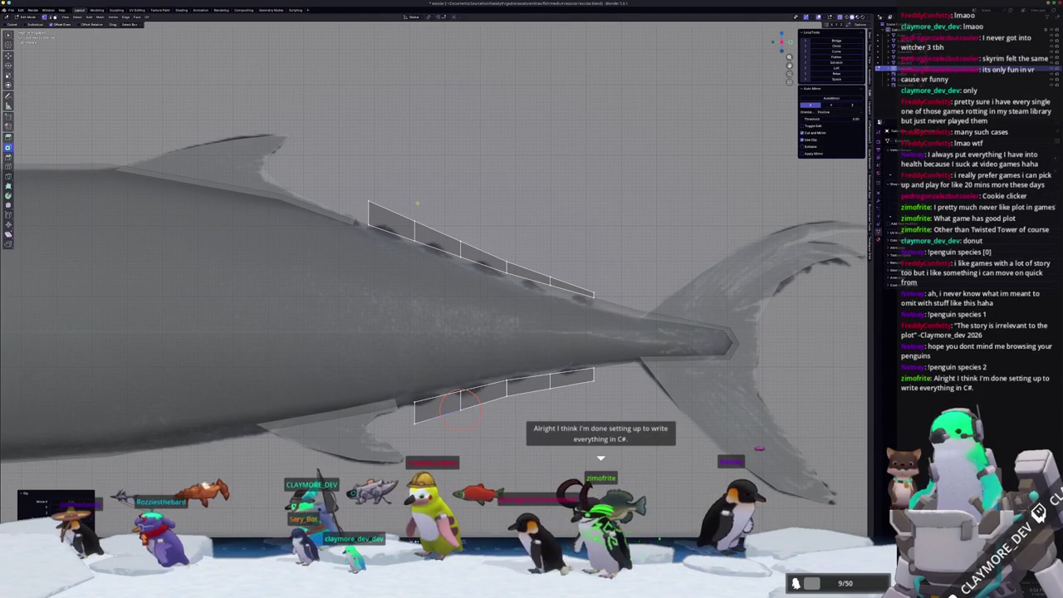
{"action": "key", "text": "g"}
{"action": "left_click", "coordinate": [460, 240]}
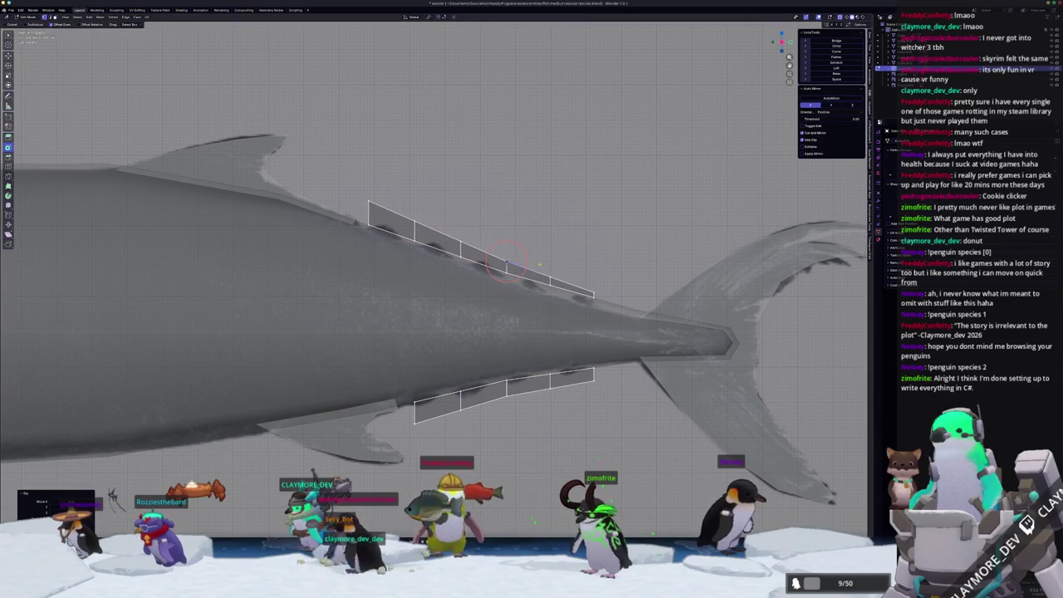
{"action": "key", "text": "g"}
{"action": "left_click", "coordinate": [550, 273]}
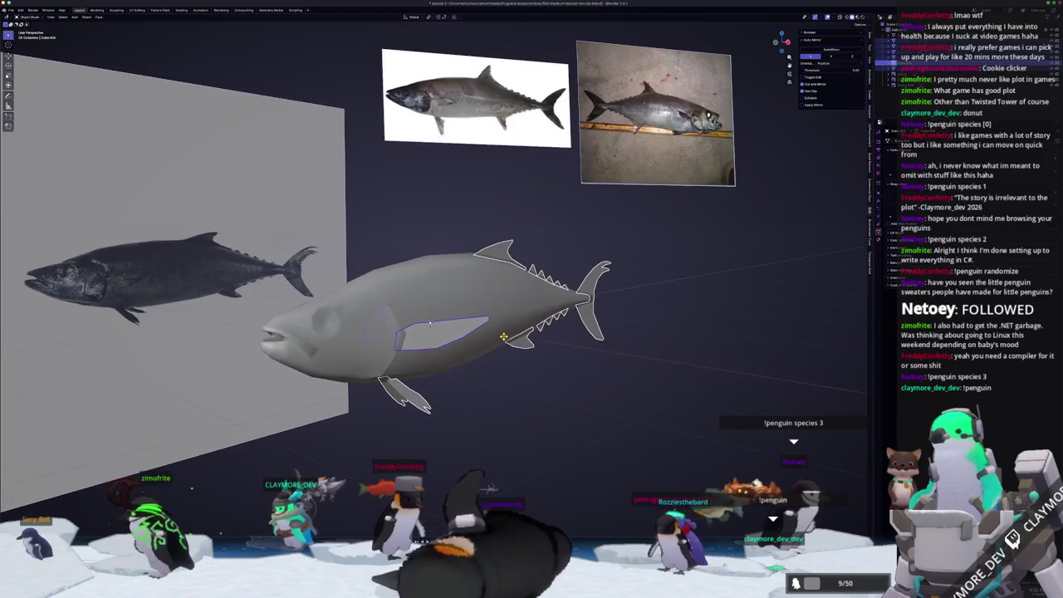
- Apply the fish object's transform with Ctrl+A and orbit to inspect the model
{"action": "key", "text": "ctrl+a"}
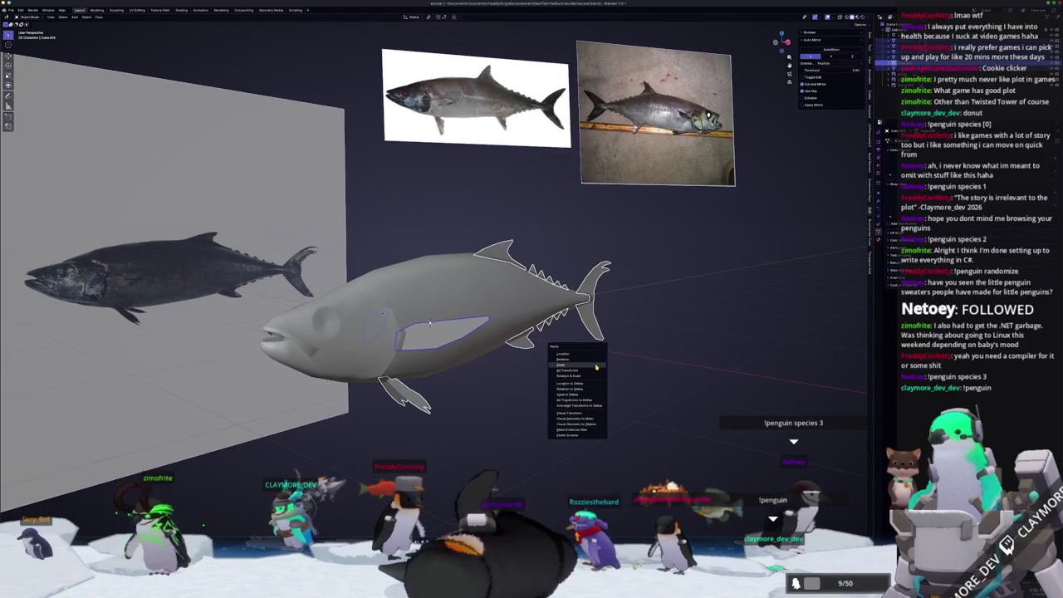
{"action": "left_click", "coordinate": [597, 367]}
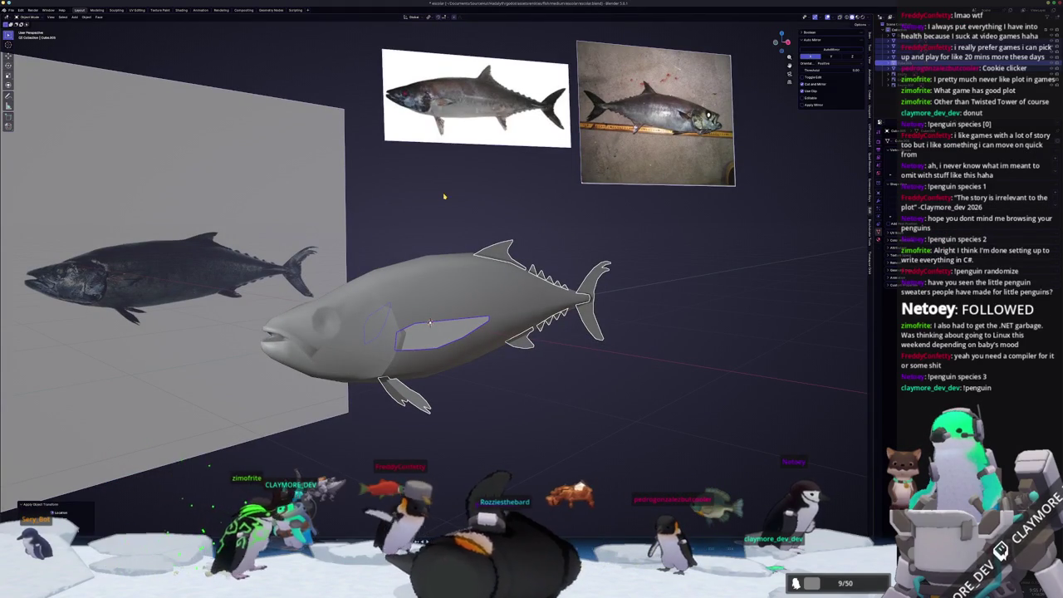
{"action": "middle_click_drag", "start_coordinate": [597, 366], "coordinate": [446, 199]}
{"action": "scroll", "coordinate": [446, 198], "scroll_direction": "down", "scroll_amount": 1}
{"action": "scroll", "coordinate": [452, 192], "scroll_direction": "down", "scroll_amount": 1}
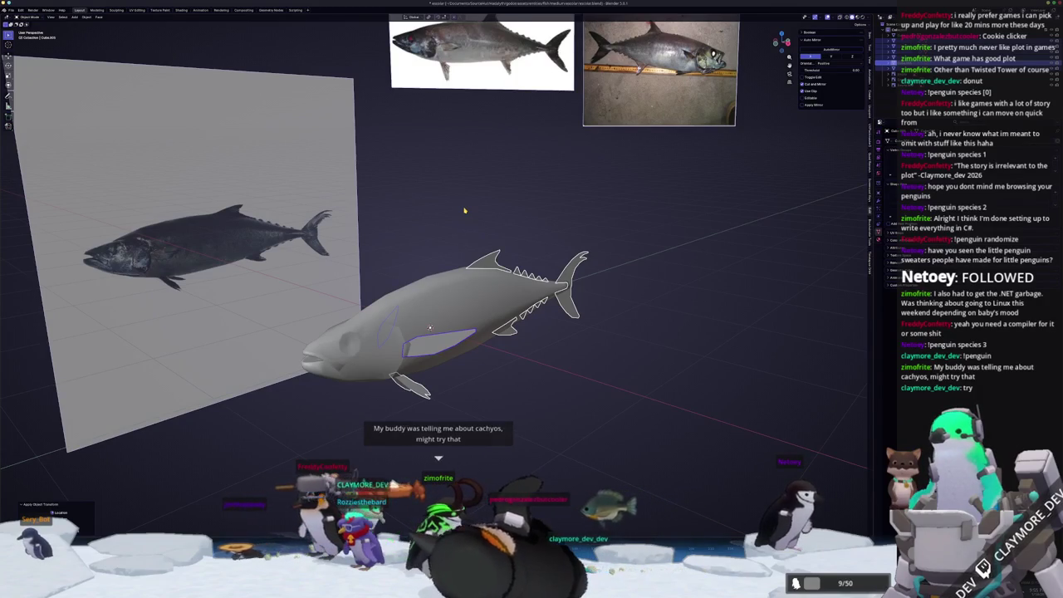
{"action": "middle_click_drag", "start_coordinate": [603, 252], "coordinate": [614, 255]}
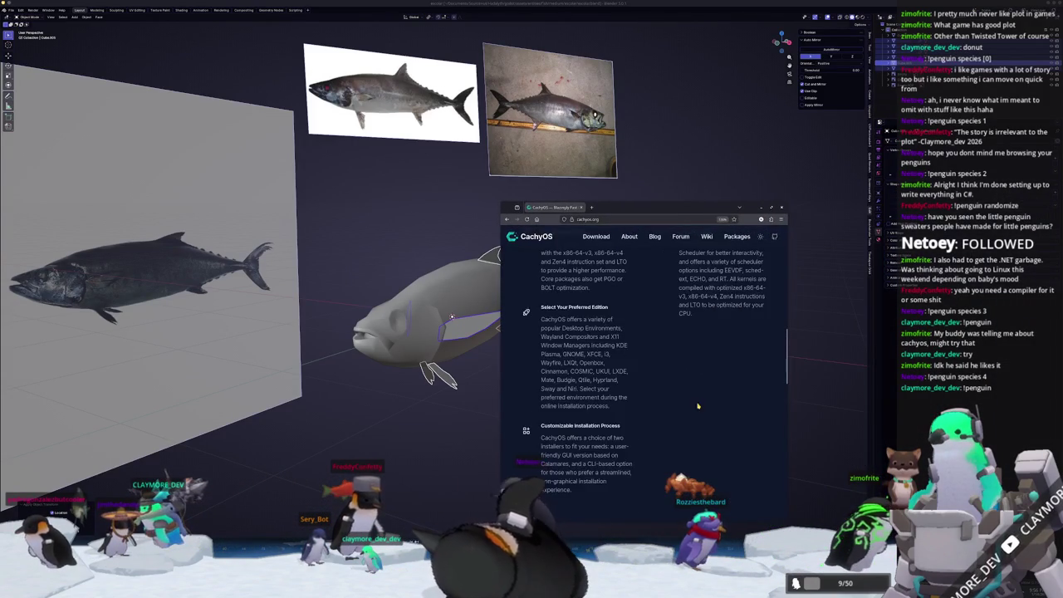
- Scroll through the CachyOS homepage's descriptions
{"action": "scroll", "coordinate": [629, 397], "scroll_direction": "up", "scroll_amount": 2}
{"action": "scroll", "coordinate": [581, 374], "scroll_direction": "up", "scroll_amount": 2}
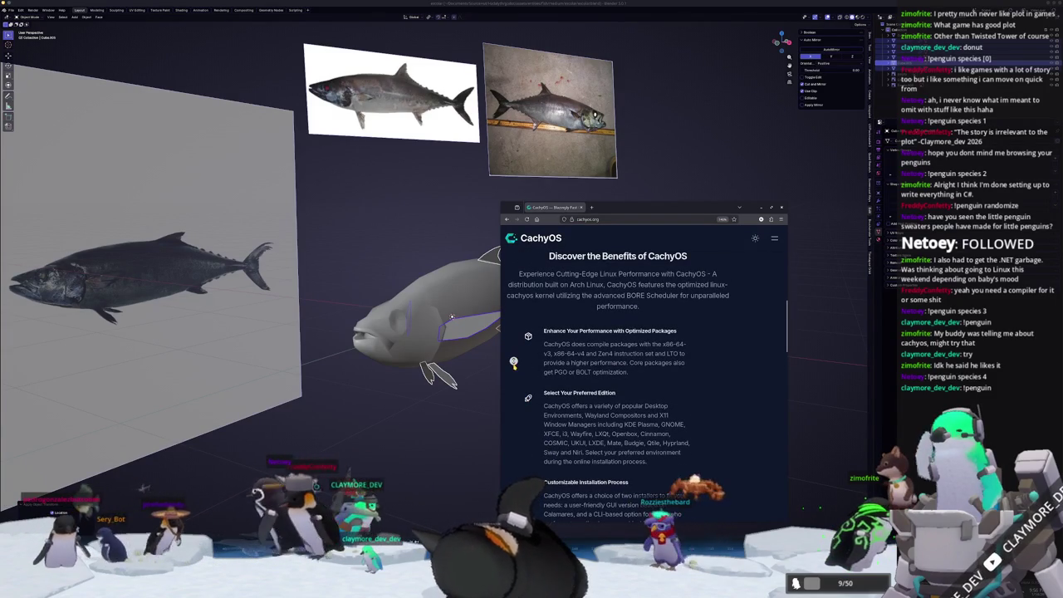
{"action": "scroll", "coordinate": [514, 361], "scroll_direction": "down", "scroll_amount": 1}
{"action": "scroll", "coordinate": [513, 365], "scroll_direction": "down", "scroll_amount": 2}
{"action": "scroll", "coordinate": [513, 365], "scroll_direction": "down", "scroll_amount": 1}
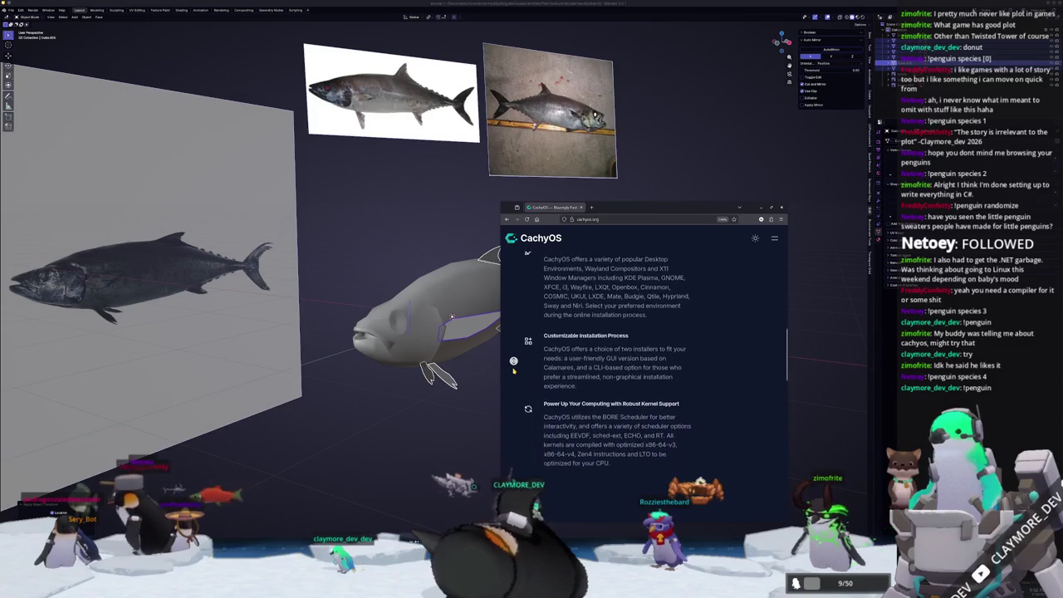
{"action": "scroll", "coordinate": [514, 365], "scroll_direction": "down", "scroll_amount": 2}
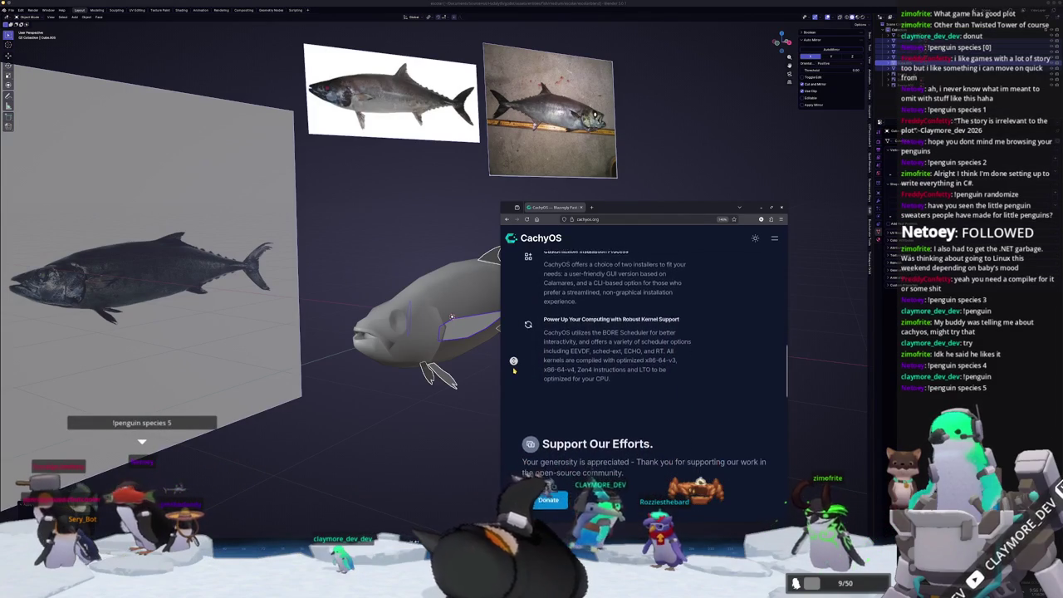
{"action": "scroll", "coordinate": [513, 361], "scroll_direction": "down", "scroll_amount": 1}
{"action": "scroll", "coordinate": [513, 362], "scroll_direction": "down", "scroll_amount": 2}
{"action": "scroll", "coordinate": [512, 373], "scroll_direction": "down", "scroll_amount": 1}
{"action": "scroll", "coordinate": [512, 373], "scroll_direction": "down", "scroll_amount": 2}
{"action": "scroll", "coordinate": [512, 374], "scroll_direction": "down", "scroll_amount": 2}
{"action": "scroll", "coordinate": [512, 373], "scroll_direction": "down", "scroll_amount": 2}
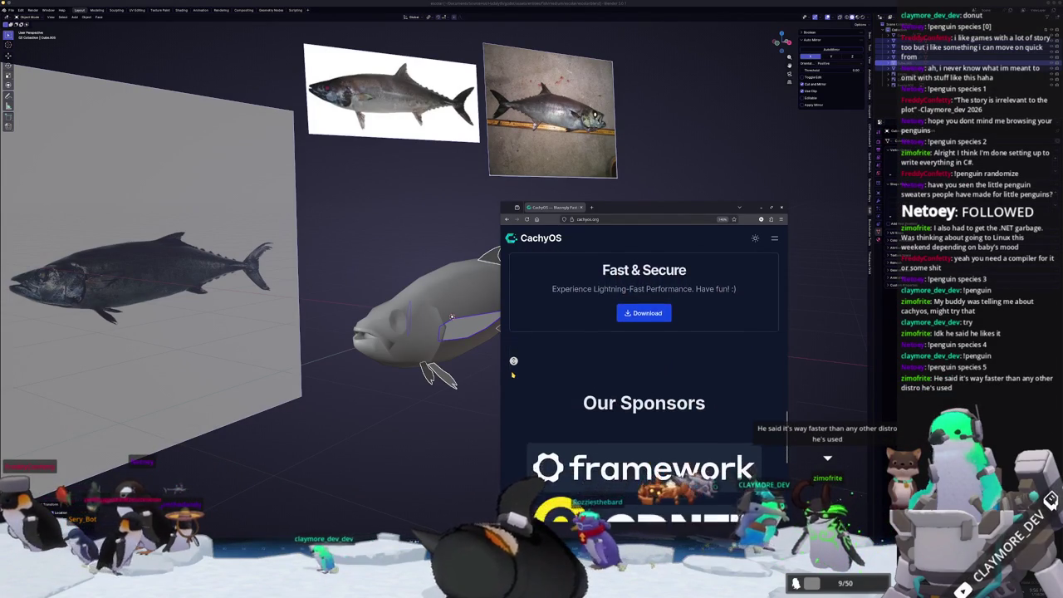
{"action": "scroll", "coordinate": [512, 376], "scroll_direction": "down", "scroll_amount": 1}
{"action": "scroll", "coordinate": [513, 365], "scroll_direction": "up", "scroll_amount": 1}
{"action": "scroll", "coordinate": [514, 349], "scroll_direction": "up", "scroll_amount": 3}
{"action": "scroll", "coordinate": [514, 345], "scroll_direction": "up", "scroll_amount": 3}
{"action": "scroll", "coordinate": [514, 348], "scroll_direction": "up", "scroll_amount": 2}
{"action": "scroll", "coordinate": [511, 361], "scroll_direction": "up", "scroll_amount": 2}
{"action": "scroll", "coordinate": [509, 373], "scroll_direction": "up", "scroll_amount": 2}
{"action": "scroll", "coordinate": [505, 391], "scroll_direction": "up", "scroll_amount": 2}
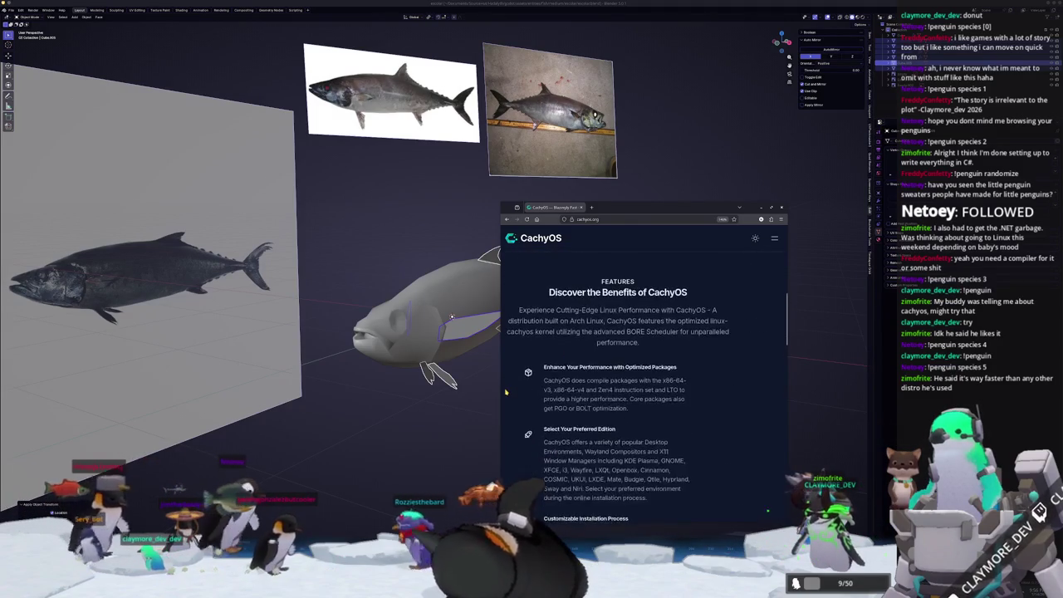
{"action": "scroll", "coordinate": [504, 394], "scroll_direction": "up", "scroll_amount": 5}
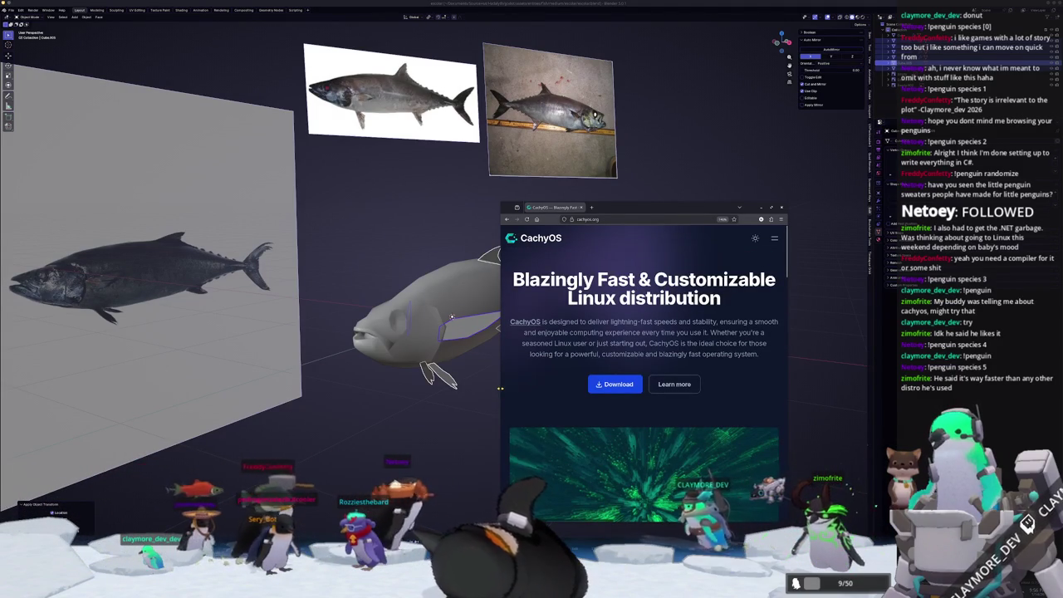
- Jump to the CachyOS features section and browse it
{"action": "left_click", "coordinate": [657, 386]}
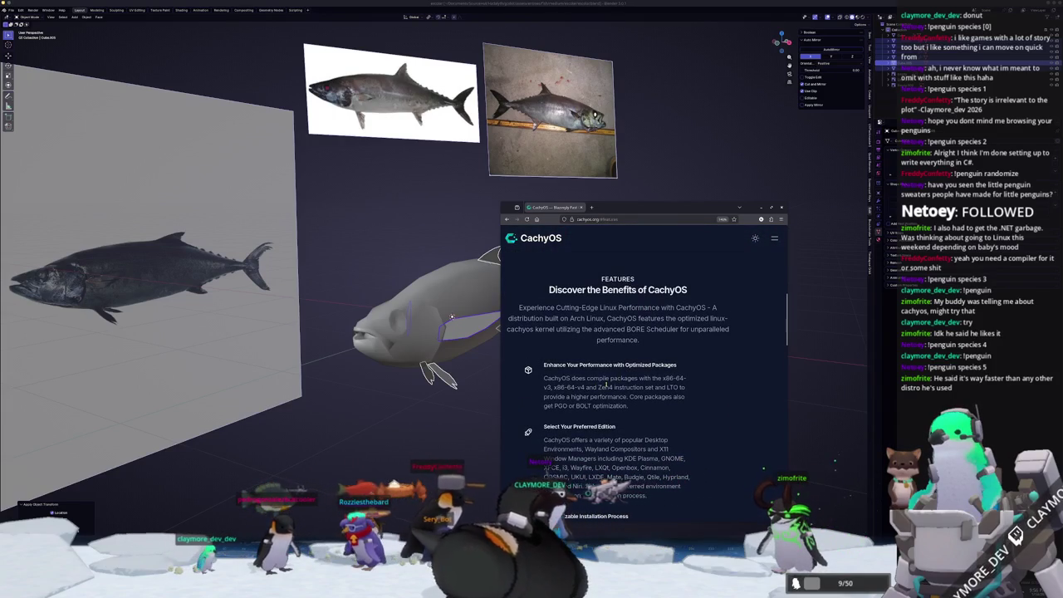
{"action": "key", "text": "Tab"}
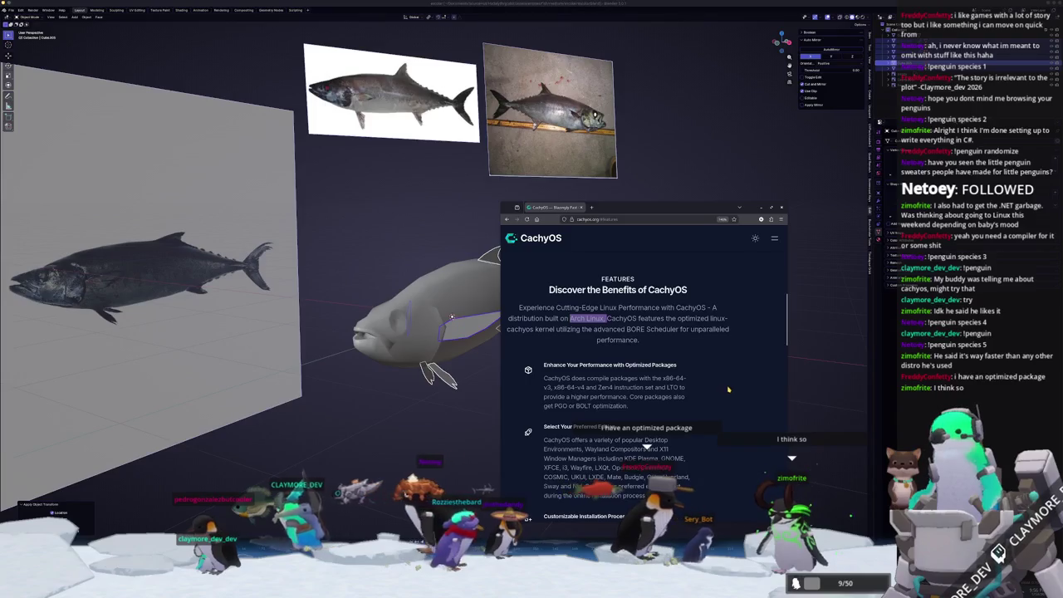
{"action": "scroll", "coordinate": [717, 390], "scroll_direction": "down", "scroll_amount": 3}
{"action": "scroll", "coordinate": [702, 397], "scroll_direction": "down", "scroll_amount": 2}
{"action": "scroll", "coordinate": [697, 401], "scroll_direction": "down", "scroll_amount": 2}
{"action": "scroll", "coordinate": [695, 403], "scroll_direction": "down", "scroll_amount": 2}
{"action": "scroll", "coordinate": [689, 405], "scroll_direction": "down", "scroll_amount": 1}
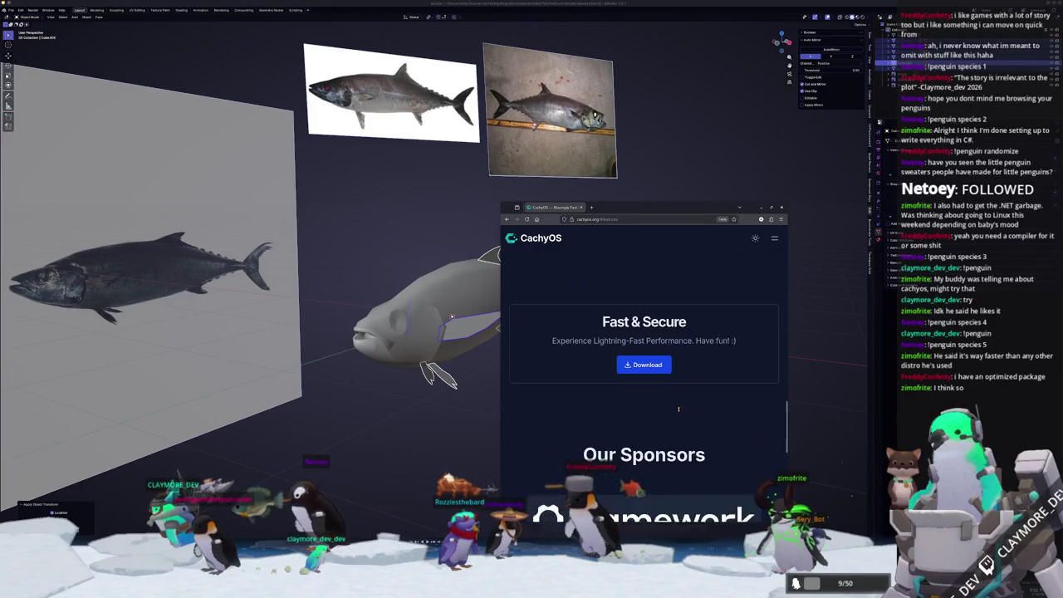
{"action": "scroll", "coordinate": [684, 409], "scroll_direction": "down", "scroll_amount": 3}
{"action": "scroll", "coordinate": [678, 412], "scroll_direction": "down", "scroll_amount": 2}
{"action": "scroll", "coordinate": [673, 413], "scroll_direction": "down", "scroll_amount": 1}
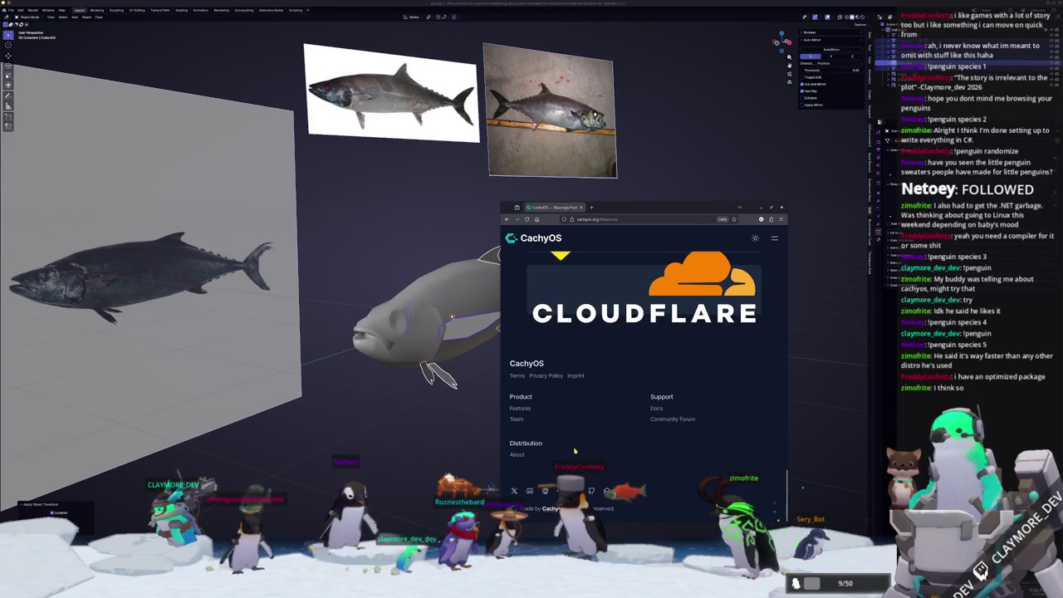
{"action": "scroll", "coordinate": [578, 450], "scroll_direction": "up", "scroll_amount": 5}
{"action": "scroll", "coordinate": [585, 448], "scroll_direction": "up", "scroll_amount": 5}
{"action": "scroll", "coordinate": [597, 445], "scroll_direction": "up", "scroll_amount": 5}
{"action": "scroll", "coordinate": [606, 444], "scroll_direction": "up", "scroll_amount": 4}
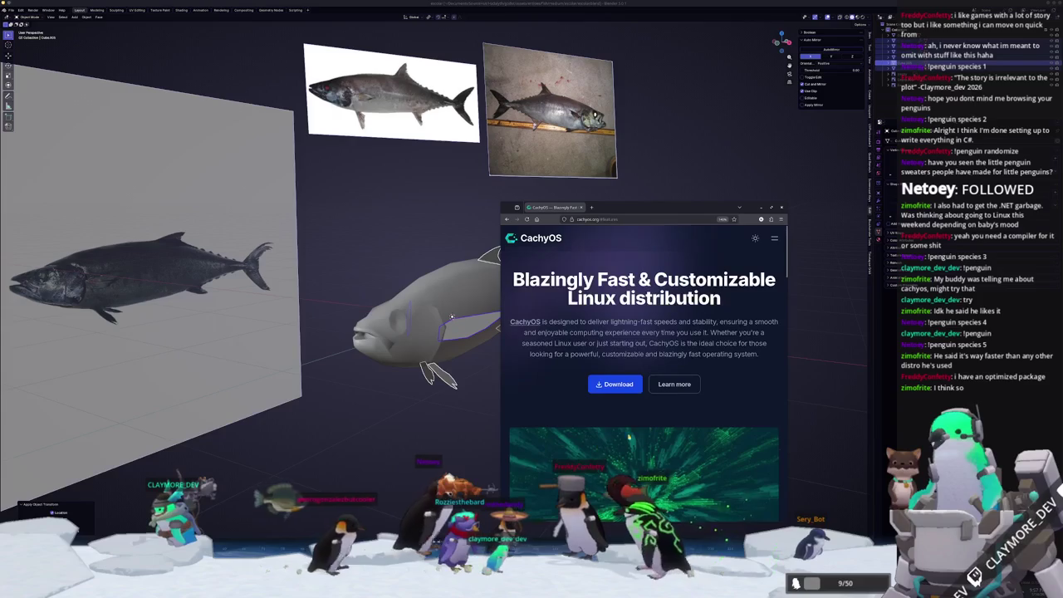
{"action": "left_click", "coordinate": [673, 384]}
{"action": "scroll", "coordinate": [747, 283], "scroll_direction": "up", "scroll_amount": 5}
{"action": "scroll", "coordinate": [767, 255], "scroll_direction": "up", "scroll_amount": 2}
- Open the CachyOS Wiki from the site's navigation menu
{"action": "left_click", "coordinate": [774, 239]}
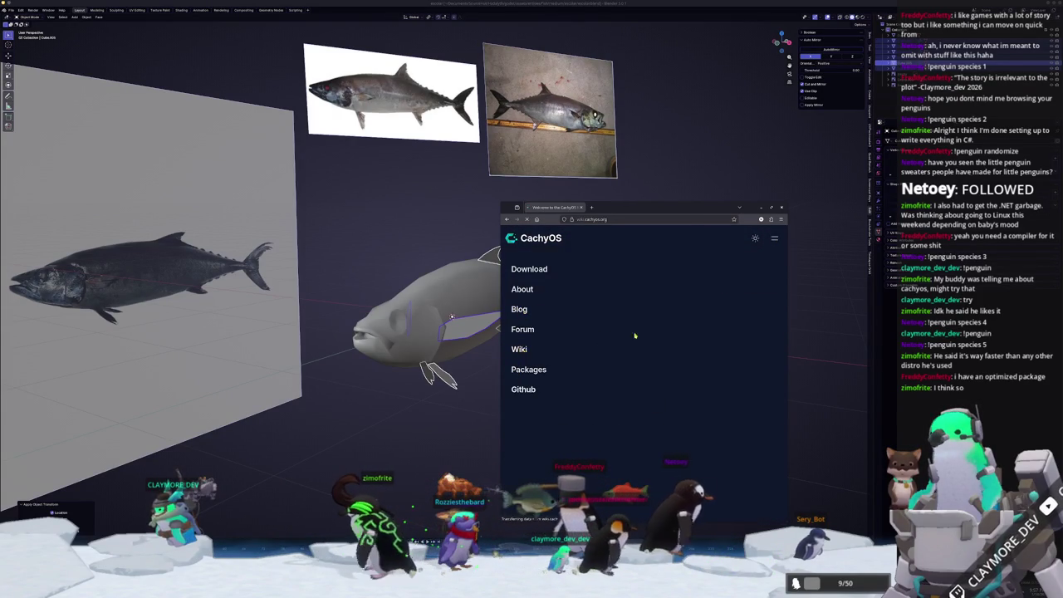
{"action": "left_click", "coordinate": [603, 390]}
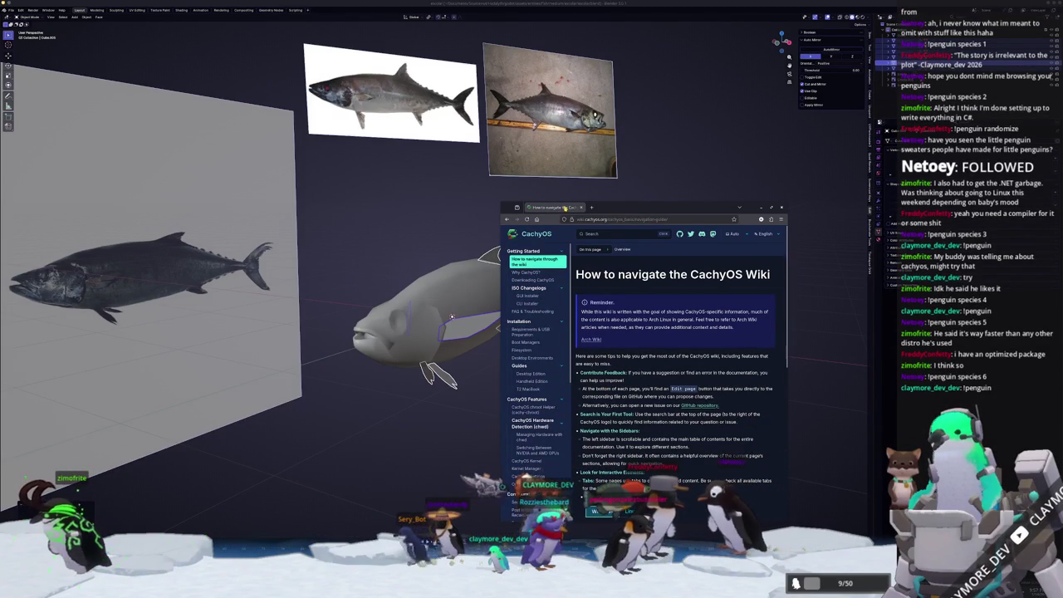
{"action": "scroll", "coordinate": [607, 379], "scroll_direction": "up", "scroll_amount": 2}
{"action": "scroll", "coordinate": [606, 379], "scroll_direction": "up", "scroll_amount": 2}
{"action": "scroll", "coordinate": [606, 378], "scroll_direction": "up", "scroll_amount": 2}
{"action": "scroll", "coordinate": [607, 378], "scroll_direction": "up", "scroll_amount": 1}
- Back in Blender, dismiss the fish's object menu and apply its transforms
{"action": "right_click", "coordinate": [606, 379]}
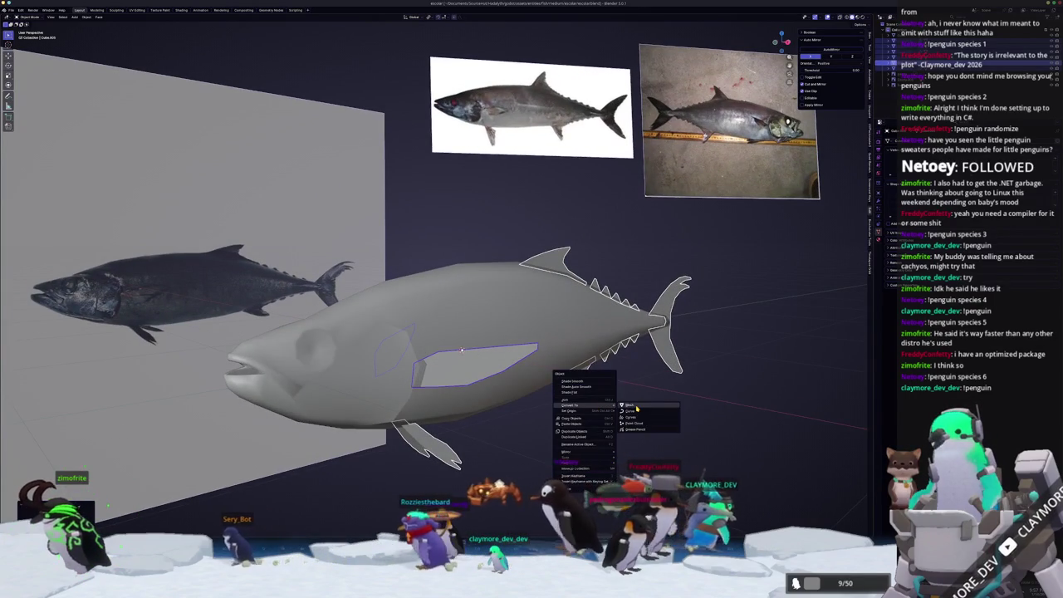
{"action": "right_click", "coordinate": [631, 400]}
{"action": "mouse_move", "coordinate": [637, 407]}
{"action": "middle_mouse_down"}
{"action": "mouse_move", "coordinate": [631, 400]}
{"action": "mouse_move", "coordinate": [640, 410]}
{"action": "middle_mouse_up"}
{"action": "scroll", "coordinate": [641, 411], "scroll_direction": "down", "scroll_amount": 3}
{"action": "key", "text": "ctrl+a"}
{"action": "left_click", "coordinate": [428, 386]}
- From top view, move the fish 0.2009 m along the global Y axis
{"action": "middle_click_drag", "start_coordinate": [503, 409], "coordinate": [542, 400]}
{"action": "key", "text": "KP_7"}
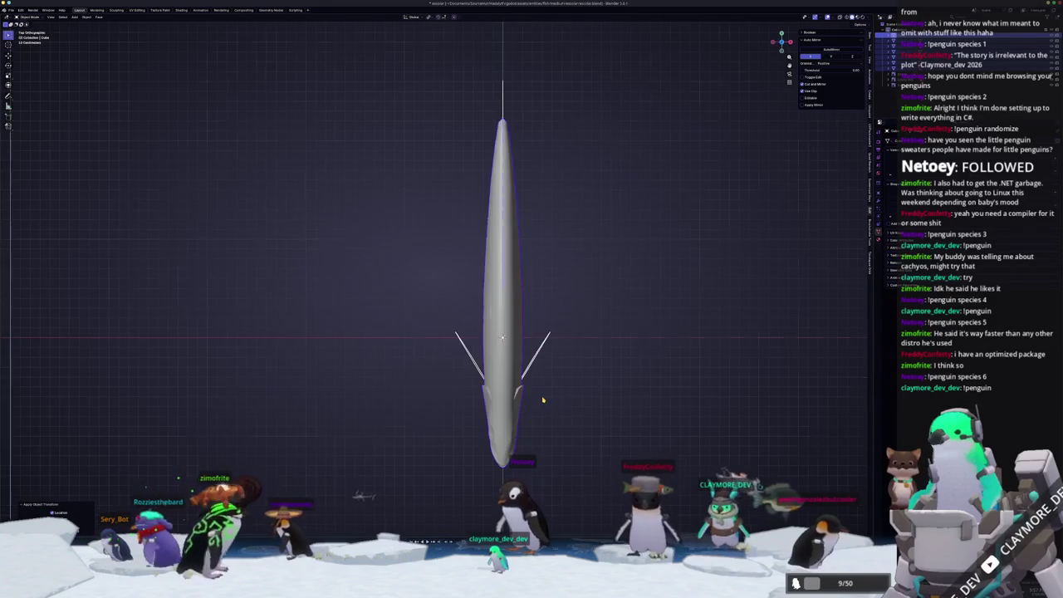
{"action": "key", "text": "g"}
{"action": "key", "text": "y"}
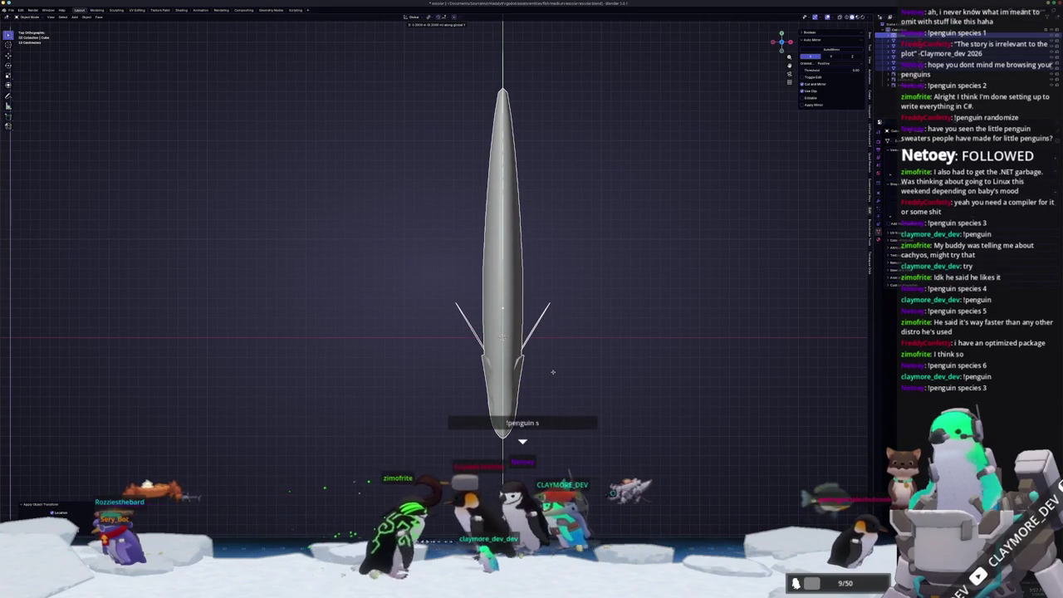
{"action": "left_click", "coordinate": [555, 371]}
{"action": "mouse_move", "coordinate": [556, 371]}
{"action": "middle_mouse_down"}
{"action": "mouse_move", "coordinate": [534, 352]}
{"action": "mouse_move", "coordinate": [542, 368]}
{"action": "mouse_move", "coordinate": [520, 356]}
{"action": "mouse_move", "coordinate": [548, 323]}
{"action": "middle_mouse_up"}
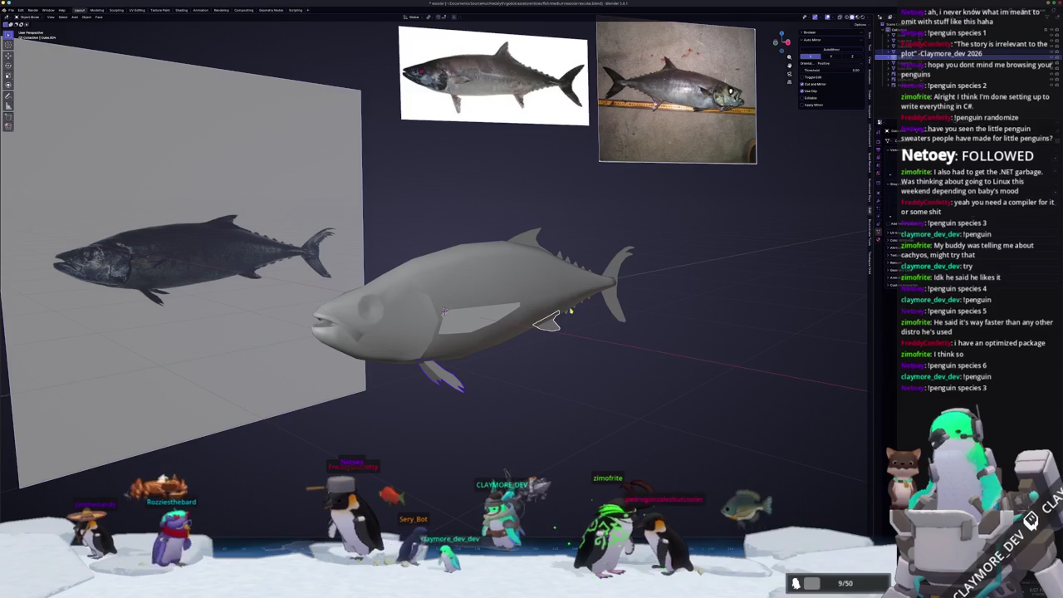
- Select the finlets, tail and dorsal fin and apply their transforms
{"action": "left_click", "coordinate": [571, 301], "text": "shift"}
{"action": "left_click", "coordinate": [619, 278], "text": "shift"}
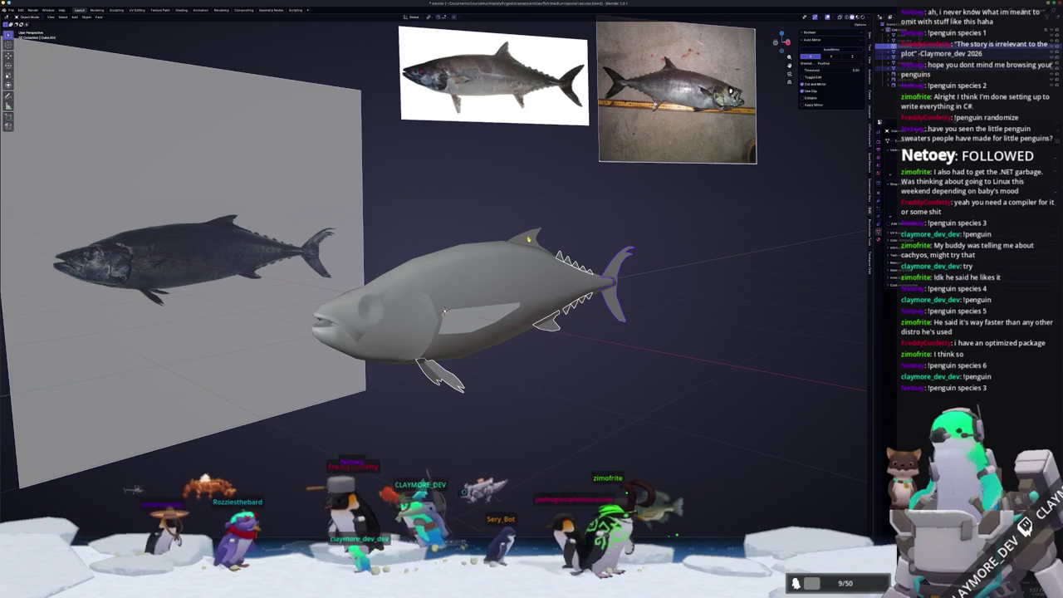
{"action": "left_click", "coordinate": [528, 240], "text": "shift"}
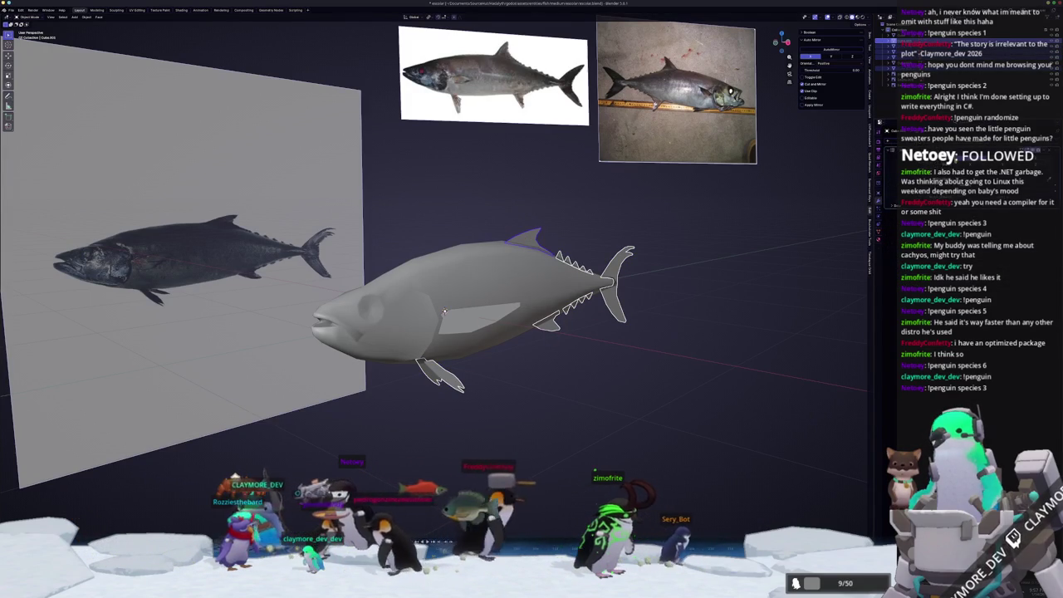
{"action": "middle_click_drag", "start_coordinate": [748, 249], "coordinate": [824, 220]}
{"action": "key", "text": "ctrl+a"}
{"action": "left_click", "coordinate": [779, 236]}
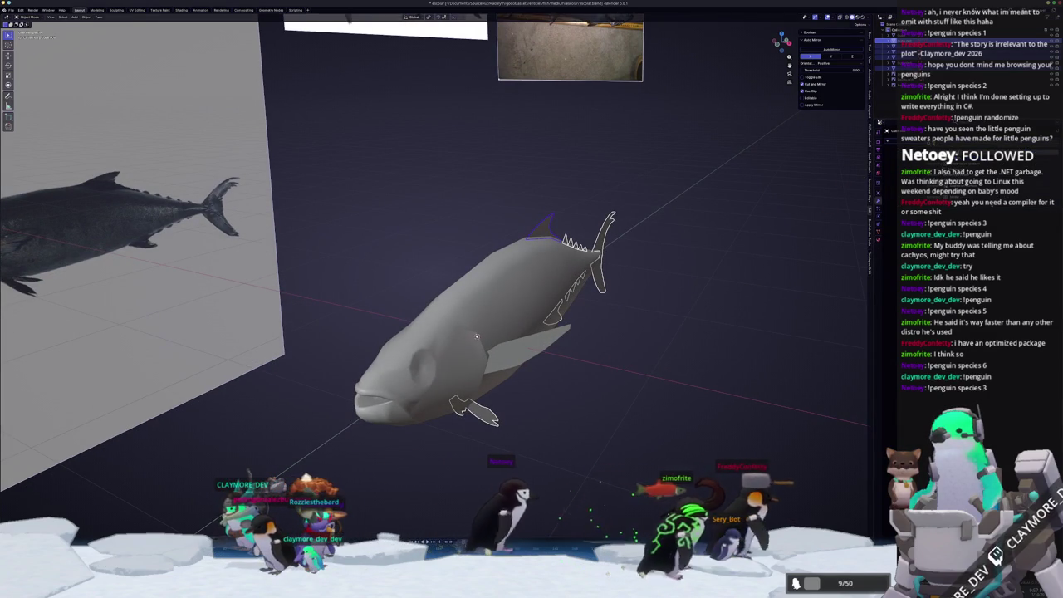
- Apply all transforms to the selected fish parts, undoing the last attempt
{"action": "key", "text": "ctrl+a"}
{"action": "left_click", "coordinate": [773, 225]}
{"action": "middle_click_drag", "start_coordinate": [773, 225], "coordinate": [790, 234]}
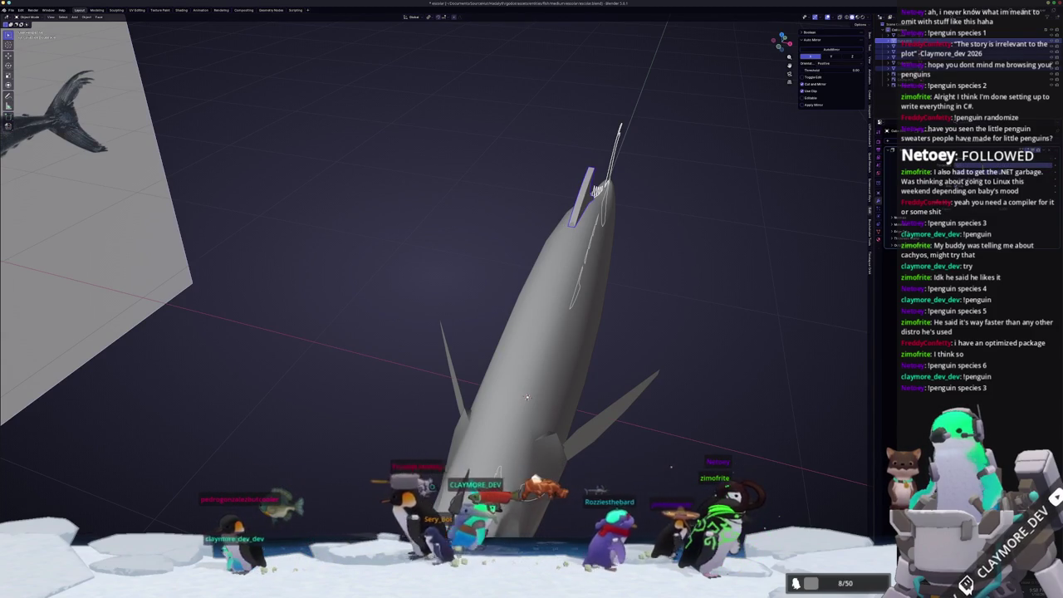
{"action": "middle_click_drag", "start_coordinate": [526, 398], "coordinate": [476, 348]}
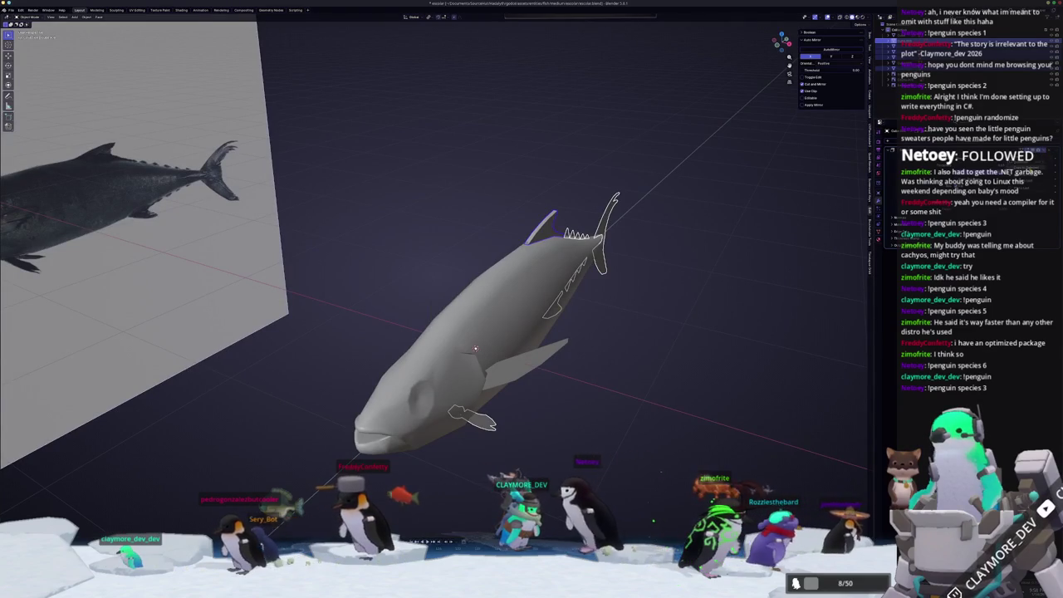
{"action": "middle_click_drag", "start_coordinate": [615, 274], "coordinate": [656, 292]}
{"action": "key", "text": "ctrl+a"}
{"action": "left_click", "coordinate": [657, 292]}
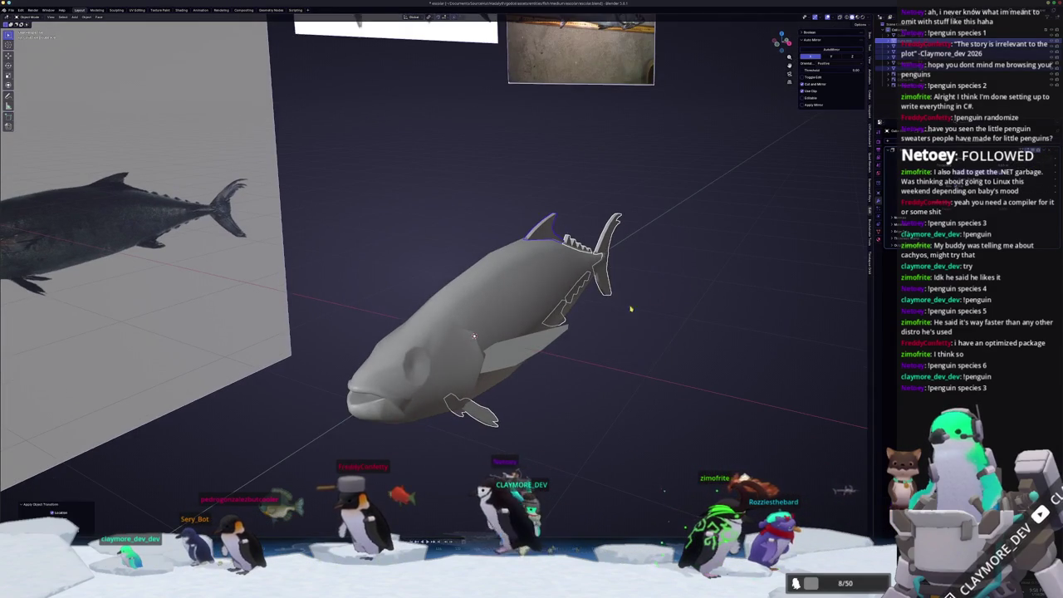
{"action": "key", "text": "ctrl+z"}
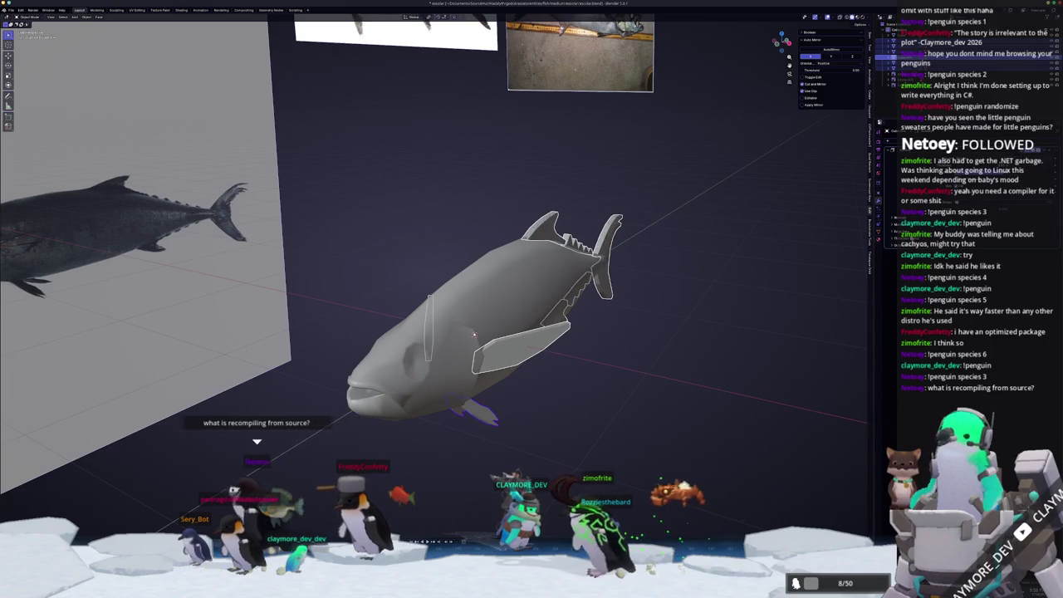
{"action": "scroll", "coordinate": [707, 331], "scroll_direction": "up", "scroll_amount": 2}
{"action": "middle_click_drag", "start_coordinate": [707, 330], "coordinate": [730, 309]}
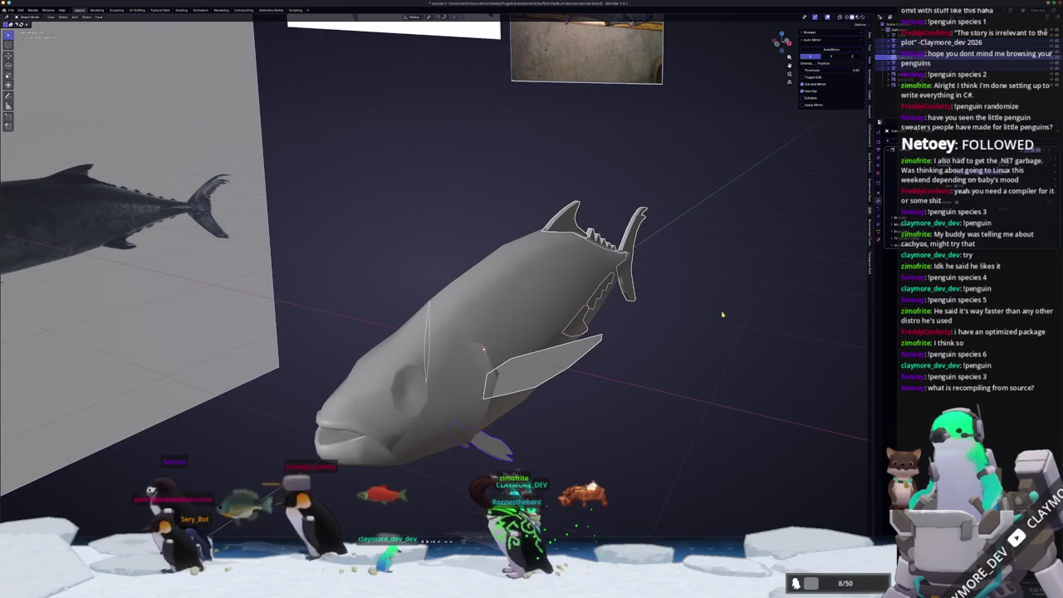
- Select the ventral and side fins and apply their location
{"action": "left_click", "coordinate": [480, 442]}
{"action": "left_click", "coordinate": [483, 349]}
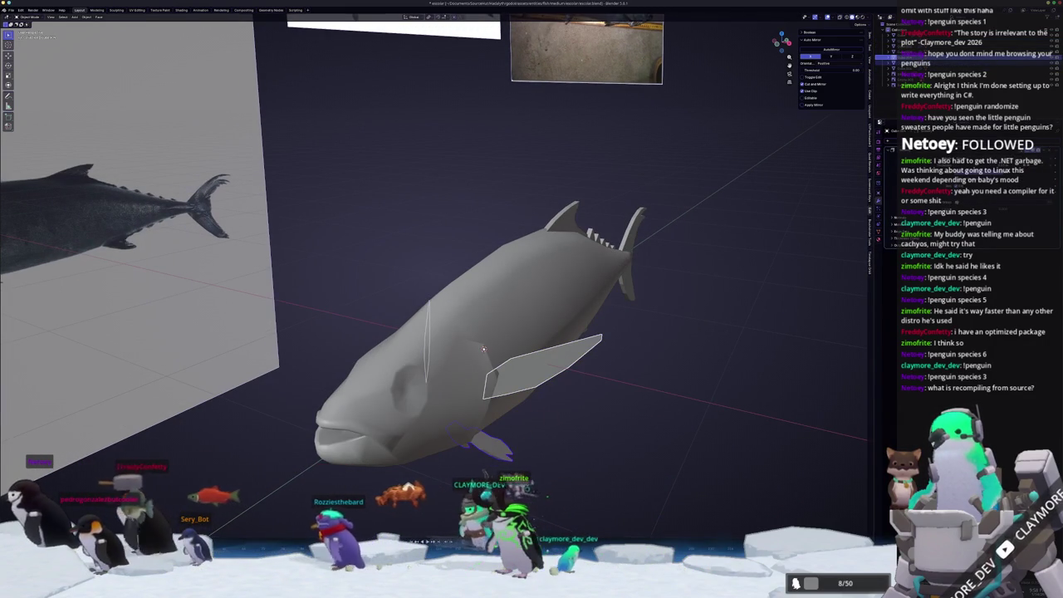
{"action": "key", "text": "ctrl+z"}
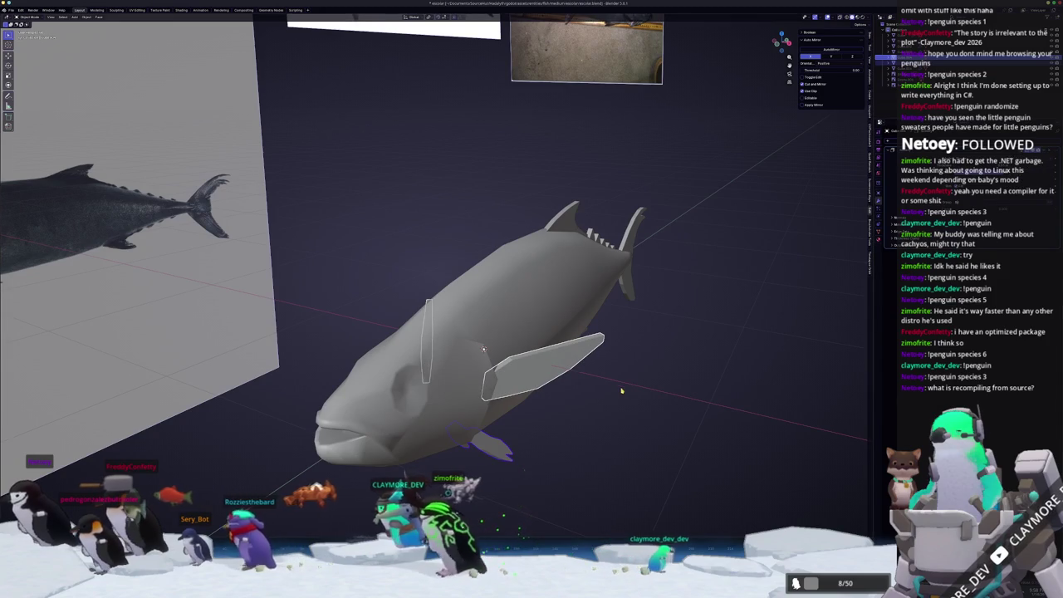
{"action": "middle_click_drag", "start_coordinate": [550, 366], "coordinate": [523, 430]}
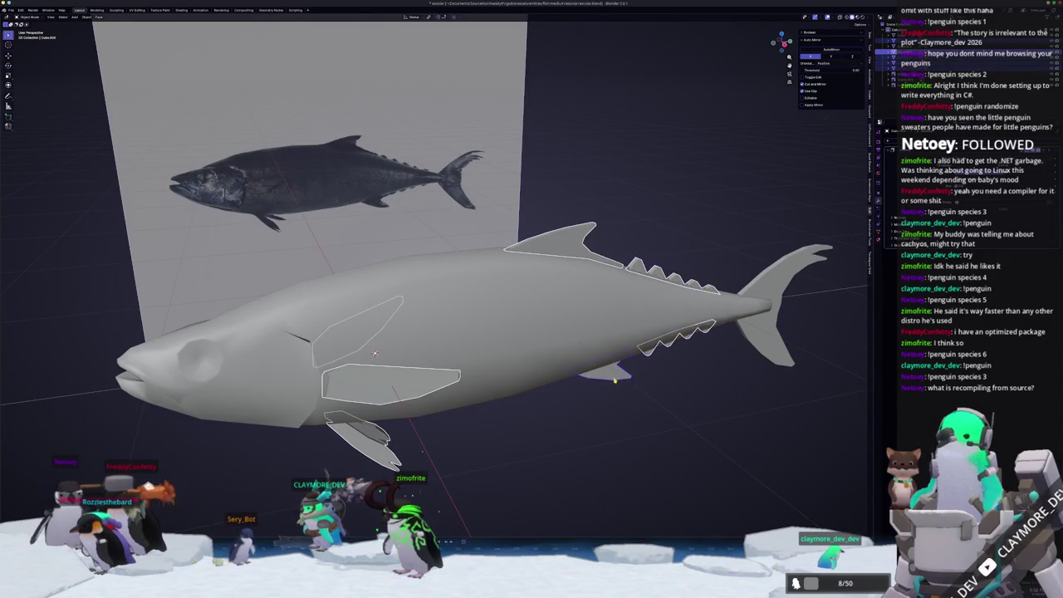
{"action": "middle_click_drag", "start_coordinate": [375, 354], "coordinate": [339, 335]}
{"action": "middle_click_drag", "start_coordinate": [806, 314], "coordinate": [788, 323]}
{"action": "key", "text": "ctrl+a"}
{"action": "left_click", "coordinate": [788, 322]}
- Convert the tuna's fins and then its body into mesh objects
{"action": "right_click", "coordinate": [676, 322]}
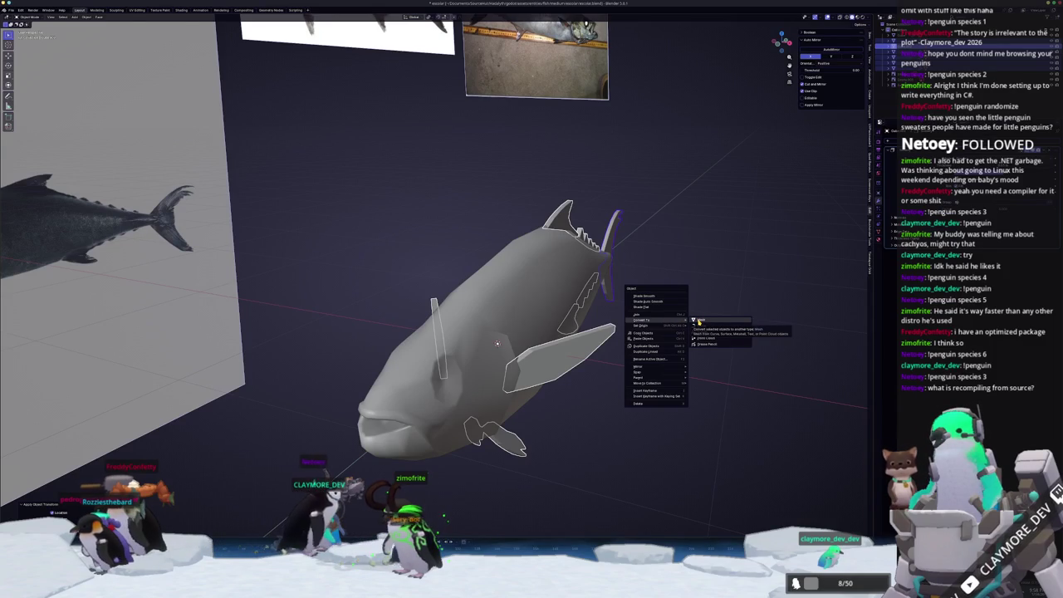
{"action": "key", "text": "Escape"}
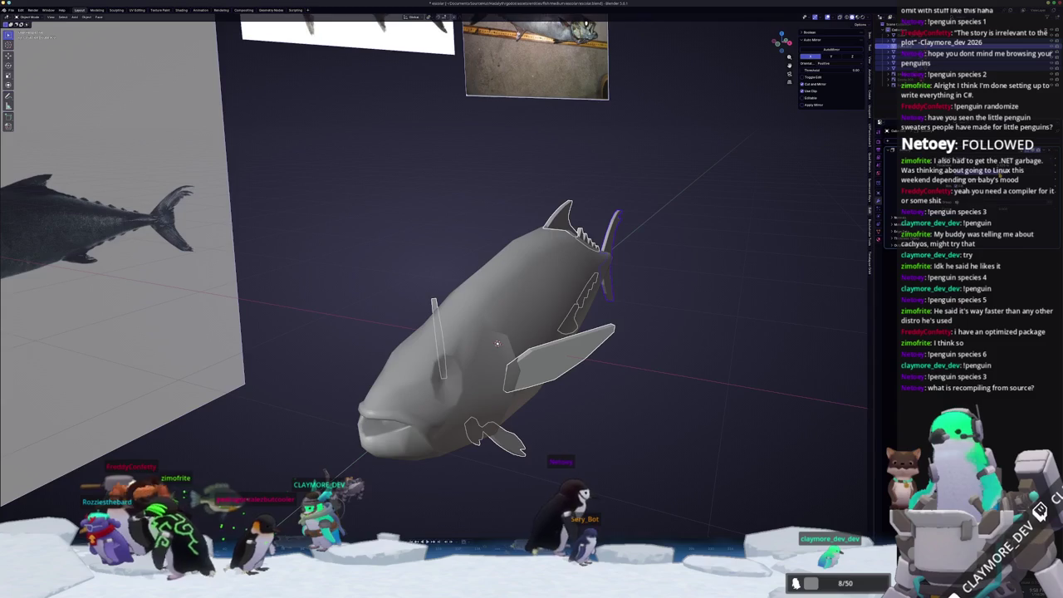
{"action": "middle_click_drag", "start_coordinate": [733, 269], "coordinate": [697, 273]}
{"action": "right_click", "coordinate": [698, 274]}
{"action": "mouse_move", "coordinate": [662, 271]}
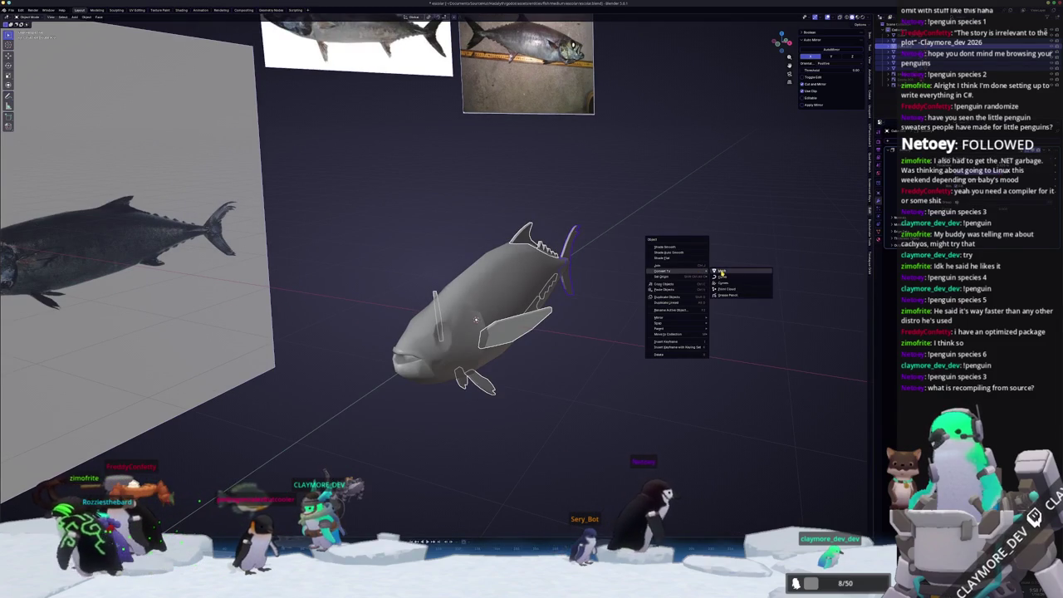
{"action": "left_click", "coordinate": [721, 272]}
{"action": "middle_click_drag", "start_coordinate": [590, 316], "coordinate": [571, 321]}
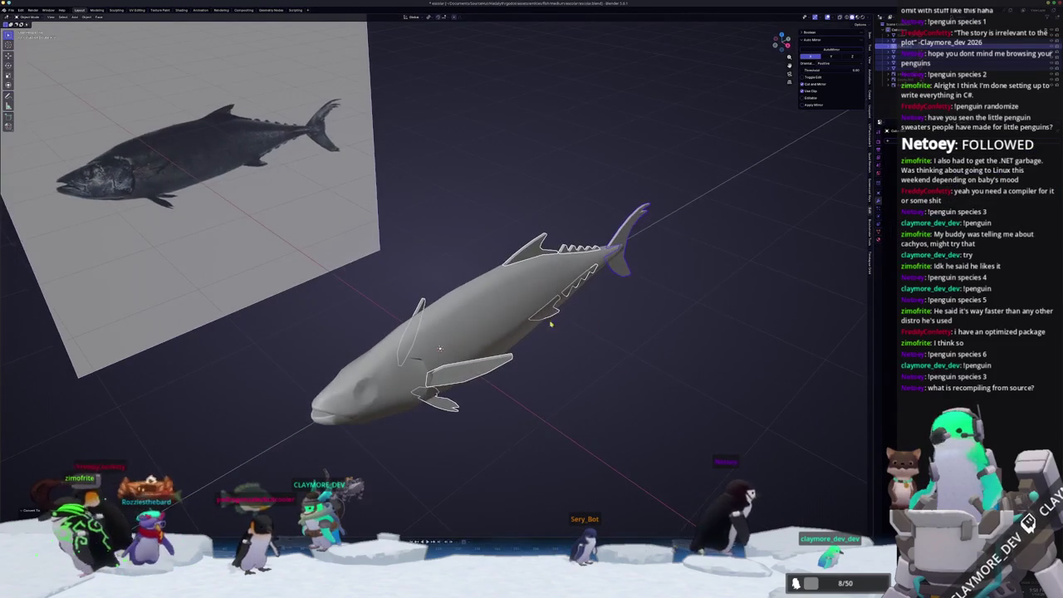
{"action": "left_click", "coordinate": [486, 331]}
{"action": "right_click", "coordinate": [486, 331]}
{"action": "left_click", "coordinate": [525, 330]}
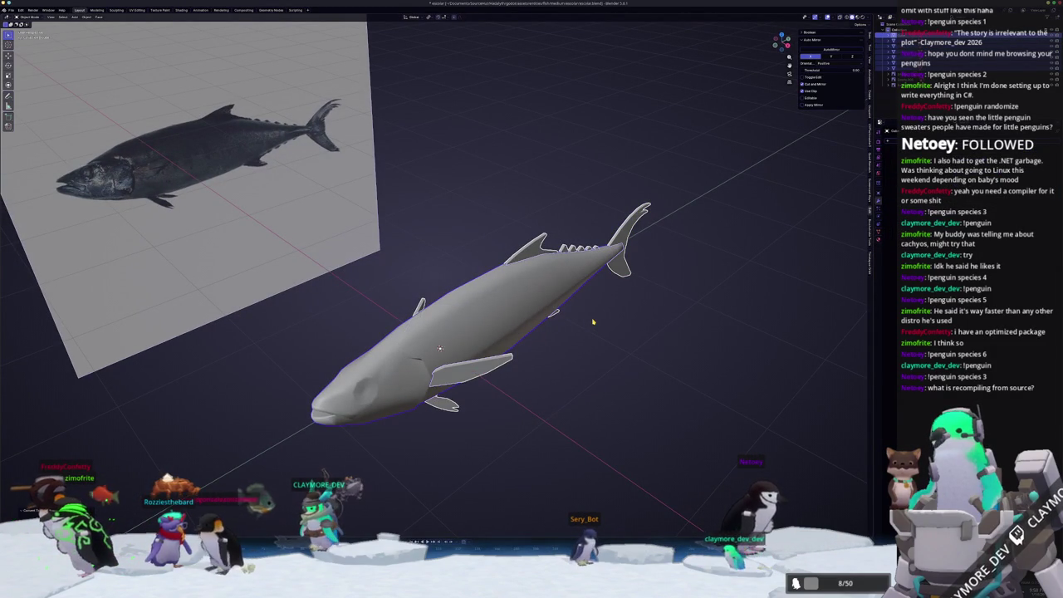
- Join fins and body into one object with Ctrl+J, shade it flat, and enter Edit Mode
{"action": "key", "text": "ctrl+j"}
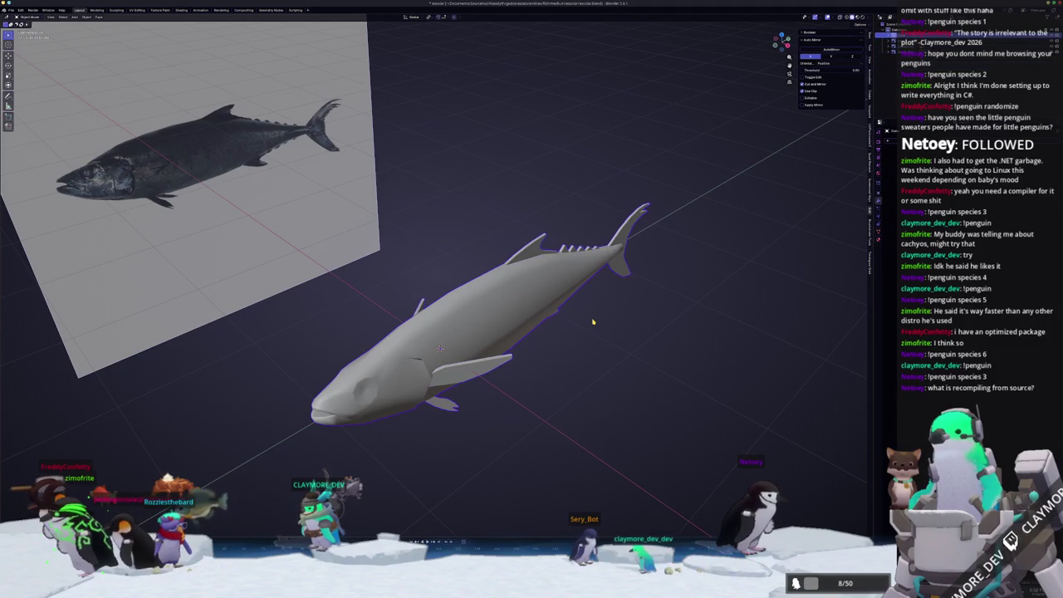
{"action": "right_click", "coordinate": [593, 322]}
{"action": "mouse_move", "coordinate": [593, 322]}
{"action": "middle_mouse_down"}
{"action": "mouse_move", "coordinate": [547, 318]}
{"action": "mouse_move", "coordinate": [569, 310]}
{"action": "middle_mouse_up"}
{"action": "right_click", "coordinate": [555, 309]}
{"action": "left_click", "coordinate": [558, 309]}
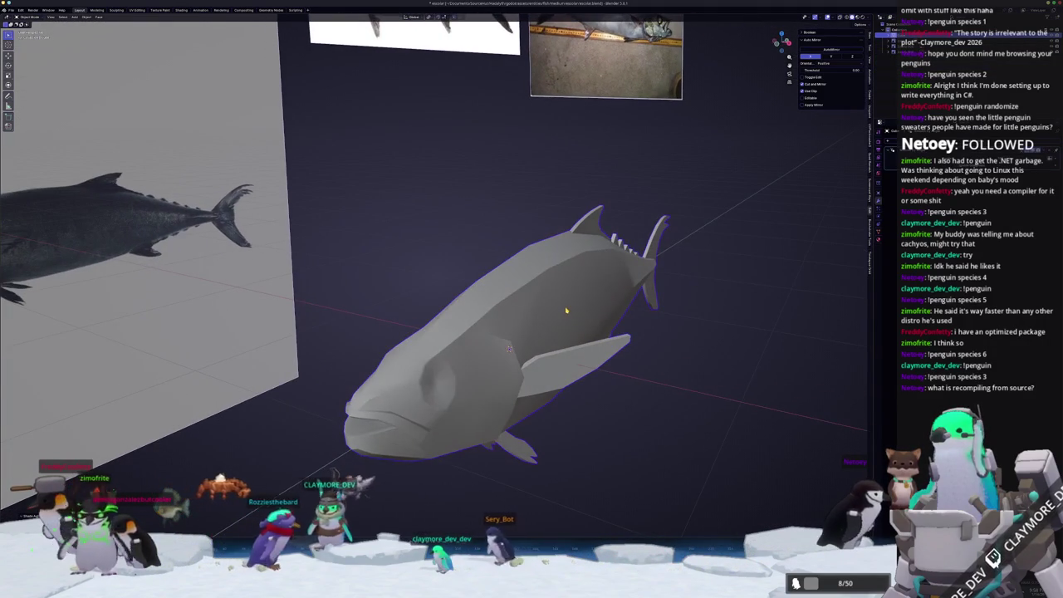
{"action": "key", "text": "Tab"}
- Select all linked fin and tail finlet geometry and give those faces flat shading
{"action": "left_click", "coordinate": [578, 372]}
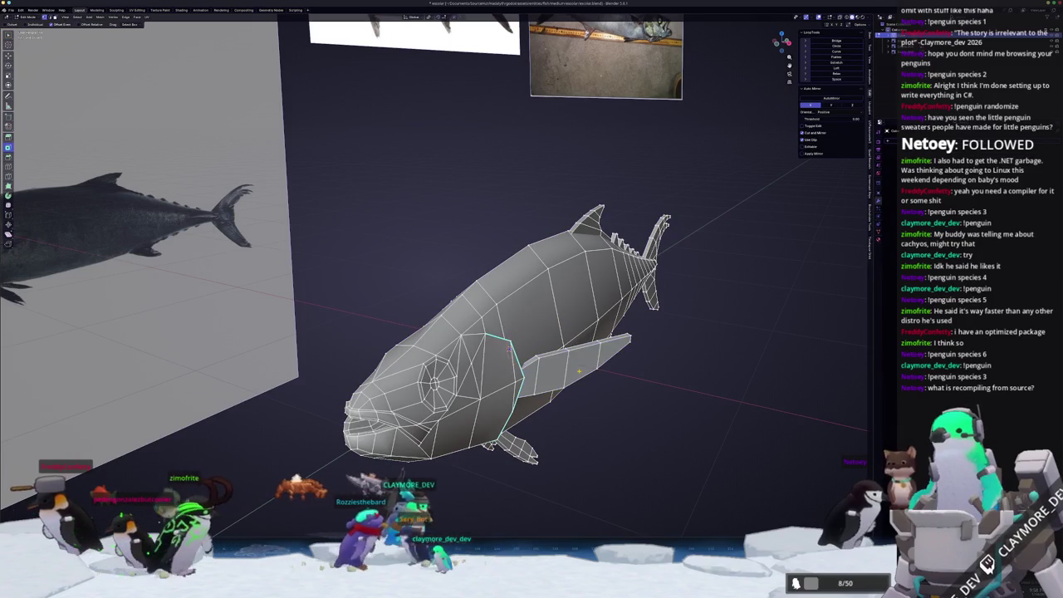
{"action": "left_click", "coordinate": [579, 371]}
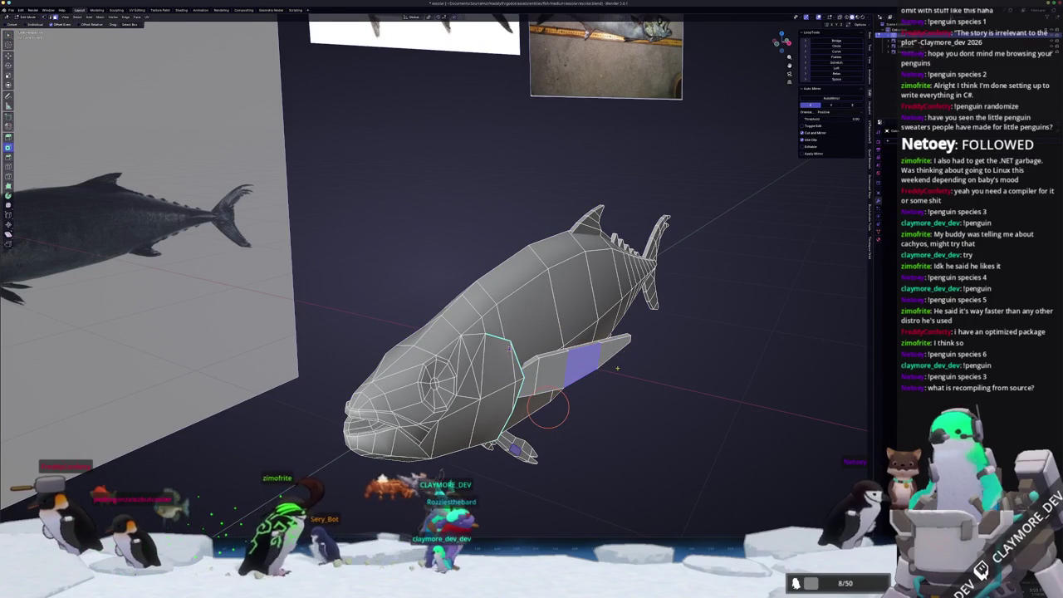
{"action": "key", "text": "KP_1"}
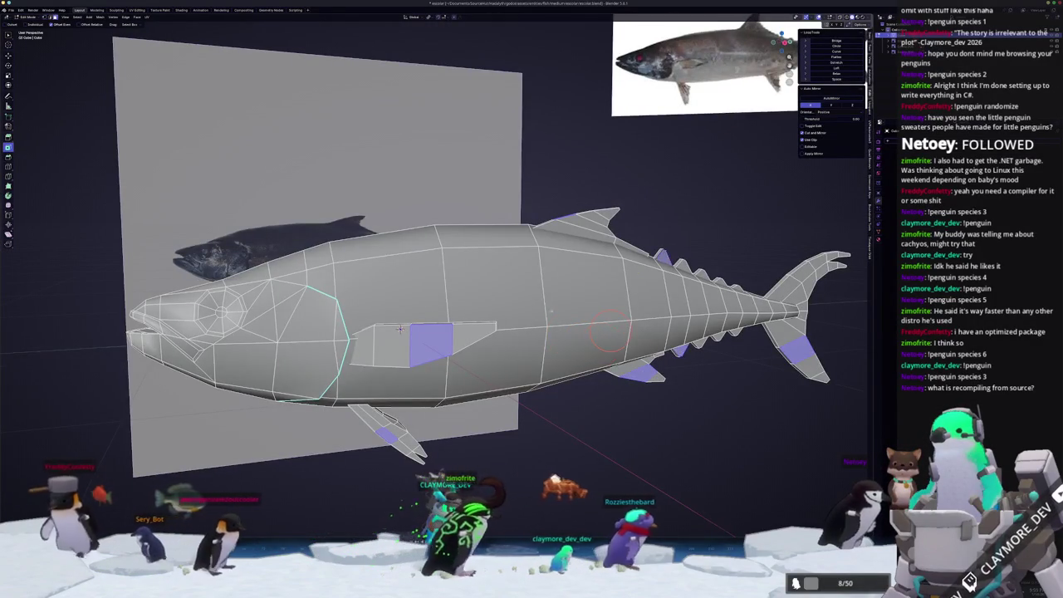
{"action": "key", "text": "KP_3"}
{"action": "middle_click_drag", "start_coordinate": [495, 347], "coordinate": [480, 336]}
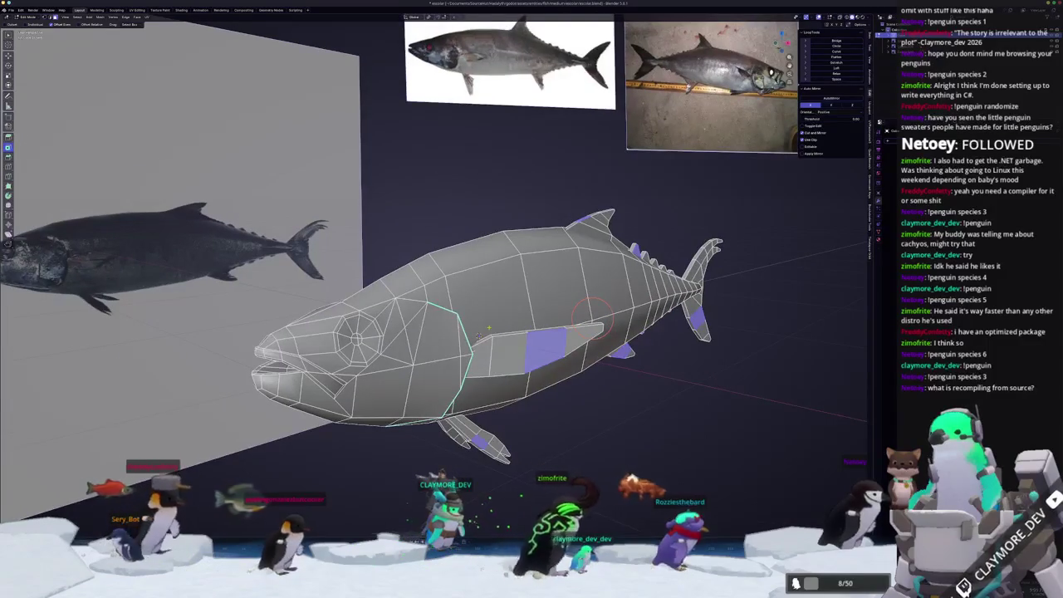
{"action": "key", "text": "ctrl+l"}
{"action": "key", "text": "KP_1"}
{"action": "key", "text": "l"}
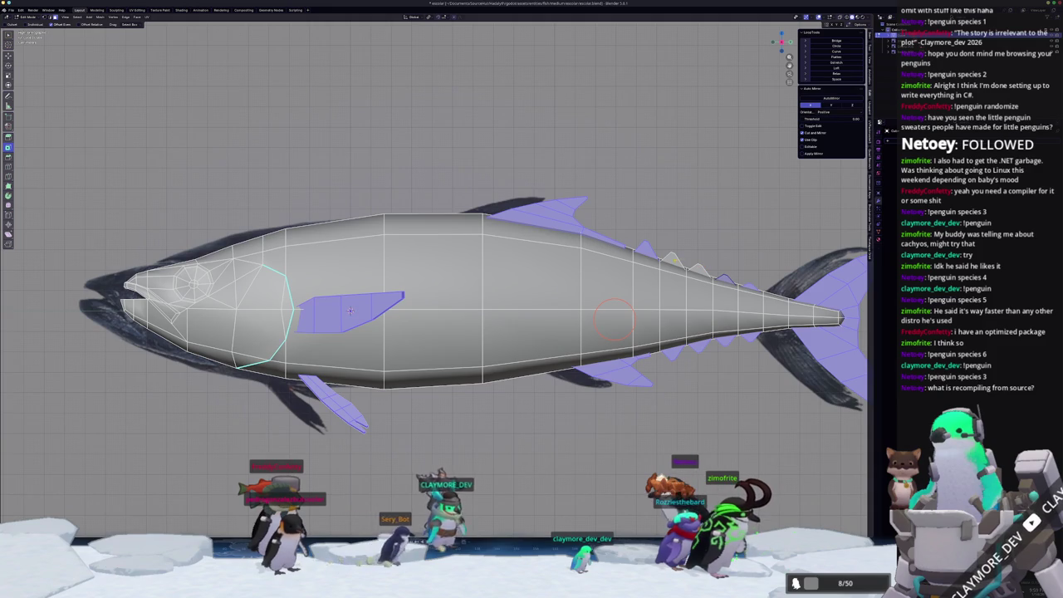
{"action": "key", "text": "ctrl+l"}
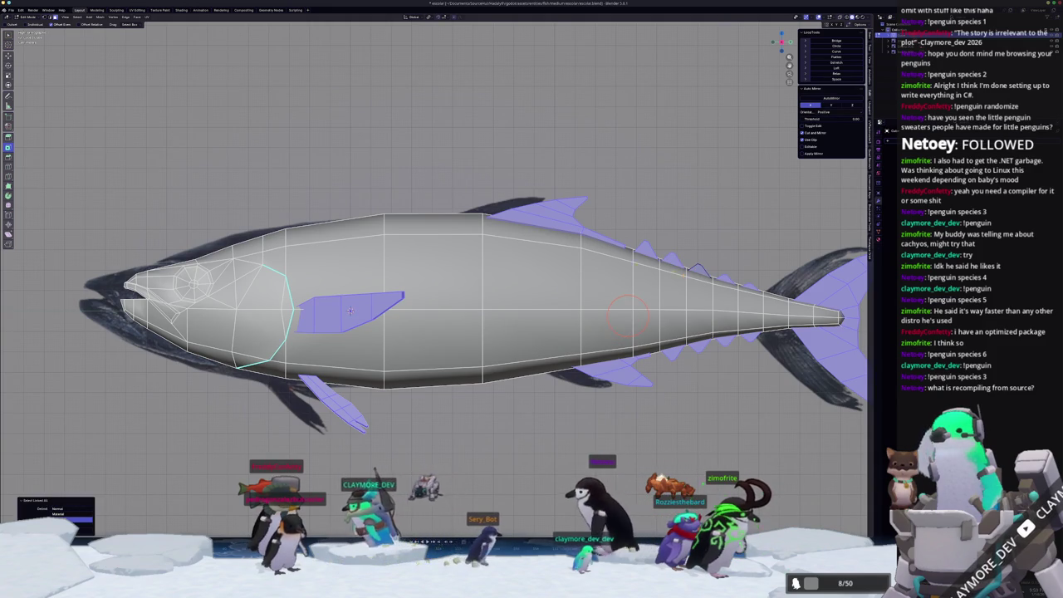
{"action": "key", "text": "KP_0"}
{"action": "right_click", "coordinate": [578, 332]}
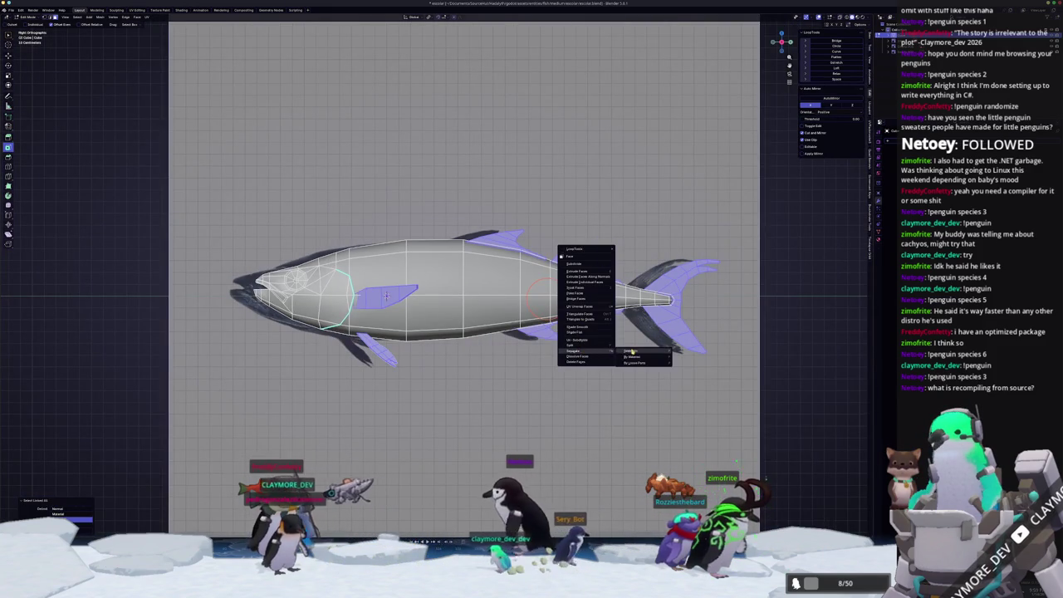
{"action": "left_click", "coordinate": [579, 333]}
- Return to Object Mode and apply Shade Auto Smooth to the whole fish
{"action": "key", "text": "Tab"}
{"action": "middle_click_drag", "start_coordinate": [579, 332], "coordinate": [552, 349]}
{"action": "right_click", "coordinate": [555, 345]}
{"action": "left_click", "coordinate": [579, 339]}
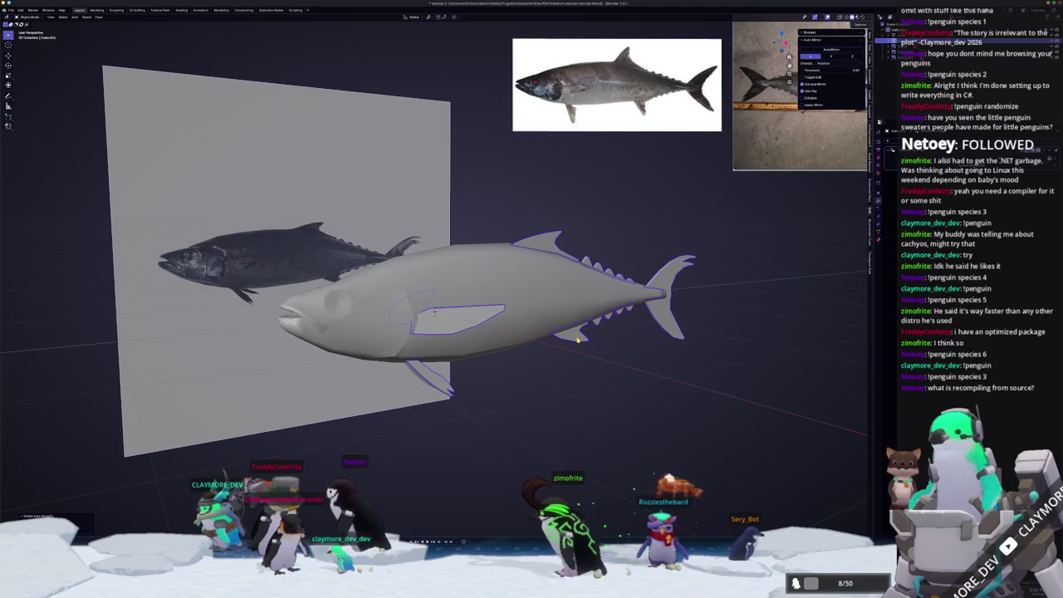
- Apply the fish's location, convert it to a mesh, zoom in, and enter Edit Mode
{"action": "key", "text": "ctrl+a"}
{"action": "left_click", "coordinate": [577, 340]}
{"action": "right_click", "coordinate": [577, 340]}
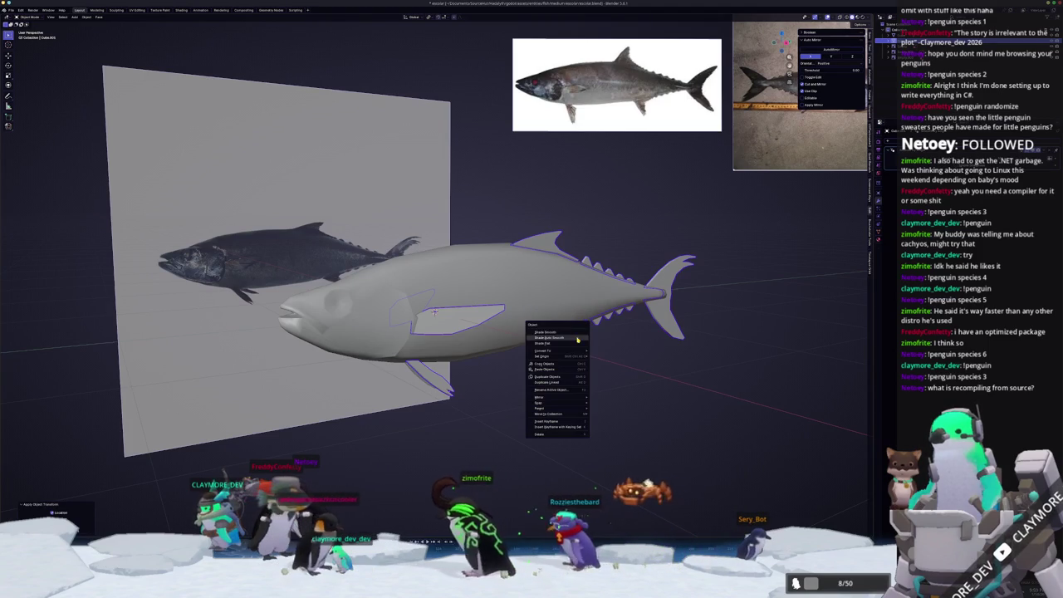
{"action": "left_click", "coordinate": [602, 350]}
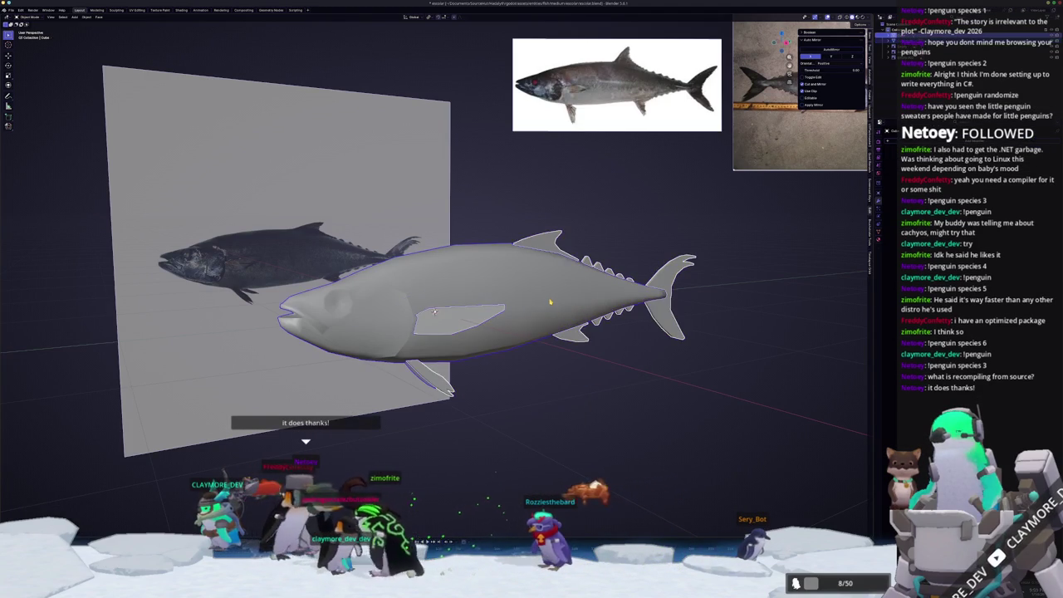
{"action": "scroll", "coordinate": [550, 302], "scroll_direction": "up", "scroll_amount": 2}
{"action": "scroll", "coordinate": [552, 307], "scroll_direction": "up", "scroll_amount": 2}
{"action": "scroll", "coordinate": [556, 313], "scroll_direction": "up", "scroll_amount": 1}
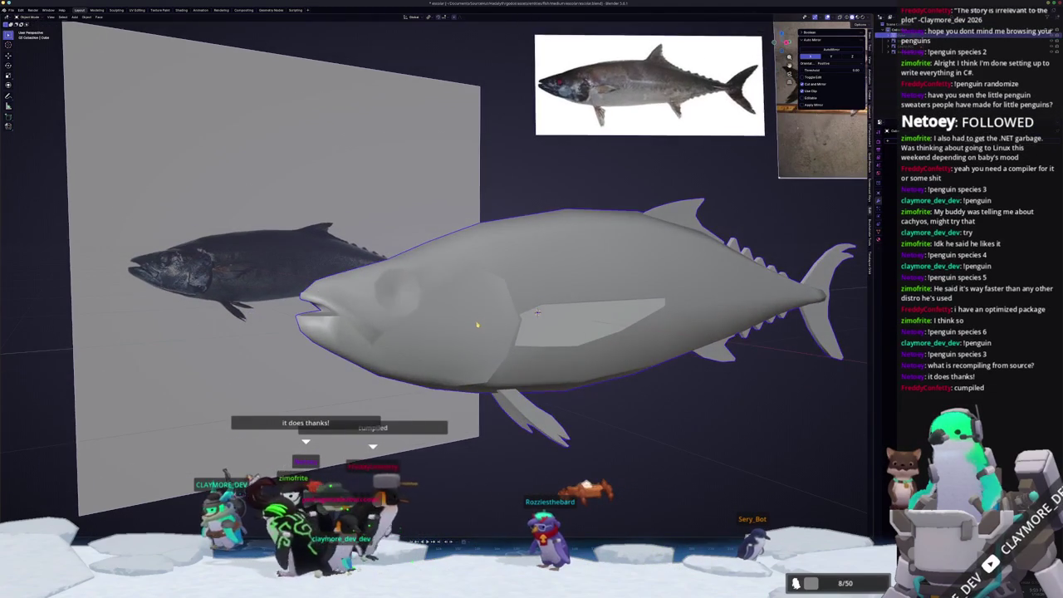
{"action": "key", "text": "Tab"}
{"action": "middle_click_drag", "start_coordinate": [565, 323], "coordinate": [696, 292]}
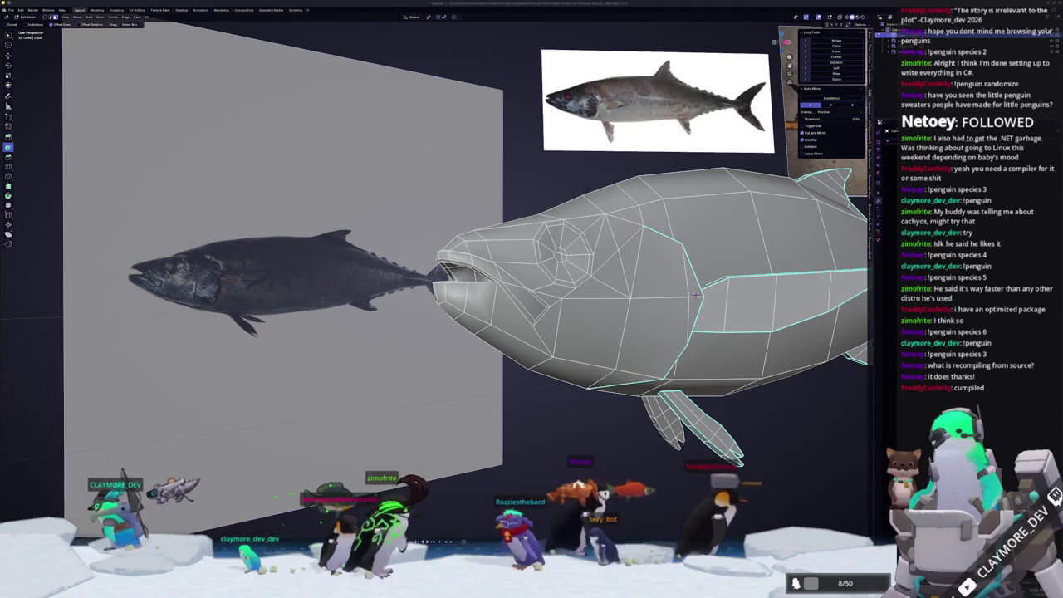
- Adjust the selected edges around the fish's mouth using the Ctrl+E Edge menu
{"action": "mouse_move", "coordinate": [696, 295]}
{"action": "middle_mouse_down"}
{"action": "mouse_move", "coordinate": [436, 326]}
{"action": "mouse_move", "coordinate": [523, 381]}
{"action": "mouse_move", "coordinate": [554, 376]}
{"action": "mouse_move", "coordinate": [539, 293]}
{"action": "middle_mouse_up"}
{"action": "scroll", "coordinate": [436, 326], "scroll_direction": "down", "scroll_amount": 5}
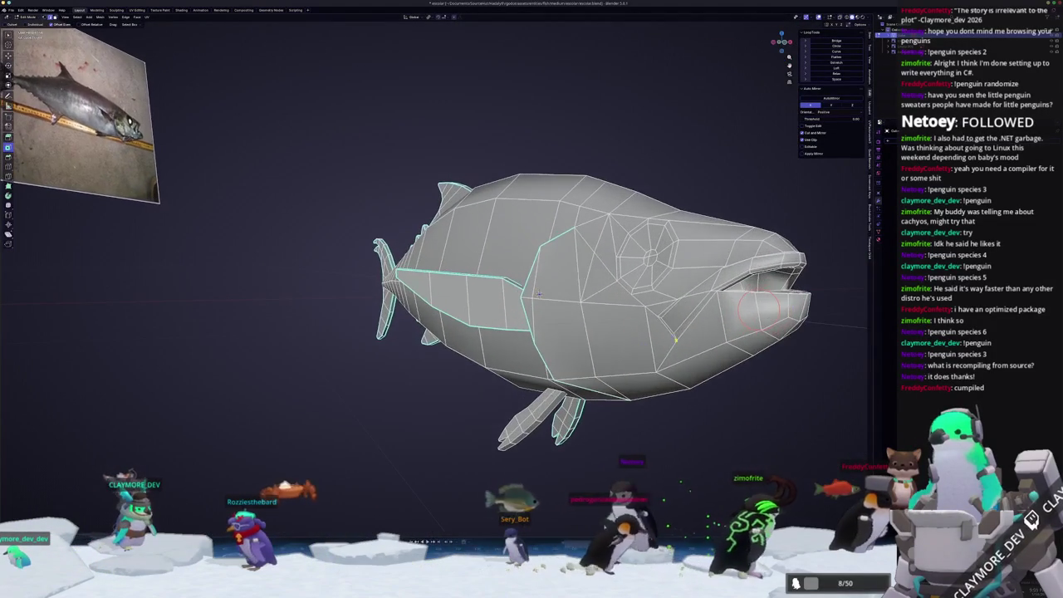
{"action": "scroll", "coordinate": [538, 293], "scroll_direction": "up", "scroll_amount": 5}
{"action": "middle_click_drag", "start_coordinate": [538, 294], "coordinate": [535, 358]}
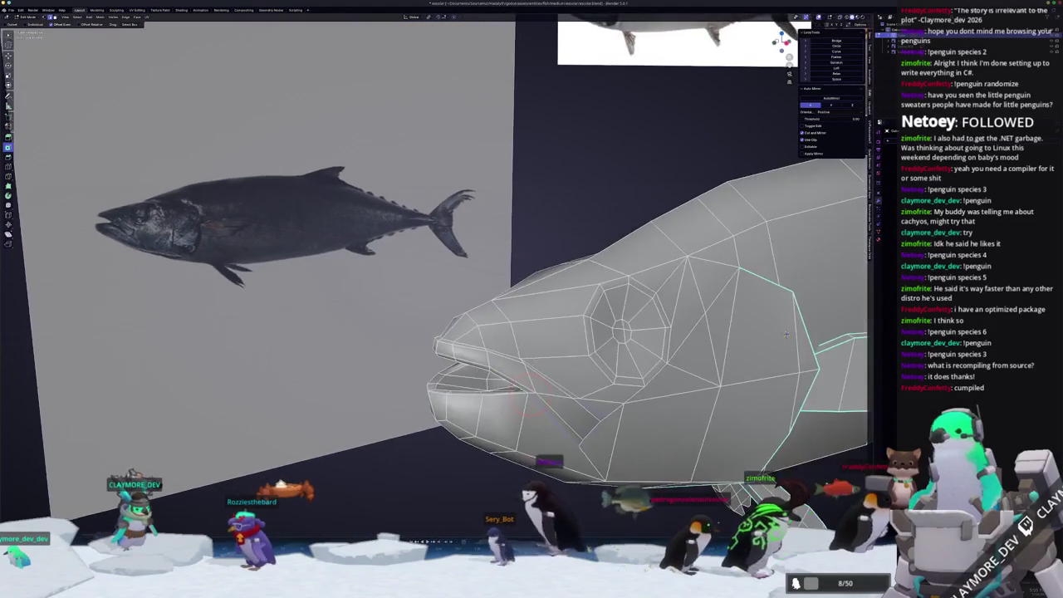
{"action": "key", "text": "ctrl+e"}
{"action": "left_click", "coordinate": [515, 472]}
{"action": "middle_click_drag", "start_coordinate": [515, 472], "coordinate": [531, 415]}
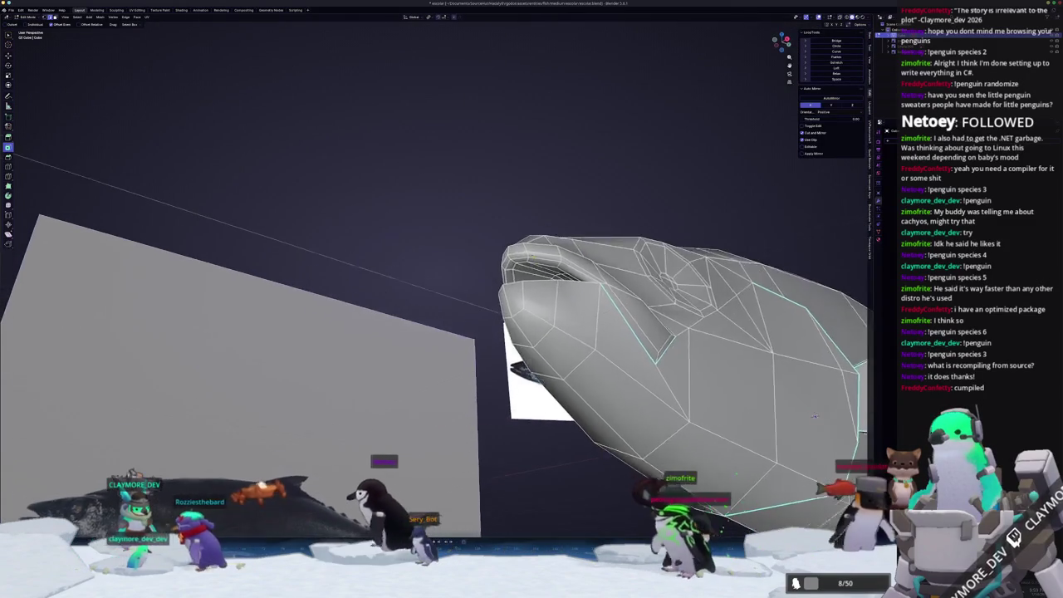
{"action": "mouse_move", "coordinate": [582, 349]}
{"action": "middle_mouse_down"}
{"action": "mouse_move", "coordinate": [616, 265]}
{"action": "mouse_move", "coordinate": [582, 249]}
{"action": "mouse_move", "coordinate": [486, 373]}
{"action": "mouse_move", "coordinate": [630, 397]}
{"action": "middle_mouse_up"}
{"action": "key", "text": "ctrl+e"}
- Check the solid fish in Object Mode, revisit the head mesh, then exit to view the whole tuna
{"action": "key", "text": "Tab"}
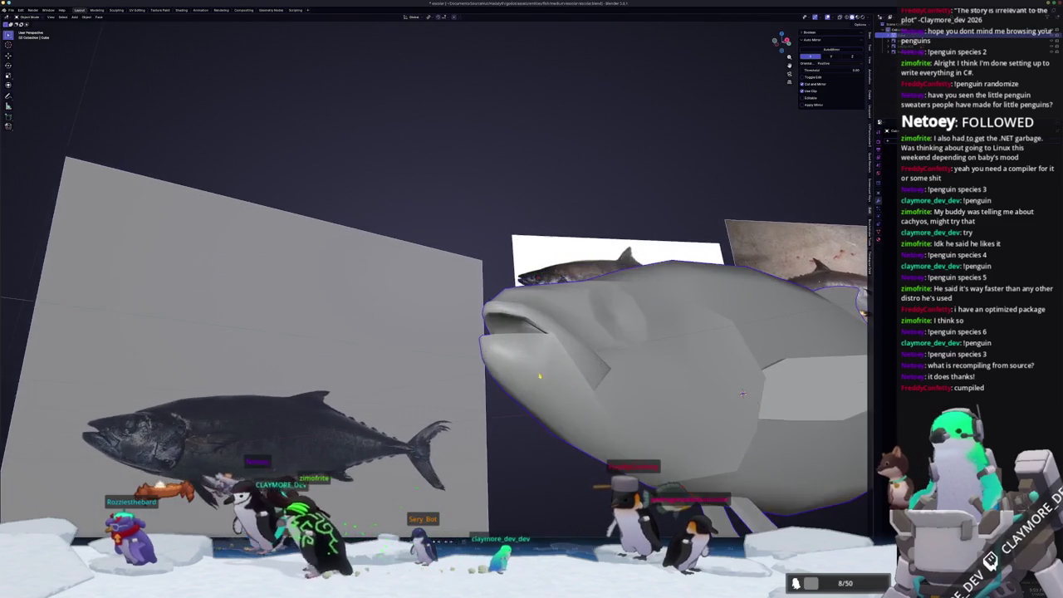
{"action": "key", "text": "Tab"}
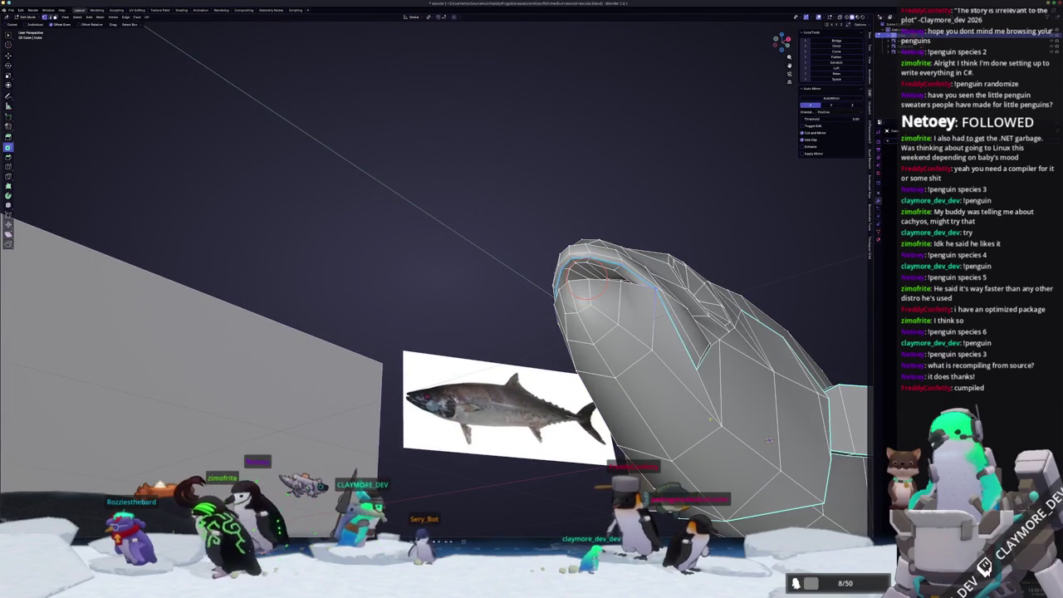
{"action": "mouse_move", "coordinate": [721, 425]}
{"action": "middle_mouse_down"}
{"action": "mouse_move", "coordinate": [724, 457]}
{"action": "mouse_move", "coordinate": [723, 354]}
{"action": "middle_mouse_up"}
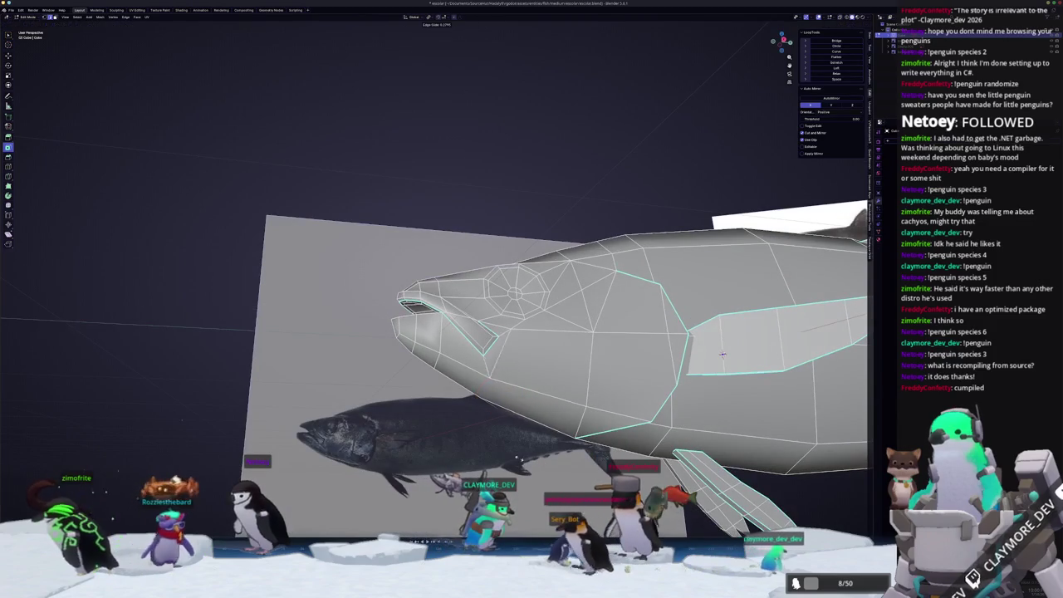
{"action": "key", "text": "Tab"}
{"action": "scroll", "coordinate": [723, 355], "scroll_direction": "down", "scroll_amount": 3}
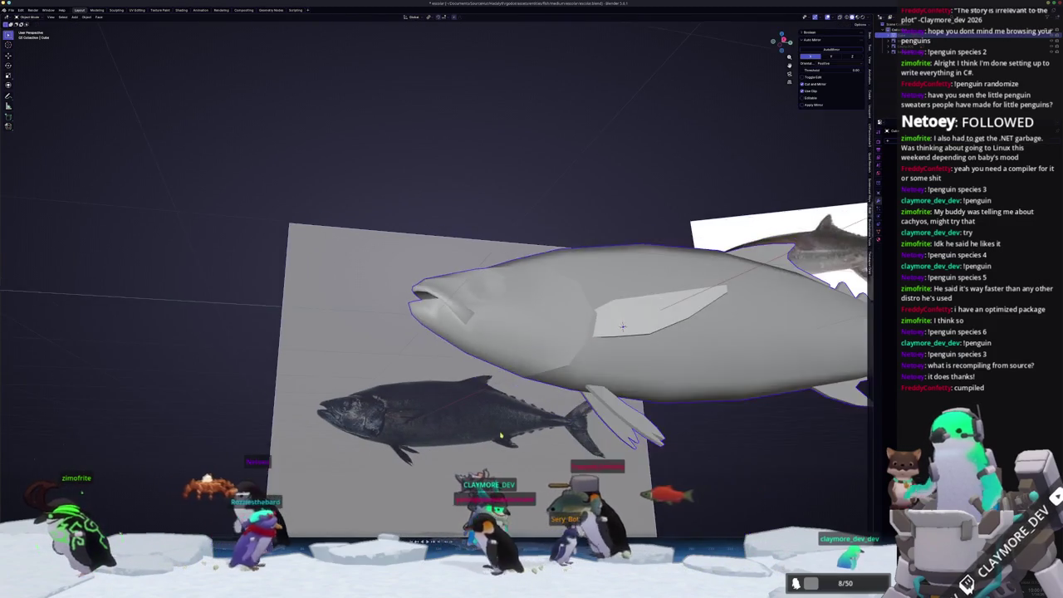
{"action": "mouse_move", "coordinate": [723, 355]}
{"action": "middle_mouse_down"}
{"action": "mouse_move", "coordinate": [549, 445]}
{"action": "mouse_move", "coordinate": [433, 453]}
{"action": "middle_mouse_up"}
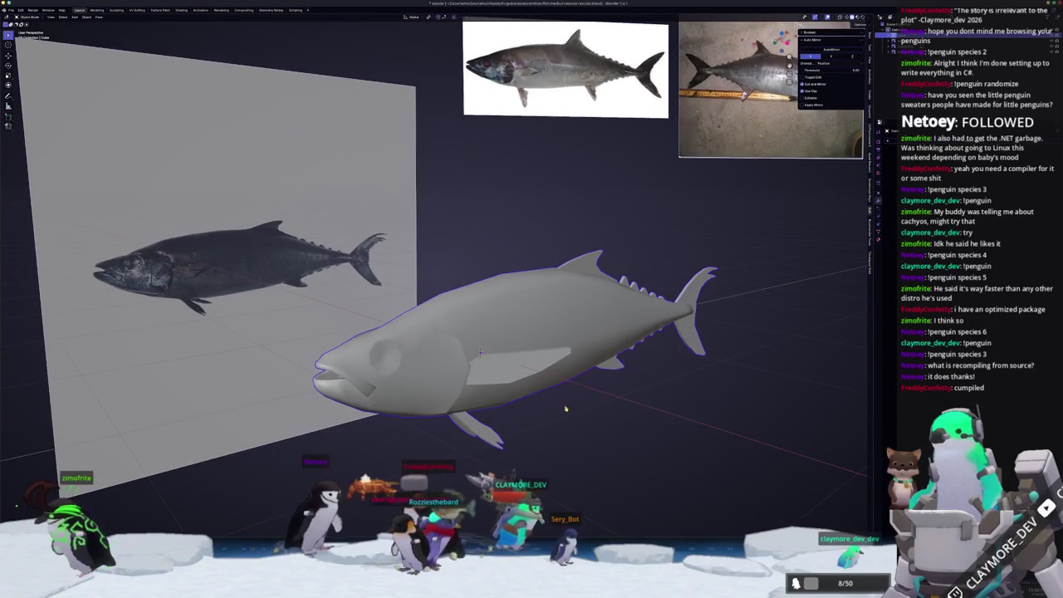
- Compare the fish in right orthographic profile, return to a perspective view, and start renaming with F2
{"action": "key", "text": "KP_3"}
{"action": "scroll", "coordinate": [469, 368], "scroll_direction": "up", "scroll_amount": 3}
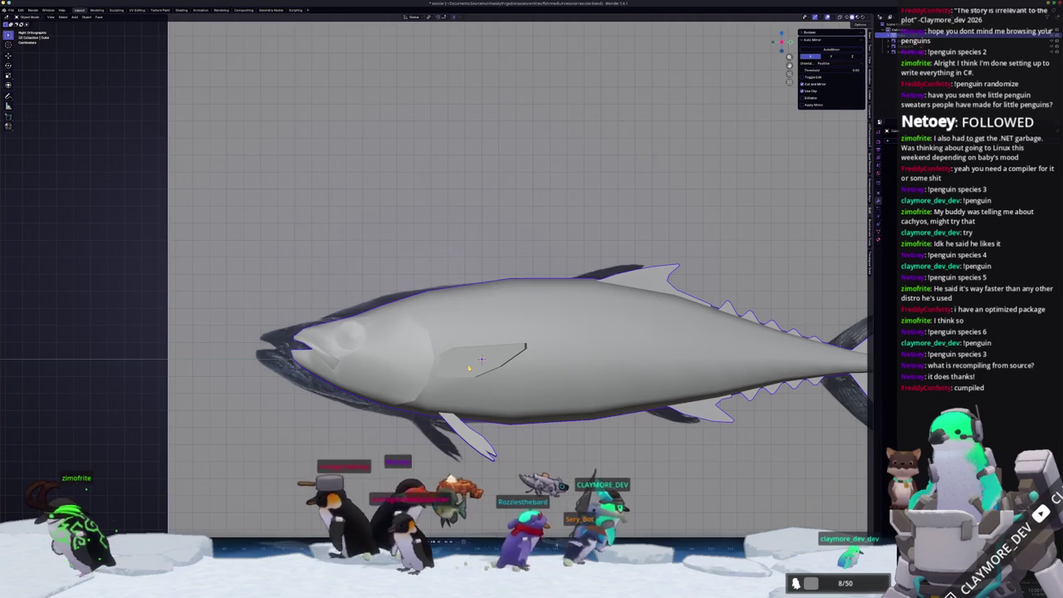
{"action": "key", "text": "Tab"}
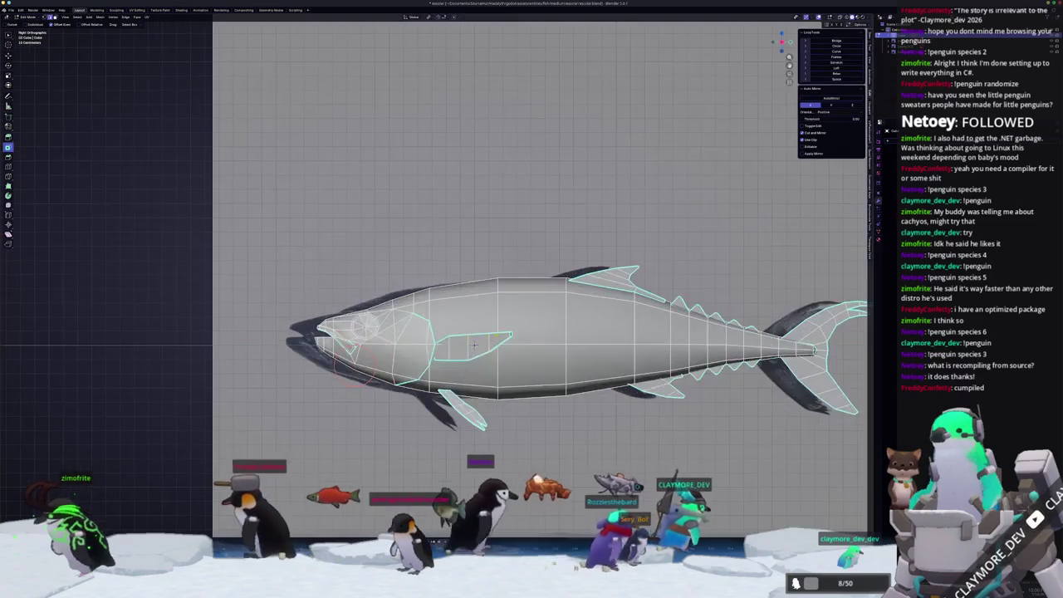
{"action": "key", "text": "Tab"}
{"action": "scroll", "coordinate": [474, 343], "scroll_direction": "down", "scroll_amount": 3}
{"action": "middle_click_drag", "start_coordinate": [474, 344], "coordinate": [541, 352]}
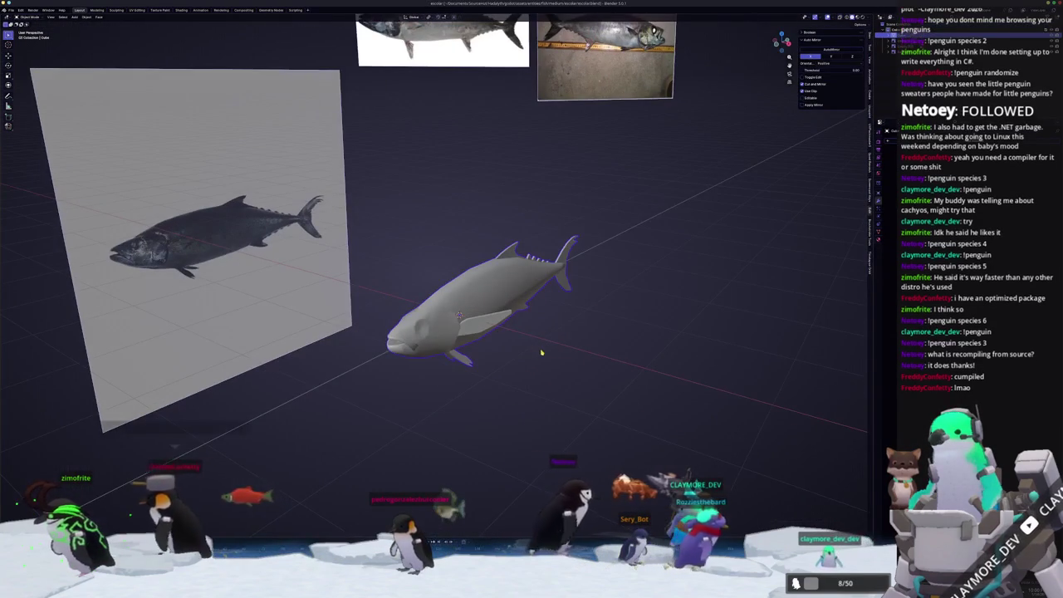
{"action": "key", "text": "F2"}
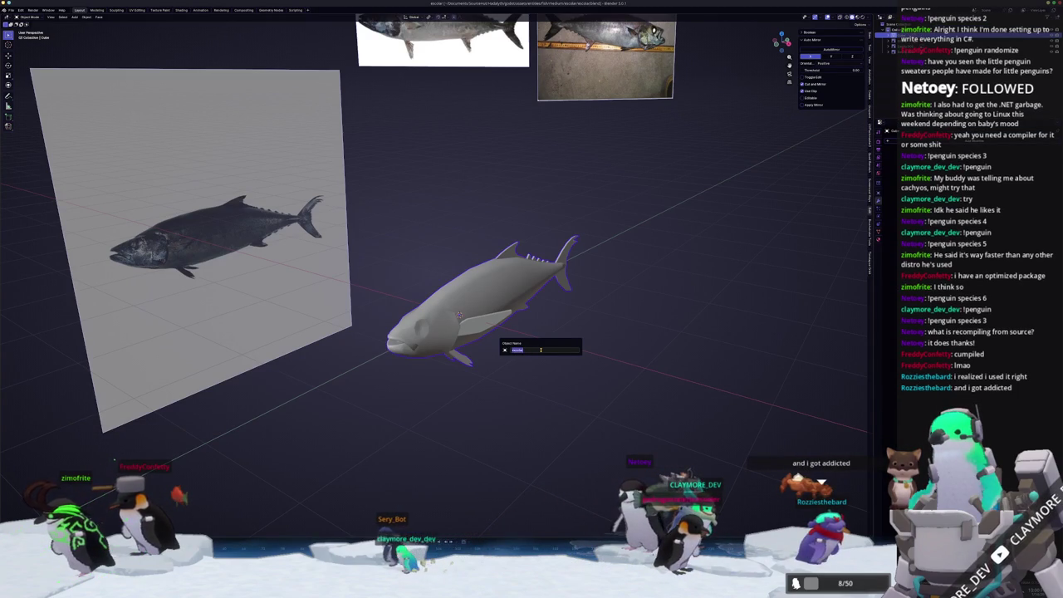
{"action": "type", "text": "escolar"}
- Confirm the fish object's new name and switch to top view
{"action": "key", "text": "Return"}
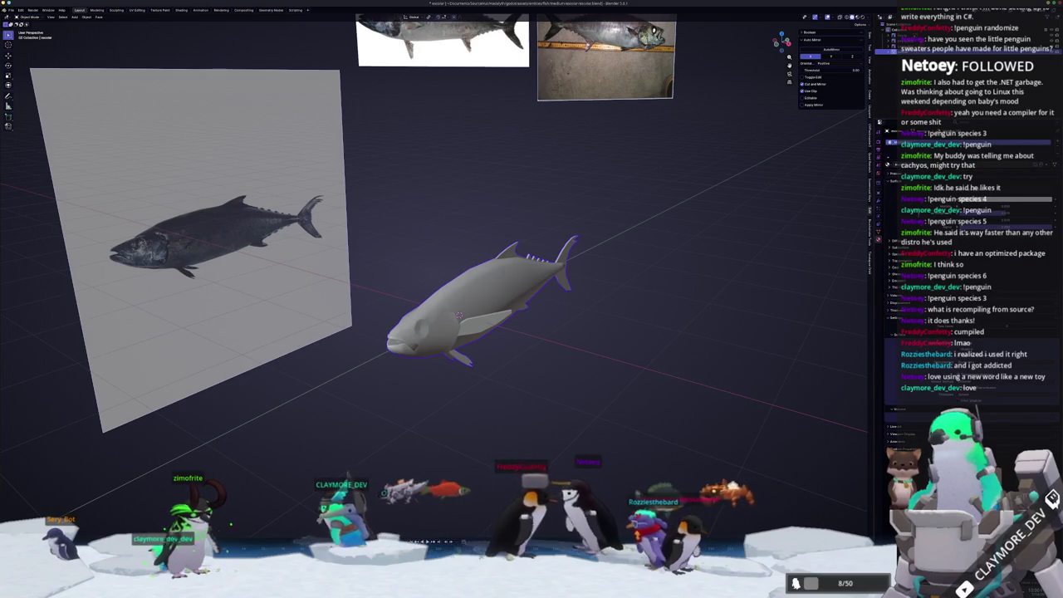
{"action": "key", "text": "KP_7"}
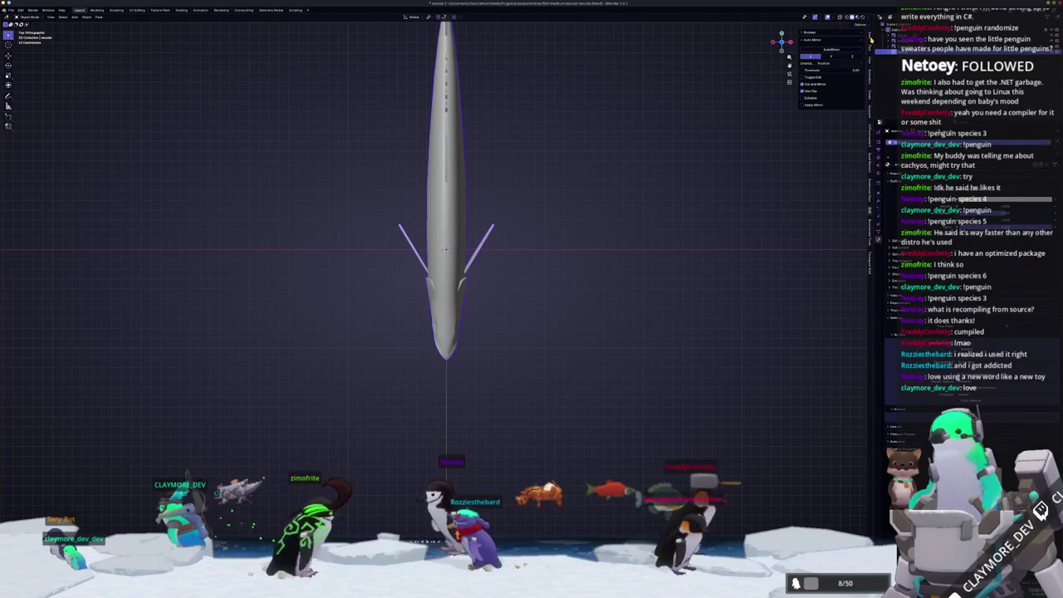
- Scale the fish model down with S
{"action": "key", "text": "s"}
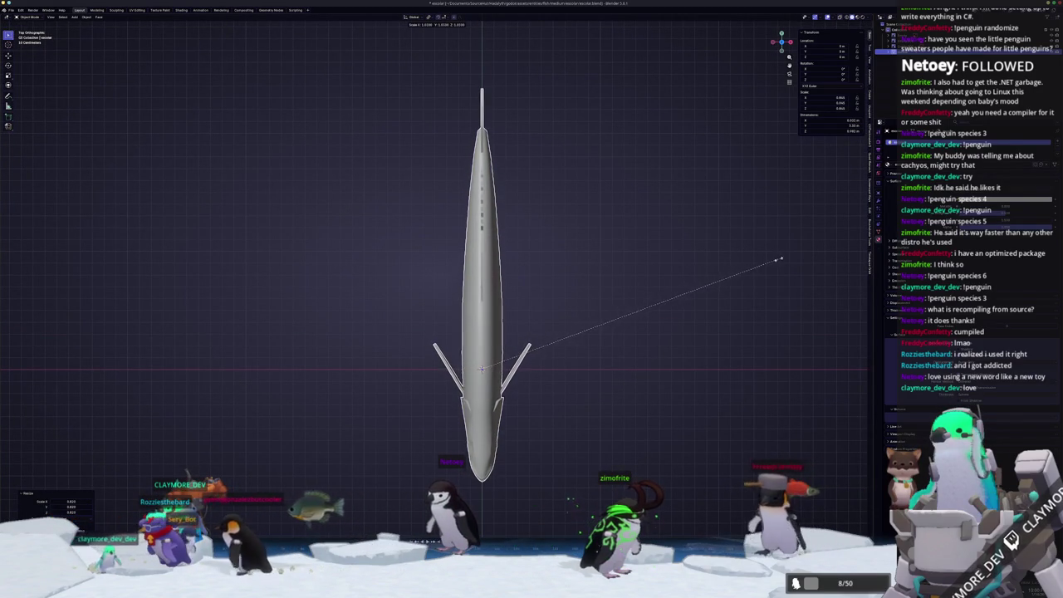
{"action": "key", "text": "Escape"}
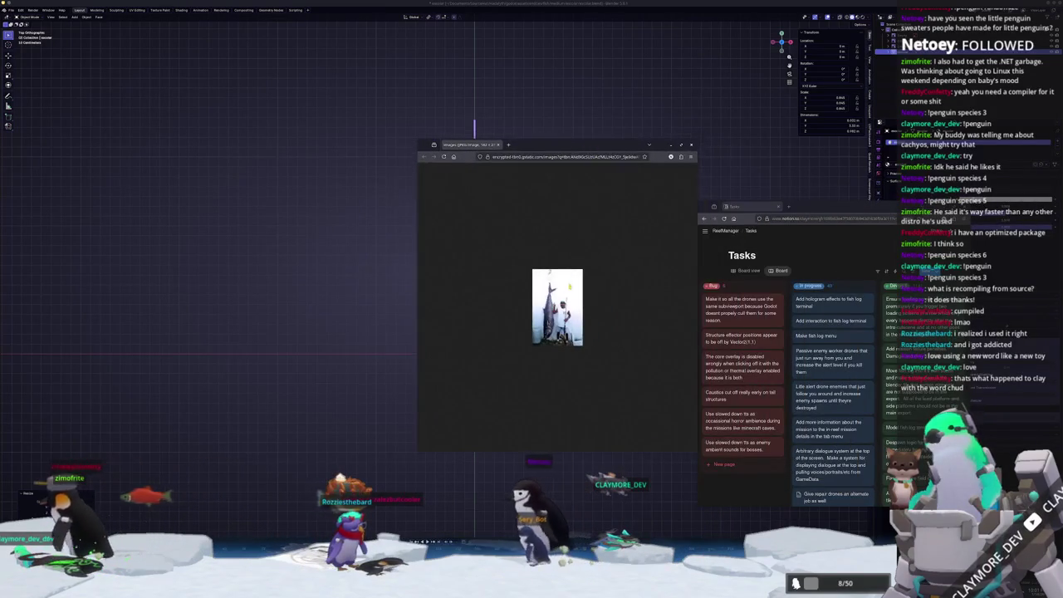
- Zoom into the photo of the man beside the huge fish, reset with Ctrl+0, and zoom in again
{"action": "scroll", "coordinate": [557, 307], "scroll_direction": "up", "scroll_amount": 2, "text": "ctrl"}
{"action": "scroll", "coordinate": [558, 307], "scroll_direction": "up", "scroll_amount": 2, "text": "ctrl"}
{"action": "scroll", "coordinate": [557, 307], "scroll_direction": "up", "scroll_amount": 3, "text": "ctrl"}
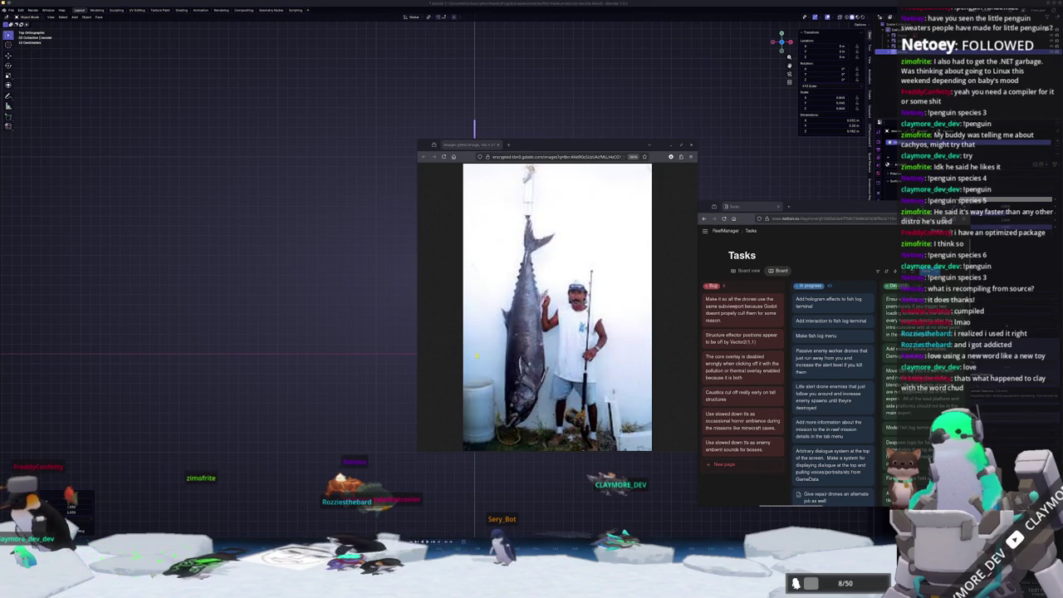
{"action": "key", "text": "ctrl+0"}
{"action": "scroll", "coordinate": [539, 337], "scroll_direction": "up", "scroll_amount": 1, "text": "ctrl"}
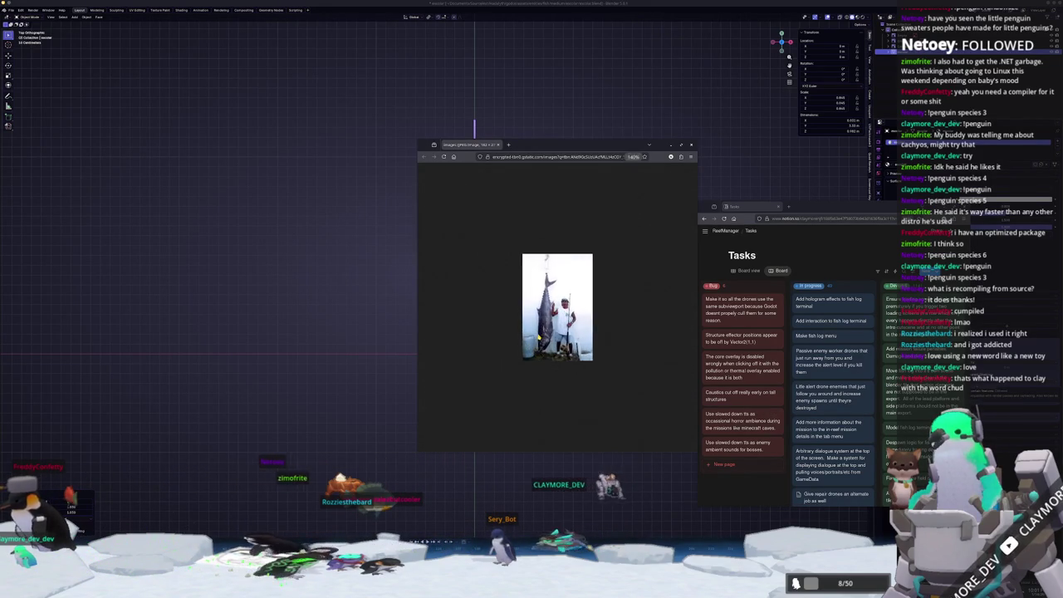
{"action": "scroll", "coordinate": [538, 336], "scroll_direction": "up", "scroll_amount": 2, "text": "ctrl"}
{"action": "scroll", "coordinate": [538, 337], "scroll_direction": "up", "scroll_amount": 1, "text": "ctrl"}
{"action": "scroll", "coordinate": [536, 340], "scroll_direction": "up", "scroll_amount": 1, "text": "ctrl"}
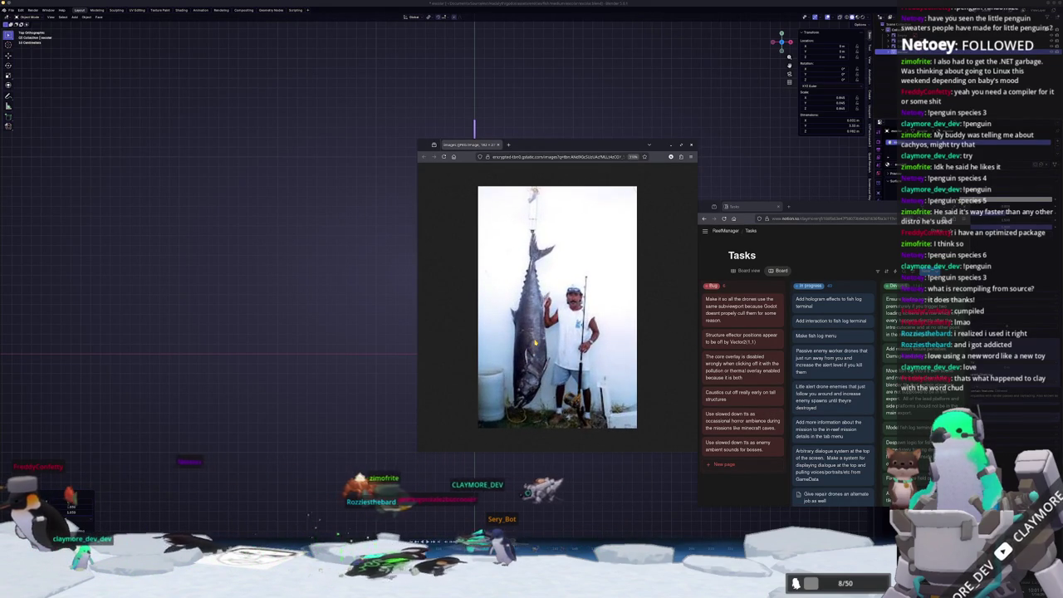
{"action": "scroll", "coordinate": [536, 341], "scroll_direction": "up", "scroll_amount": 1, "text": "ctrl"}
{"action": "scroll", "coordinate": [540, 334], "scroll_direction": "up", "scroll_amount": 1, "text": "ctrl"}
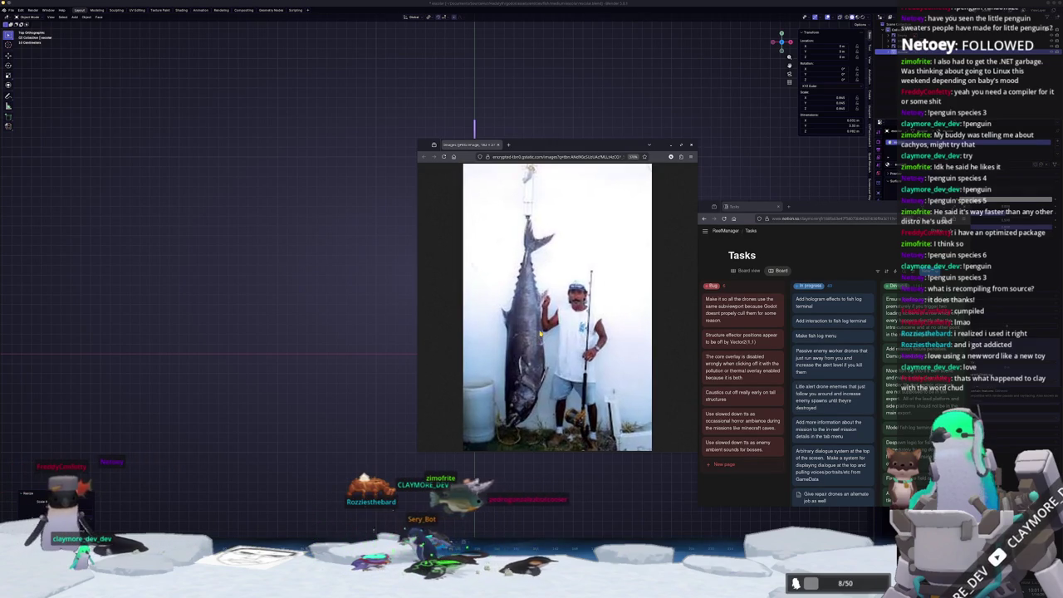
{"action": "scroll", "coordinate": [540, 341], "scroll_direction": "up", "scroll_amount": 1, "text": "ctrl"}
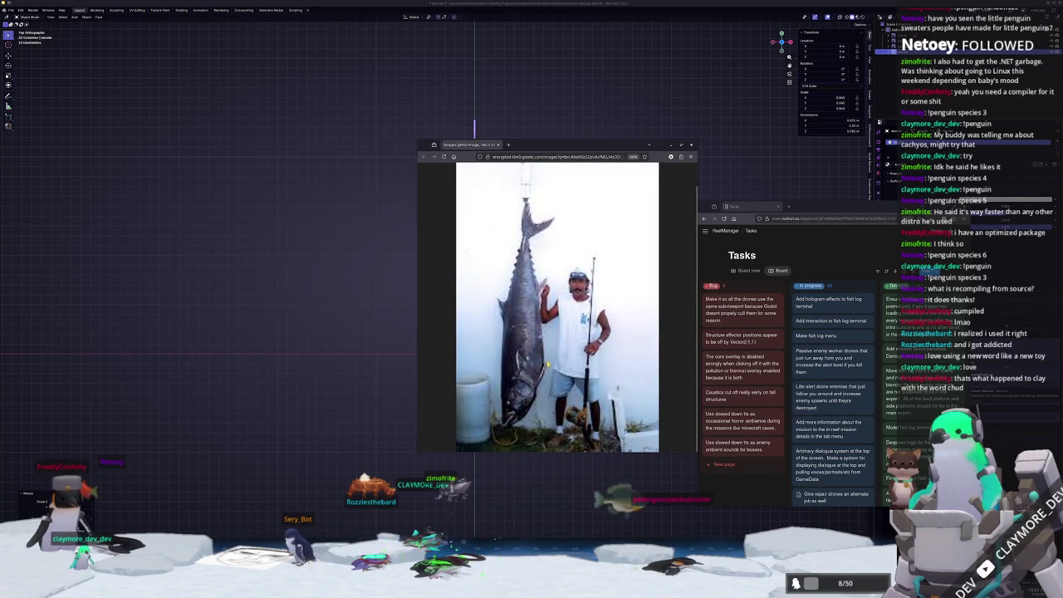
{"action": "scroll", "coordinate": [547, 365], "scroll_direction": "up", "scroll_amount": 1, "text": "ctrl"}
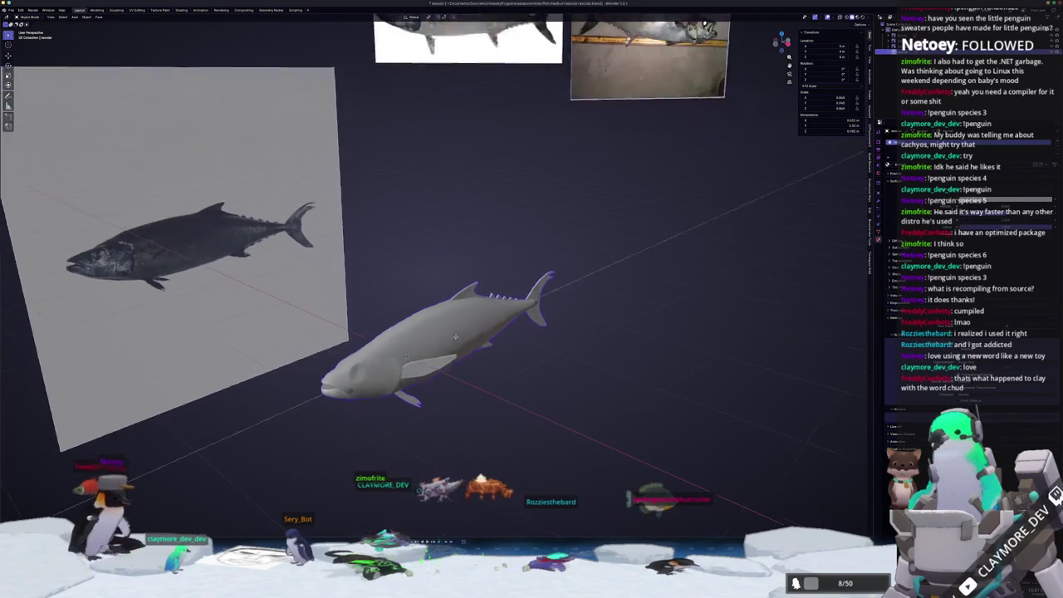
- Scale the fish up to match the reference and apply all its transforms
{"action": "middle_click_drag", "start_coordinate": [455, 337], "coordinate": [565, 363]}
{"action": "key", "text": "s"}
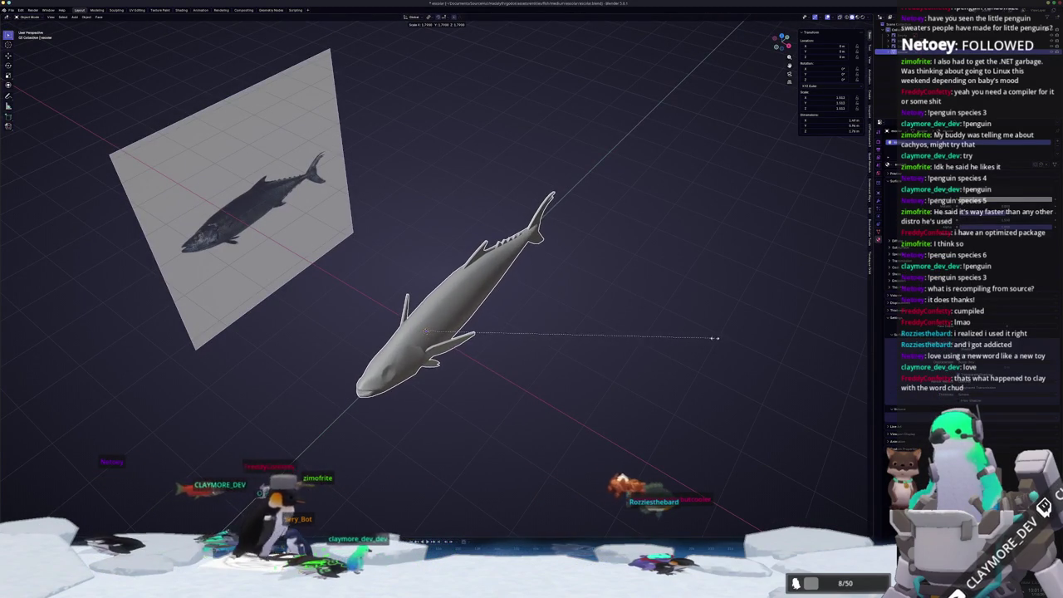
{"action": "left_click", "coordinate": [751, 334]}
{"action": "key", "text": "ctrl+a"}
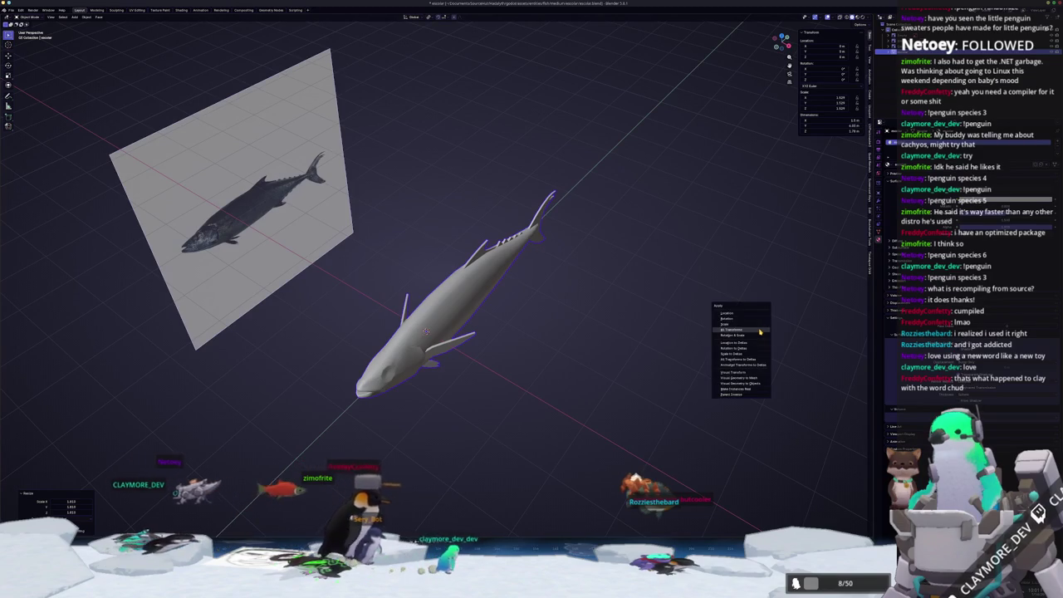
{"action": "left_click", "coordinate": [759, 331]}
{"action": "middle_click_drag", "start_coordinate": [748, 337], "coordinate": [536, 349]}
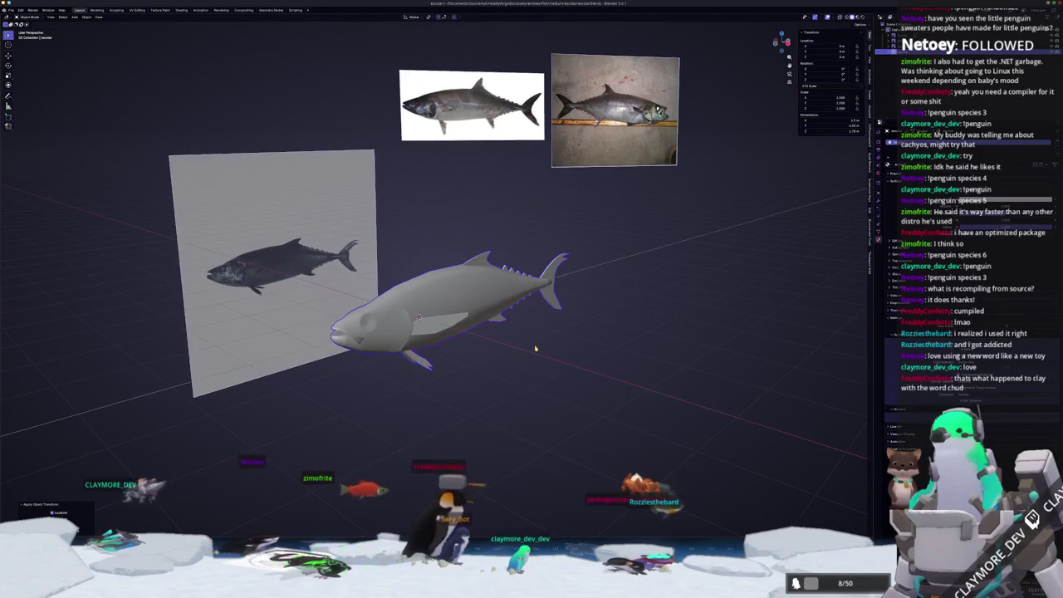
- In side view Edit Mode, shrink the selected pectoral fin geometry, then return to Object Mode
{"action": "key", "text": "KP_3"}
{"action": "scroll", "coordinate": [536, 349], "scroll_direction": "up", "scroll_amount": 3}
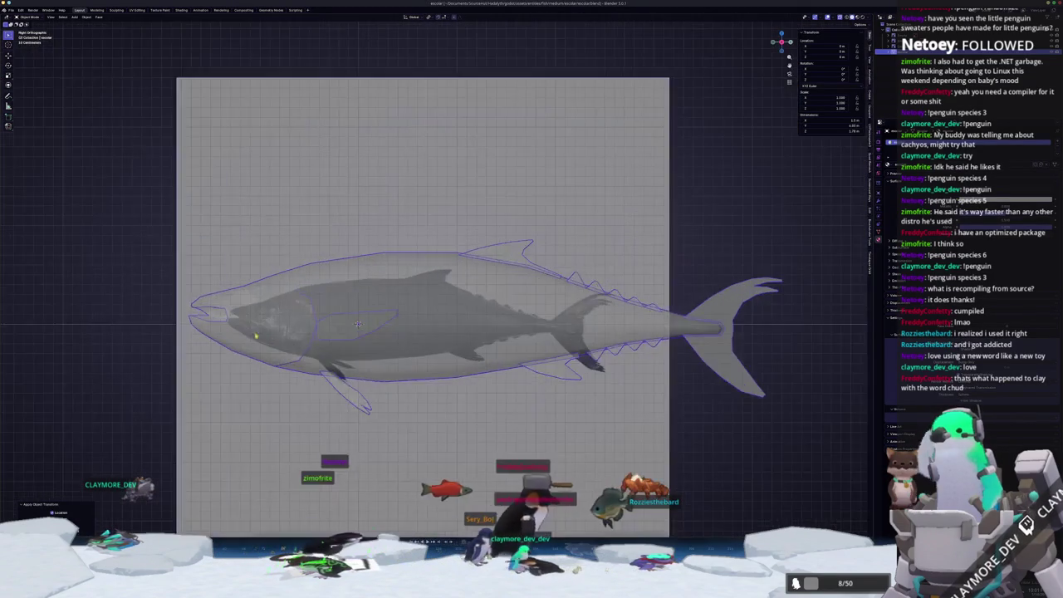
{"action": "scroll", "coordinate": [532, 348], "scroll_direction": "up", "scroll_amount": 2}
{"action": "key", "text": "Tab"}
{"action": "key", "text": "alt+z"}
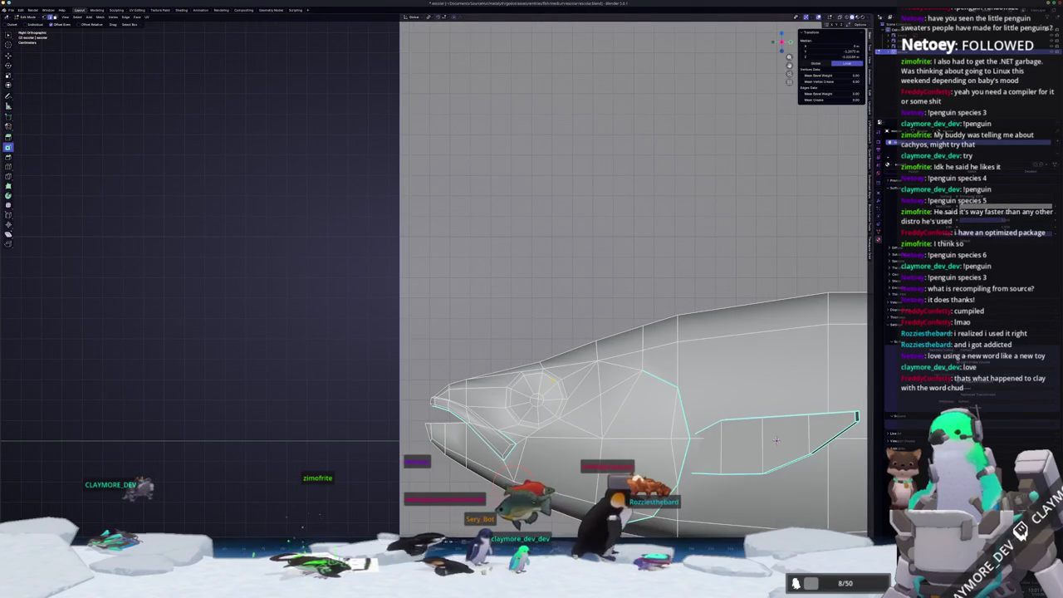
{"action": "key", "text": "s"}
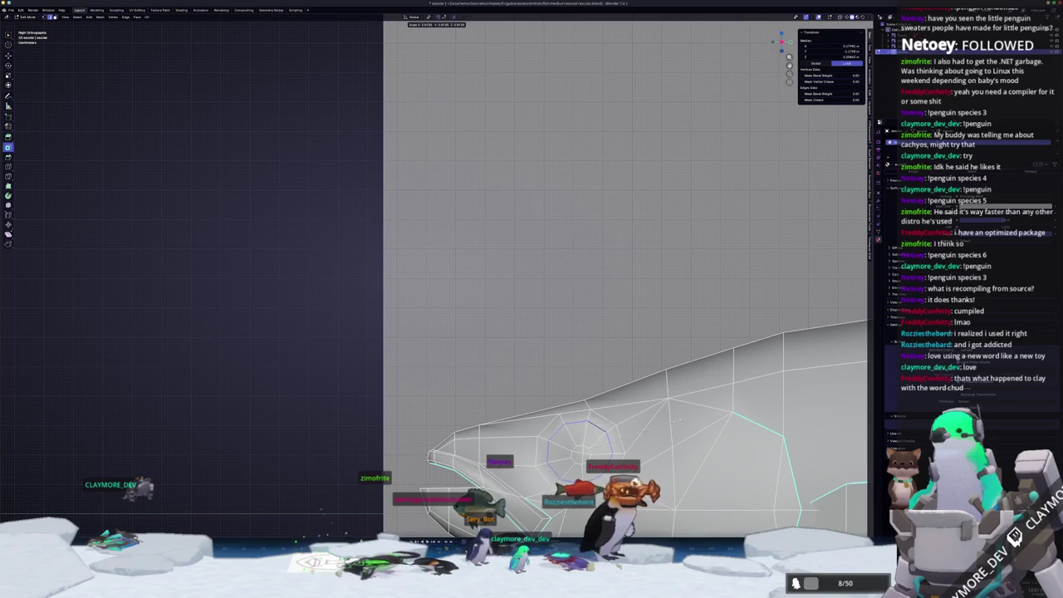
{"action": "key", "text": "Escape"}
{"action": "key", "text": "alt+z"}
{"action": "key", "text": "Tab"}
- Frame the whole fish setup and switch to the Shading workspace
{"action": "mouse_move", "coordinate": [678, 420]}
{"action": "middle_mouse_down"}
{"action": "mouse_move", "coordinate": [692, 398]}
{"action": "mouse_move", "coordinate": [604, 359]}
{"action": "middle_mouse_up"}
{"action": "scroll", "coordinate": [692, 398], "scroll_direction": "down", "scroll_amount": 3}
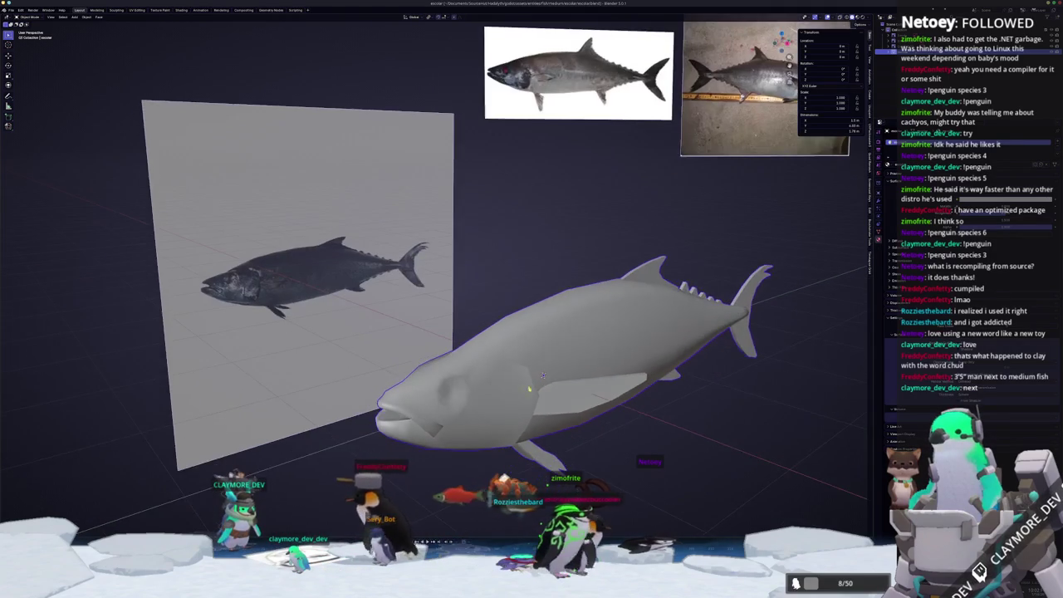
{"action": "middle_click_drag", "start_coordinate": [579, 371], "coordinate": [571, 383]}
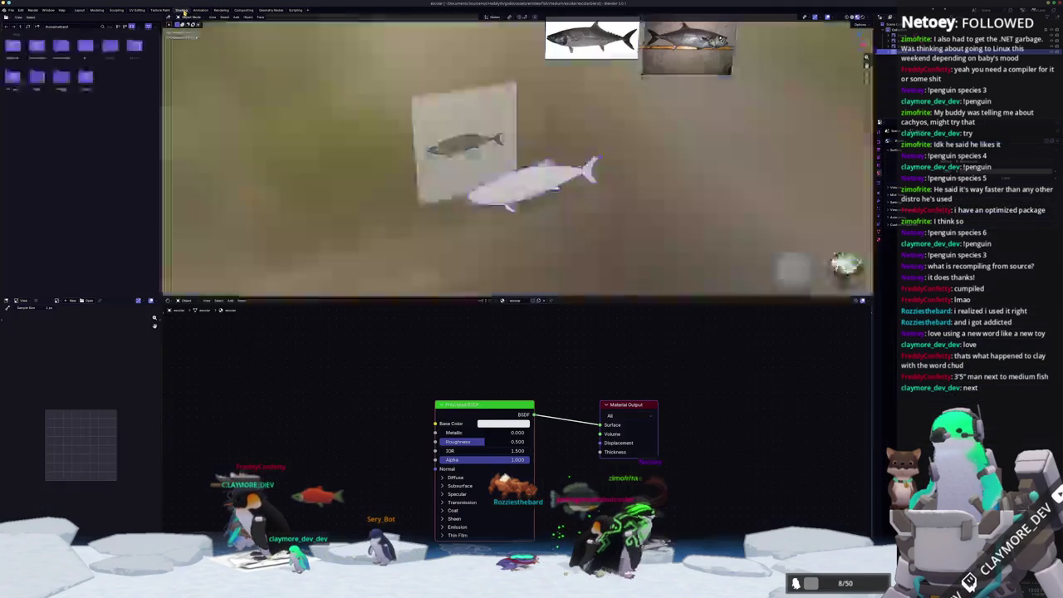
{"action": "left_click", "coordinate": [187, 11]}
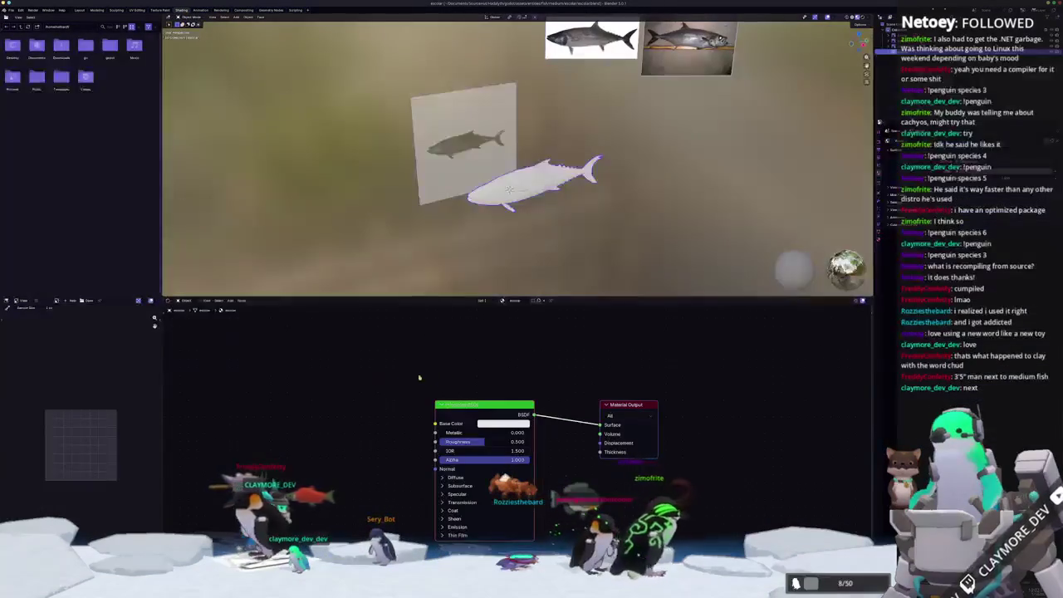
- Add a Texture Coordinate node and move the Principled BSDF node down out of the way
{"action": "left_click", "coordinate": [375, 376]}
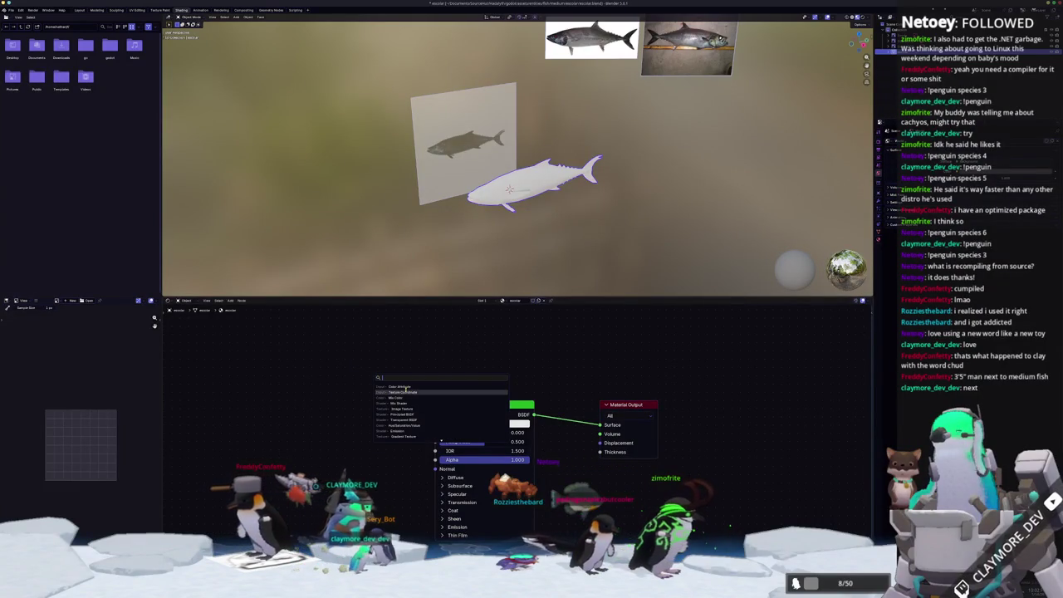
{"action": "left_click", "coordinate": [405, 389]}
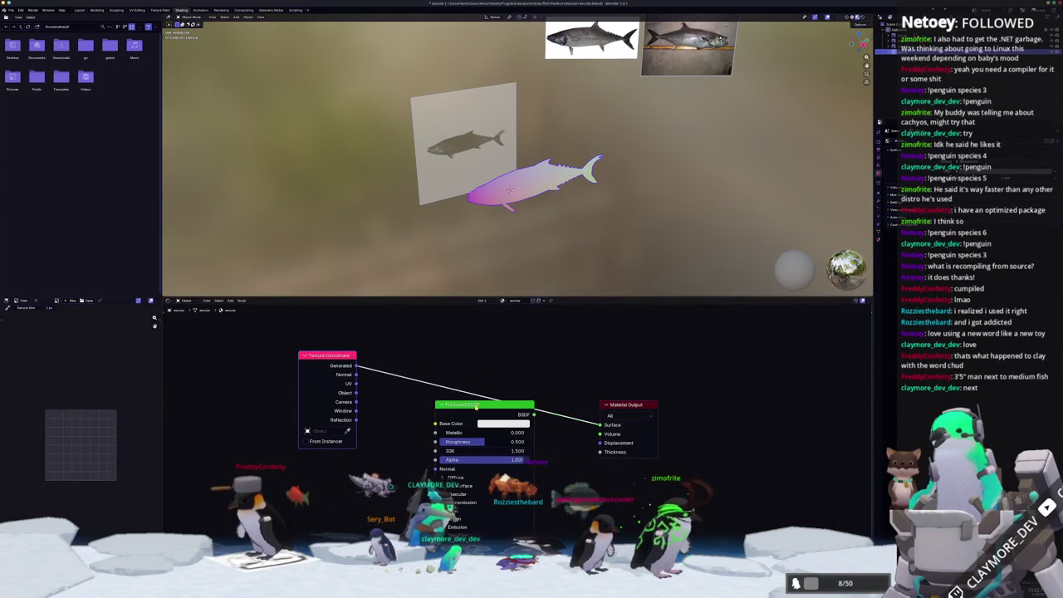
{"action": "left_click_drag", "start_coordinate": [476, 404], "coordinate": [476, 430]}
{"action": "middle_click_drag", "start_coordinate": [500, 335], "coordinate": [512, 389]}
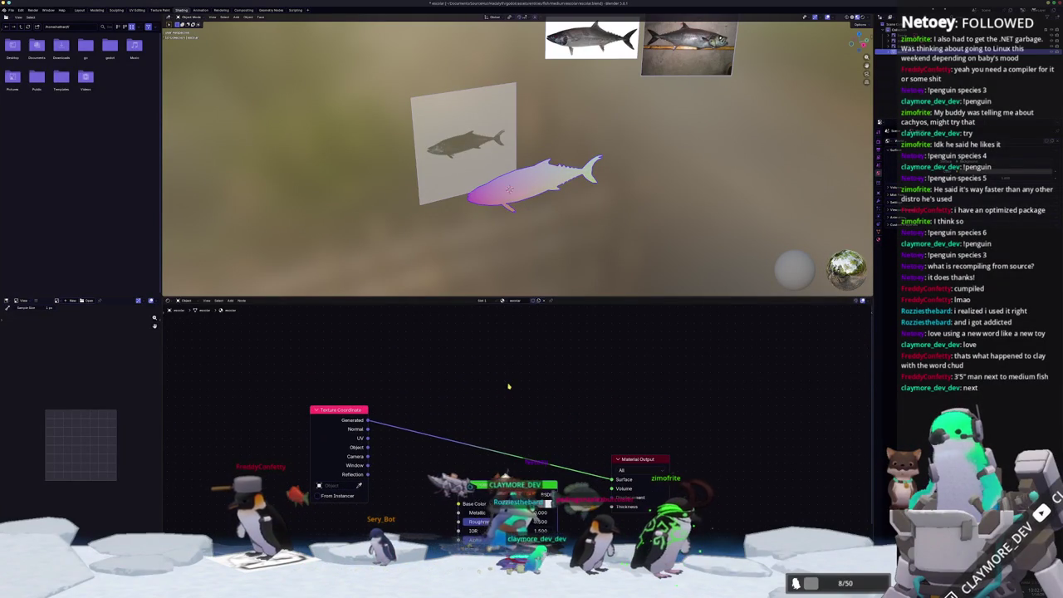
- Zoom in around the fish and apply its transforms
{"action": "scroll", "coordinate": [533, 238], "scroll_direction": "up", "scroll_amount": 2}
{"action": "scroll", "coordinate": [534, 238], "scroll_direction": "up", "scroll_amount": 1}
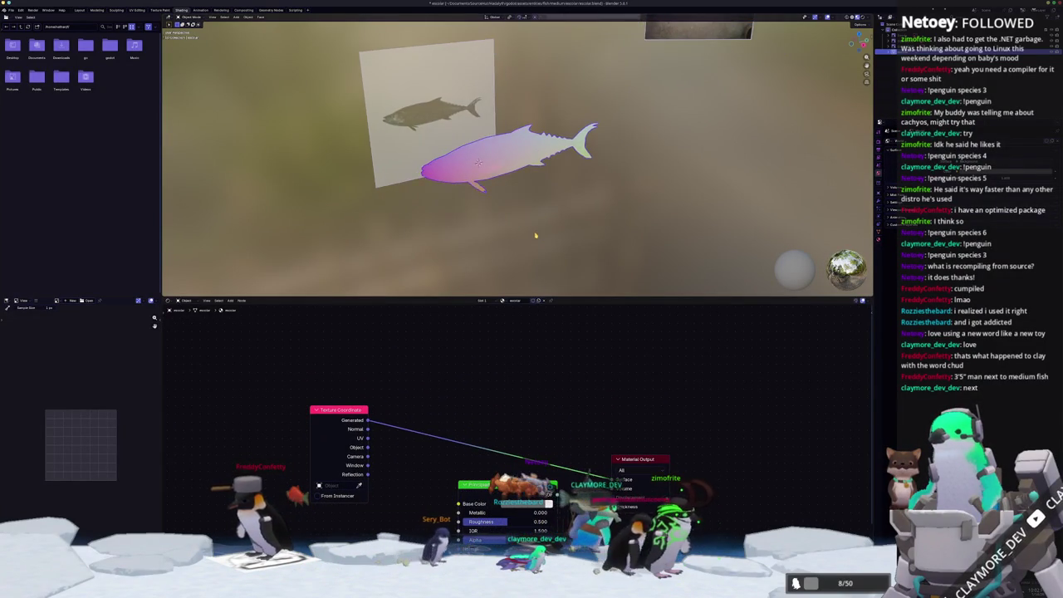
{"action": "scroll", "coordinate": [534, 238], "scroll_direction": "up", "scroll_amount": 1}
{"action": "scroll", "coordinate": [533, 239], "scroll_direction": "up", "scroll_amount": 2}
{"action": "mouse_move", "coordinate": [533, 239]}
{"action": "middle_mouse_down"}
{"action": "mouse_move", "coordinate": [500, 182]}
{"action": "mouse_move", "coordinate": [419, 166]}
{"action": "middle_mouse_up"}
{"action": "key", "text": "ctrl+a"}
{"action": "left_click", "coordinate": [508, 173]}
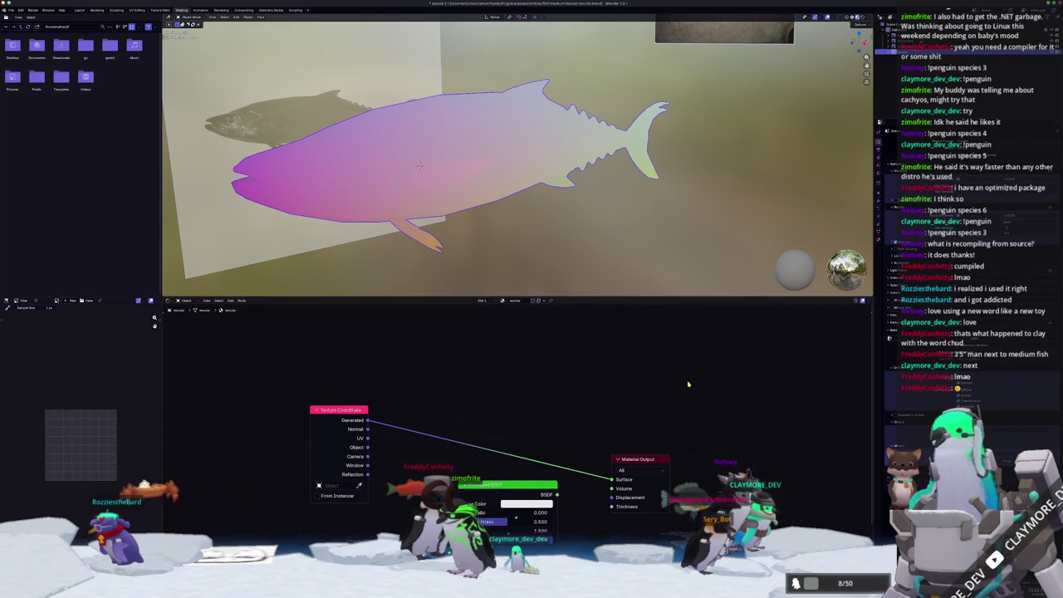
{"action": "middle_click_drag", "start_coordinate": [619, 296], "coordinate": [664, 297]}
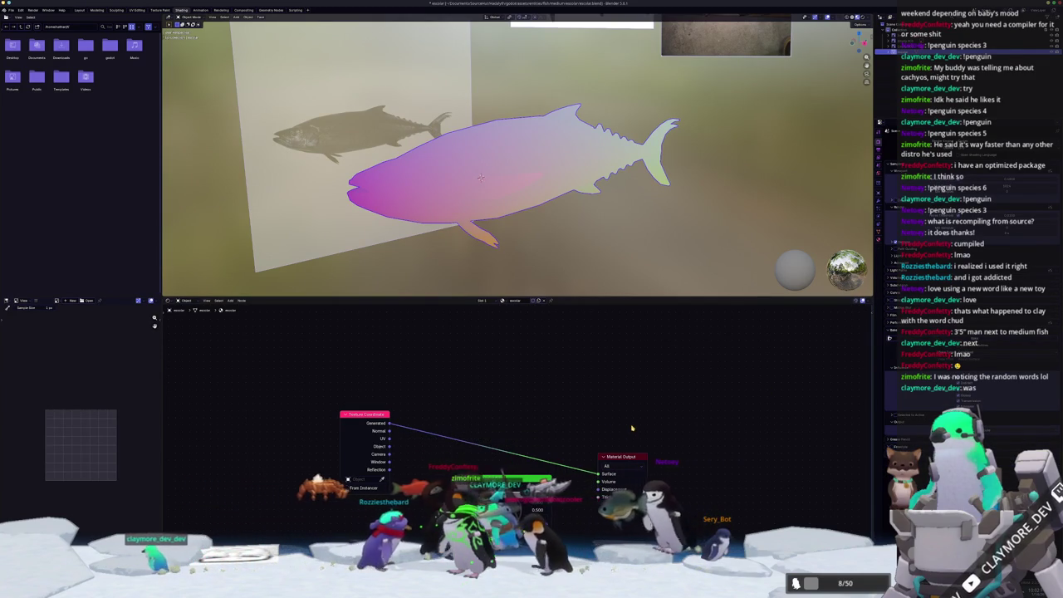
- Briefly disconnect the Generated link, undo it, and add a Color Attribute node
{"action": "right_click_drag", "start_coordinate": [465, 426], "coordinate": [373, 423], "text": "ctrl"}
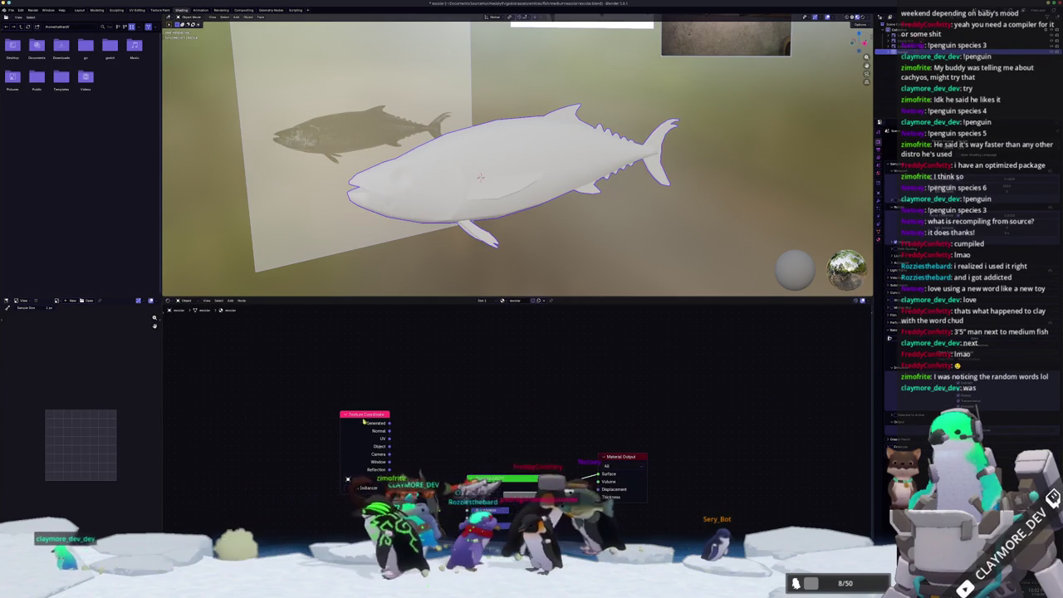
{"action": "key", "text": "ctrl+z"}
{"action": "key", "text": "shift+a"}
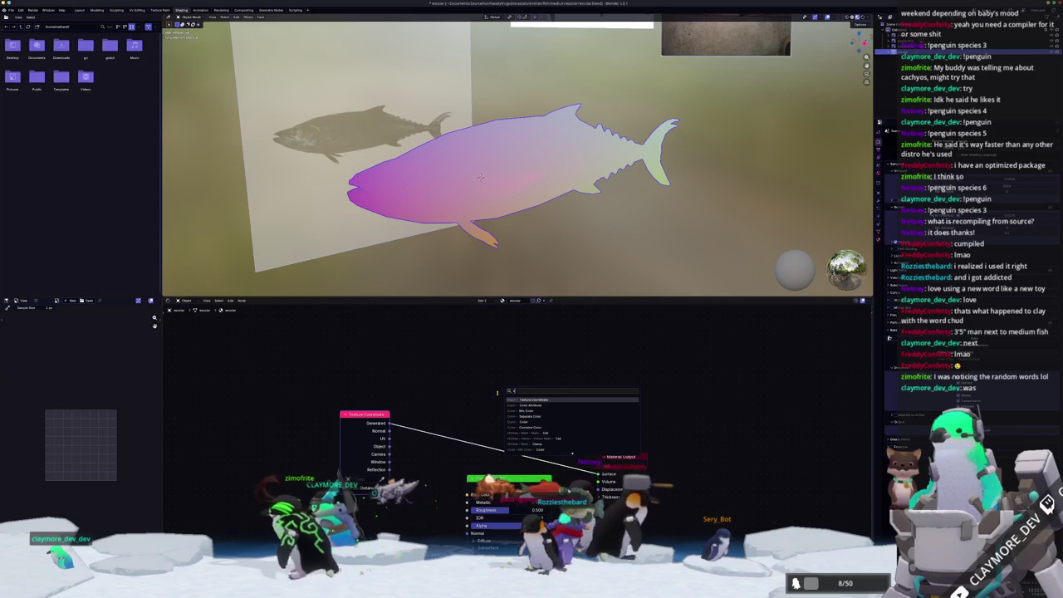
{"action": "key", "text": "Down"}
{"action": "key", "text": "Down"}
{"action": "key", "text": "Down"}
{"action": "key", "text": "Up"}
{"action": "key", "text": "Up"}
{"action": "key", "text": "Up"}
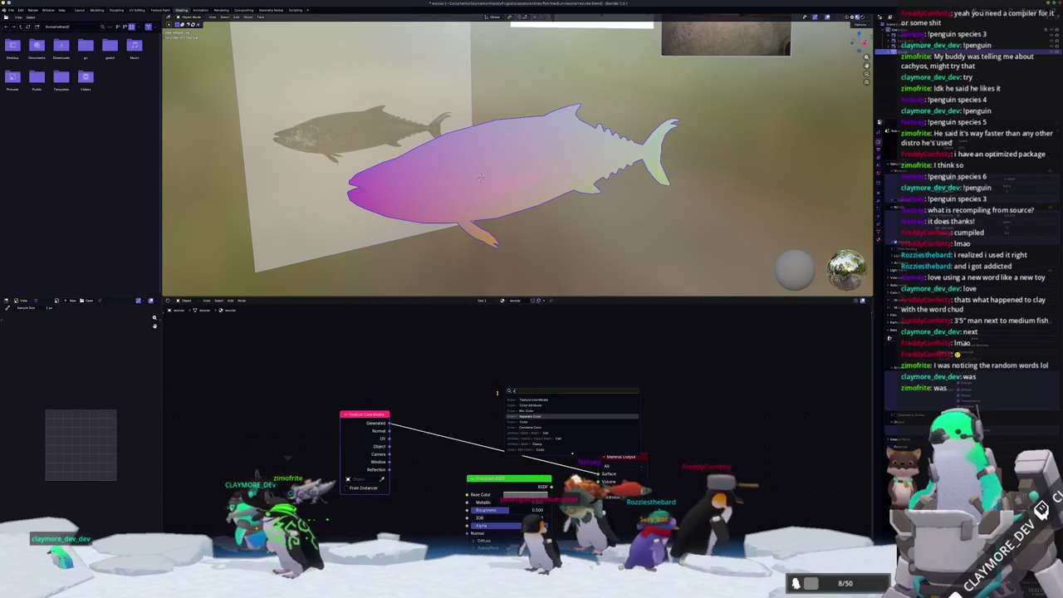
{"action": "key", "text": "Return"}
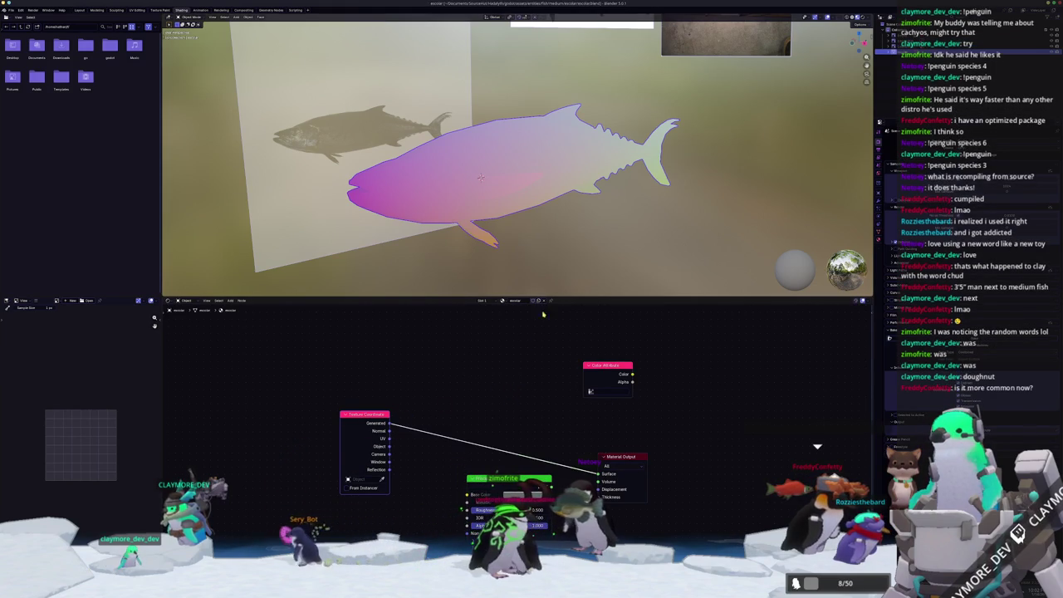
- Apply the fish's transforms again and orbit around it to inspect the gradient
{"action": "key", "text": "ctrl+a"}
{"action": "left_click", "coordinate": [592, 249]}
{"action": "middle_click_drag", "start_coordinate": [593, 252], "coordinate": [618, 291]}
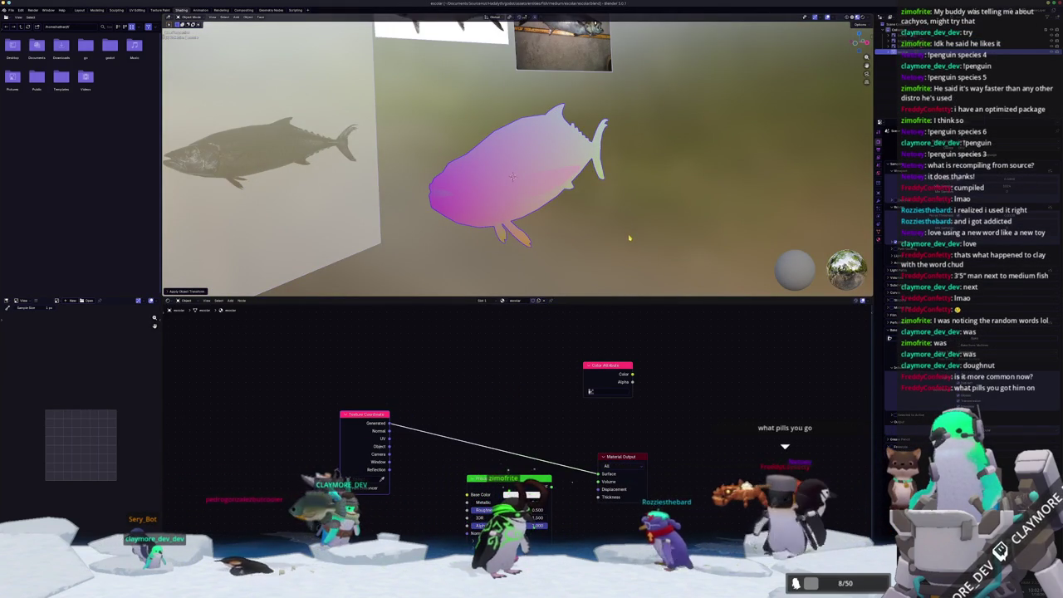
{"action": "scroll", "coordinate": [629, 237], "scroll_direction": "up", "scroll_amount": 1}
{"action": "middle_click_drag", "start_coordinate": [628, 238], "coordinate": [572, 223]}
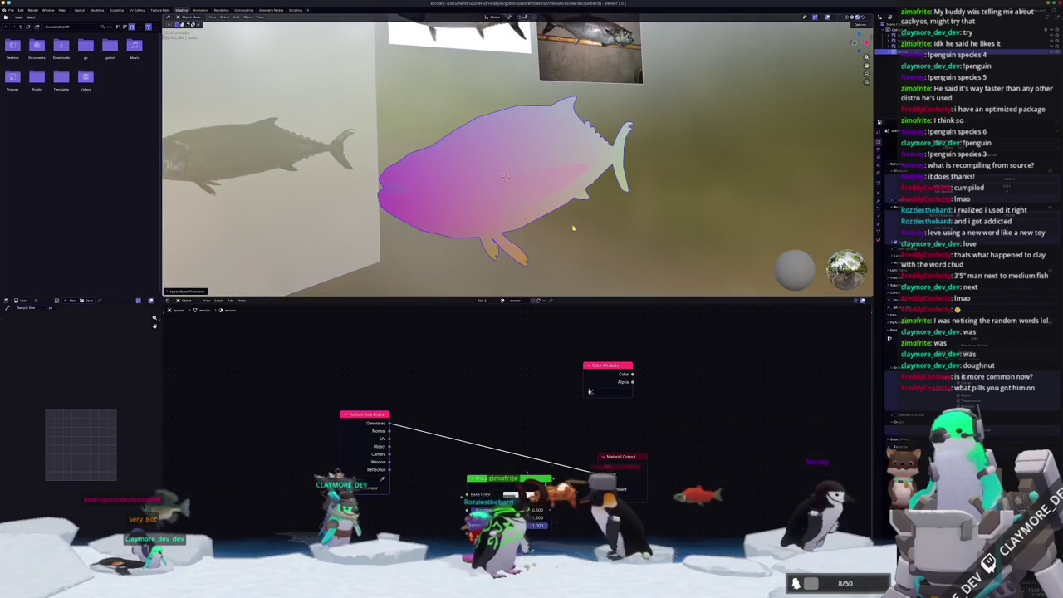
{"action": "scroll", "coordinate": [574, 225], "scroll_direction": "down", "scroll_amount": 1}
{"action": "right_click", "coordinate": [575, 226]}
{"action": "key", "text": "Escape"}
{"action": "middle_click_drag", "start_coordinate": [572, 230], "coordinate": [554, 209]}
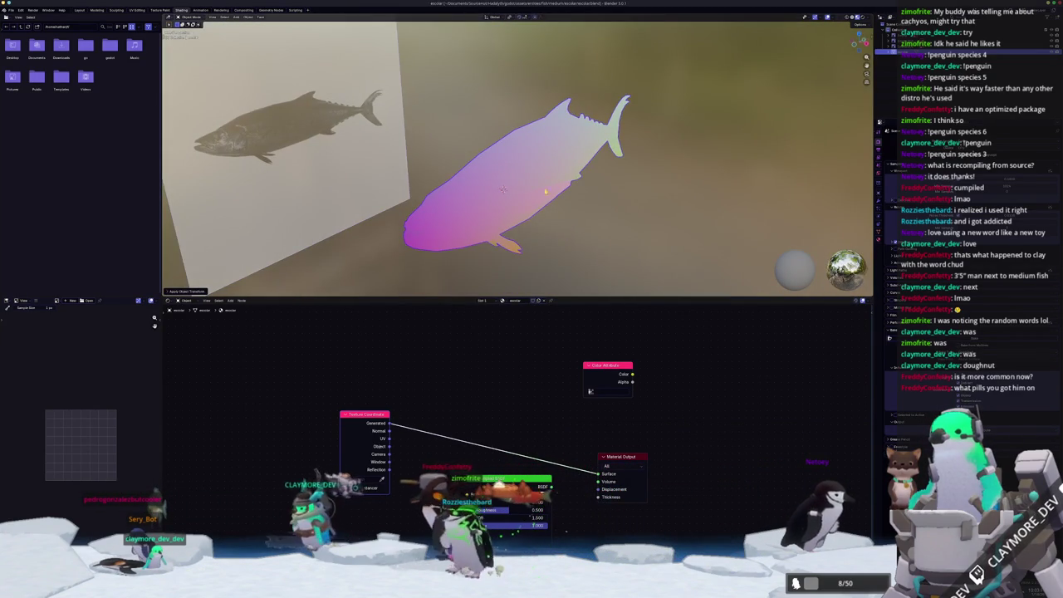
- Open the File menu, then orbit to a front view and enter Edit Mode
{"action": "left_click", "coordinate": [11, 9]}
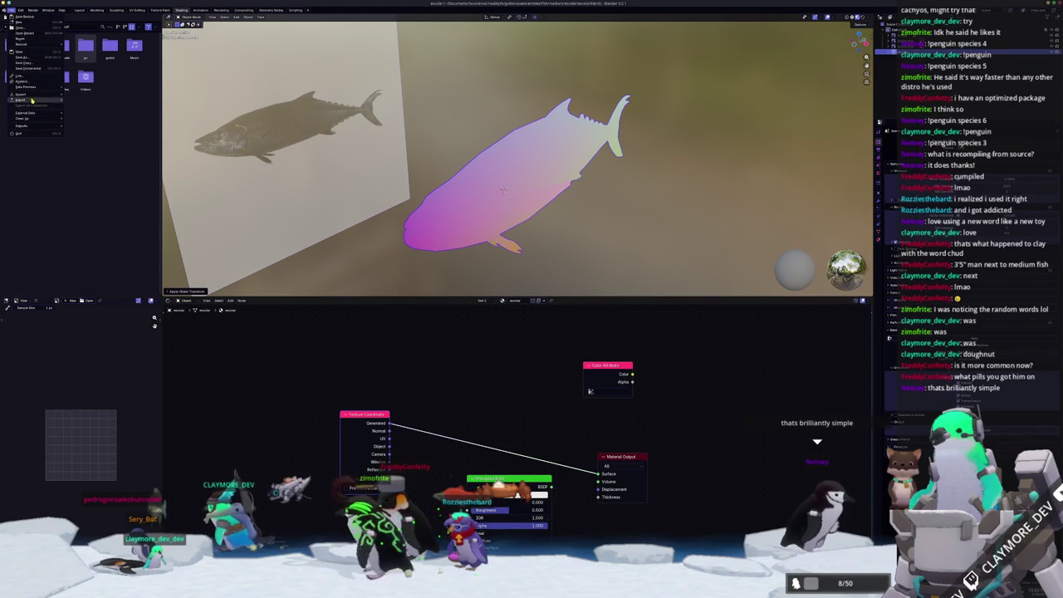
{"action": "middle_click_drag", "start_coordinate": [531, 200], "coordinate": [573, 191]}
{"action": "key", "text": "Tab"}
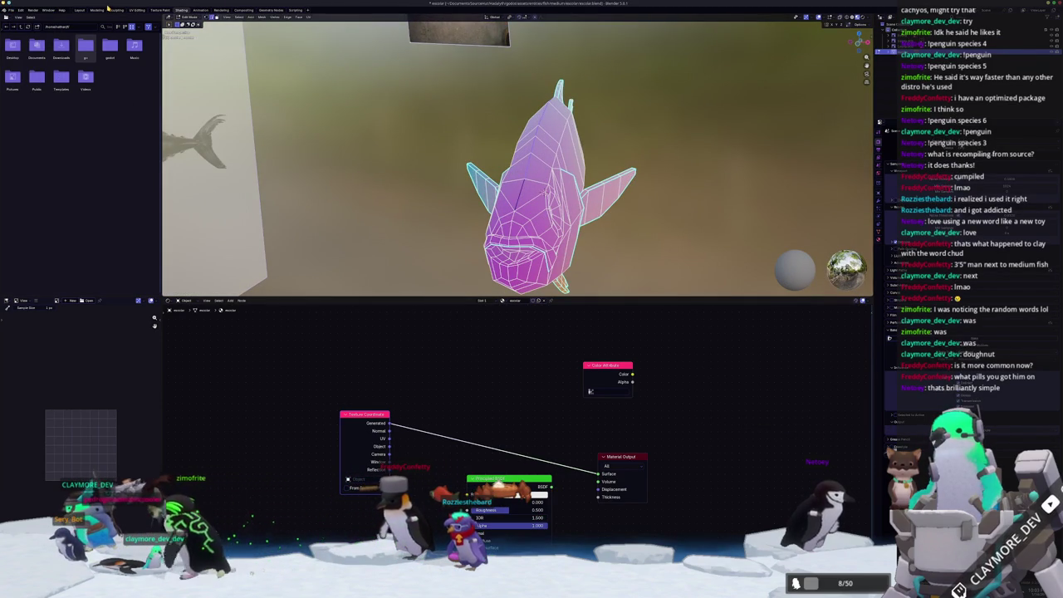
- In the Layout workspace, mark the selected fish body edges as UV seams
{"action": "left_click", "coordinate": [83, 9]}
{"action": "mouse_move", "coordinate": [407, 201]}
{"action": "middle_mouse_down"}
{"action": "mouse_move", "coordinate": [480, 172]}
{"action": "mouse_move", "coordinate": [592, 217]}
{"action": "mouse_move", "coordinate": [557, 324]}
{"action": "middle_mouse_up"}
{"action": "mouse_move", "coordinate": [528, 377]}
{"action": "middle_mouse_down"}
{"action": "mouse_move", "coordinate": [498, 330]}
{"action": "mouse_move", "coordinate": [566, 371]}
{"action": "middle_mouse_up"}
{"action": "right_click", "coordinate": [560, 399]}
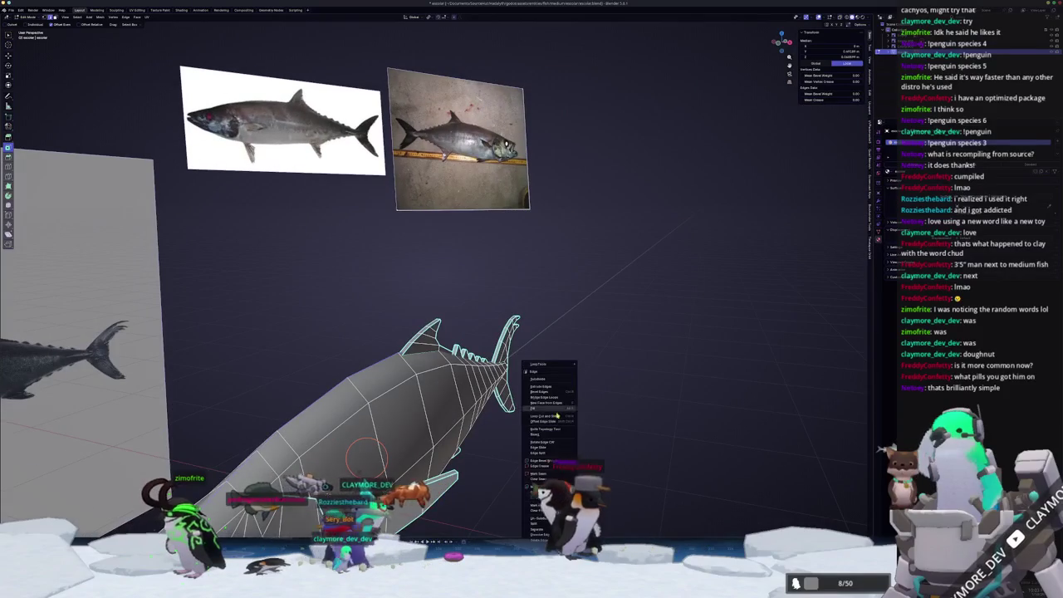
{"action": "mouse_move", "coordinate": [569, 486]}
{"action": "middle_mouse_down"}
{"action": "mouse_move", "coordinate": [580, 353]}
{"action": "mouse_move", "coordinate": [624, 365]}
{"action": "mouse_move", "coordinate": [610, 336]}
{"action": "mouse_move", "coordinate": [598, 324]}
{"action": "mouse_move", "coordinate": [529, 343]}
{"action": "mouse_move", "coordinate": [501, 330]}
{"action": "mouse_move", "coordinate": [476, 237]}
{"action": "mouse_move", "coordinate": [433, 284]}
{"action": "middle_mouse_up"}
{"action": "right_click", "coordinate": [580, 353]}
{"action": "left_click", "coordinate": [564, 339]}
- Mark the edges around the fish's mouth as seams, then deselect everything
{"action": "right_click", "coordinate": [476, 237]}
{"action": "left_click", "coordinate": [476, 237]}
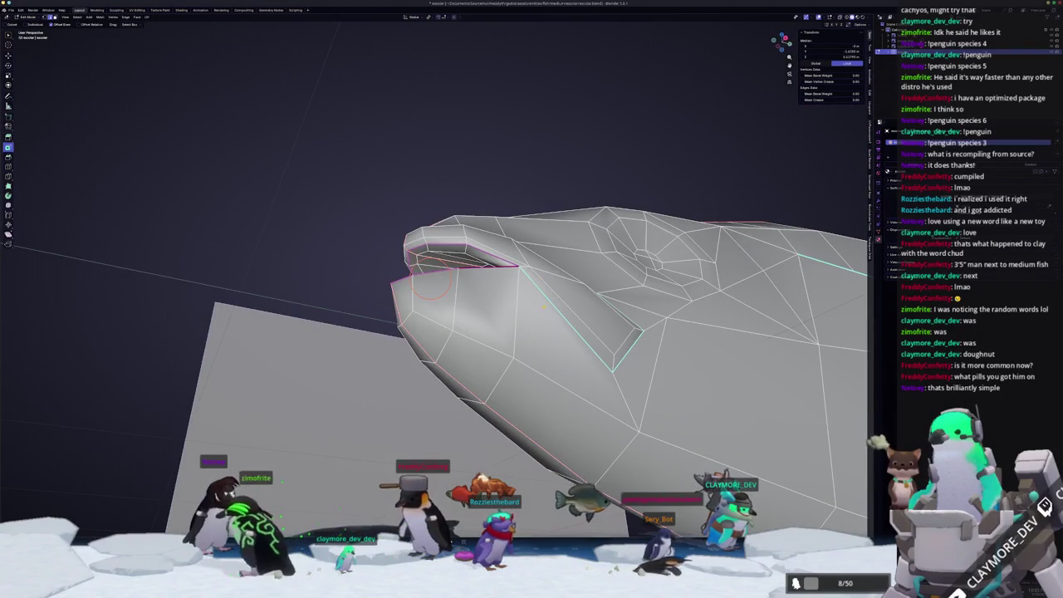
{"action": "middle_click_drag", "start_coordinate": [591, 320], "coordinate": [440, 330]}
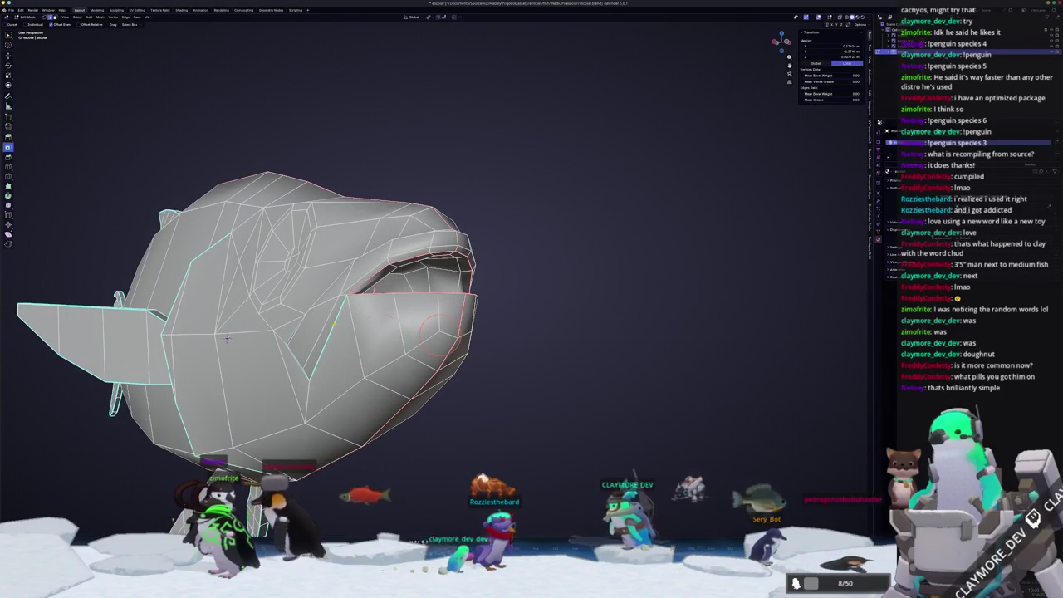
{"action": "right_click", "coordinate": [332, 221]}
{"action": "mouse_move", "coordinate": [349, 332]}
{"action": "middle_mouse_down"}
{"action": "mouse_move", "coordinate": [781, 340]}
{"action": "mouse_move", "coordinate": [681, 320]}
{"action": "mouse_move", "coordinate": [720, 314]}
{"action": "mouse_move", "coordinate": [697, 364]}
{"action": "middle_mouse_up"}
{"action": "key", "text": "alt+a"}
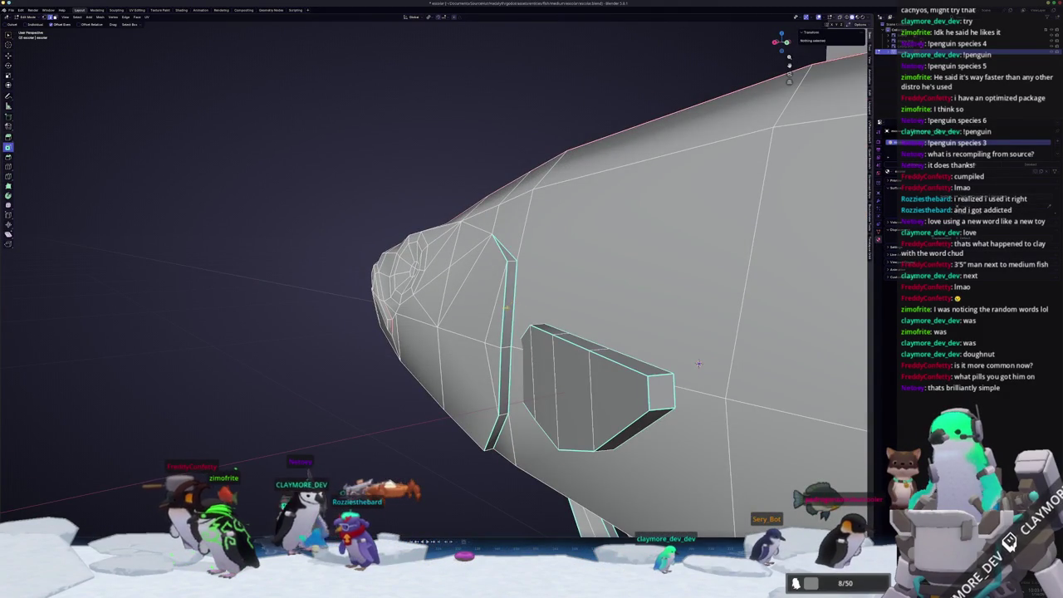
{"action": "mouse_move", "coordinate": [698, 364]}
{"action": "middle_mouse_down"}
{"action": "mouse_move", "coordinate": [259, 59]}
{"action": "mouse_move", "coordinate": [132, 396]}
{"action": "mouse_move", "coordinate": [704, 451]}
{"action": "mouse_move", "coordinate": [678, 353]}
{"action": "mouse_move", "coordinate": [588, 224]}
{"action": "mouse_move", "coordinate": [491, 330]}
{"action": "mouse_move", "coordinate": [466, 285]}
{"action": "middle_mouse_up"}
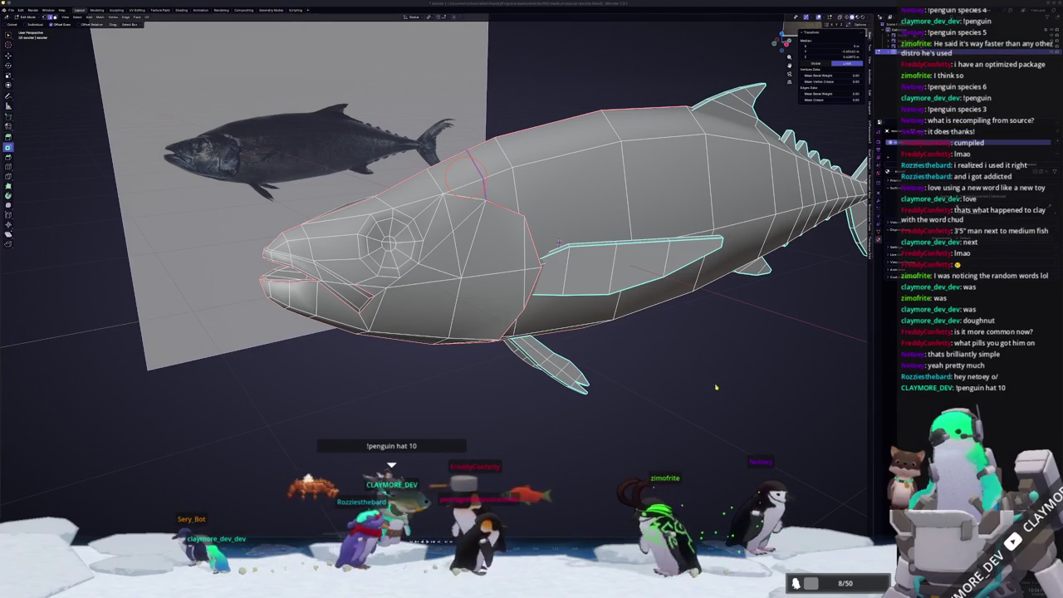
{"action": "mouse_move", "coordinate": [720, 387]}
{"action": "middle_mouse_down"}
{"action": "mouse_move", "coordinate": [601, 174]}
{"action": "mouse_move", "coordinate": [515, 309]}
{"action": "mouse_move", "coordinate": [465, 305]}
{"action": "mouse_move", "coordinate": [572, 311]}
{"action": "middle_mouse_up"}
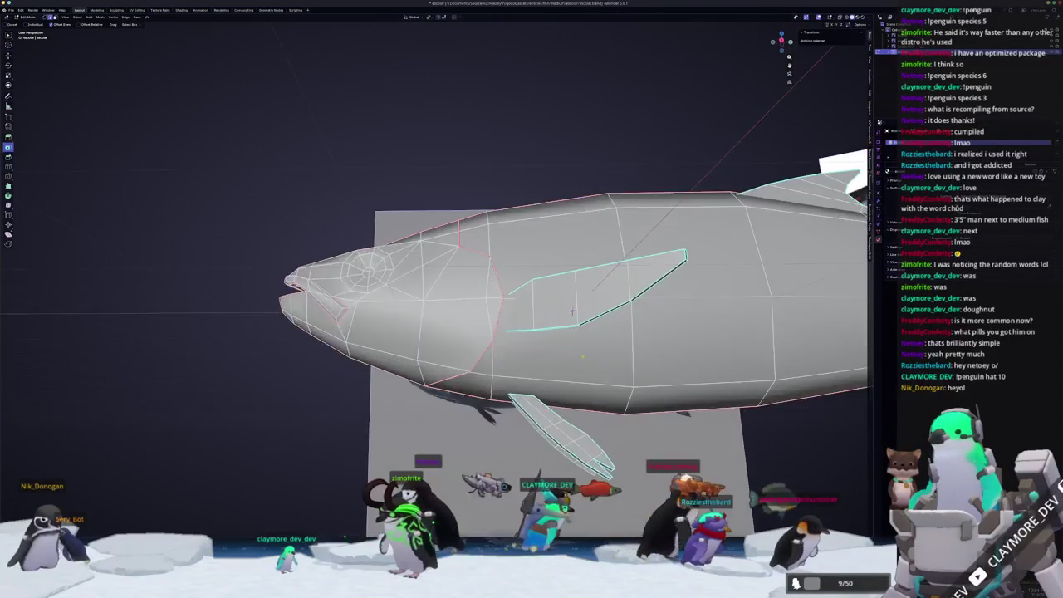
{"action": "scroll", "coordinate": [571, 312], "scroll_direction": "down", "scroll_amount": 3}
{"action": "scroll", "coordinate": [571, 311], "scroll_direction": "down", "scroll_amount": 2}
{"action": "middle_click_drag", "start_coordinate": [572, 311], "coordinate": [300, 311]}
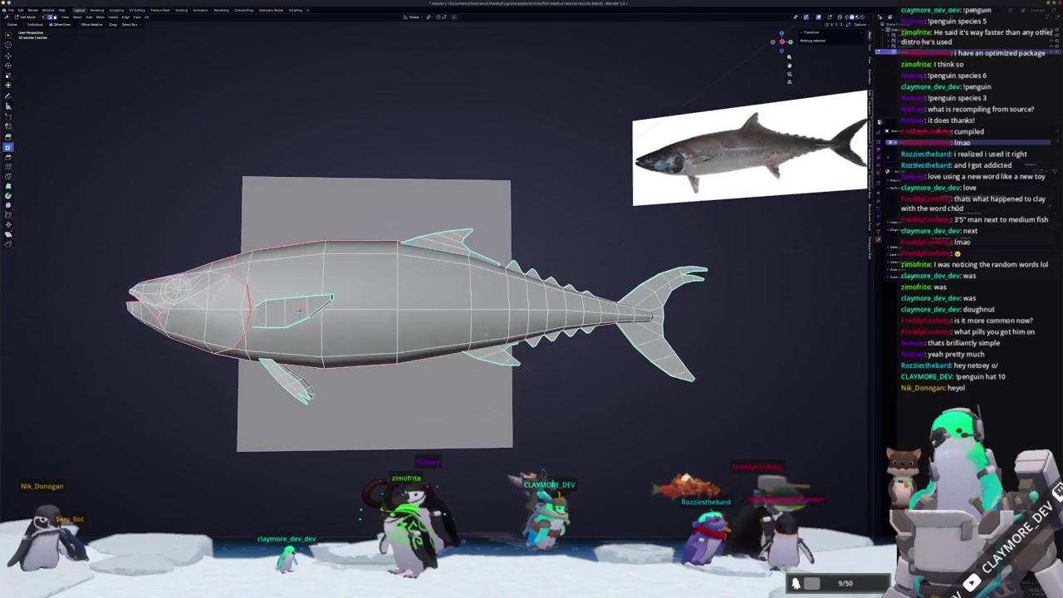
- Mark one more edge loop around the fish body as a seam
{"action": "left_click", "coordinate": [469, 274], "text": "alt"}
{"action": "right_click", "coordinate": [456, 274]}
{"action": "left_click", "coordinate": [456, 299]}
{"action": "middle_click_drag", "start_coordinate": [456, 299], "coordinate": [515, 274]}
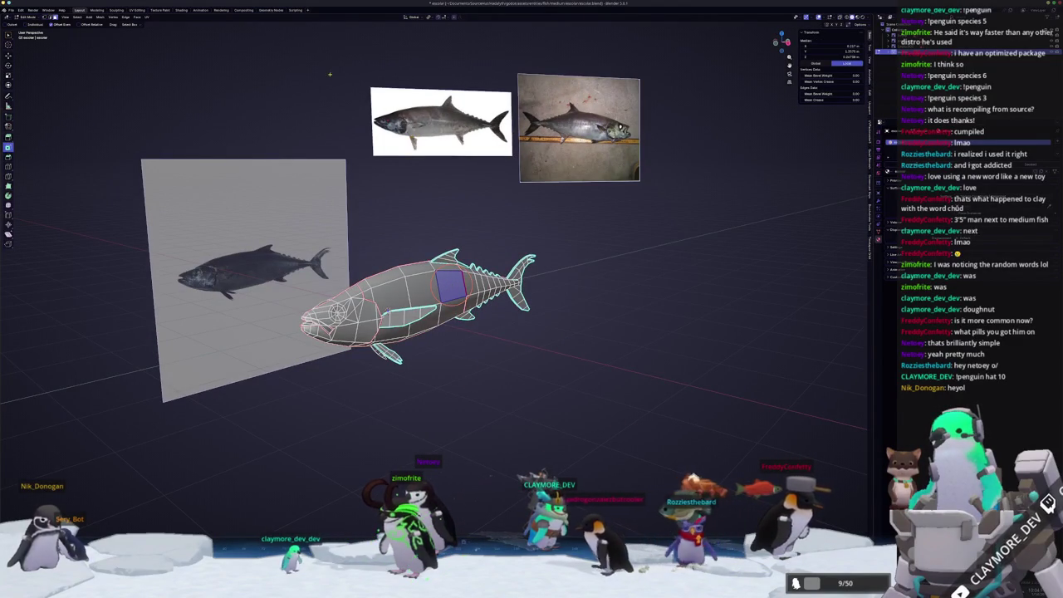
- In the UV Editing workspace, select all faces and unwrap the fish into UV islands
{"action": "left_click", "coordinate": [135, 10]}
{"action": "scroll", "coordinate": [613, 275], "scroll_direction": "up", "scroll_amount": 4}
{"action": "mouse_move", "coordinate": [613, 275]}
{"action": "middle_mouse_down"}
{"action": "mouse_move", "coordinate": [675, 261]}
{"action": "mouse_move", "coordinate": [640, 299]}
{"action": "mouse_move", "coordinate": [616, 411]}
{"action": "middle_mouse_up"}
{"action": "key", "text": "a"}
{"action": "right_click", "coordinate": [616, 411]}
{"action": "scroll", "coordinate": [266, 330], "scroll_direction": "up", "scroll_amount": 5}
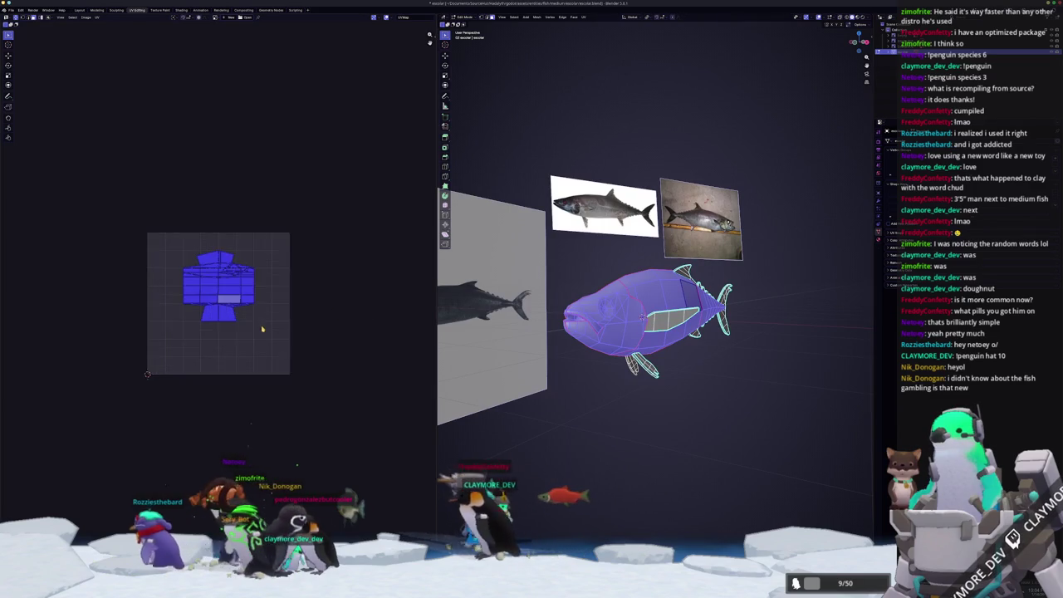
{"action": "scroll", "coordinate": [273, 335], "scroll_direction": "up", "scroll_amount": 2}
{"action": "left_click", "coordinate": [584, 16]}
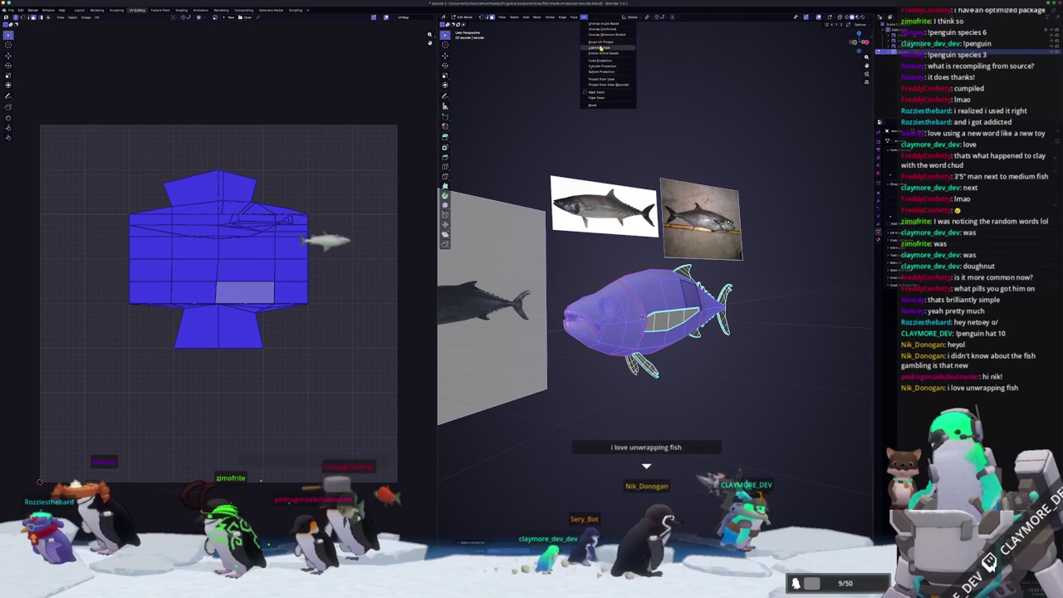
{"action": "left_click", "coordinate": [604, 34]}
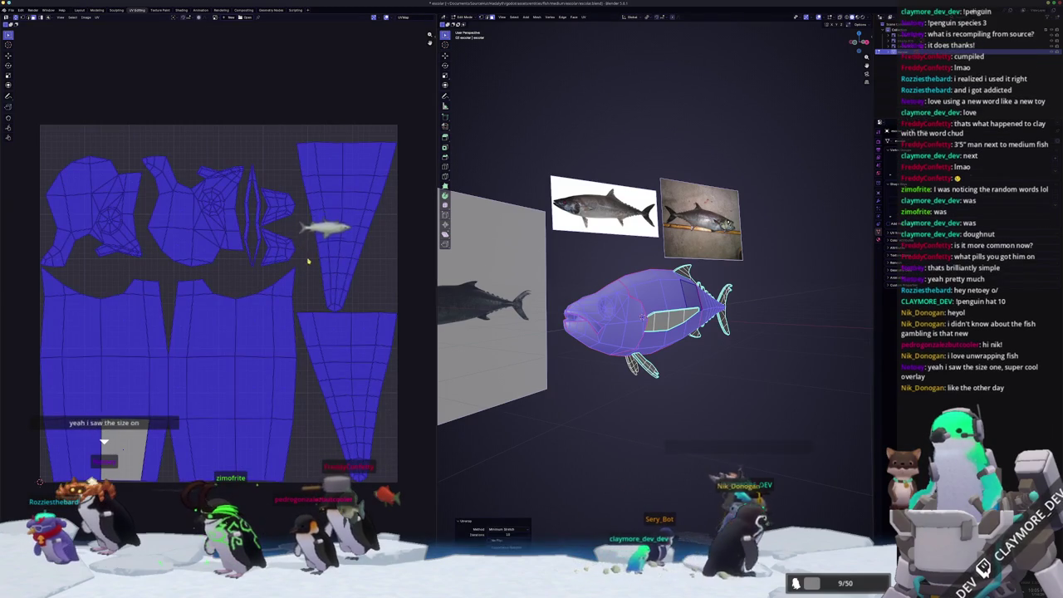
{"action": "scroll", "coordinate": [312, 264], "scroll_direction": "up", "scroll_amount": 2}
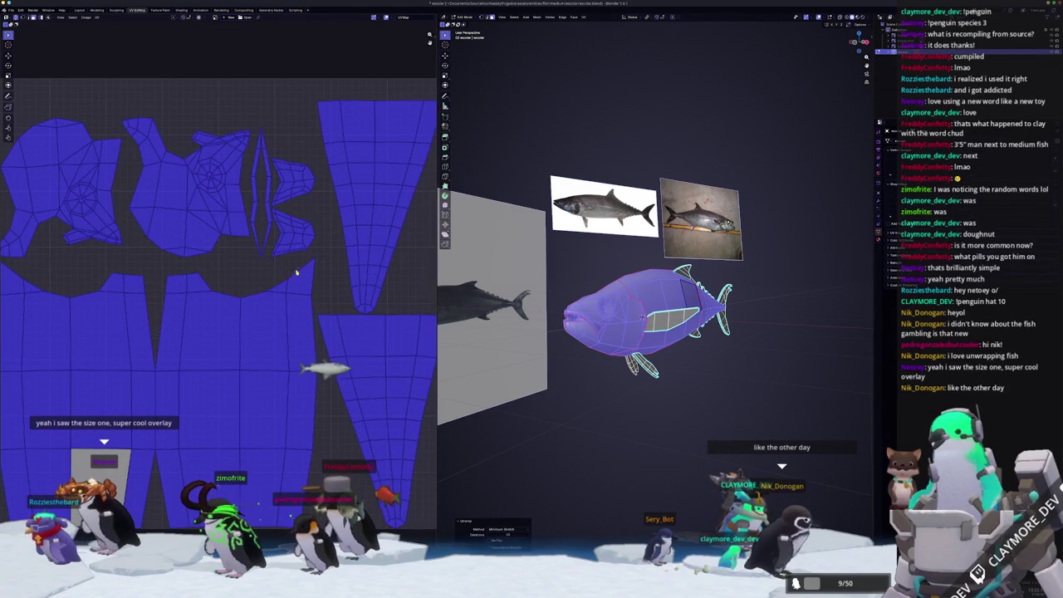
{"action": "scroll", "coordinate": [289, 270], "scroll_direction": "down", "scroll_amount": 1}
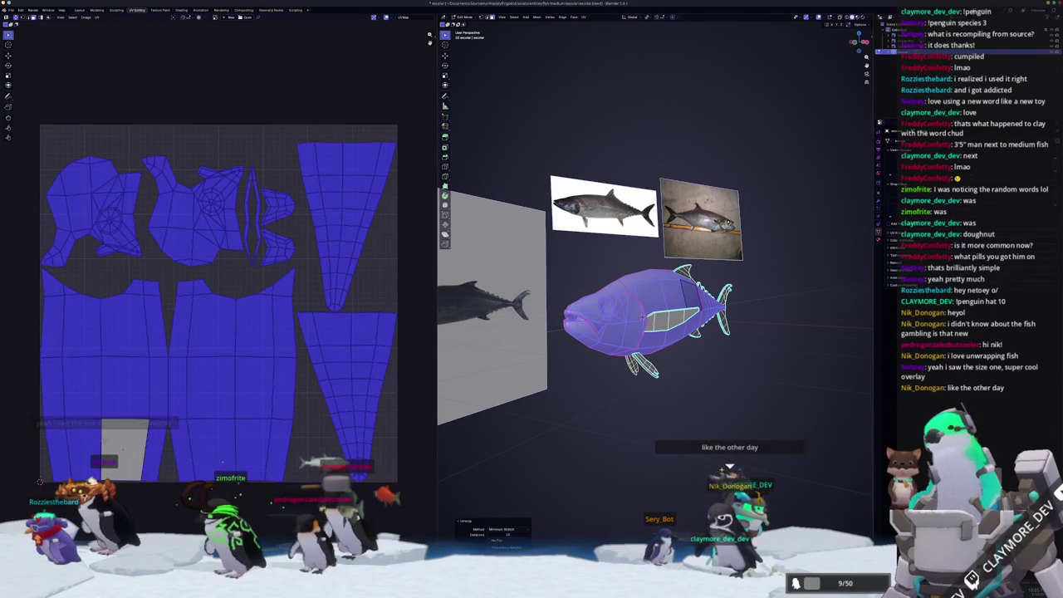
- Select only the fins by picking a side face and inverting the selection
{"action": "key", "text": "alt+a"}
{"action": "scroll", "coordinate": [721, 470], "scroll_direction": "up", "scroll_amount": 3}
{"action": "scroll", "coordinate": [634, 398], "scroll_direction": "up", "scroll_amount": 2}
{"action": "left_click", "coordinate": [583, 319]}
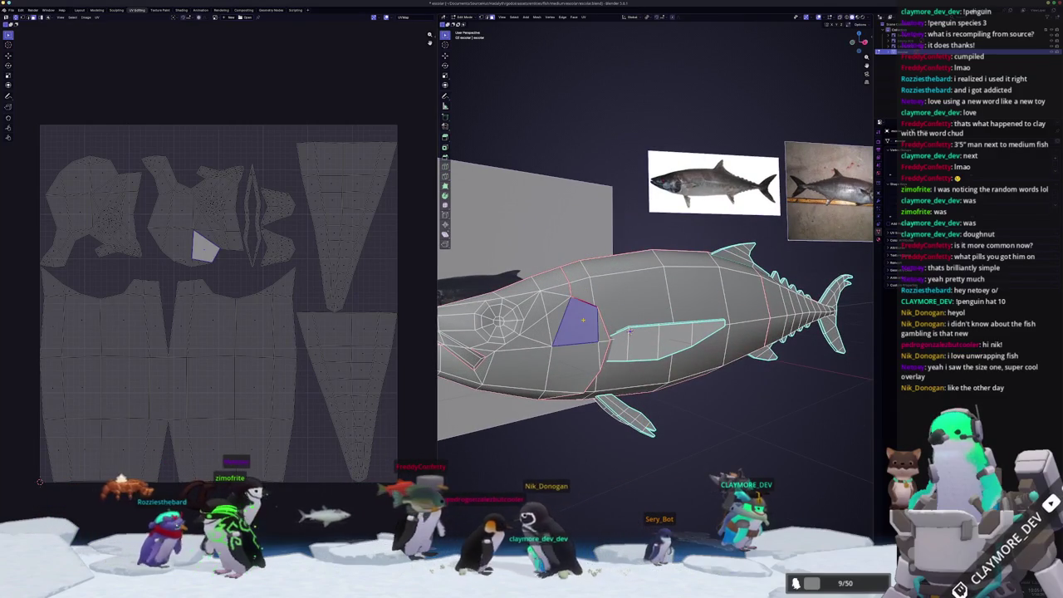
{"action": "key", "text": "ctrl+i"}
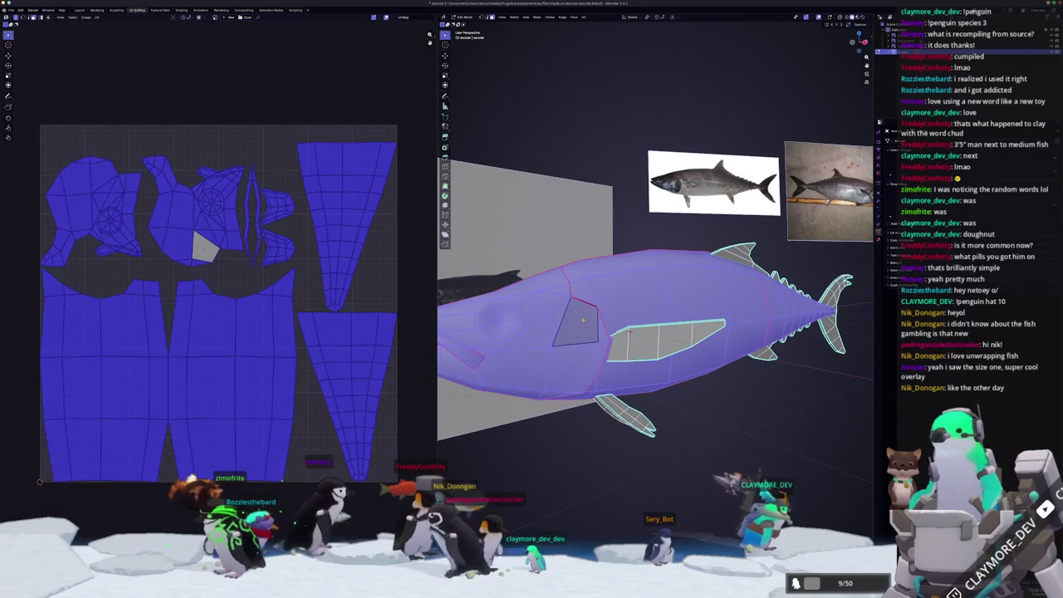
{"action": "key", "text": "ctrl+i"}
{"action": "scroll", "coordinate": [631, 328], "scroll_direction": "down", "scroll_amount": 1}
{"action": "left_click", "coordinate": [584, 17]}
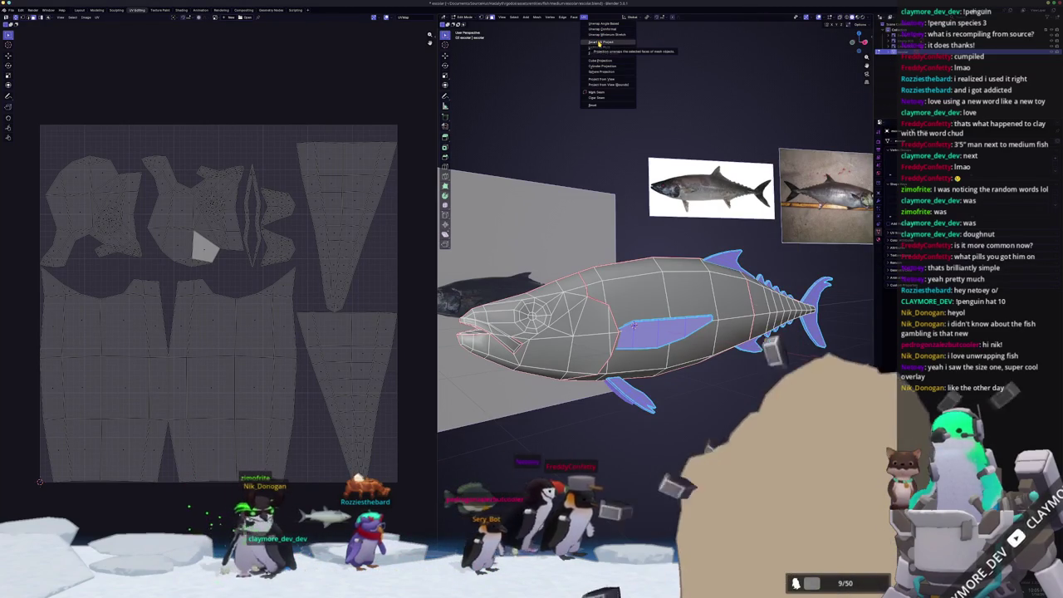
- Smart UV Project the fins, then select all and pack the UV islands with UVPackmaster3
{"action": "left_click", "coordinate": [599, 42]}
{"action": "left_click", "coordinate": [586, 96]}
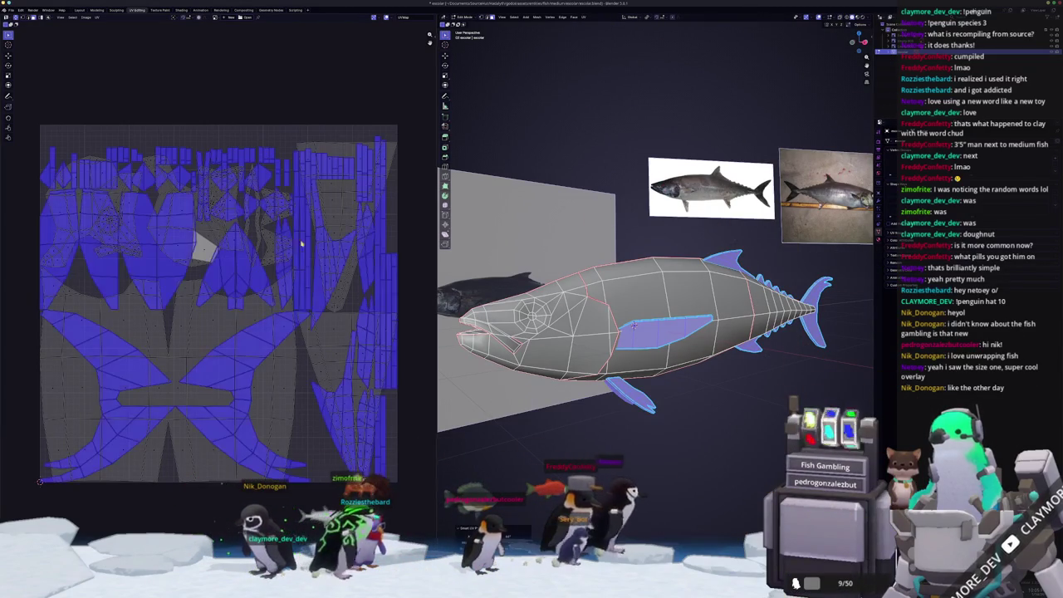
{"action": "key", "text": "a"}
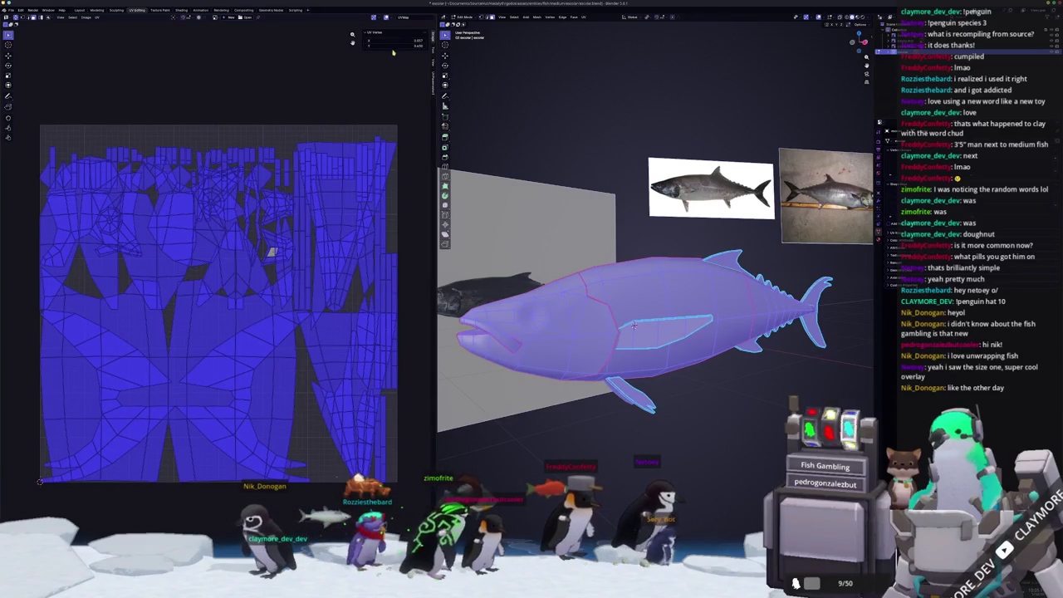
{"action": "left_click", "coordinate": [432, 83]}
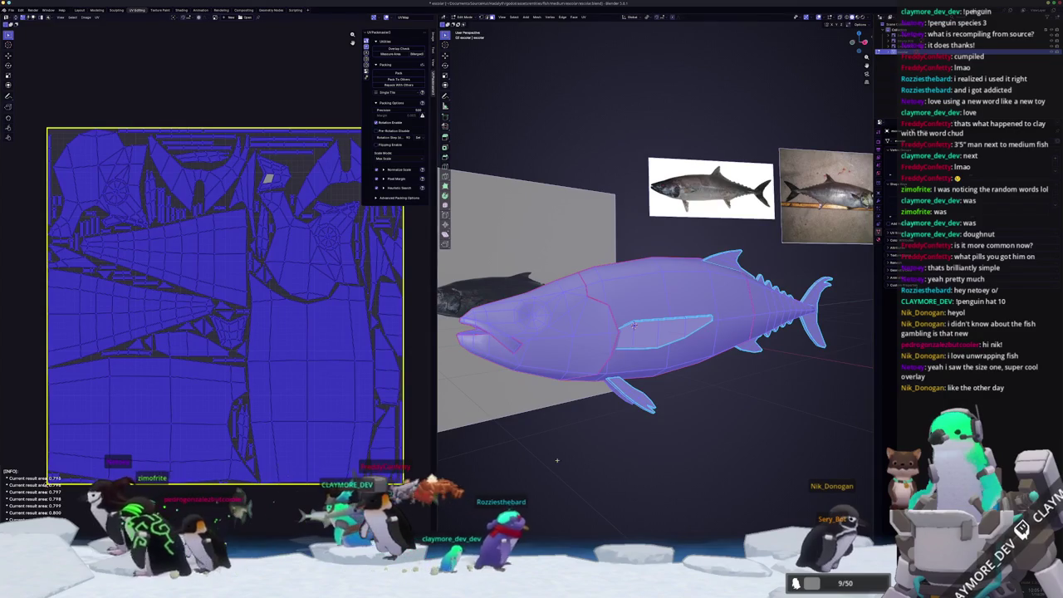
- Return the fish to Object Mode
{"action": "key", "text": "Tab"}
{"action": "middle_click_drag", "start_coordinate": [560, 457], "coordinate": [616, 445]}
{"action": "right_click", "coordinate": [599, 444]}
{"action": "key", "text": "Escape"}
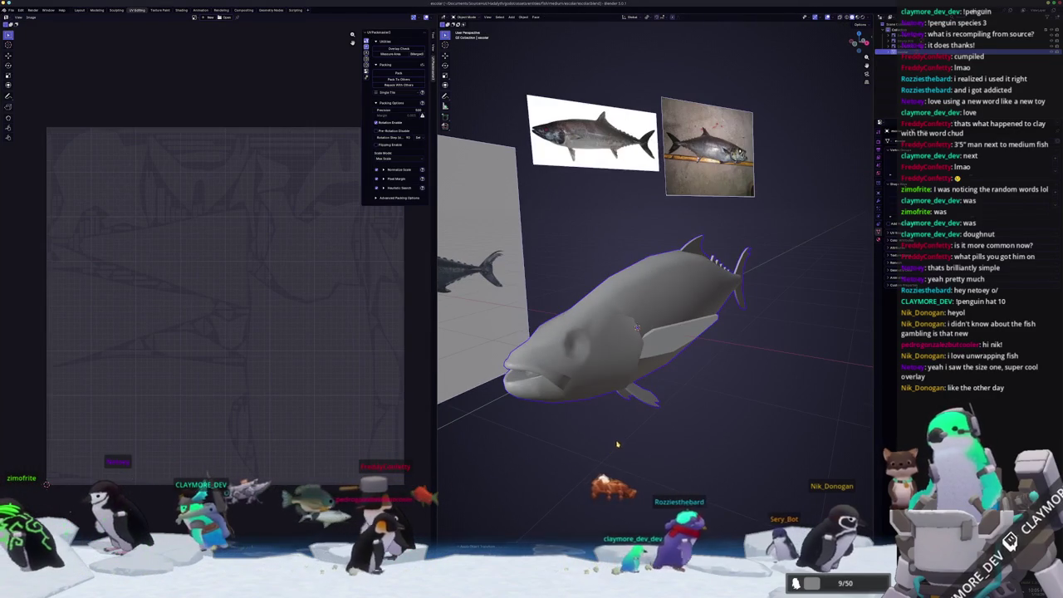
- Set the fish's origin point from the object menu
{"action": "right_click", "coordinate": [616, 445]}
{"action": "key", "text": "Escape"}
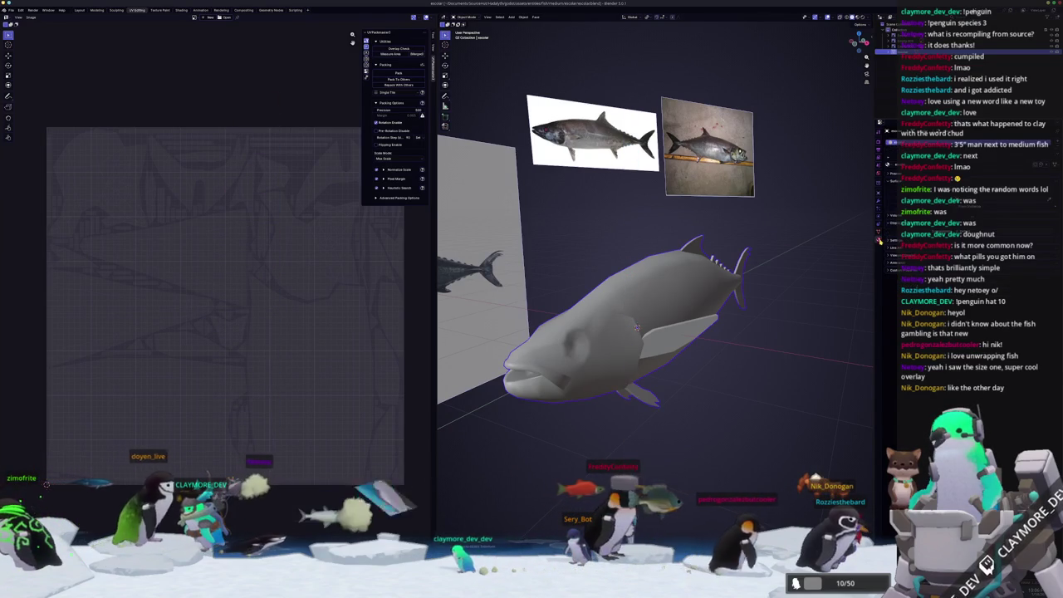
{"action": "right_click", "coordinate": [637, 327]}
{"action": "left_click", "coordinate": [637, 328]}
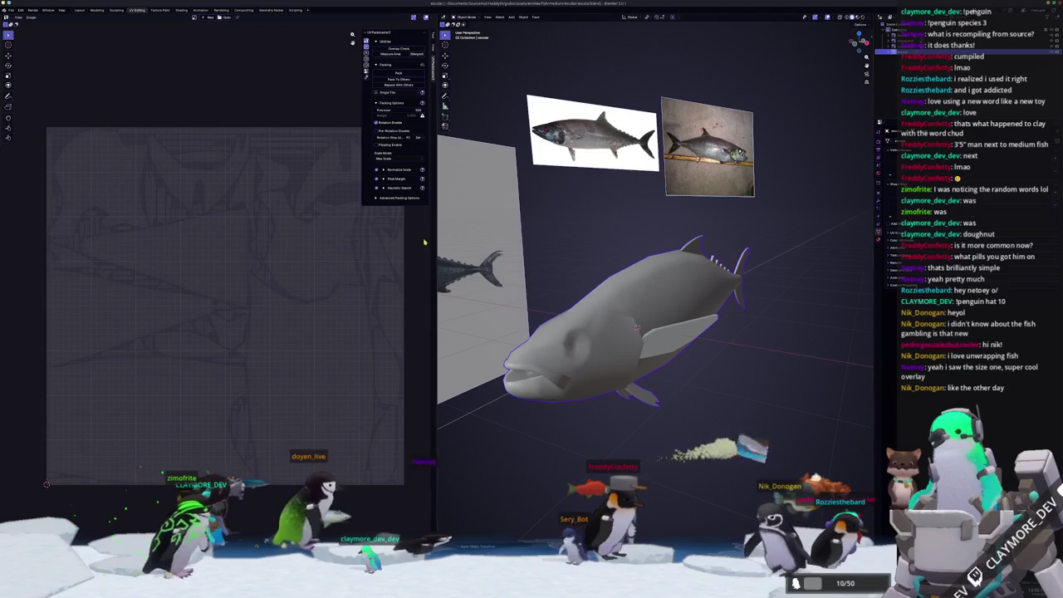
- Begin an FBX export and create a new destination folder, then cancel the browser
{"action": "left_click", "coordinate": [10, 10]}
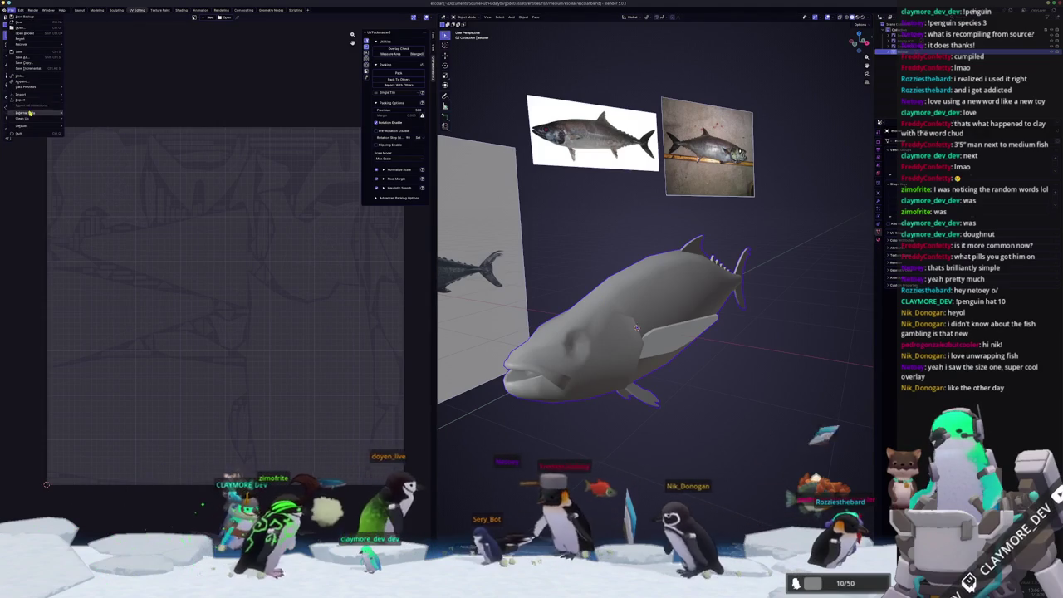
{"action": "left_click", "coordinate": [82, 145]}
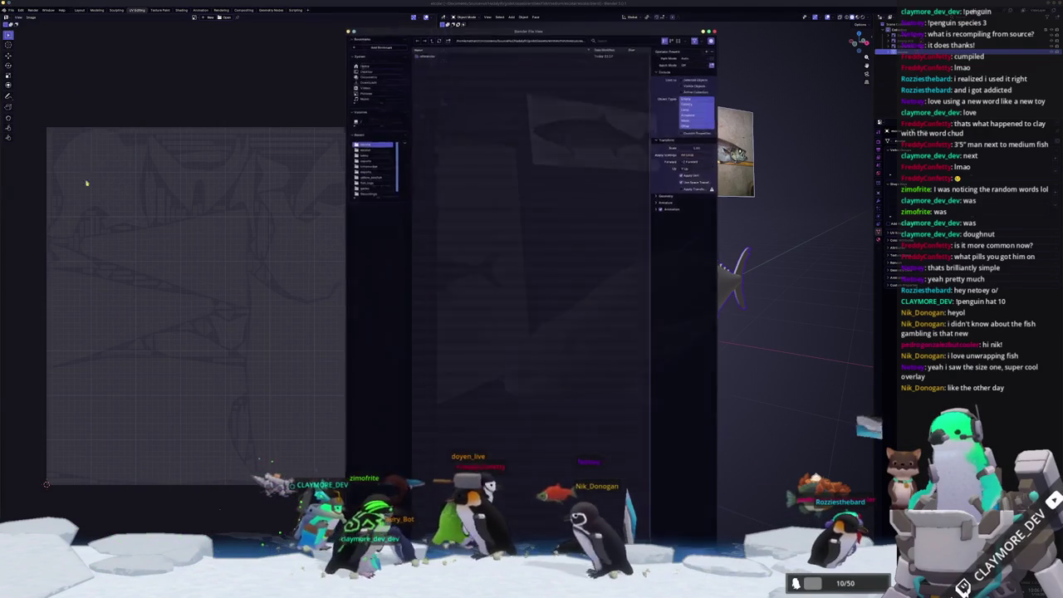
{"action": "left_click", "coordinate": [446, 38]}
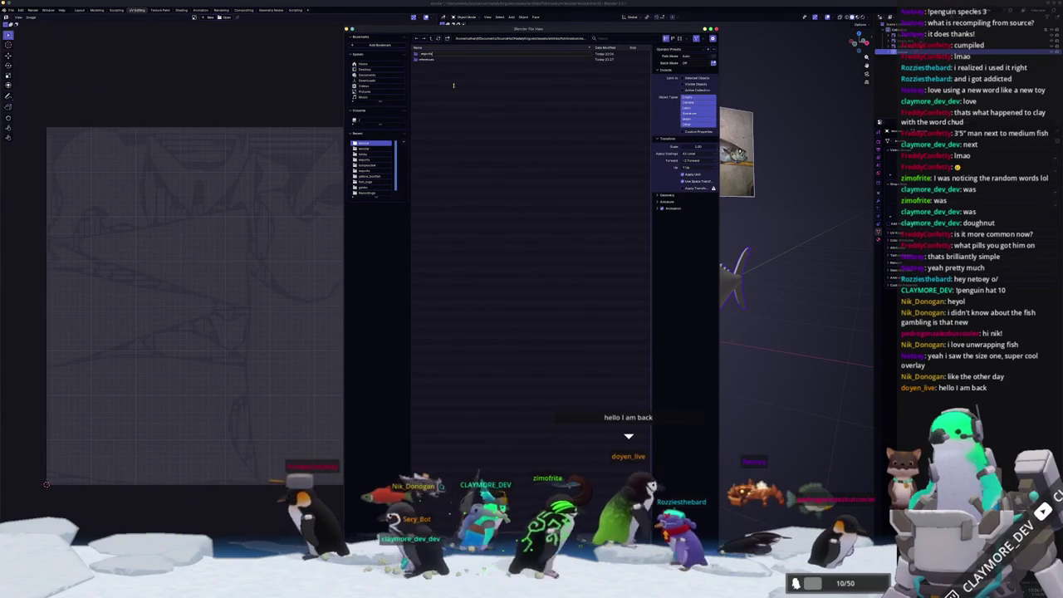
{"action": "left_click", "coordinate": [433, 55]}
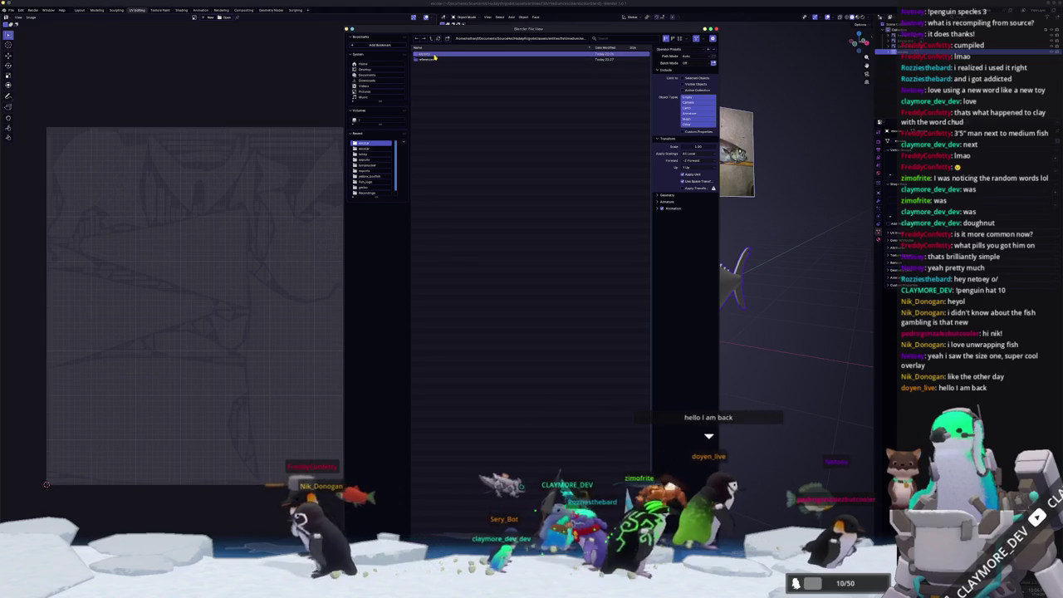
{"action": "double_click", "coordinate": [433, 55]}
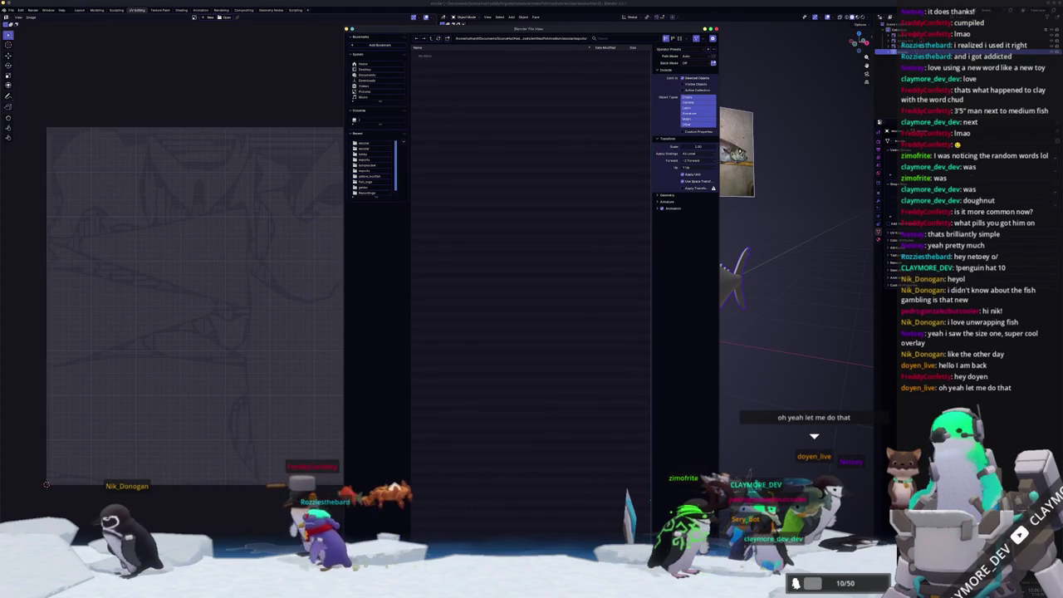
{"action": "key", "text": "Escape"}
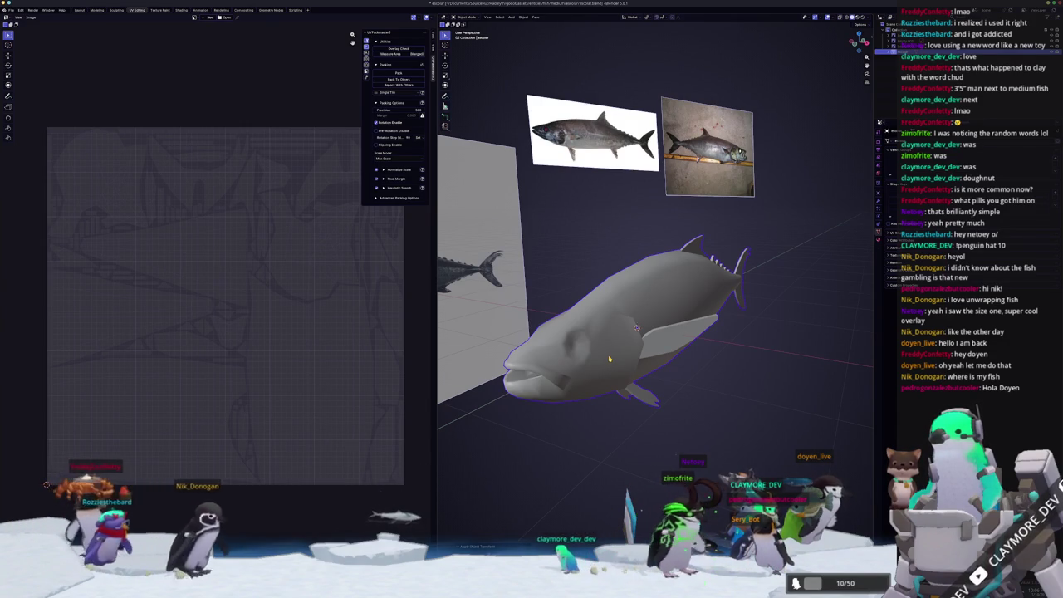
- Toggle Edit Mode to check the fish's full UV layout
{"action": "key", "text": "Tab"}
{"action": "key", "text": "Tab"}
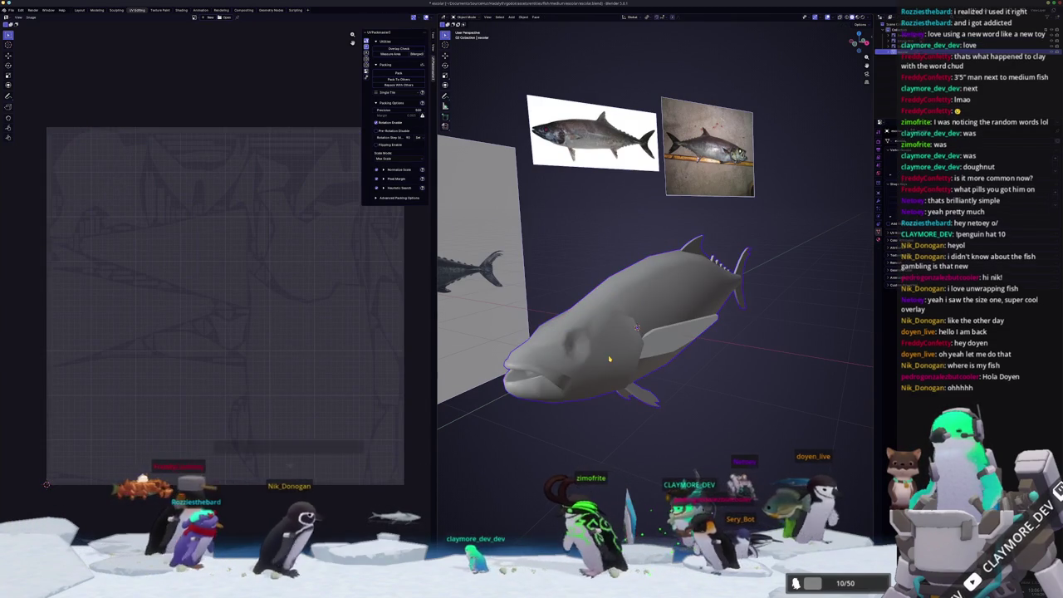
{"action": "middle_click_drag", "start_coordinate": [609, 358], "coordinate": [610, 353]}
{"action": "key", "text": "Tab"}
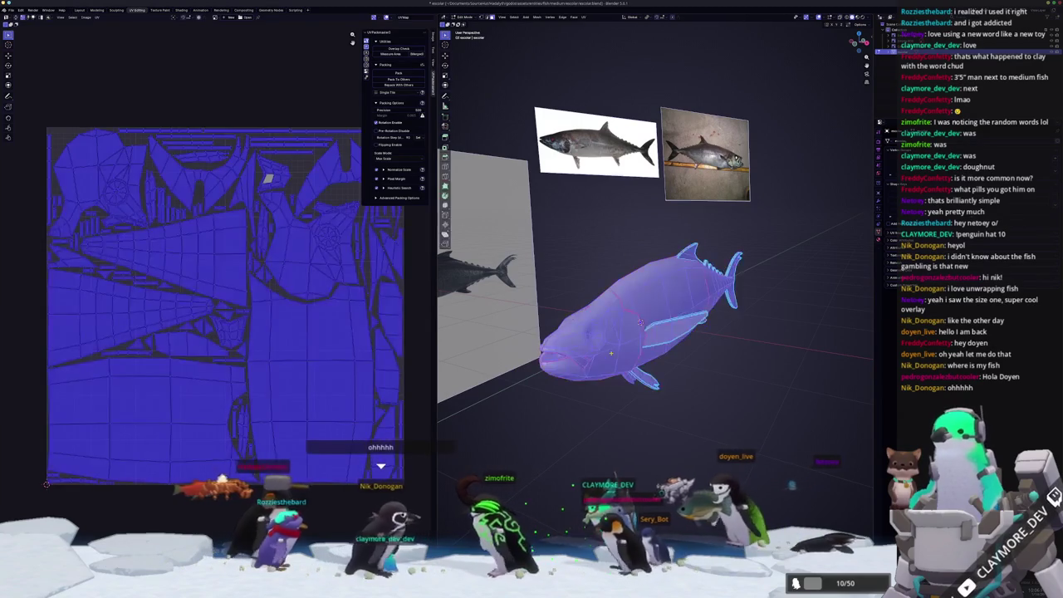
{"action": "key", "text": "Tab"}
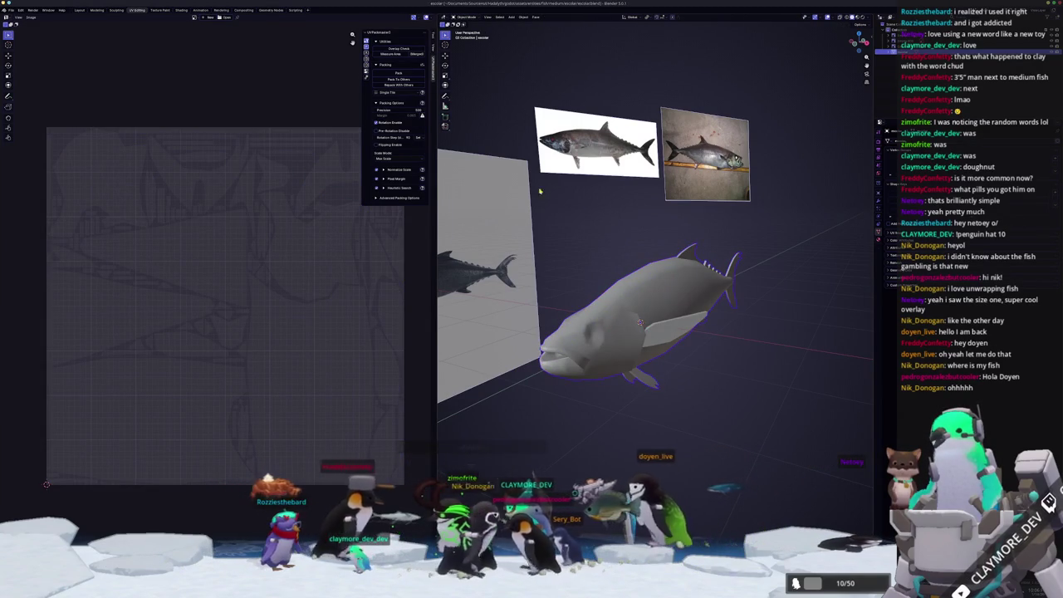
- Export the fish model to the file and close Blender
{"action": "left_click", "coordinate": [10, 10]}
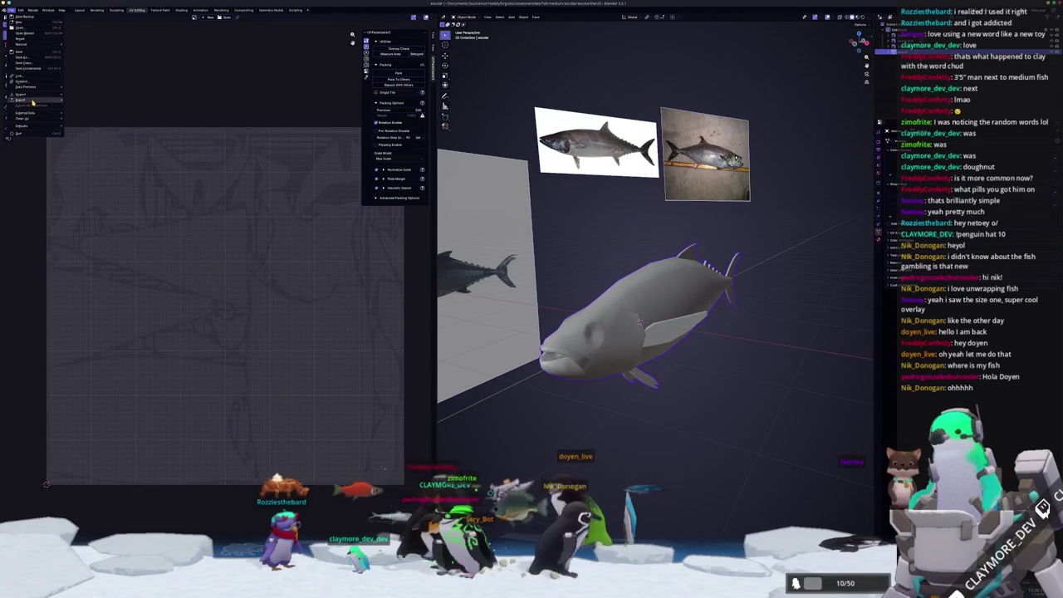
{"action": "left_click", "coordinate": [86, 143]}
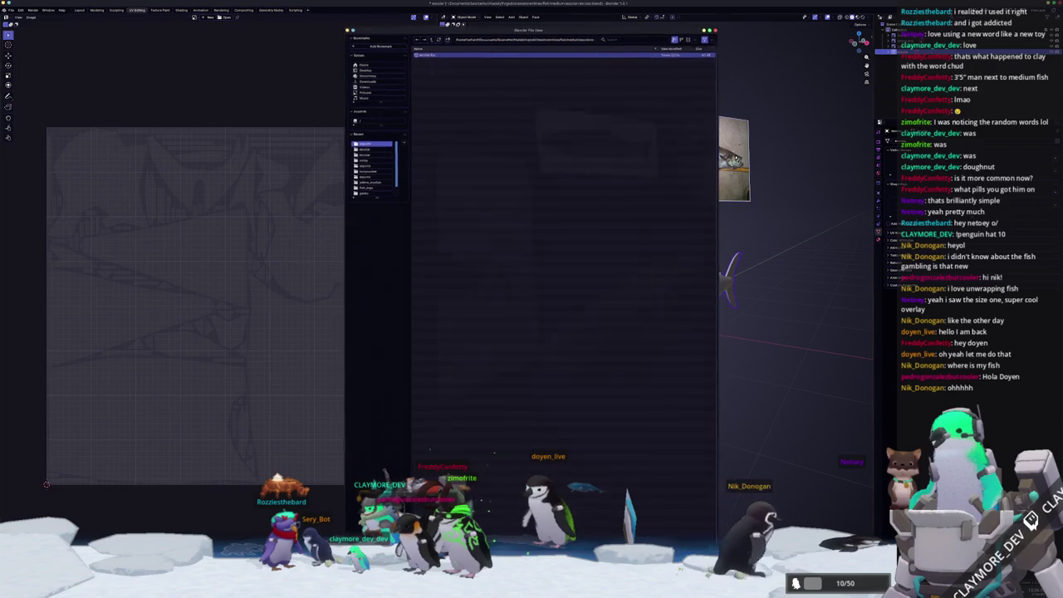
{"action": "key", "text": "Escape"}
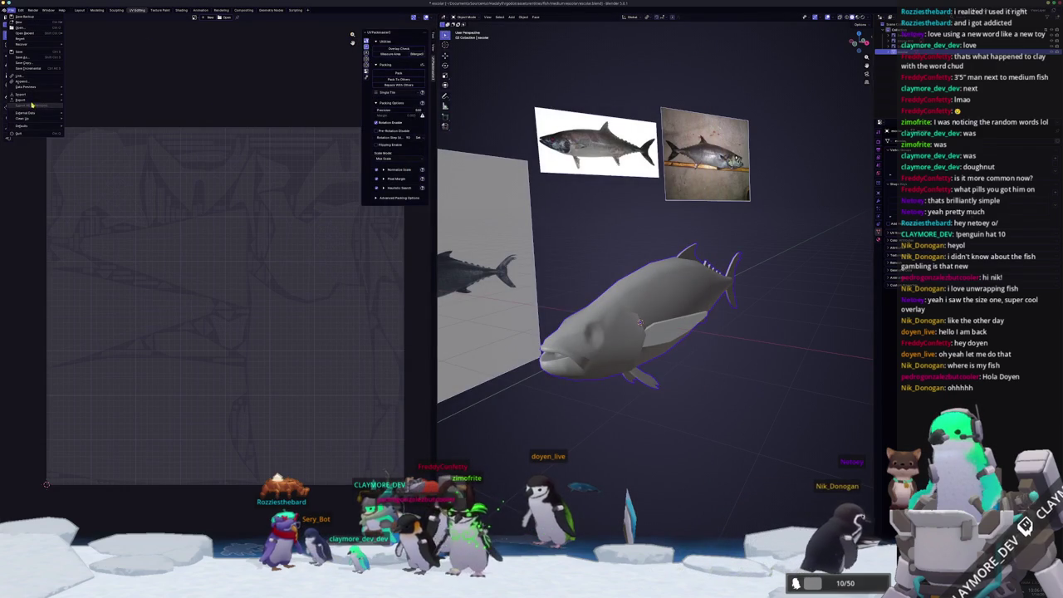
{"action": "left_click", "coordinate": [92, 120]}
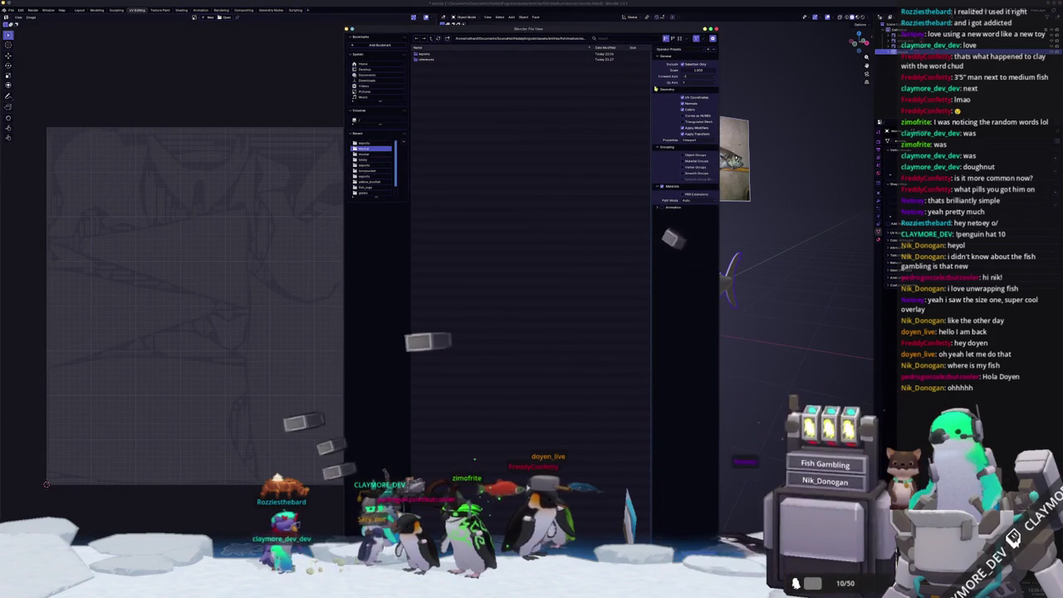
{"action": "key", "text": "Return"}
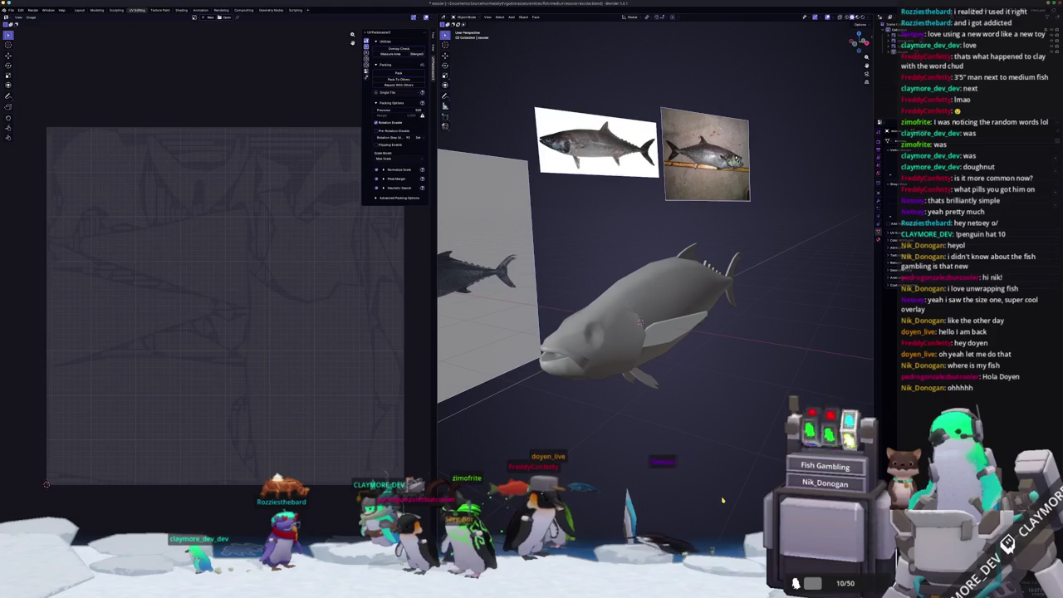
{"action": "left_click", "coordinate": [574, 305]}
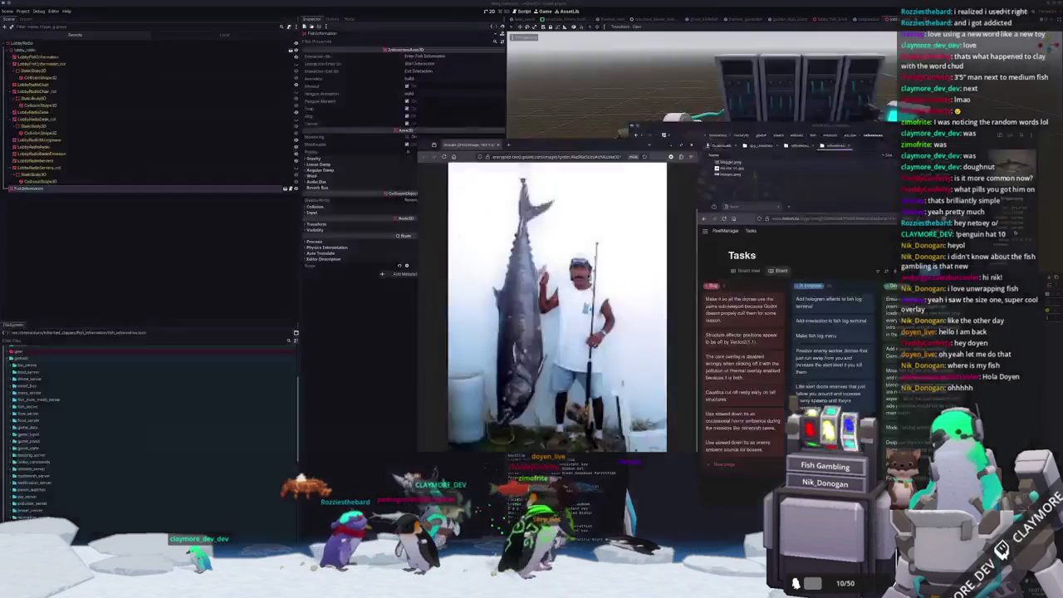
- Navigate from the medium folder to the large fish folder and paste the escolar folder there
{"action": "left_click", "coordinate": [840, 136]}
{"action": "left_click", "coordinate": [832, 135]}
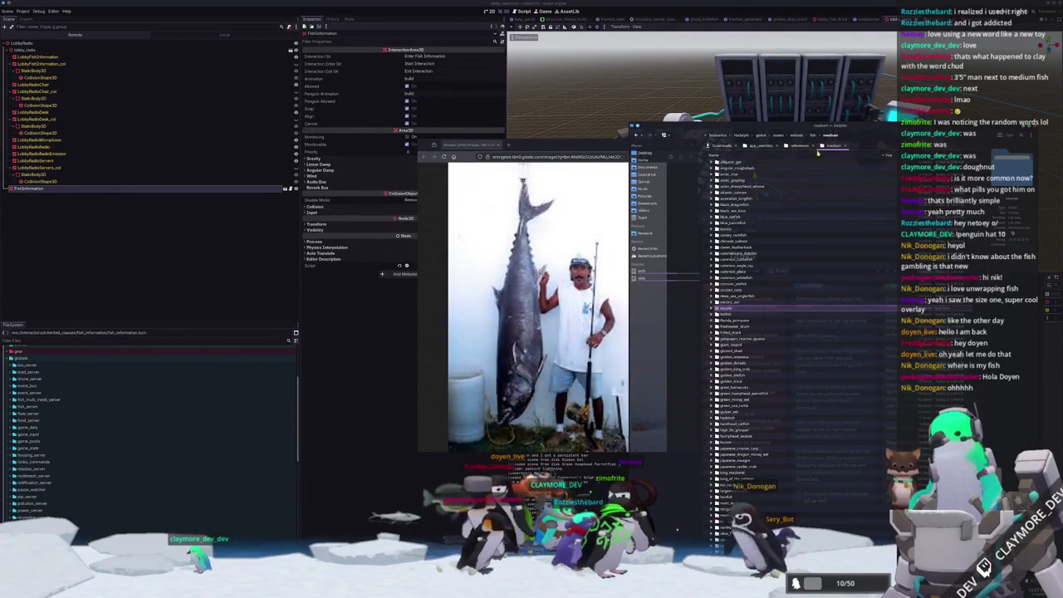
{"action": "left_click", "coordinate": [812, 146]}
{"action": "left_click", "coordinate": [731, 161]}
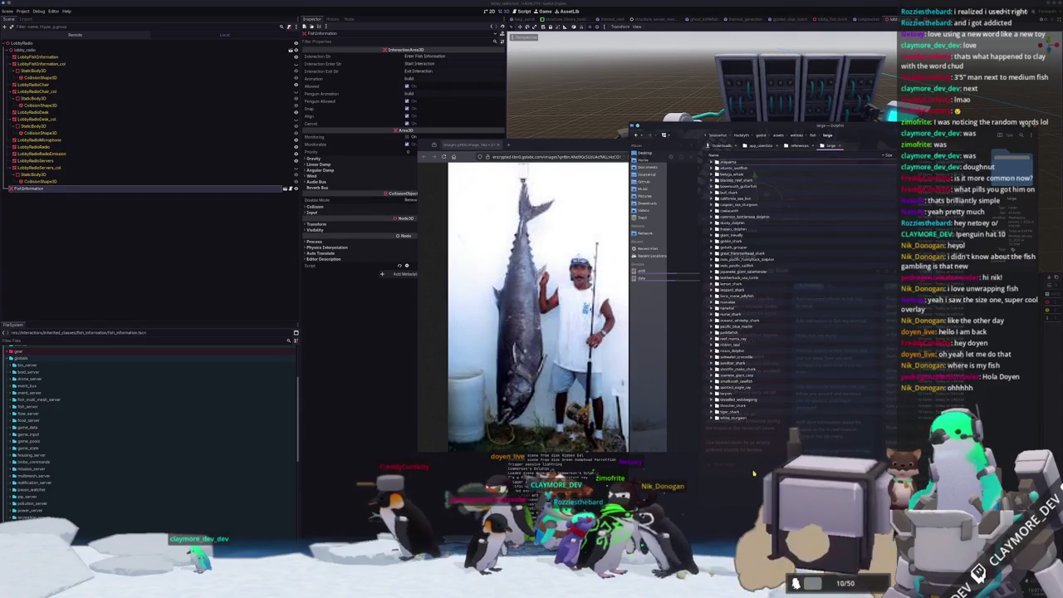
{"action": "key", "text": "ctrl+v"}
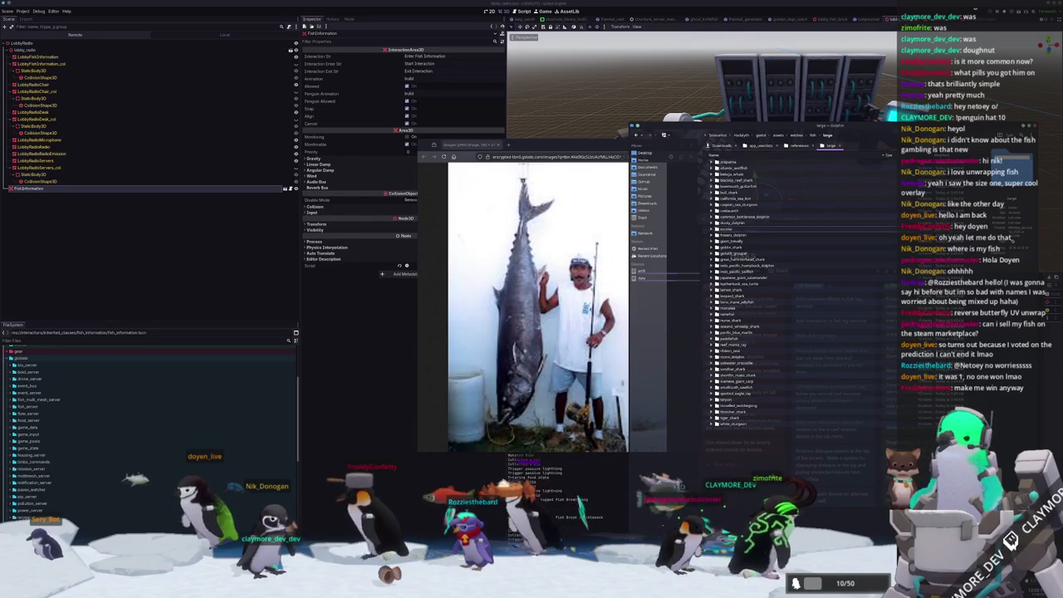
- Quit Substance Painter and return to the Godot lobby scene
{"action": "key", "text": "alt+Tab"}
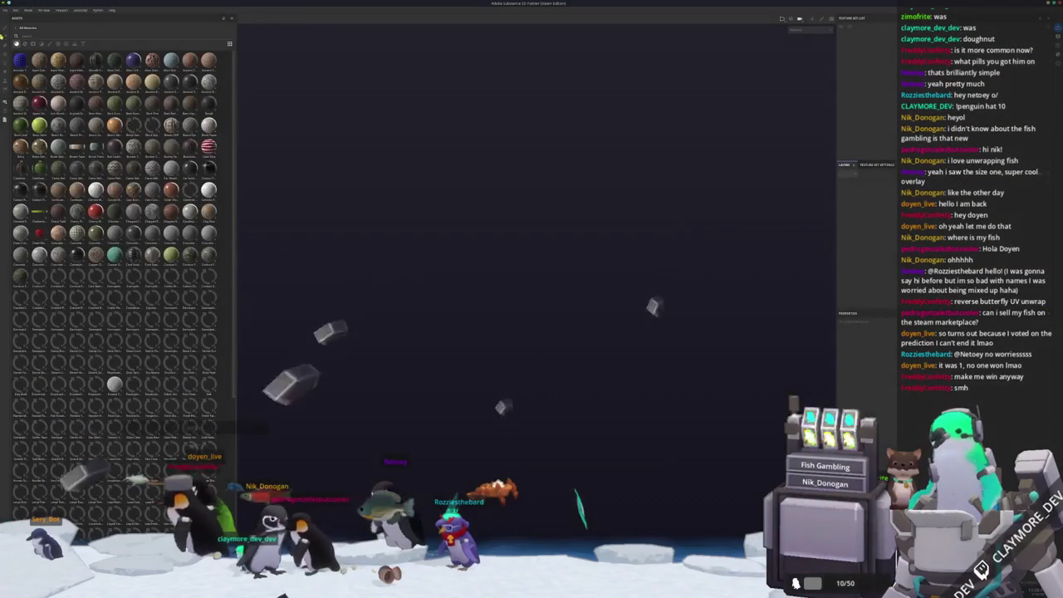
{"action": "left_click", "coordinate": [6, 10]}
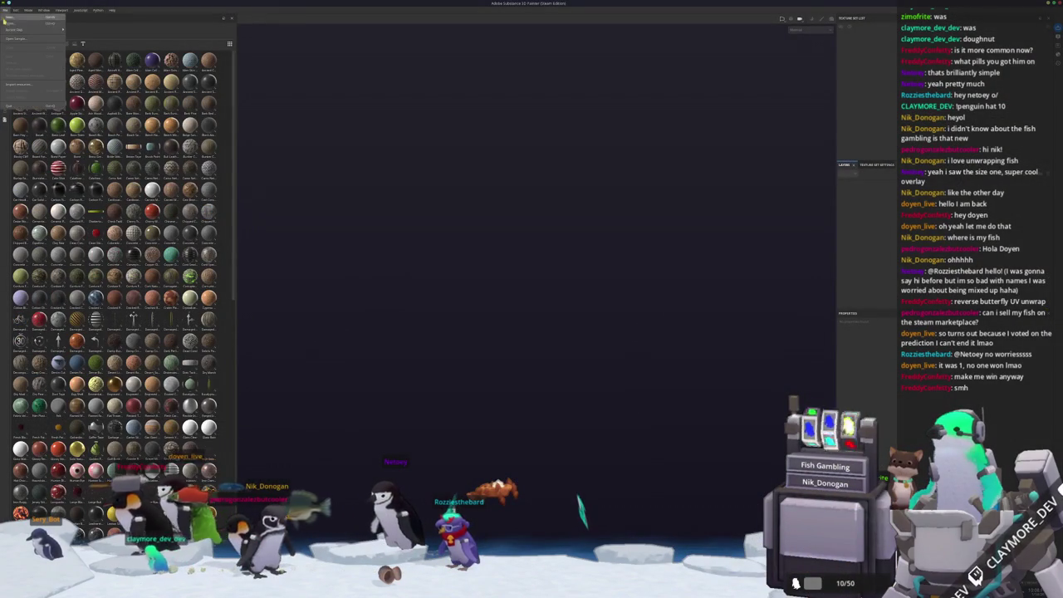
{"action": "mouse_move", "coordinate": [25, 29]}
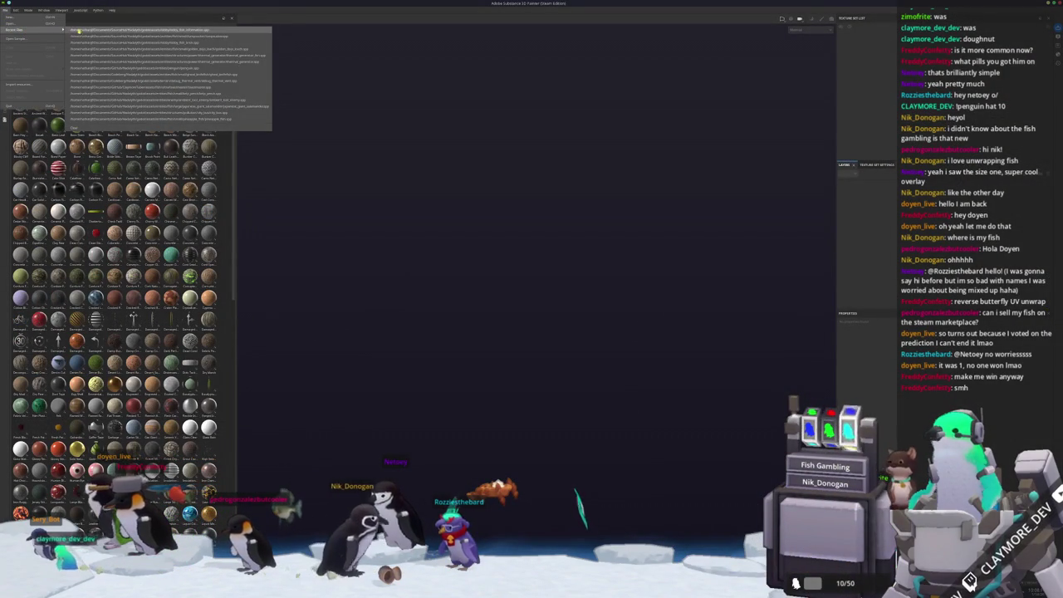
{"action": "left_click", "coordinate": [532, 409]}
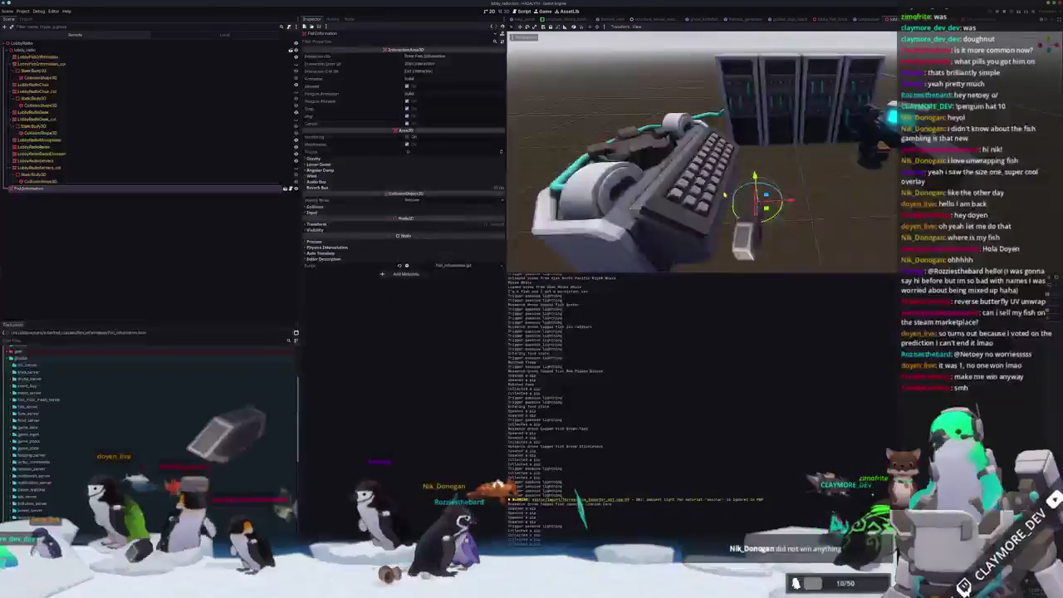
- Add hologram_particles.tscn under LobbyFishInformation, found by filtering for 'holo', and raise it above the terminal
{"action": "left_click", "coordinate": [38, 57]}
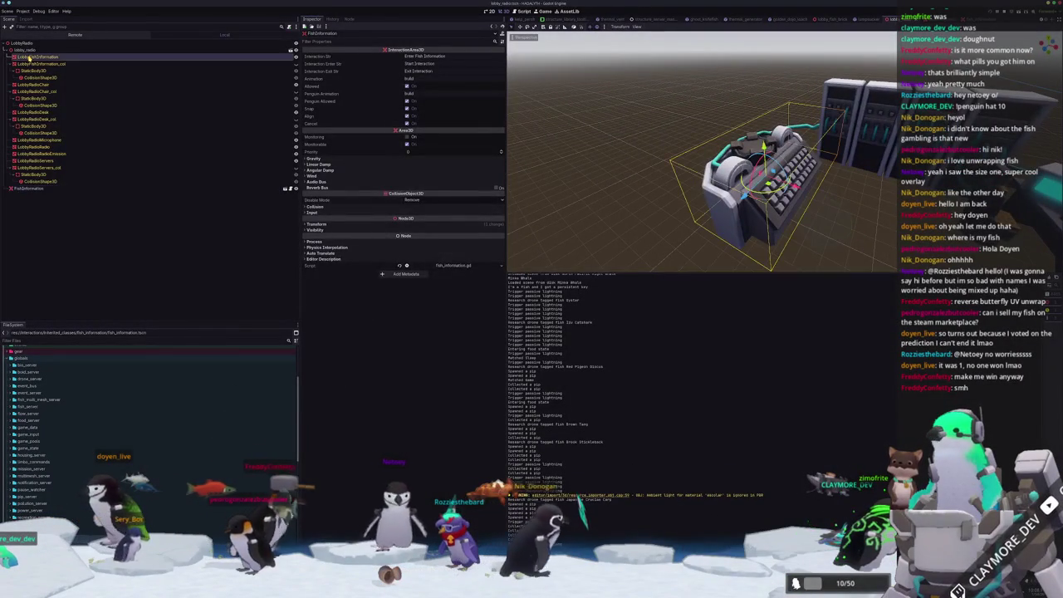
{"action": "left_click", "coordinate": [27, 341]}
{"action": "type", "text": "holo"}
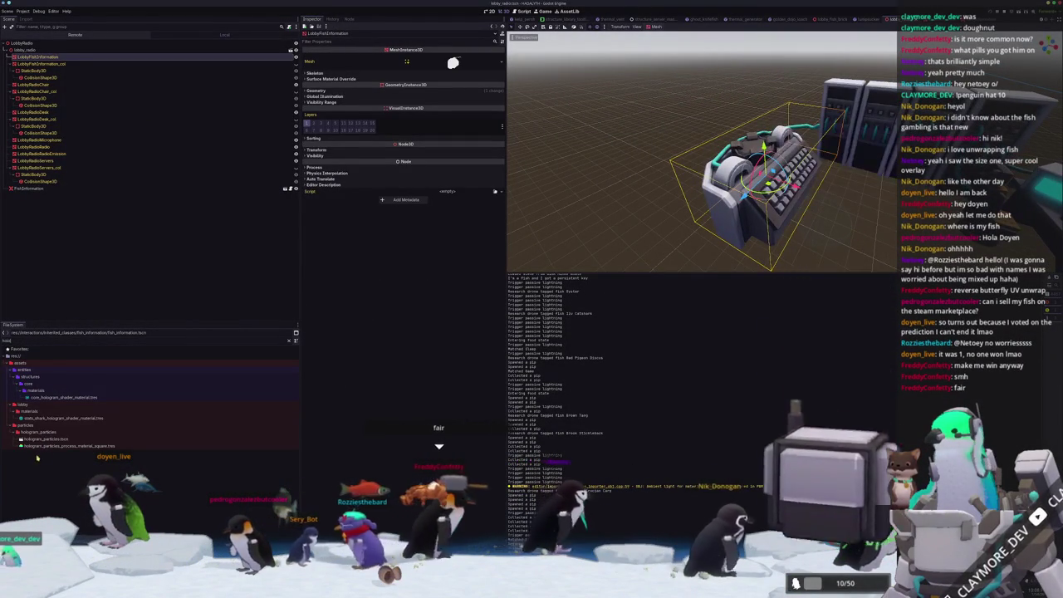
{"action": "mouse_move", "coordinate": [46, 438]}
{"action": "left_mouse_down"}
{"action": "mouse_move", "coordinate": [104, 77]}
{"action": "mouse_move", "coordinate": [42, 57]}
{"action": "left_mouse_up"}
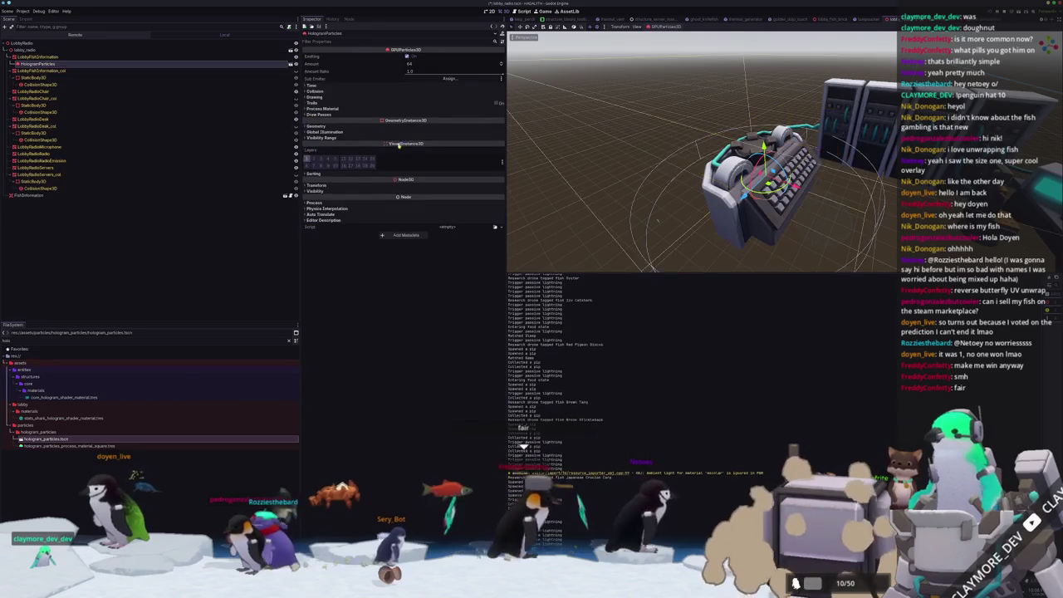
{"action": "left_click_drag", "start_coordinate": [760, 152], "coordinate": [749, 106]}
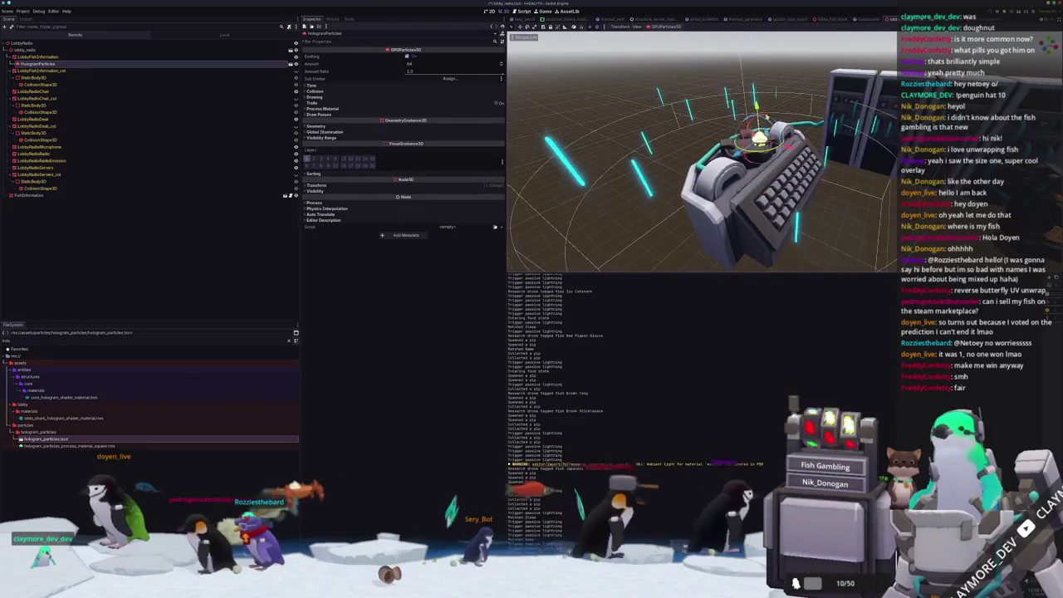
- Scale the HologramParticles node down to 0.255 on all axes
{"action": "scroll", "coordinate": [748, 105], "scroll_direction": "down", "scroll_amount": 3}
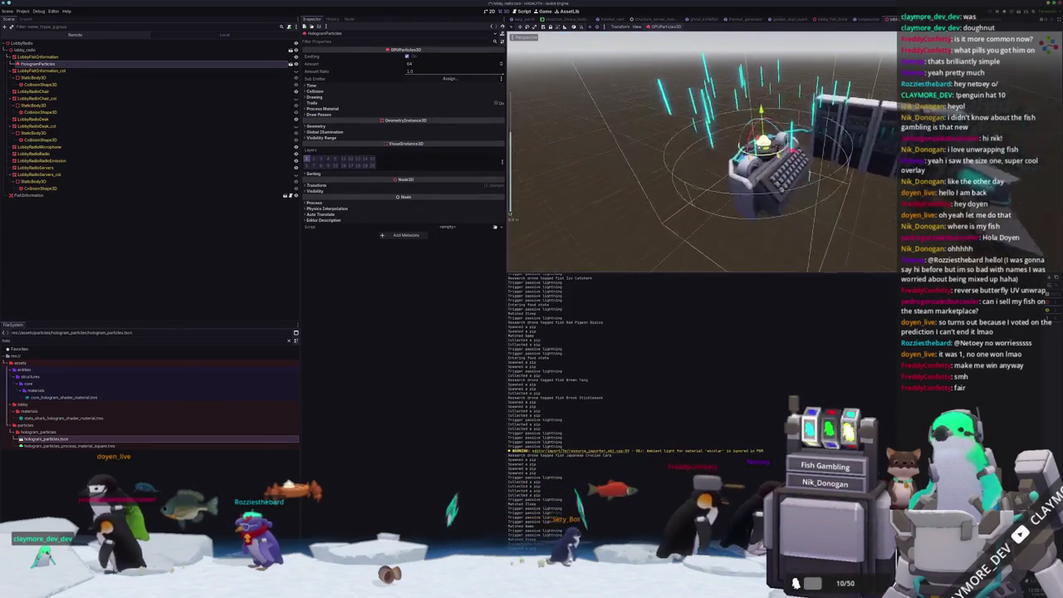
{"action": "left_click", "coordinate": [324, 108]}
{"action": "left_click", "coordinate": [465, 115]}
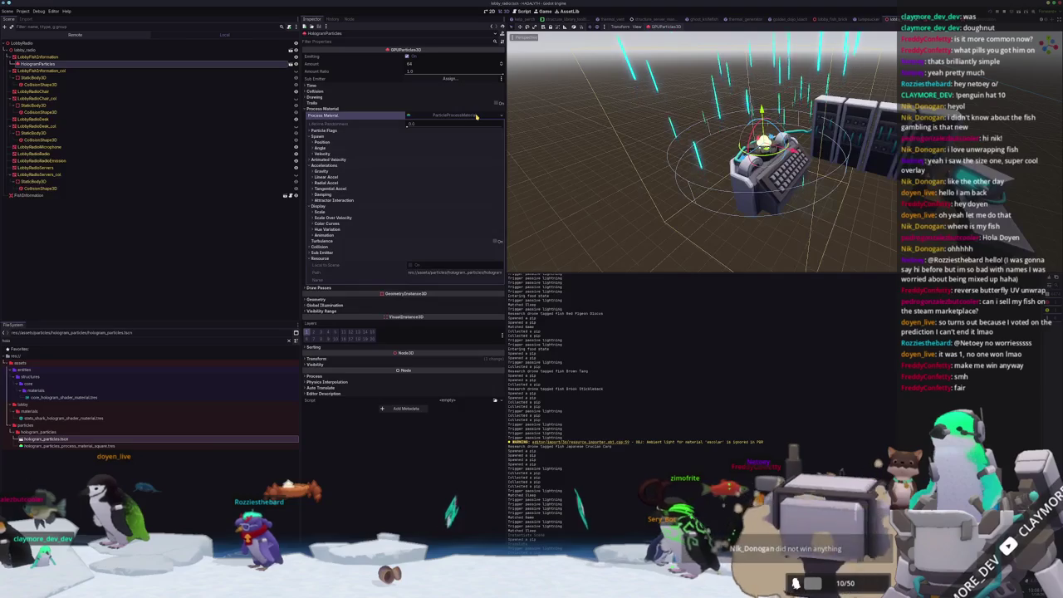
{"action": "left_click", "coordinate": [316, 358]}
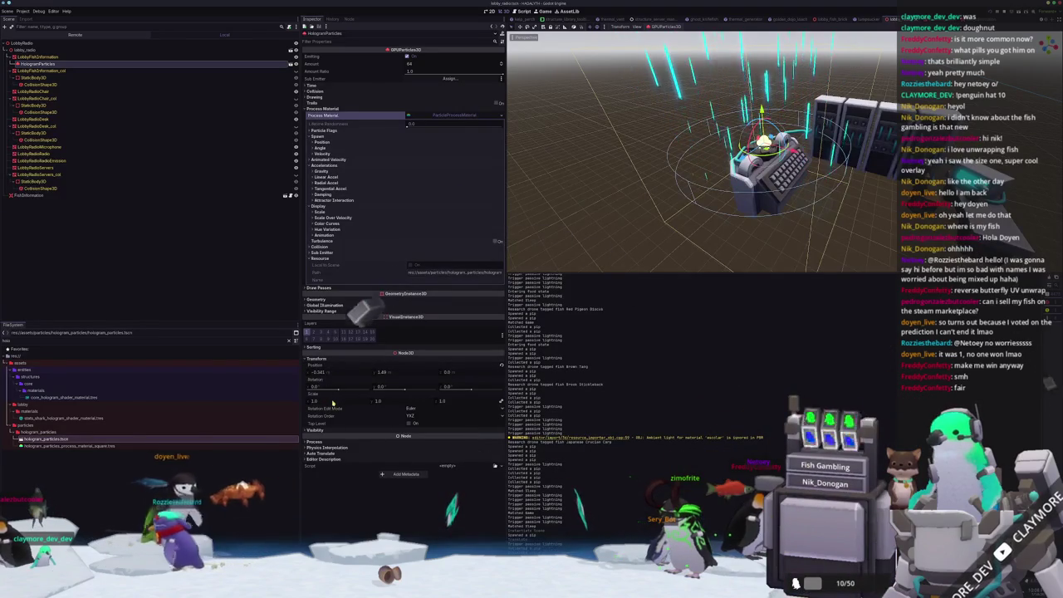
{"action": "left_click_drag", "start_coordinate": [316, 400], "coordinate": [332, 401]}
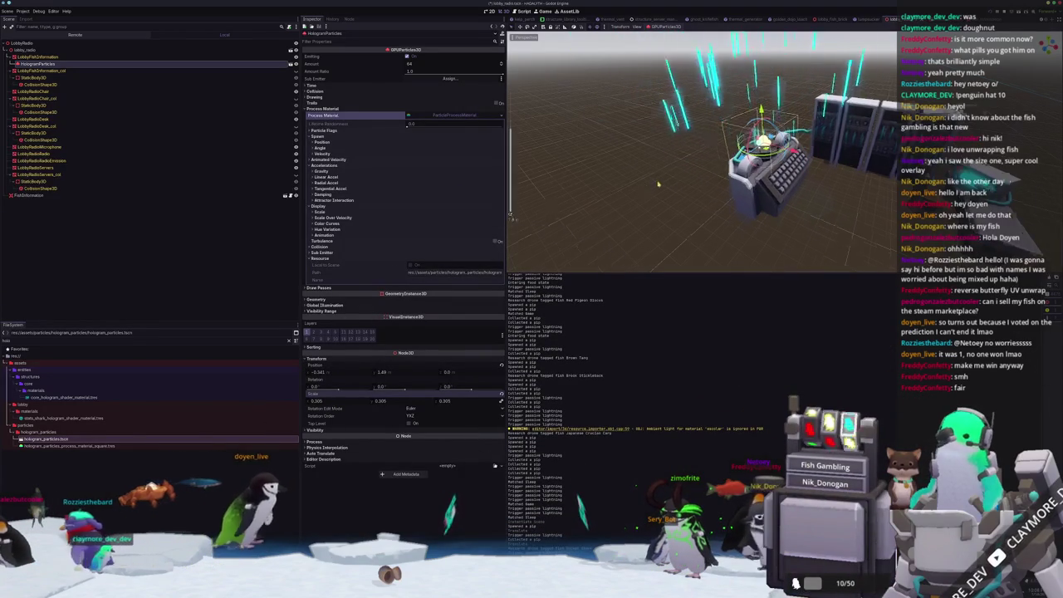
{"action": "scroll", "coordinate": [648, 189], "scroll_direction": "up", "scroll_amount": 3}
{"action": "middle_click_drag", "start_coordinate": [648, 188], "coordinate": [582, 199]}
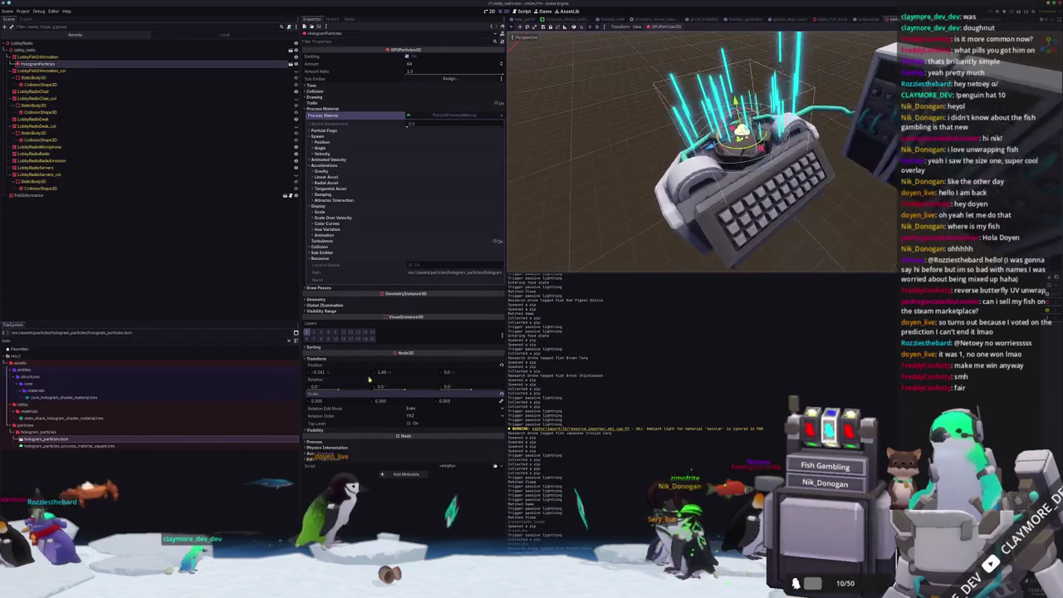
{"action": "left_click_drag", "start_coordinate": [349, 401], "coordinate": [333, 401]}
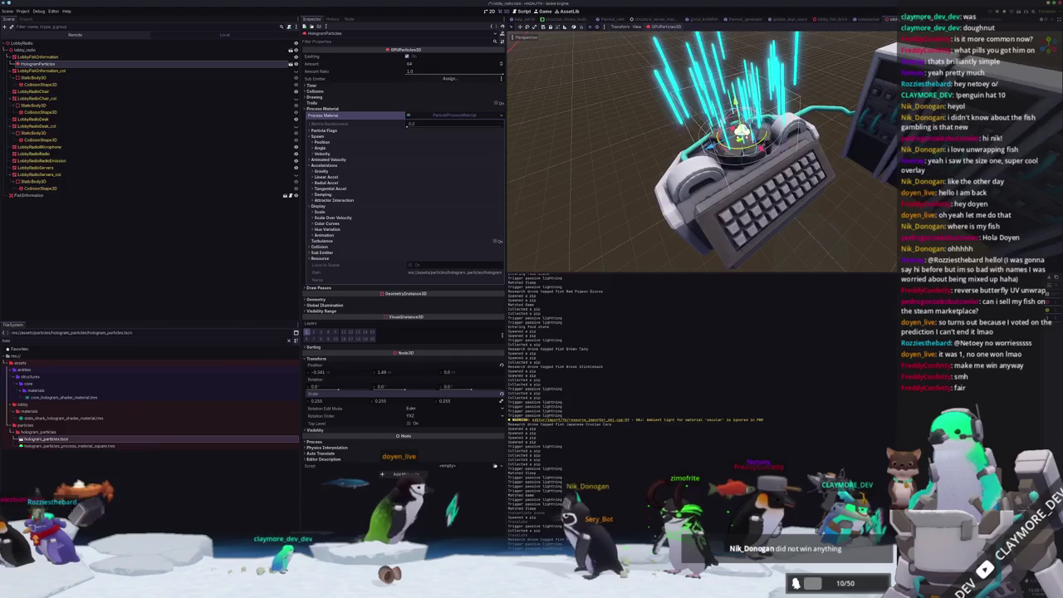
{"action": "left_click", "coordinate": [427, 63]}
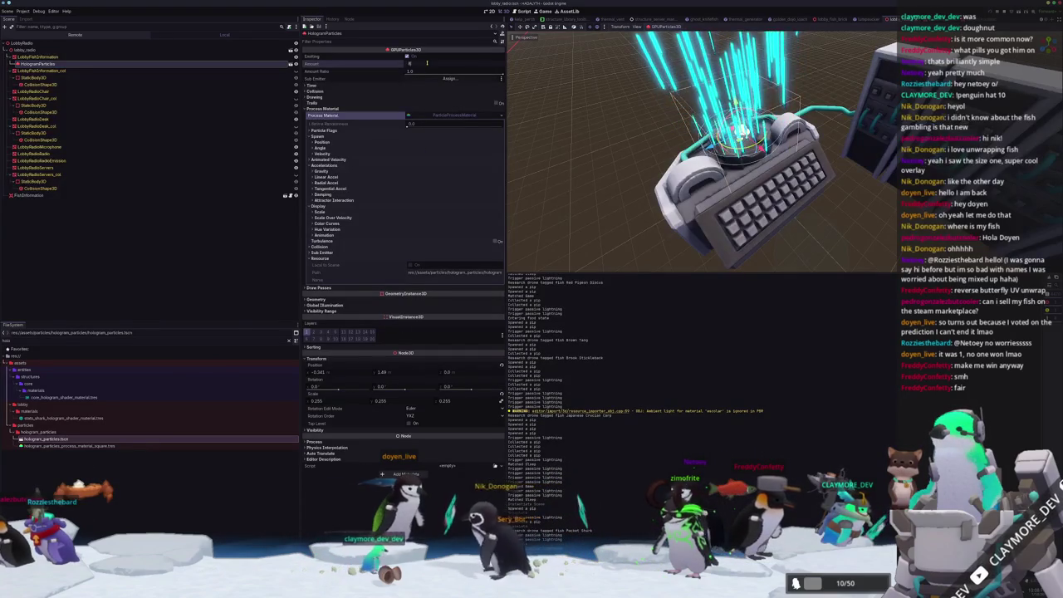
- Reduce the hologram particle amount to 8
{"action": "type", "text": "8"}
{"action": "key", "text": "Return"}
{"action": "middle_click_drag", "start_coordinate": [698, 71], "coordinate": [688, 107]}
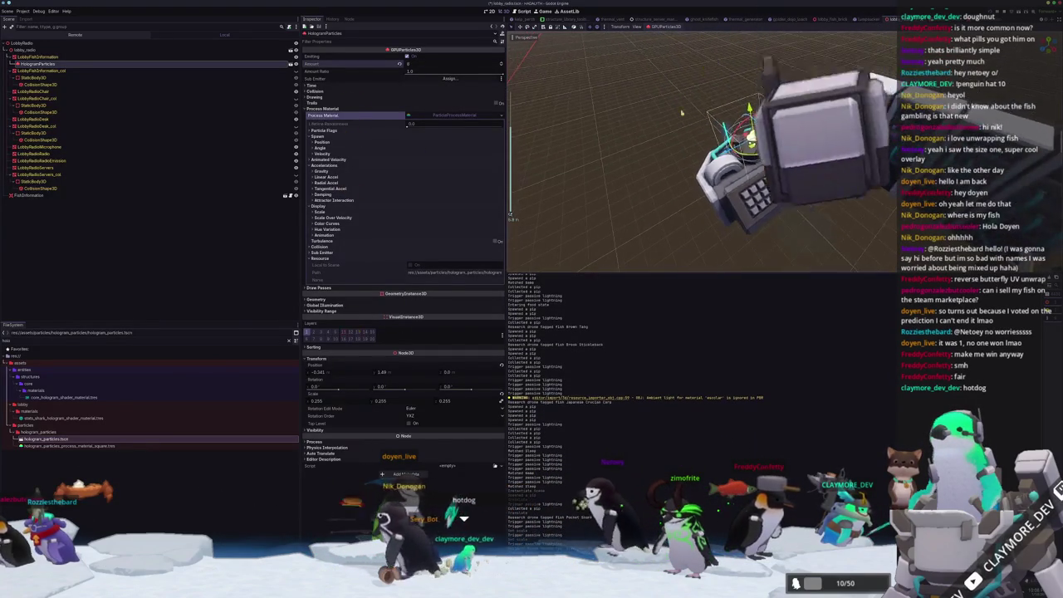
{"action": "left_click", "coordinate": [656, 116]}
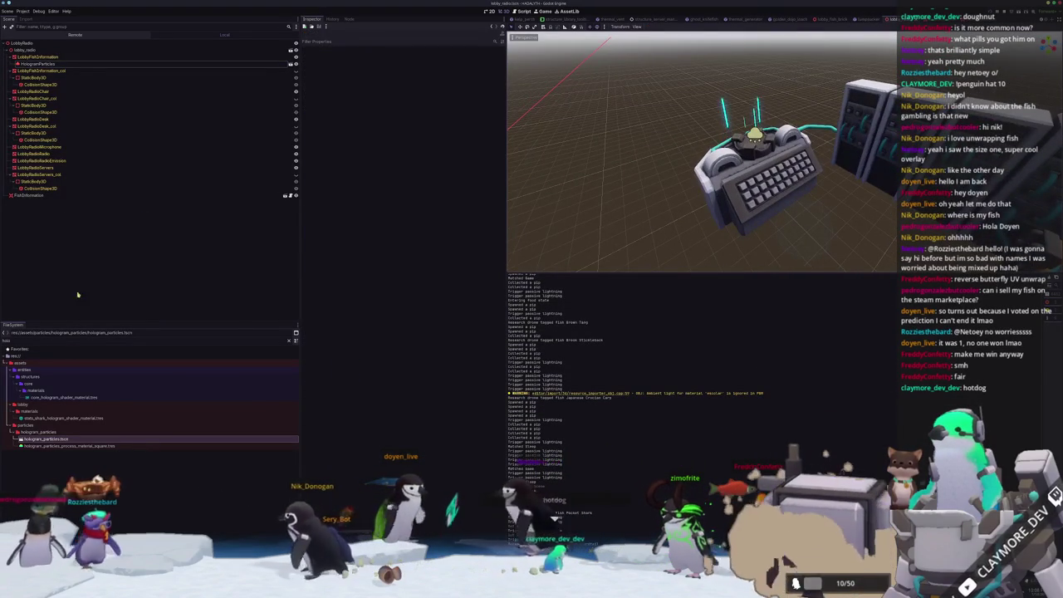
- Add an OmniLight3D child under HologramParticles via a 'light' search
{"action": "right_click", "coordinate": [50, 65]}
{"action": "left_click", "coordinate": [70, 76]}
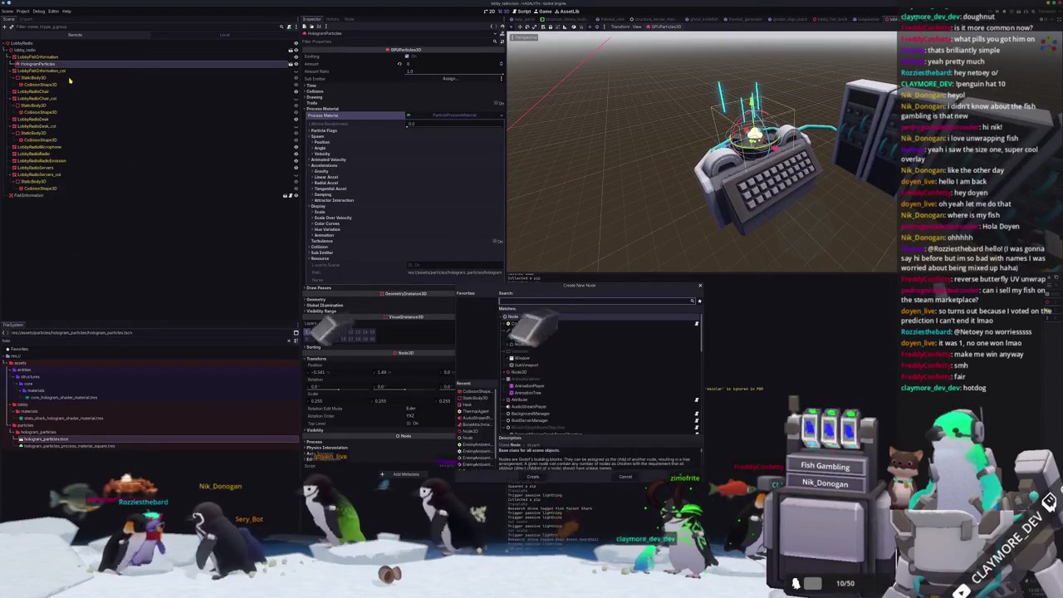
{"action": "type", "text": "light"}
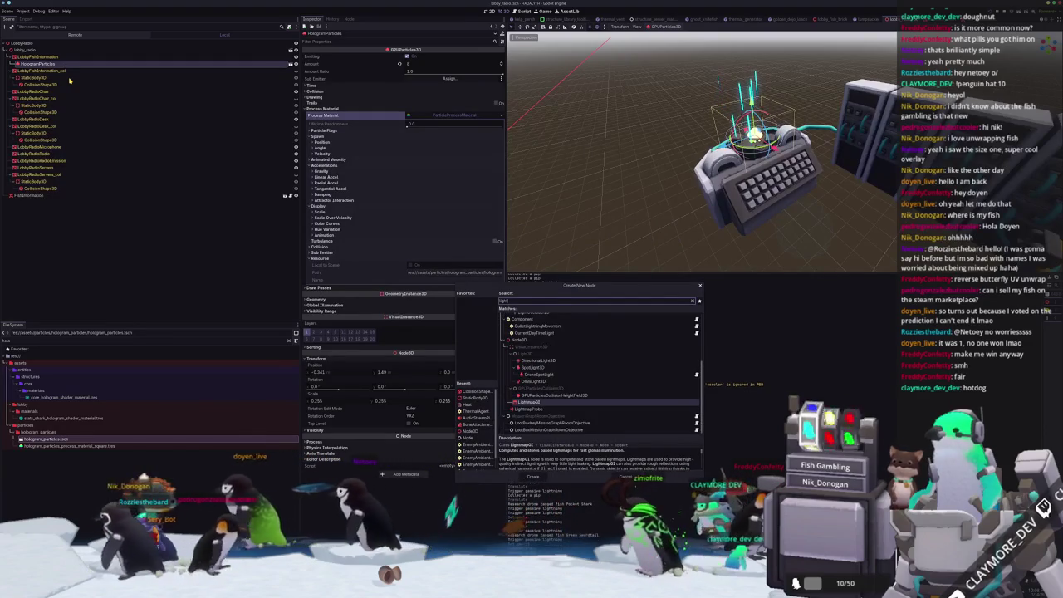
{"action": "key", "text": "Up"}
{"action": "key", "text": "Up"}
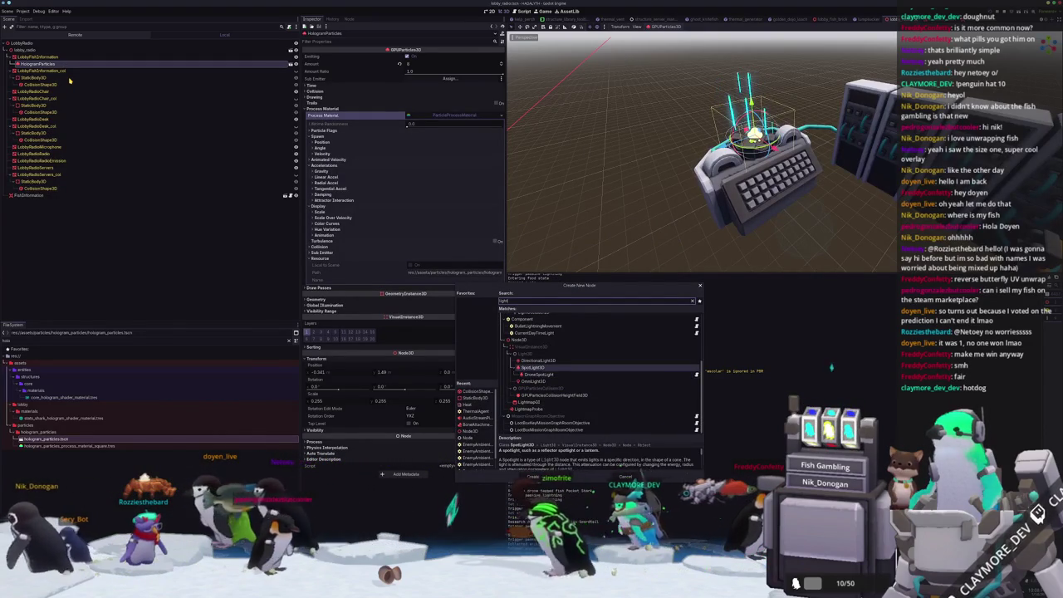
{"action": "key", "text": "Down"}
{"action": "key", "text": "Down"}
{"action": "key", "text": "Return"}
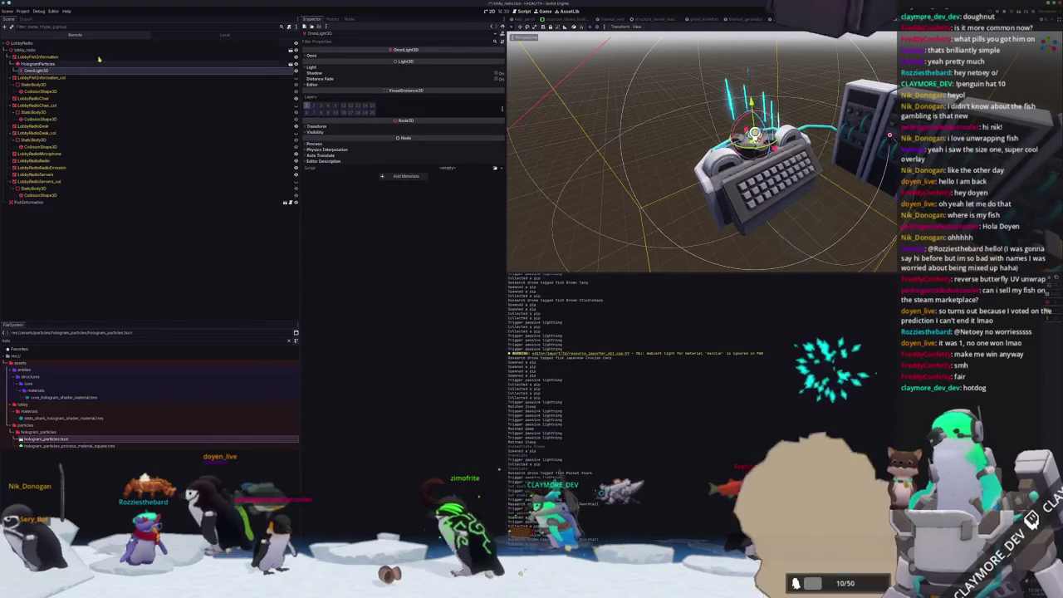
- Check the omni light's colour in its Light settings, then select the LobbyFishInformation mesh
{"action": "left_click", "coordinate": [313, 66]}
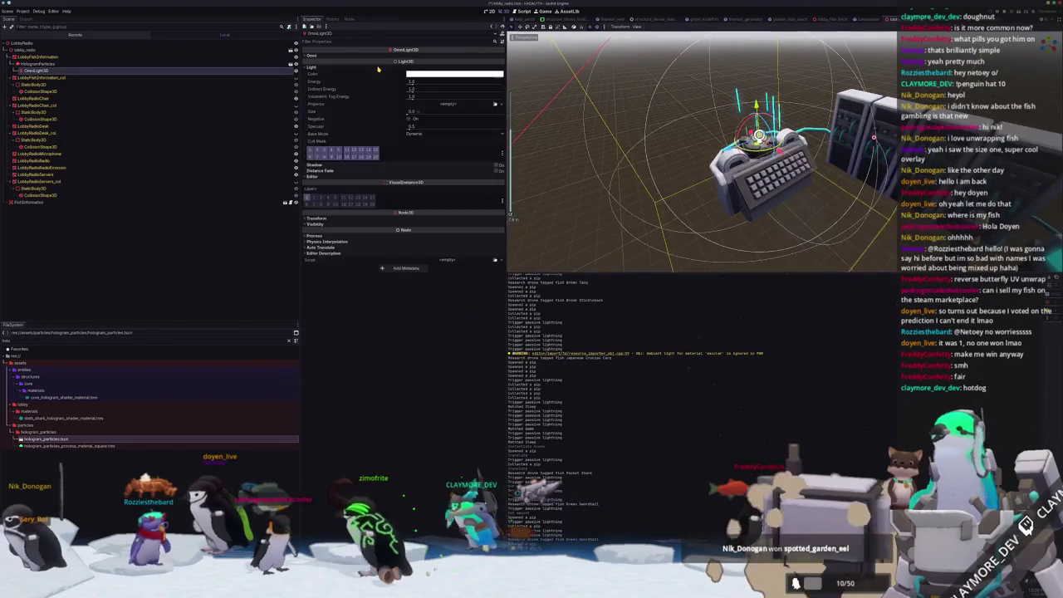
{"action": "left_click", "coordinate": [426, 73]}
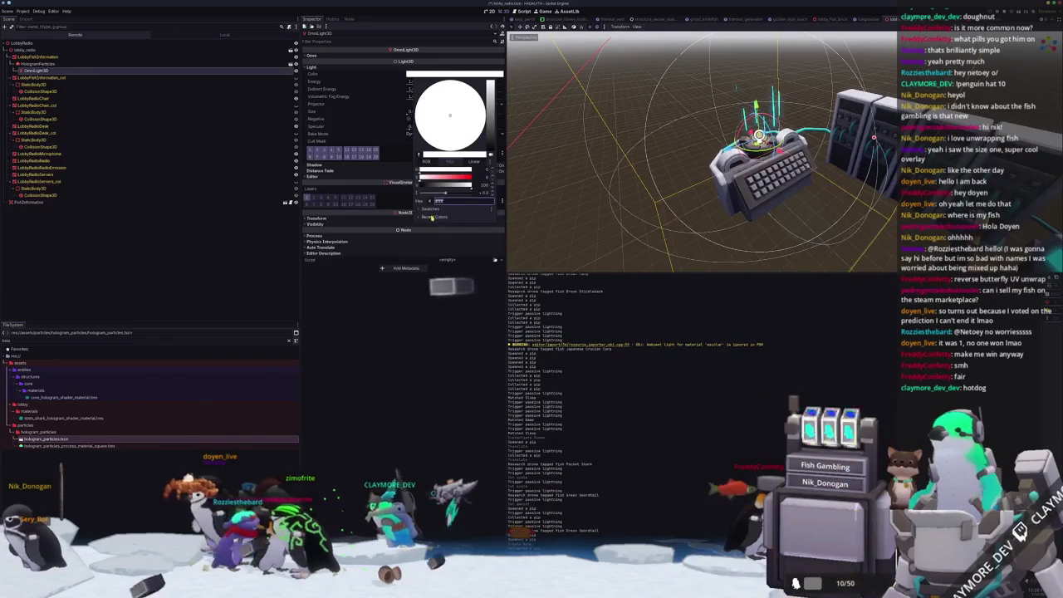
{"action": "left_click", "coordinate": [555, 235]}
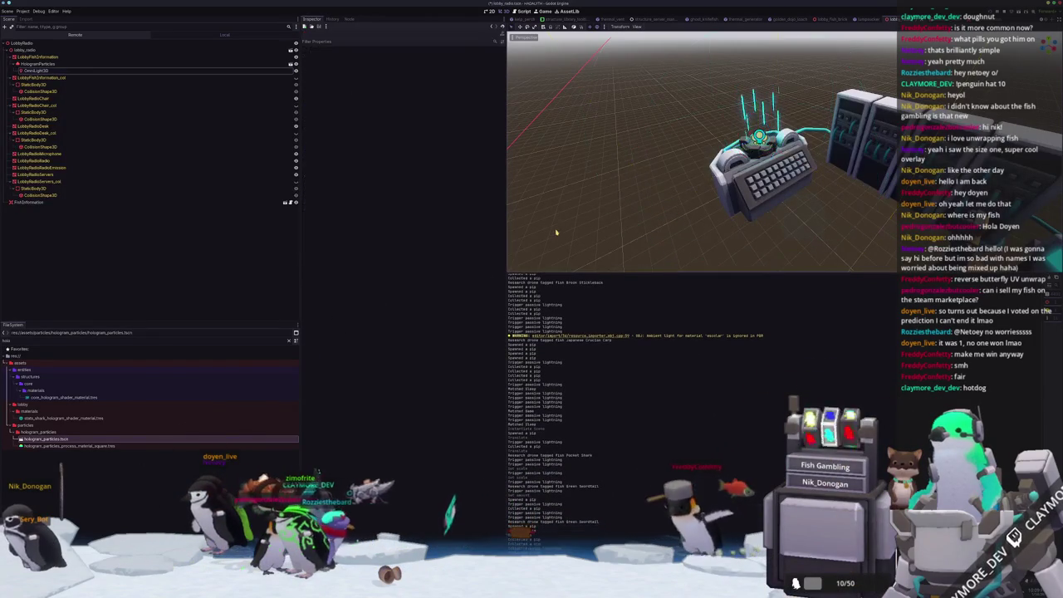
{"action": "left_click", "coordinate": [760, 166]}
- Orbit and zoom around the hologram terminal, then select the HologramParticles emitter
{"action": "mouse_move", "coordinate": [760, 166]}
{"action": "middle_mouse_down"}
{"action": "mouse_move", "coordinate": [722, 158]}
{"action": "mouse_move", "coordinate": [748, 166]}
{"action": "middle_mouse_up"}
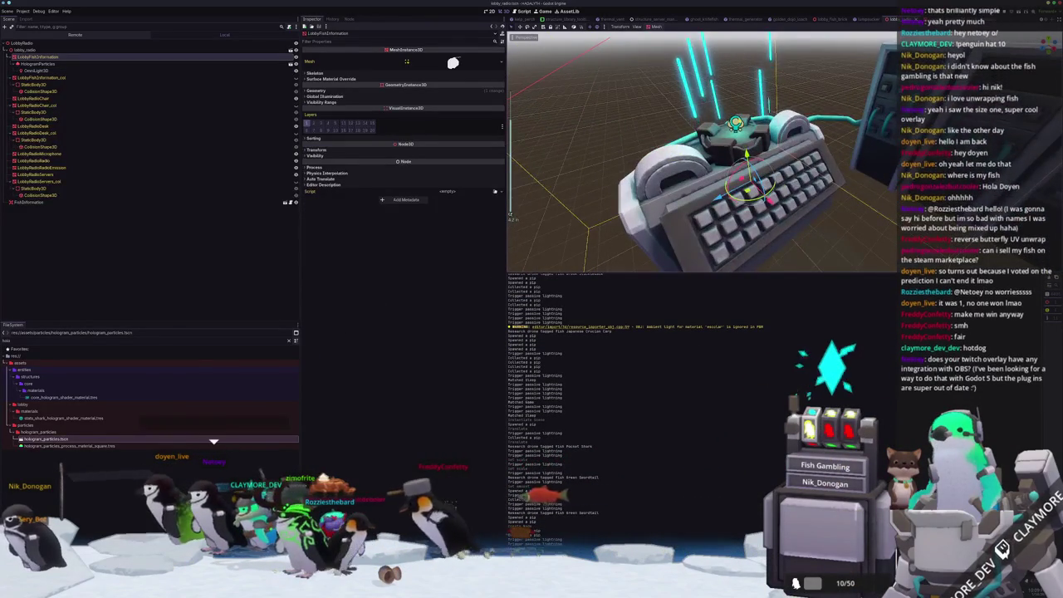
{"action": "middle_click_drag", "start_coordinate": [679, 130], "coordinate": [620, 174]}
{"action": "left_click", "coordinate": [620, 174]}
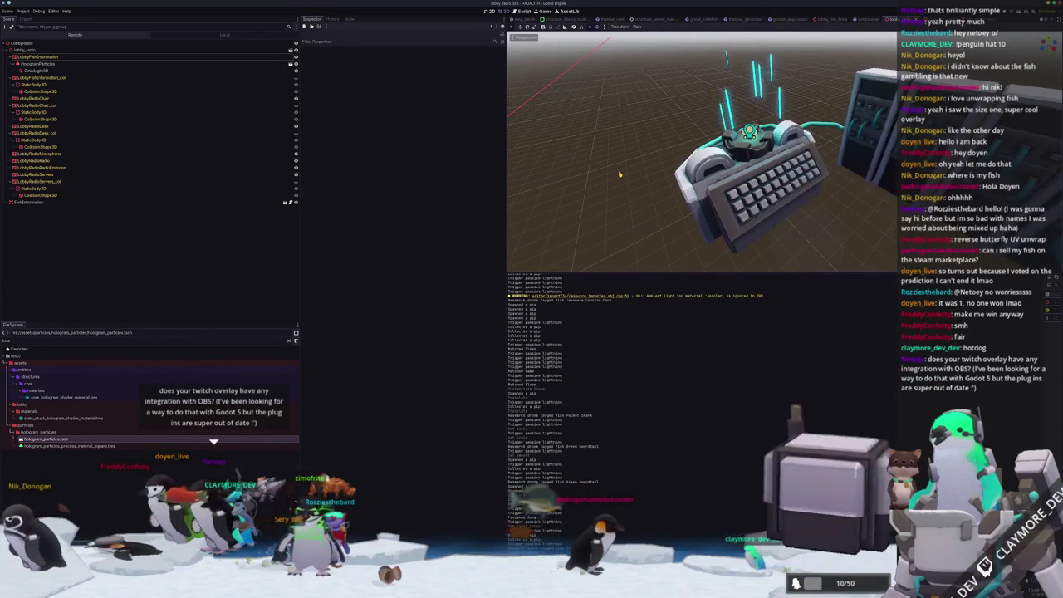
{"action": "middle_click_drag", "start_coordinate": [619, 174], "coordinate": [581, 179]}
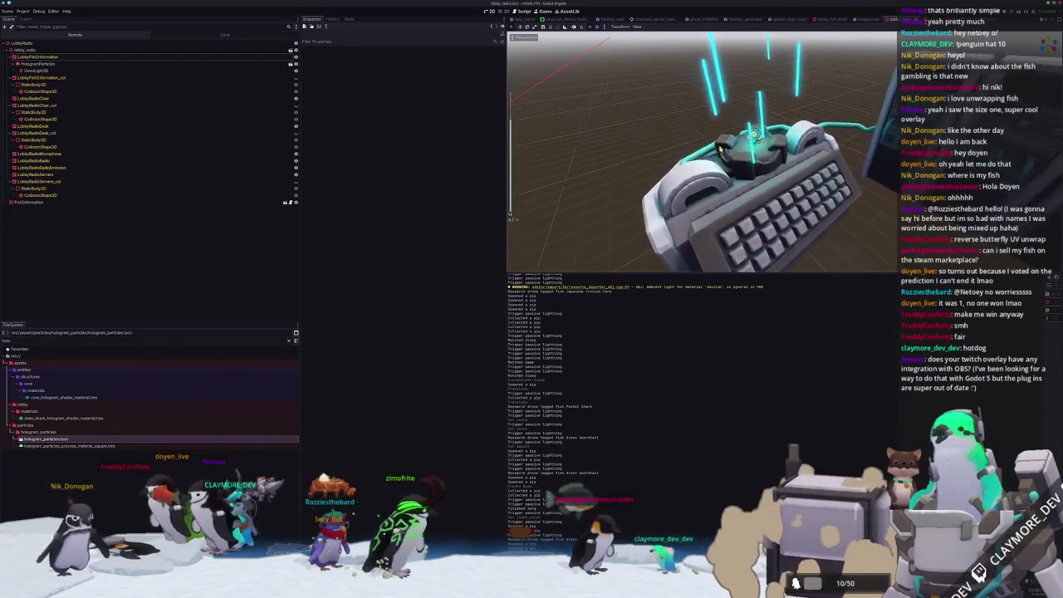
{"action": "left_click", "coordinate": [66, 56]}
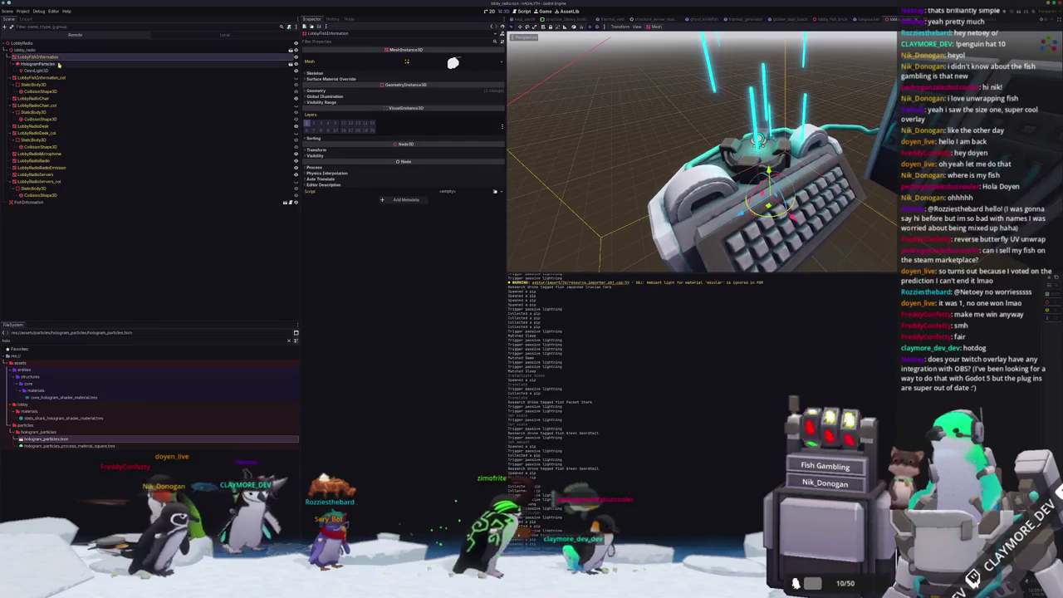
{"action": "left_click", "coordinate": [57, 64]}
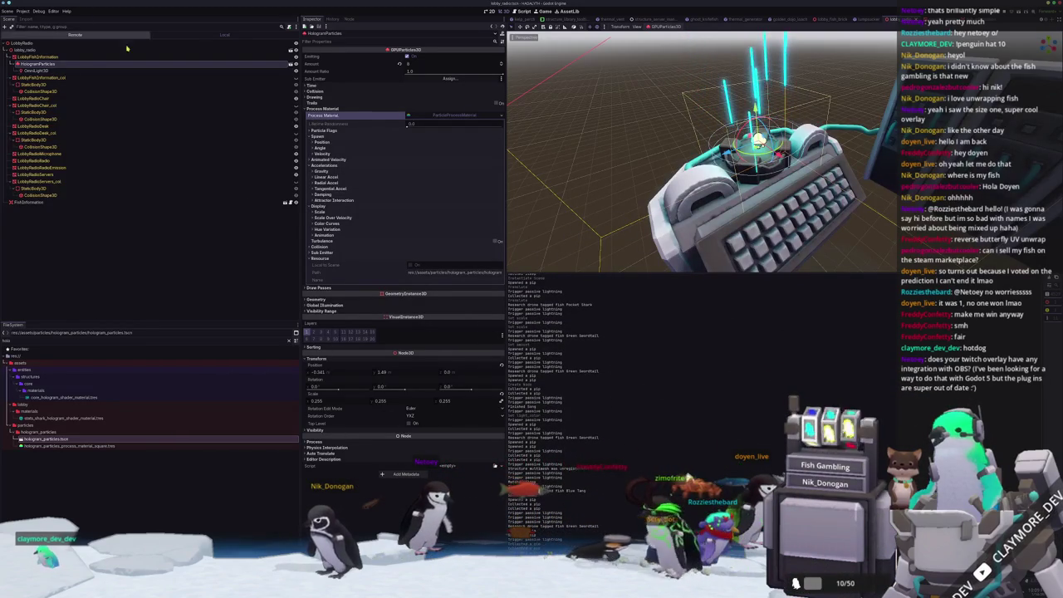
{"action": "key", "text": "alt+Tab"}
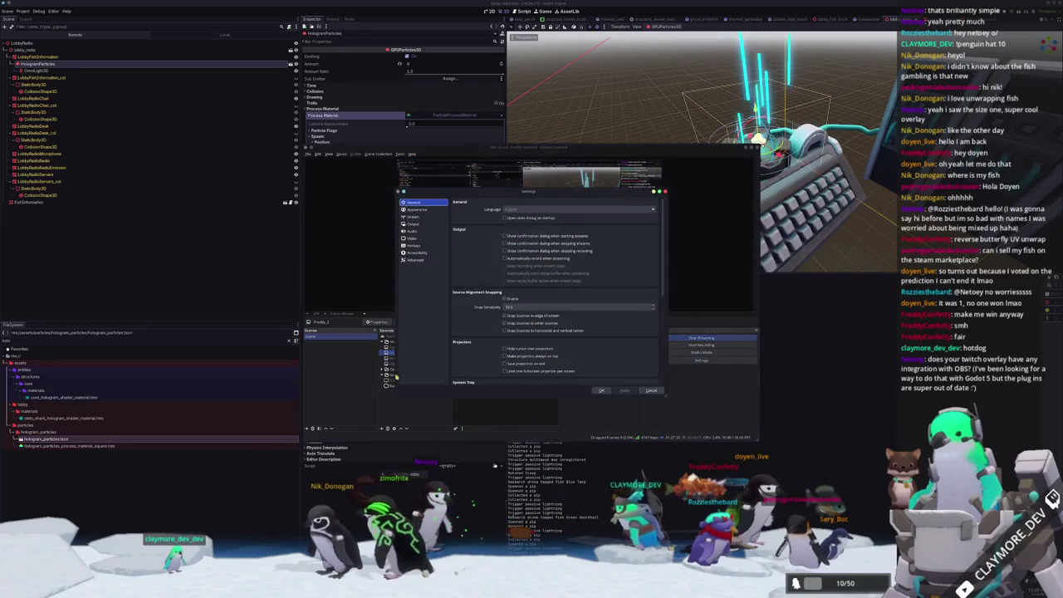
{"action": "left_click", "coordinate": [415, 246]}
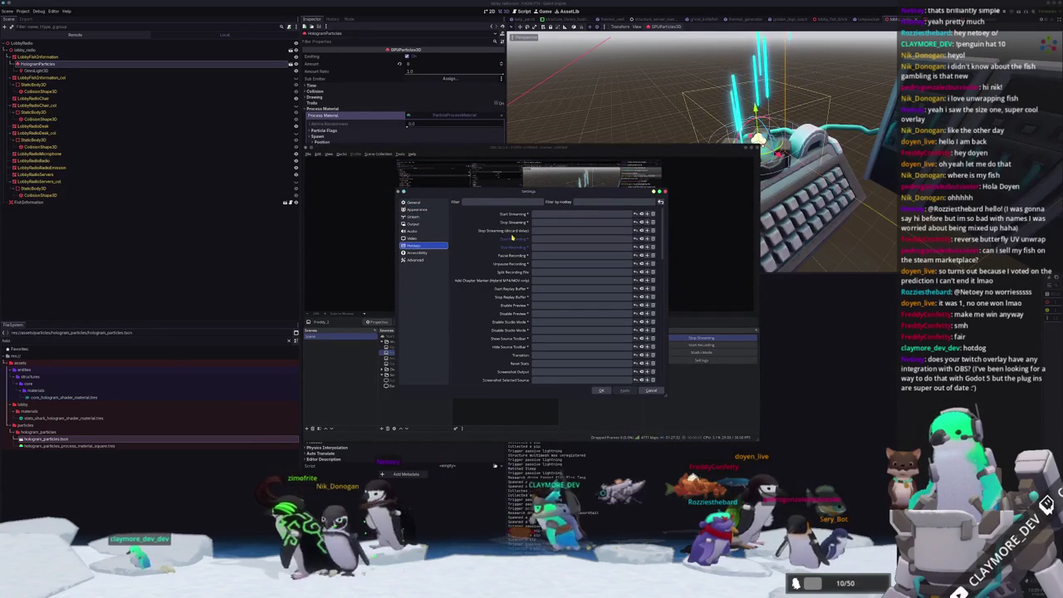
{"action": "scroll", "coordinate": [505, 315], "scroll_direction": "down", "scroll_amount": 5}
{"action": "scroll", "coordinate": [504, 326], "scroll_direction": "down", "scroll_amount": 5}
{"action": "scroll", "coordinate": [502, 329], "scroll_direction": "down", "scroll_amount": 5}
{"action": "scroll", "coordinate": [501, 331], "scroll_direction": "down", "scroll_amount": 3}
{"action": "scroll", "coordinate": [497, 337], "scroll_direction": "up", "scroll_amount": 2}
{"action": "scroll", "coordinate": [493, 340], "scroll_direction": "up", "scroll_amount": 3}
{"action": "scroll", "coordinate": [490, 342], "scroll_direction": "up", "scroll_amount": 3}
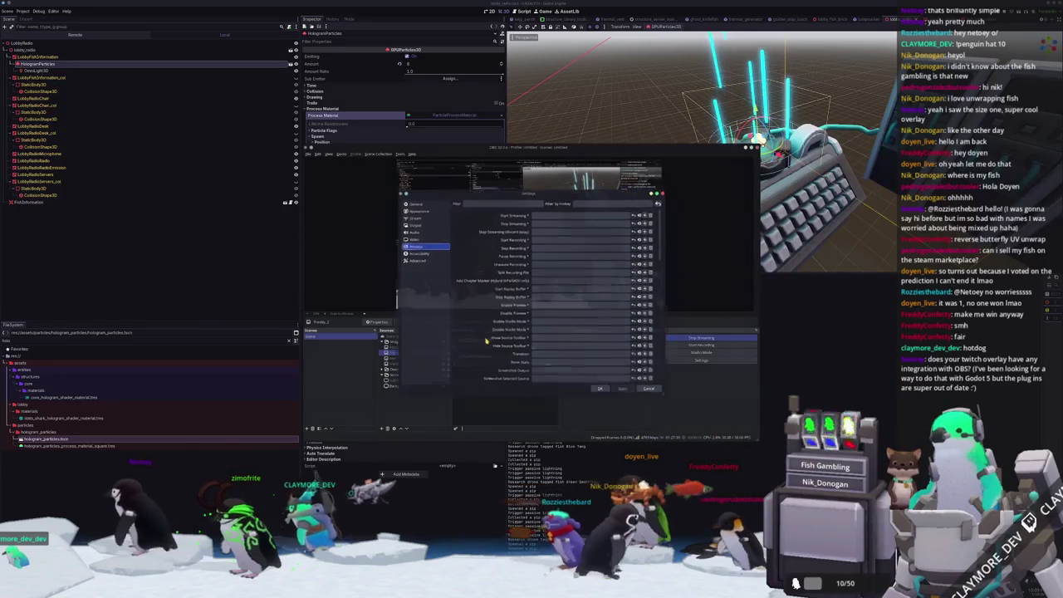
{"action": "key", "text": "Escape"}
{"action": "key", "text": "alt+Tab"}
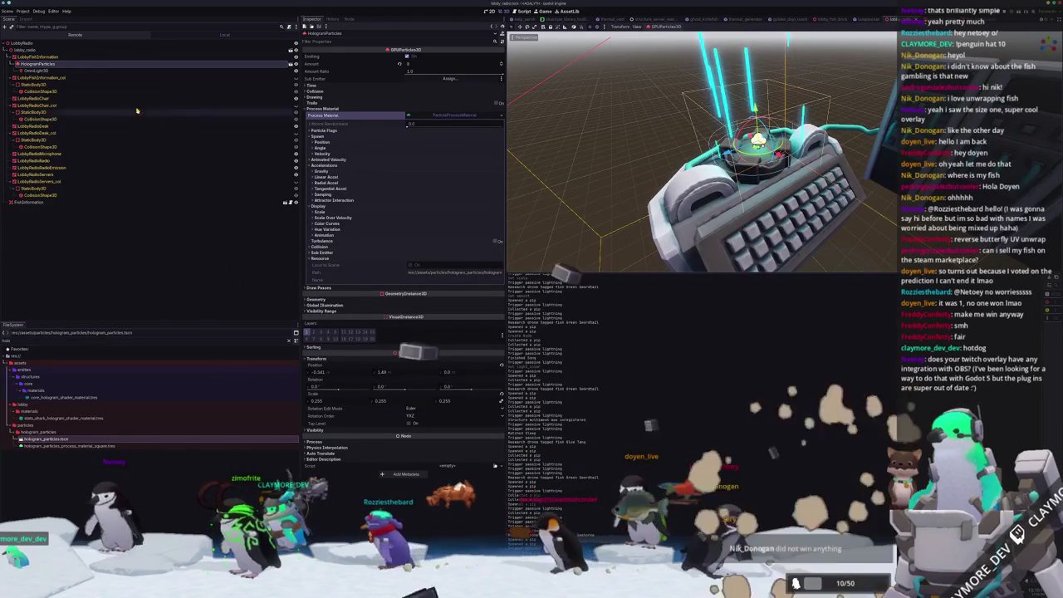
- Open Create New Node under HologramParticles, move the dialog right and clear its search
{"action": "key", "text": "Up"}
{"action": "left_click", "coordinate": [164, 65]}
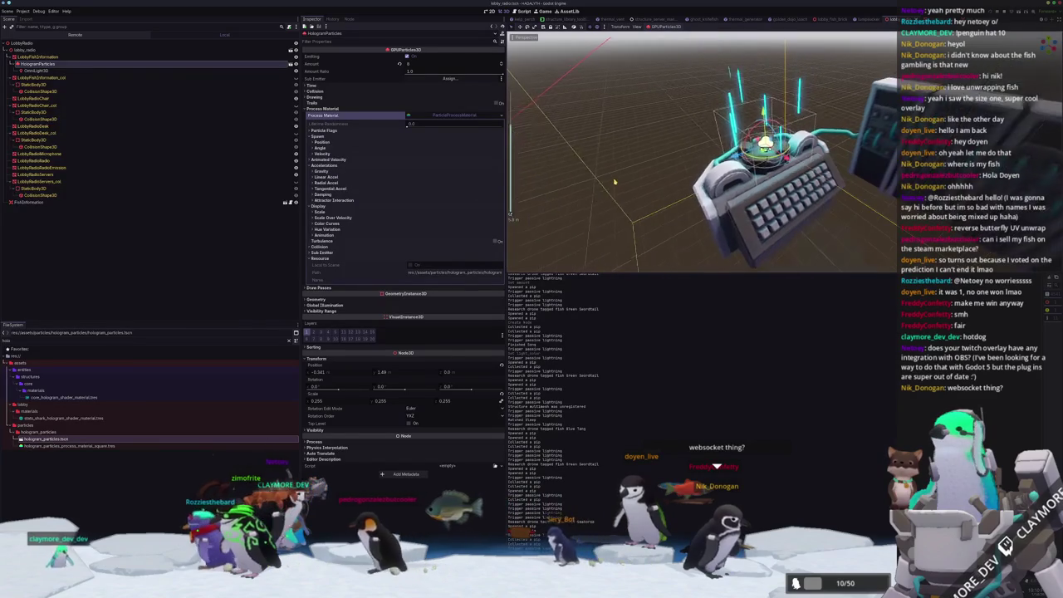
{"action": "middle_click_drag", "start_coordinate": [644, 176], "coordinate": [643, 176]}
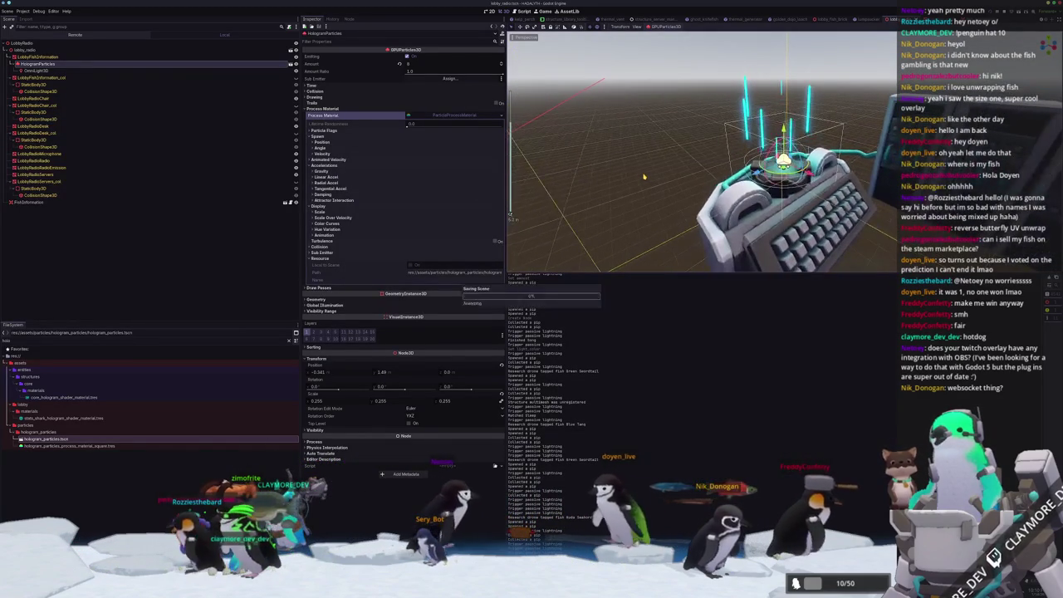
{"action": "middle_click_drag", "start_coordinate": [644, 177], "coordinate": [535, 176]}
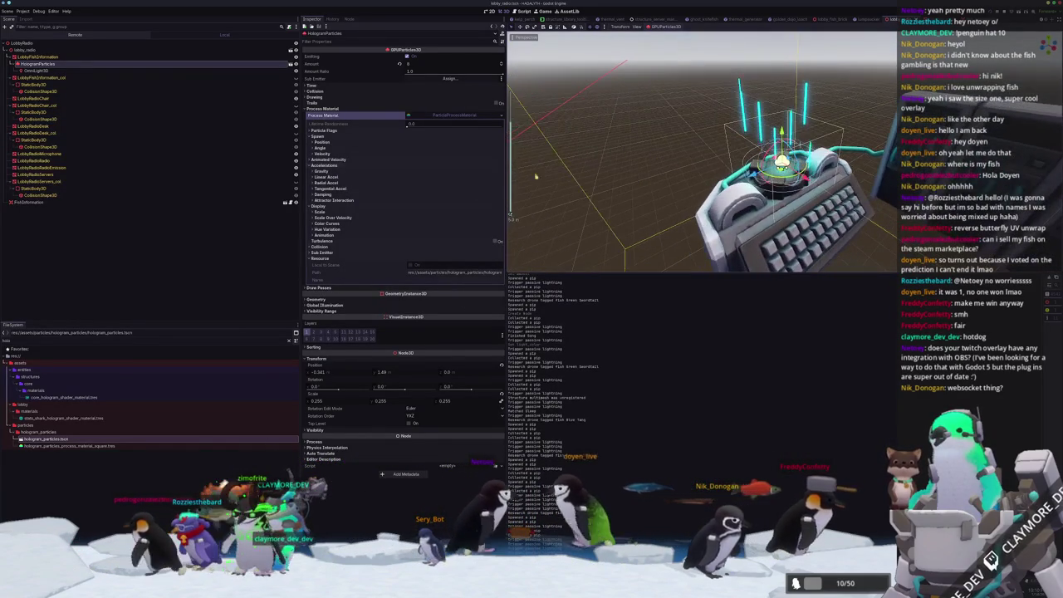
{"action": "right_click", "coordinate": [40, 66]}
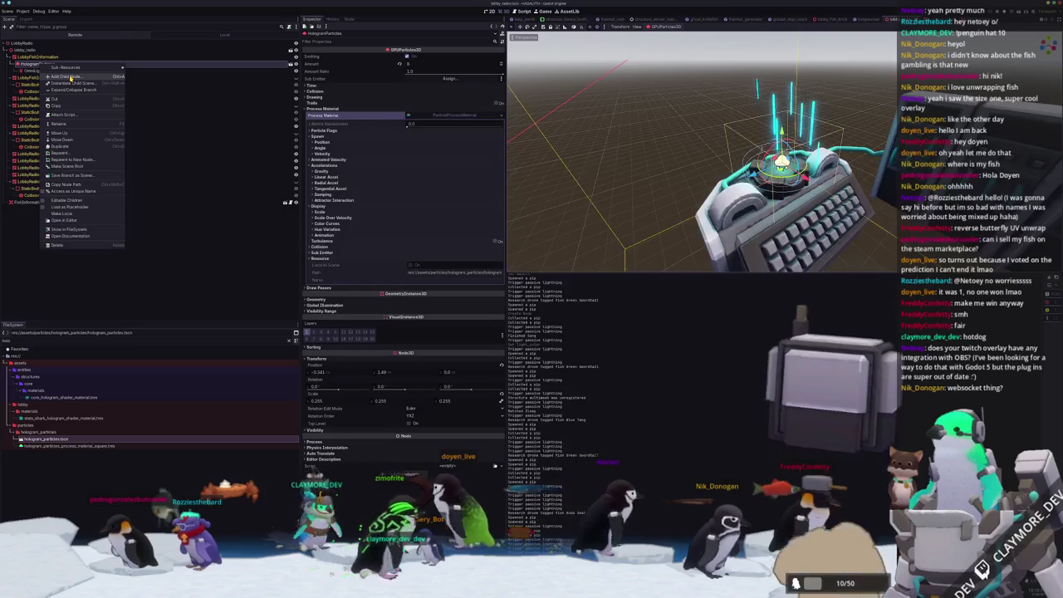
{"action": "left_click", "coordinate": [71, 76]}
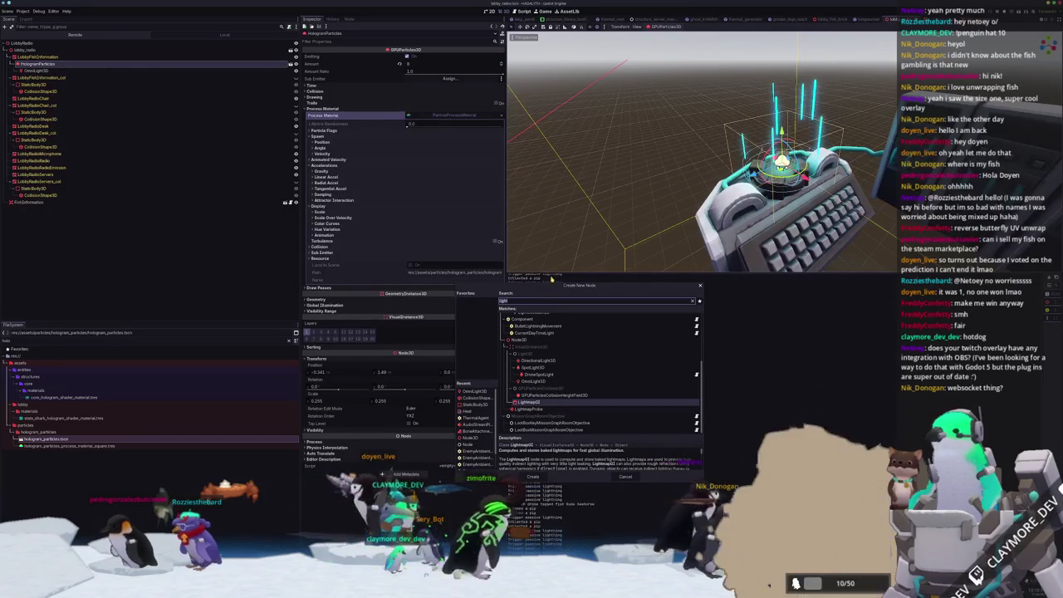
{"action": "left_click_drag", "start_coordinate": [592, 291], "coordinate": [718, 287]}
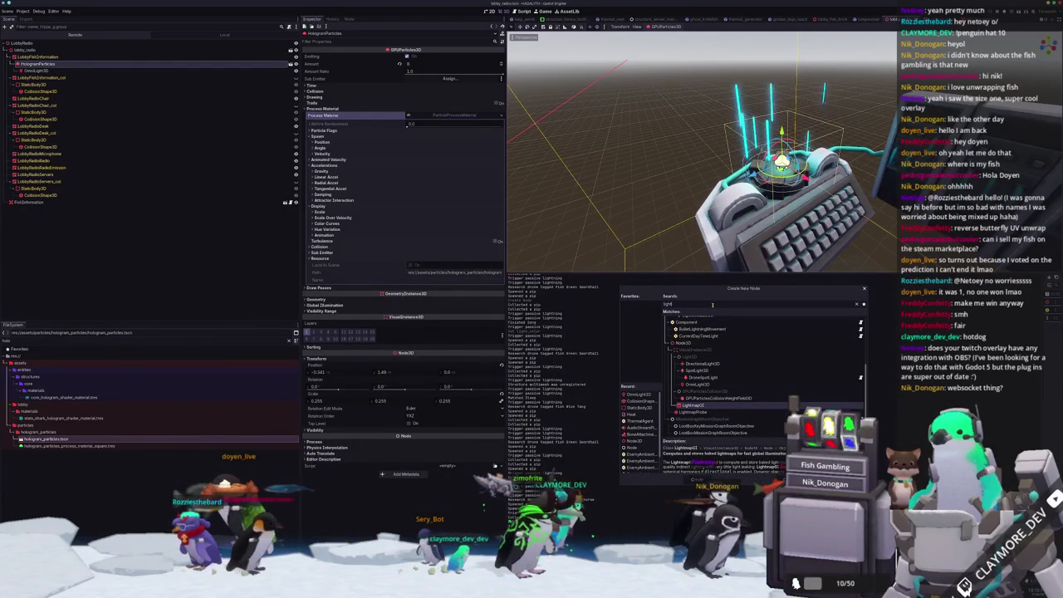
{"action": "key", "text": "BackSpace"}
{"action": "key", "text": "BackSpace"}
{"action": "key", "text": "BackSpace"}
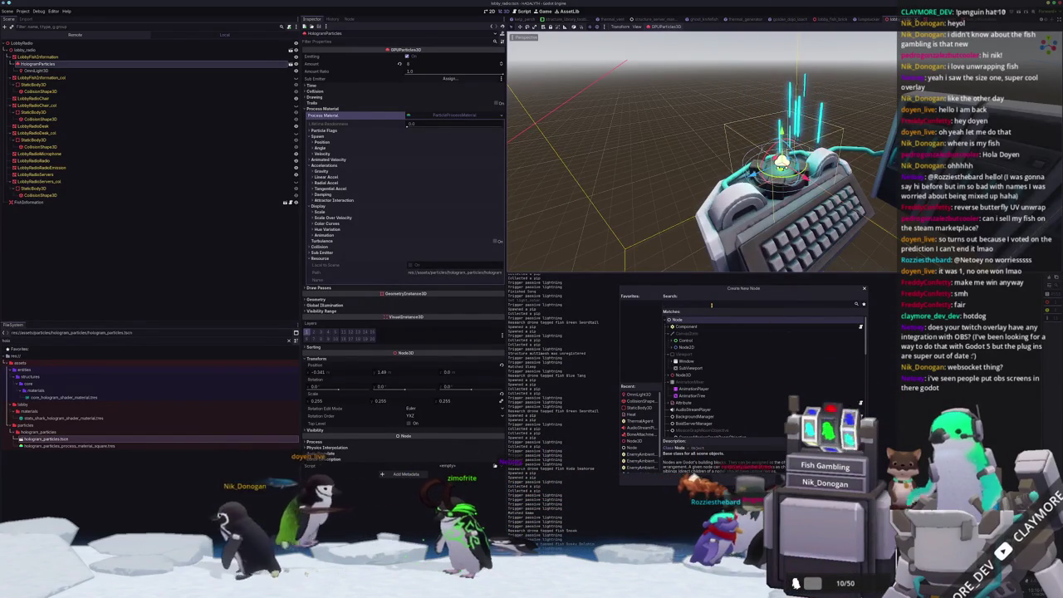
{"action": "key", "text": "alt+Tab"}
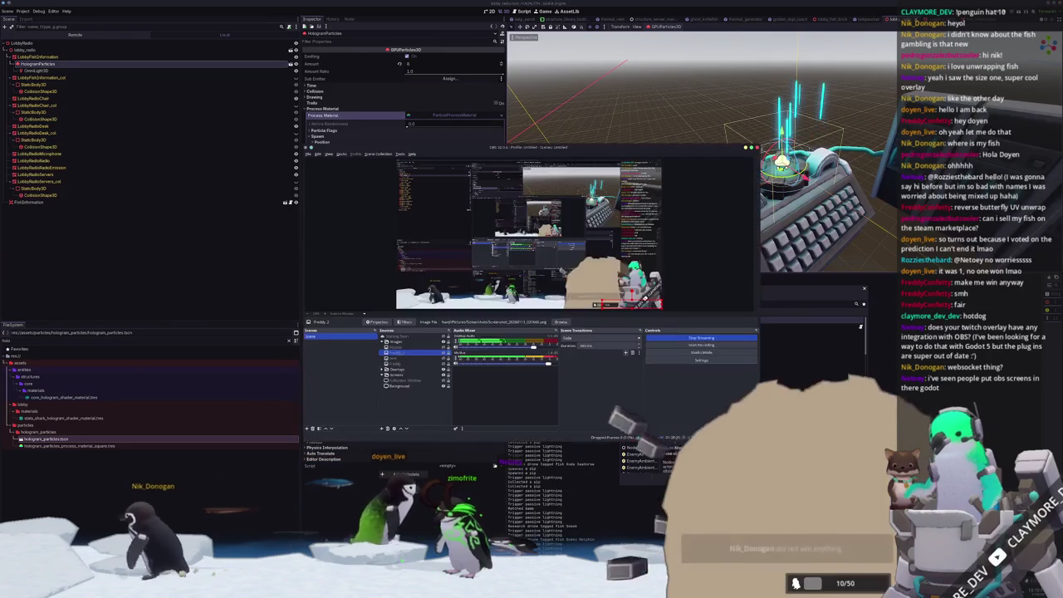
- Reposition and rescale the Overlays source in the OBS preview, then hide OBS
{"action": "left_click_drag", "start_coordinate": [596, 234], "coordinate": [653, 251]}
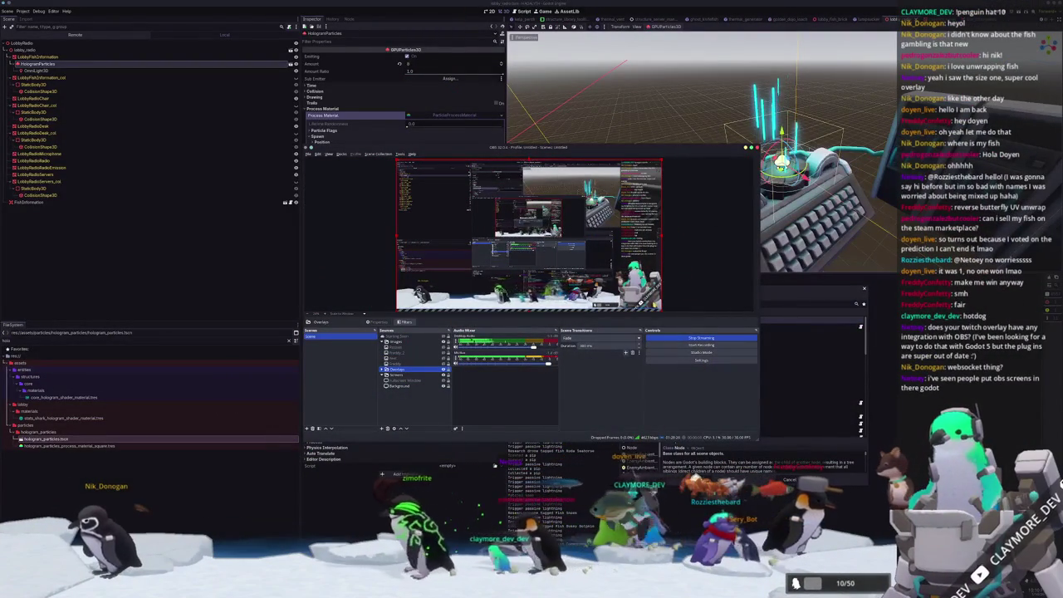
{"action": "left_click_drag", "start_coordinate": [662, 307], "coordinate": [677, 288]}
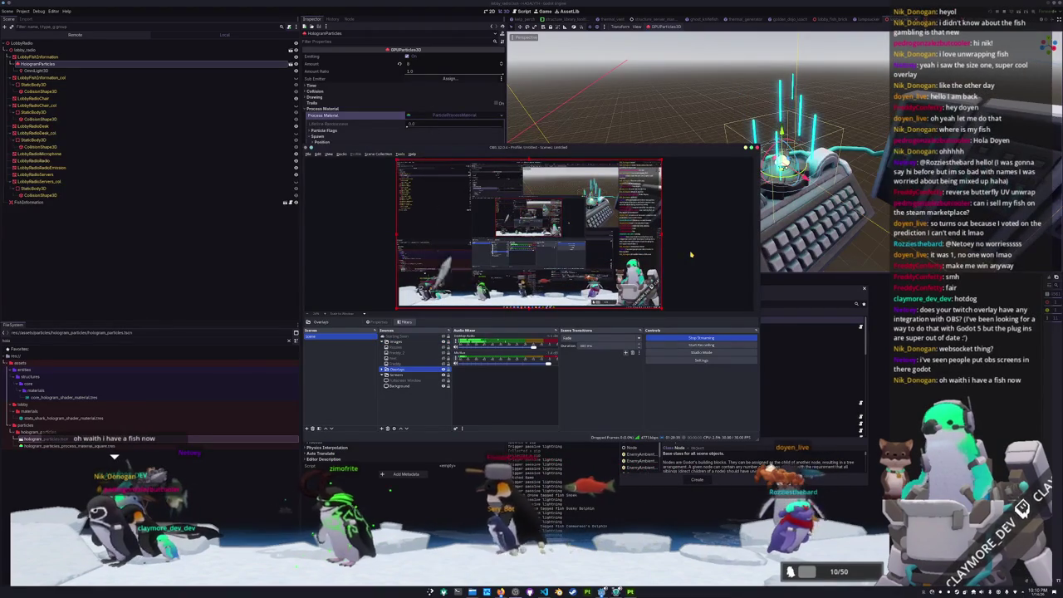
{"action": "left_click", "coordinate": [690, 255]}
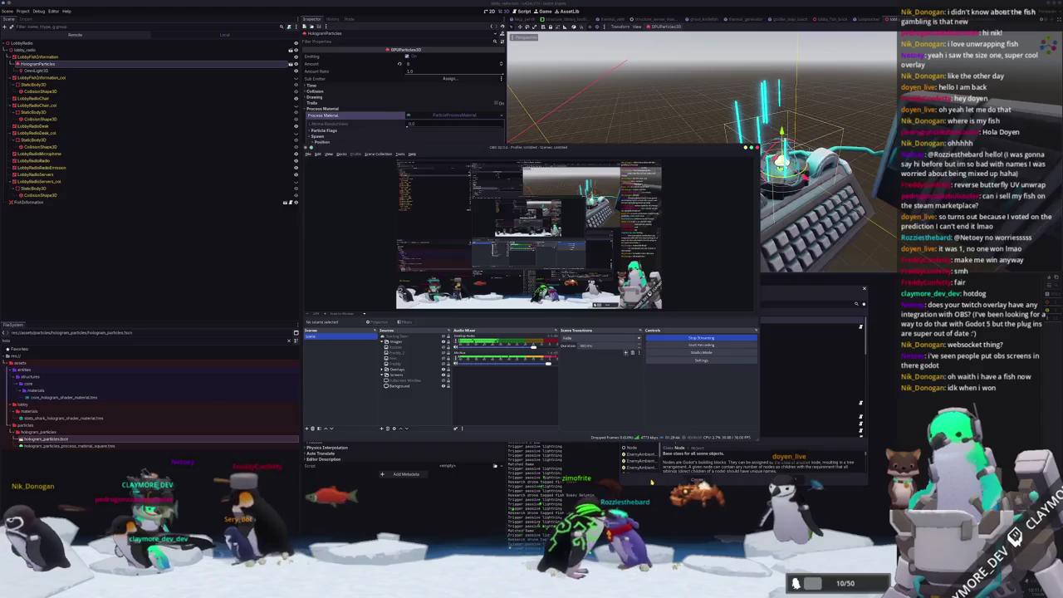
{"action": "key", "text": "alt+Tab"}
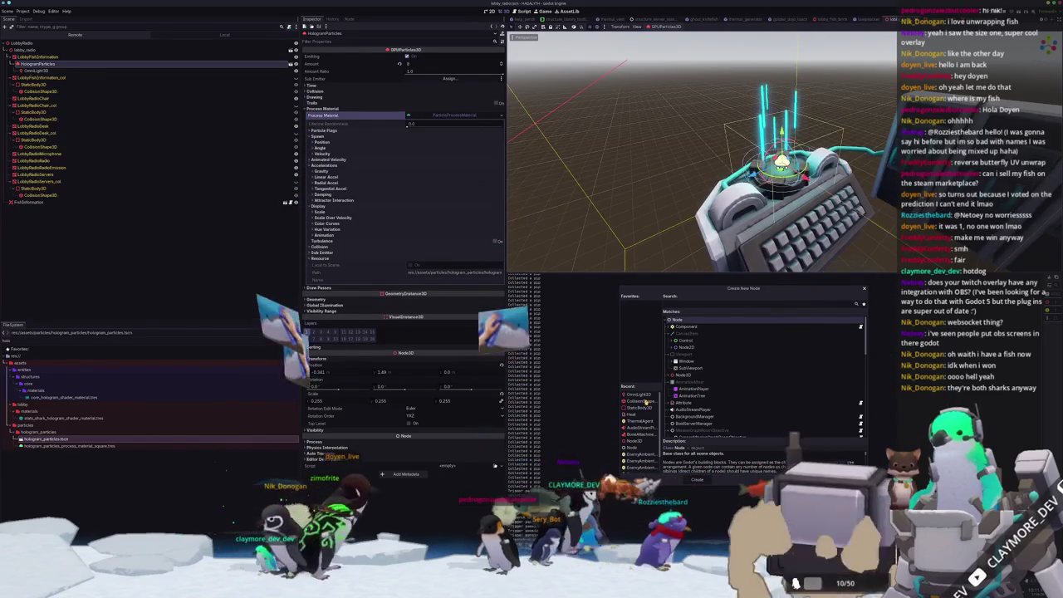
- Add a MeshInstance3D node under HologramParticles
{"action": "type", "text": "omni"}
{"action": "key", "text": "BackSpace"}
{"action": "key", "text": "BackSpace"}
{"action": "key", "text": "BackSpace"}
{"action": "type", "text": "meshi"}
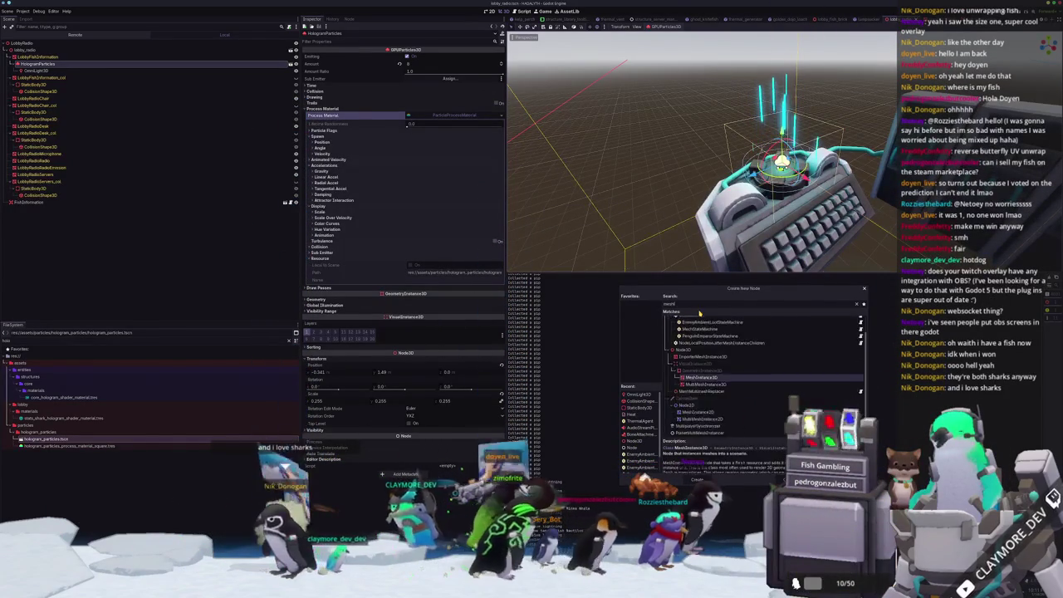
{"action": "key", "text": "Return"}
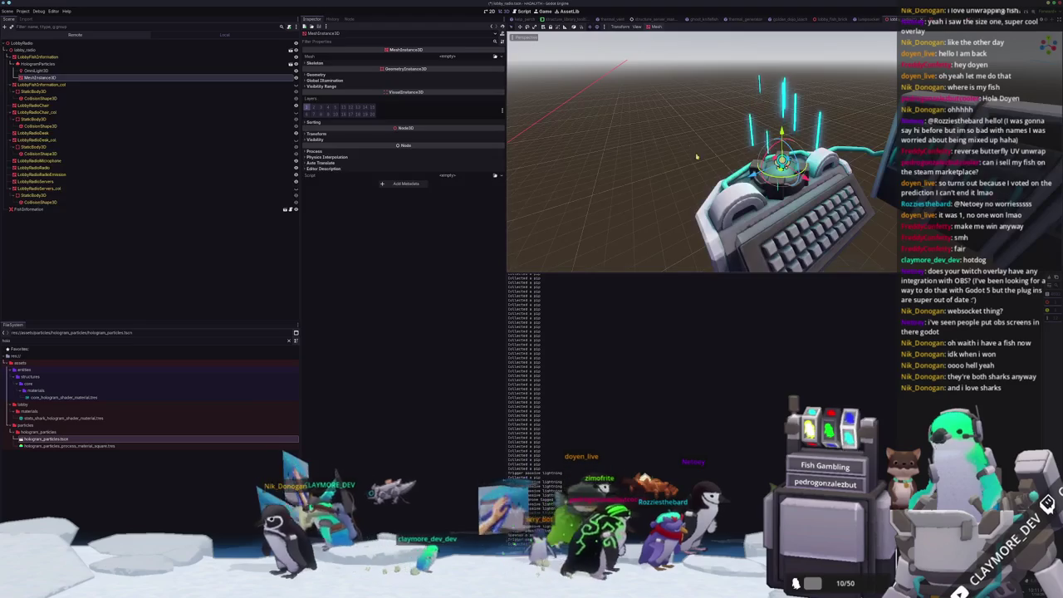
{"action": "middle_click_drag", "start_coordinate": [689, 148], "coordinate": [648, 141]}
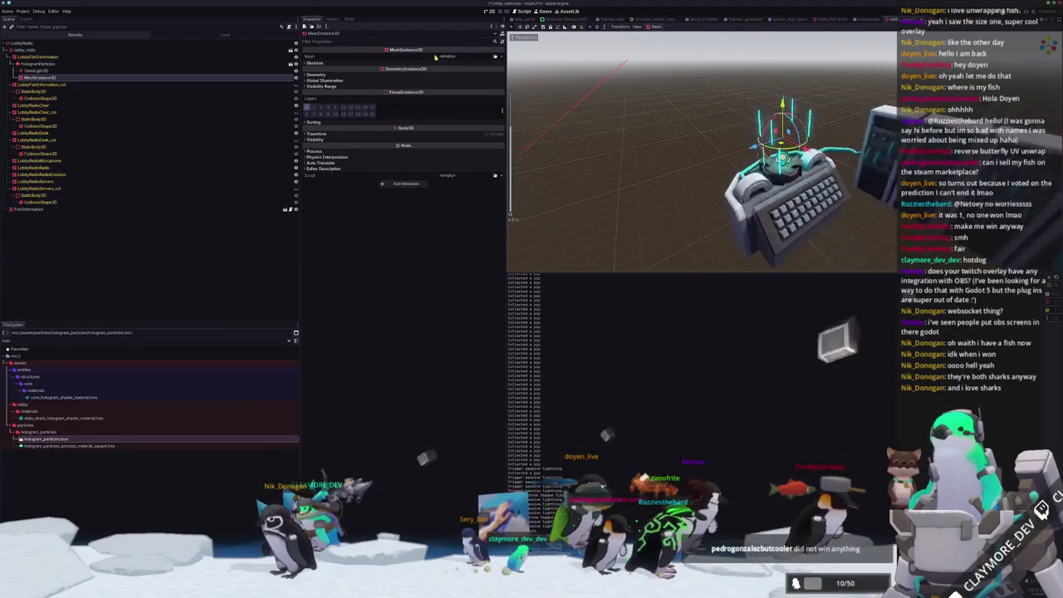
- Quick Load one of the project's fish .obj models into the new node's Mesh property
{"action": "left_click", "coordinate": [494, 56]}
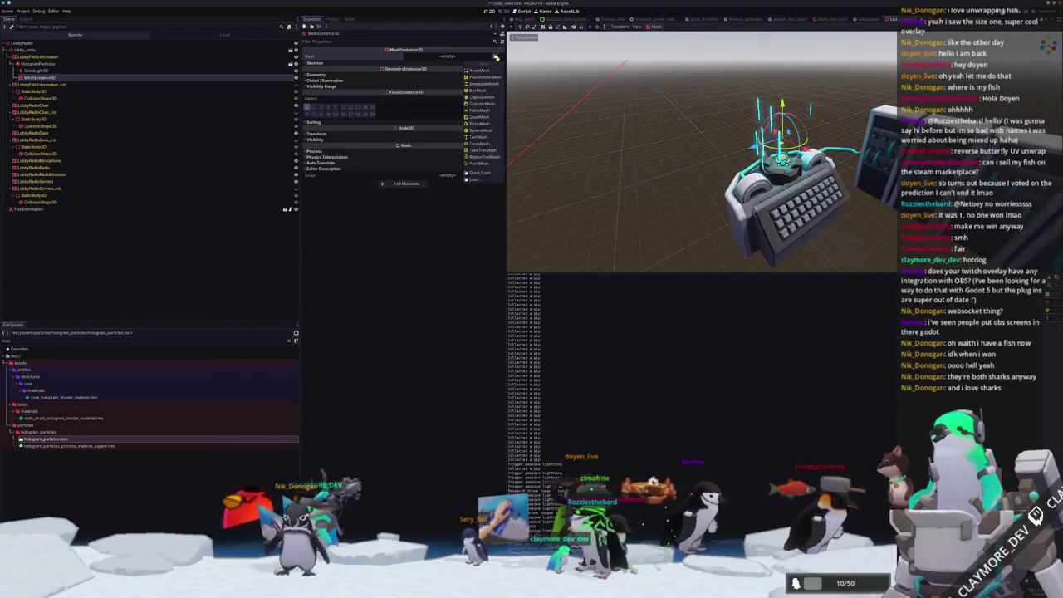
{"action": "left_click", "coordinate": [484, 172]}
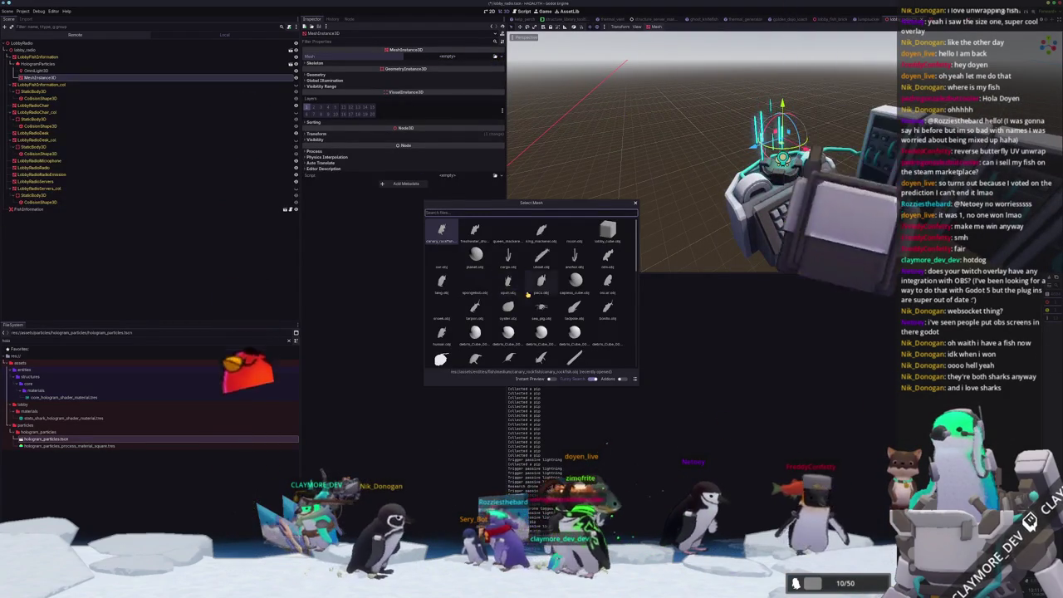
{"action": "scroll", "coordinate": [532, 286], "scroll_direction": "down", "scroll_amount": 1}
{"action": "scroll", "coordinate": [541, 291], "scroll_direction": "down", "scroll_amount": 2}
{"action": "scroll", "coordinate": [541, 307], "scroll_direction": "down", "scroll_amount": 2}
{"action": "scroll", "coordinate": [541, 326], "scroll_direction": "down", "scroll_amount": 2}
{"action": "scroll", "coordinate": [541, 326], "scroll_direction": "down", "scroll_amount": 2}
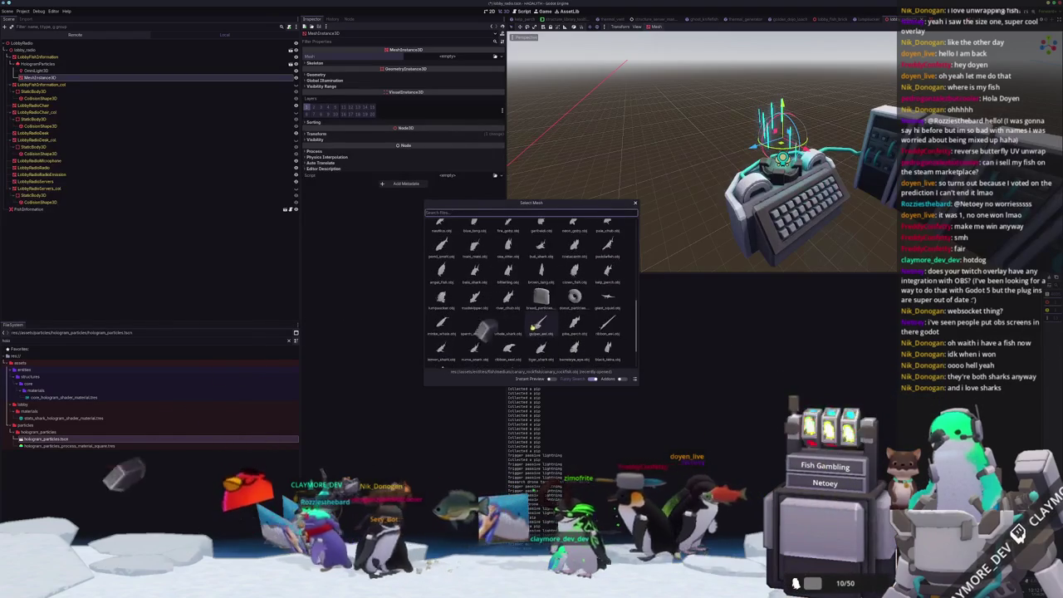
{"action": "scroll", "coordinate": [536, 327], "scroll_direction": "down", "scroll_amount": 2}
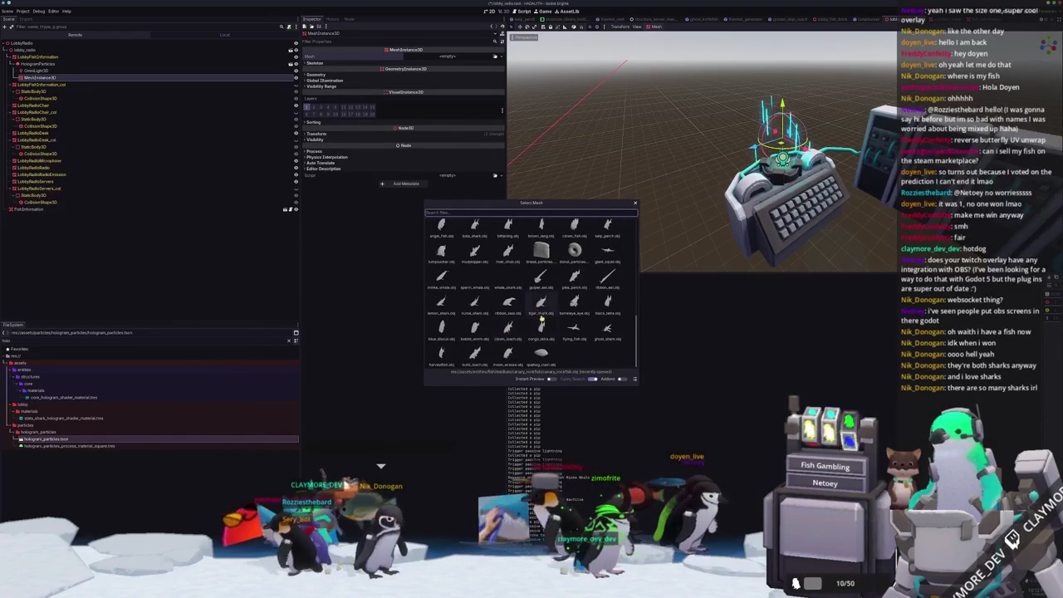
{"action": "double_click", "coordinate": [474, 356]}
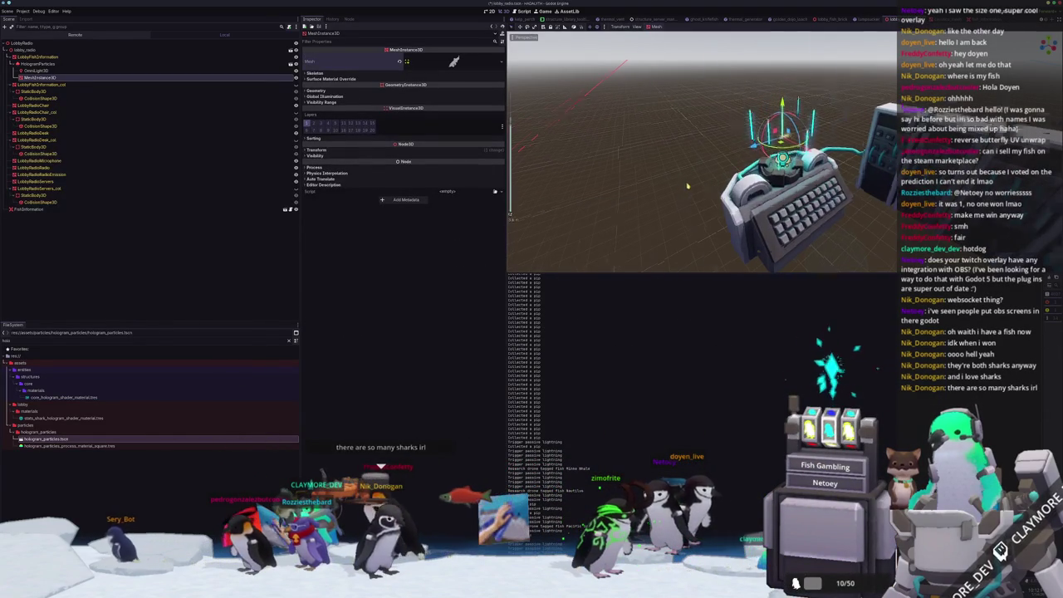
- Frame the fish, set its Transform scale to 5 on all axes, and nudge it into place
{"action": "key", "text": "f"}
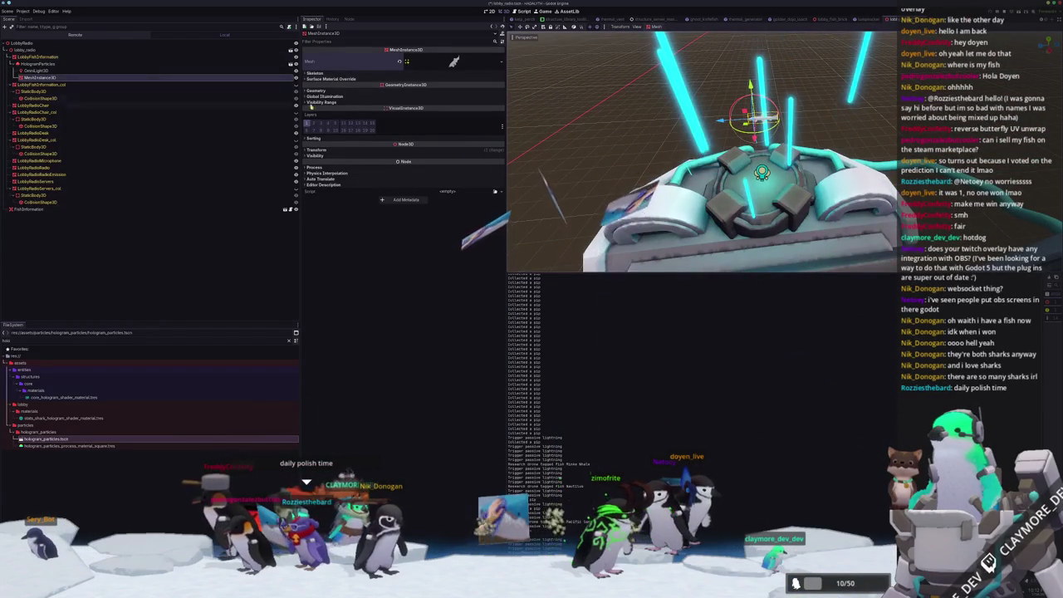
{"action": "left_click", "coordinate": [317, 149]}
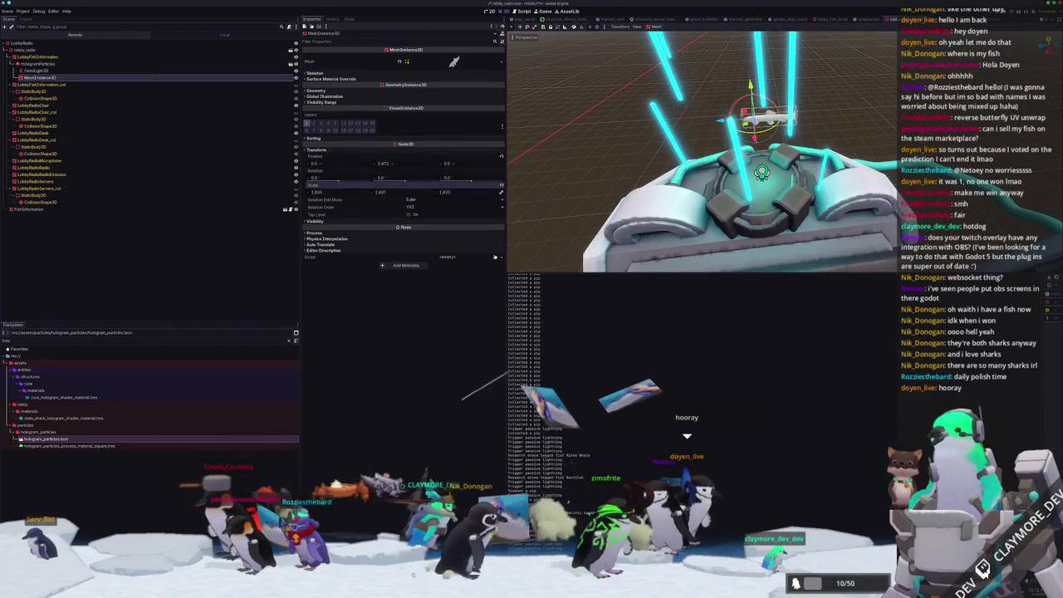
{"action": "left_click_drag", "start_coordinate": [752, 116], "coordinate": [619, 189]}
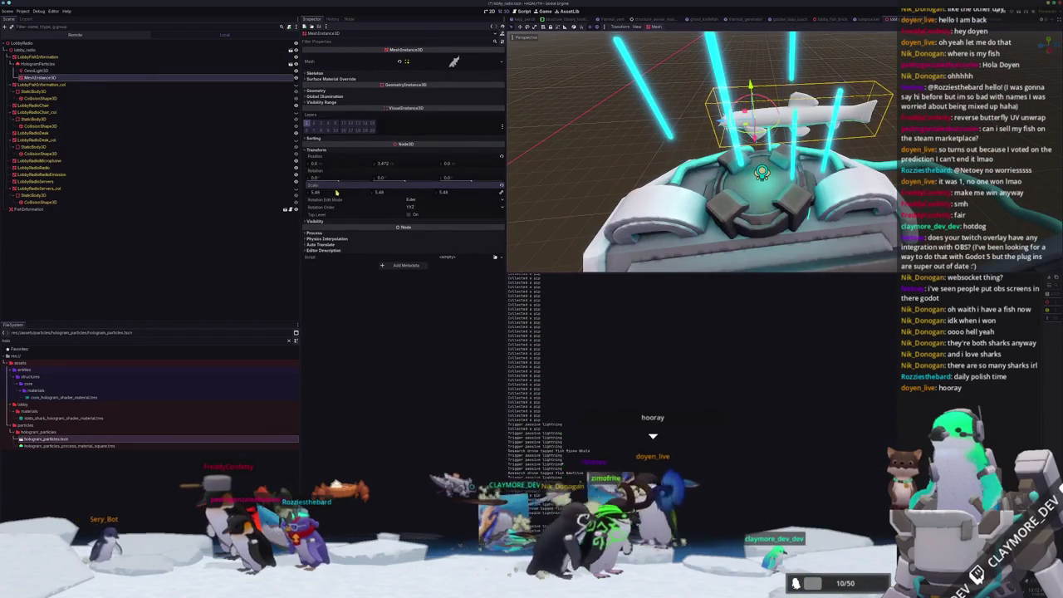
{"action": "key", "text": "Return"}
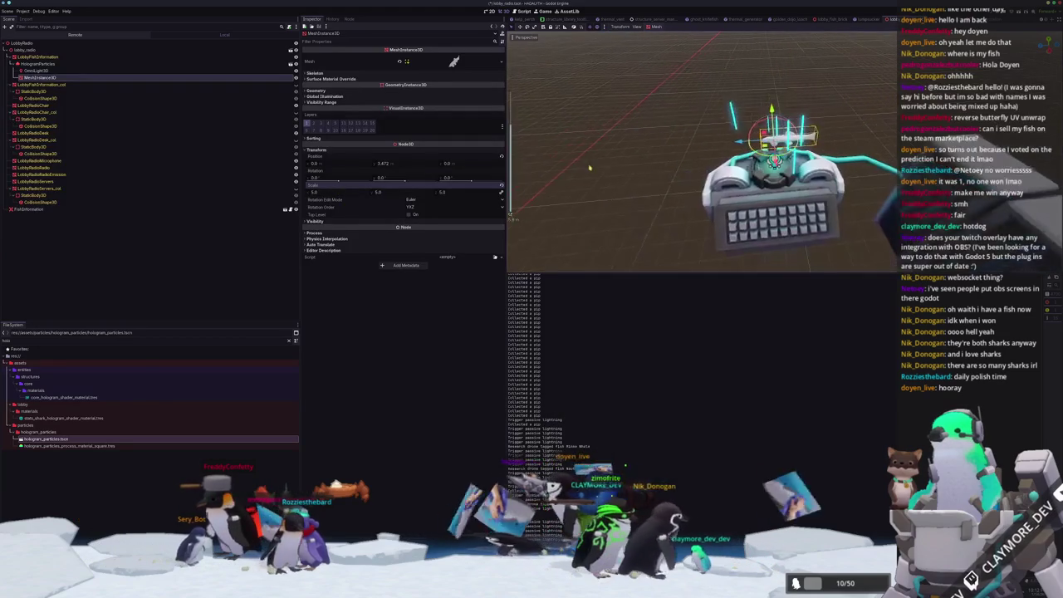
{"action": "left_click_drag", "start_coordinate": [730, 145], "coordinate": [735, 143]}
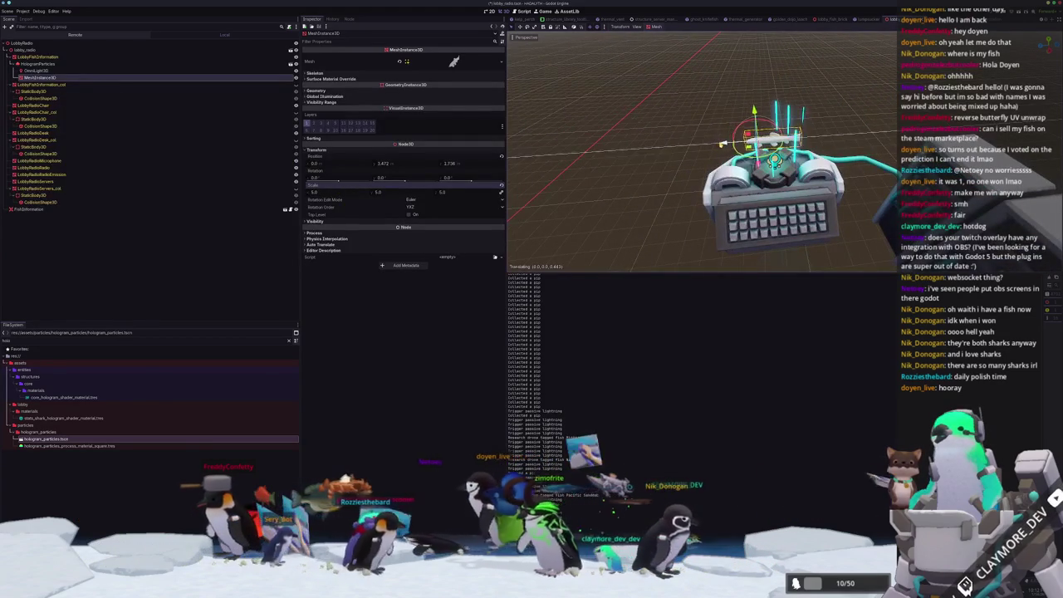
{"action": "key", "text": "ctrl+a"}
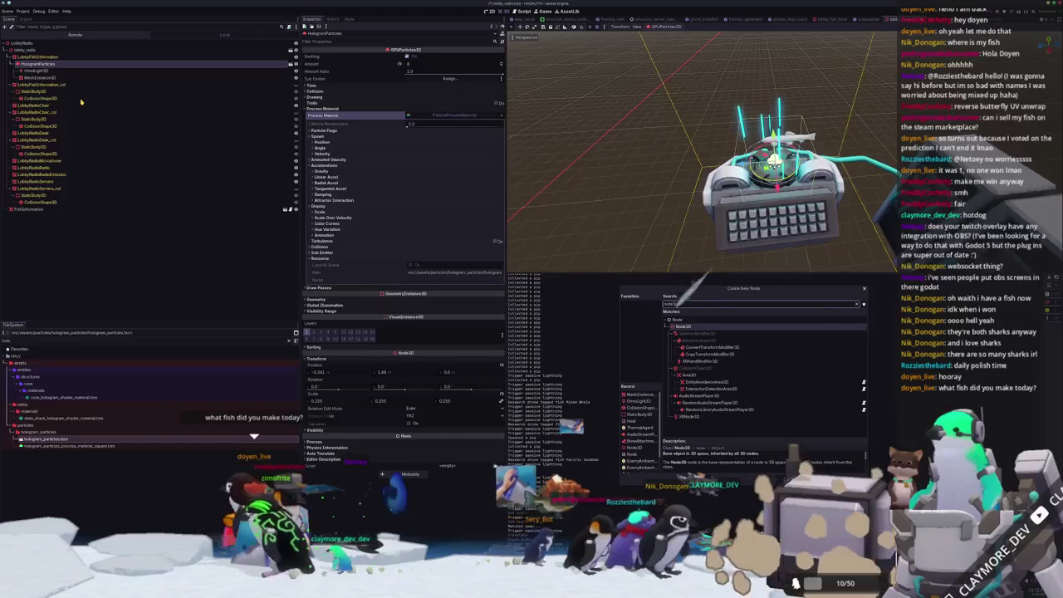
- Create a Node3D pivot, move the fish mesh under it, and raise it above the terminal
{"action": "key", "text": "Return"}
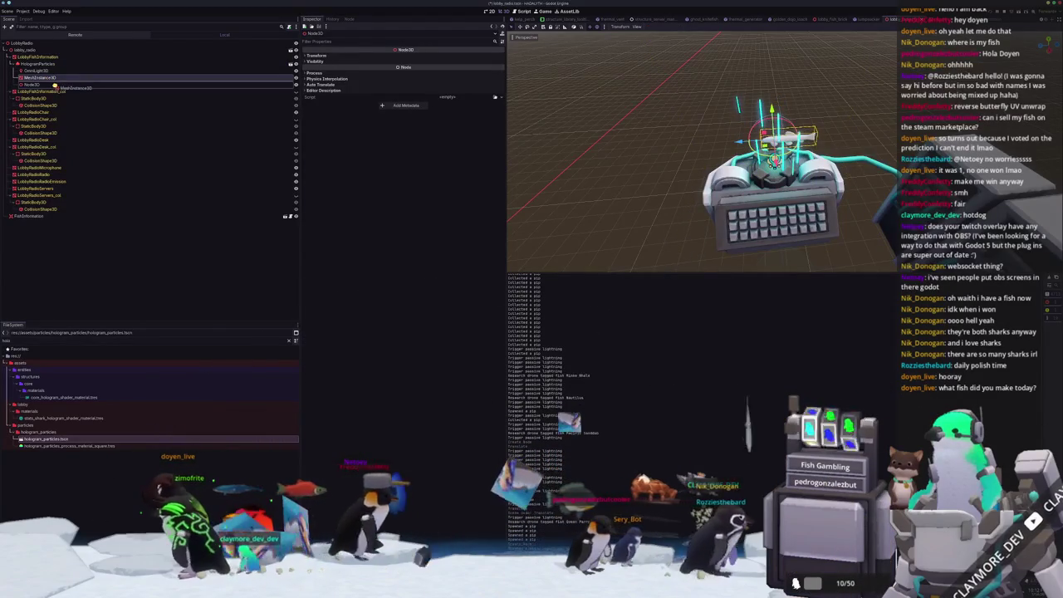
{"action": "left_click_drag", "start_coordinate": [37, 77], "coordinate": [42, 84]}
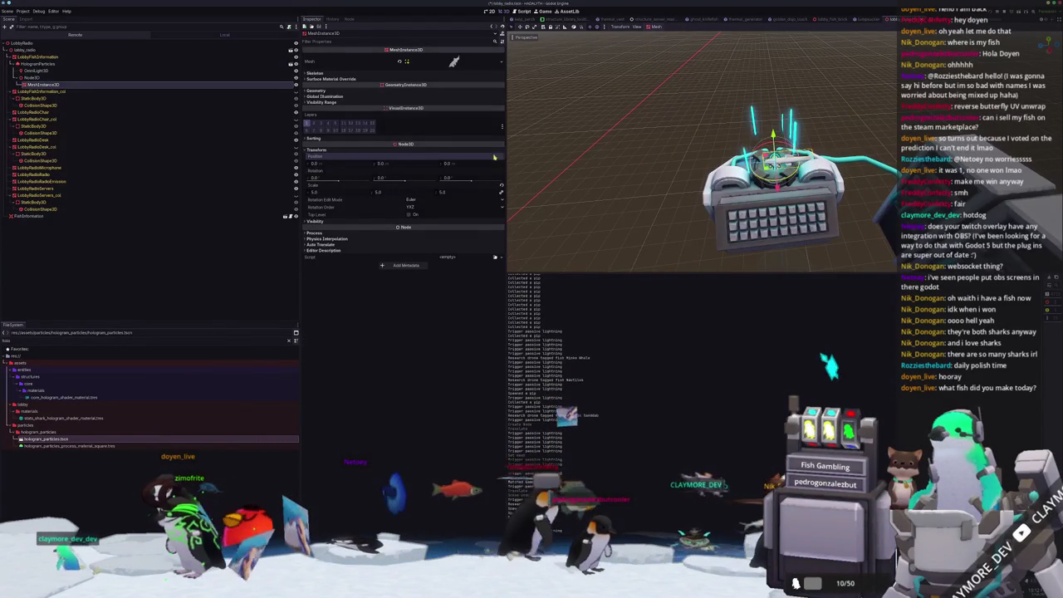
{"action": "left_click", "coordinate": [31, 77]}
{"action": "scroll", "coordinate": [747, 166], "scroll_direction": "up", "scroll_amount": 3}
{"action": "left_click_drag", "start_coordinate": [773, 157], "coordinate": [767, 105]}
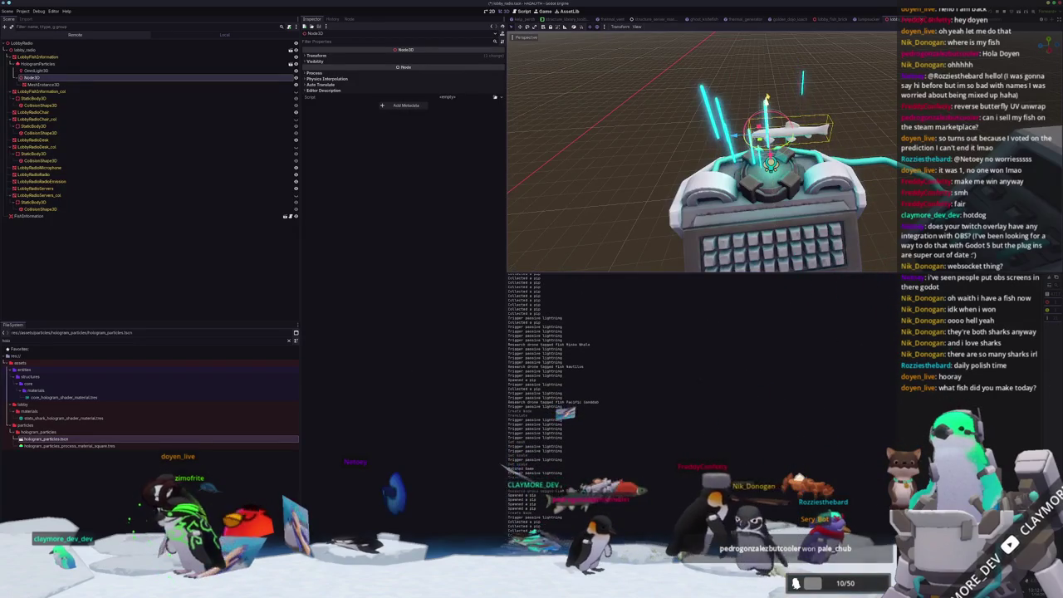
- Add a second child Node3D, reparent the fish into it, and offset the fish to Z 1.061
{"action": "right_click", "coordinate": [37, 77]}
{"action": "left_click", "coordinate": [73, 81]}
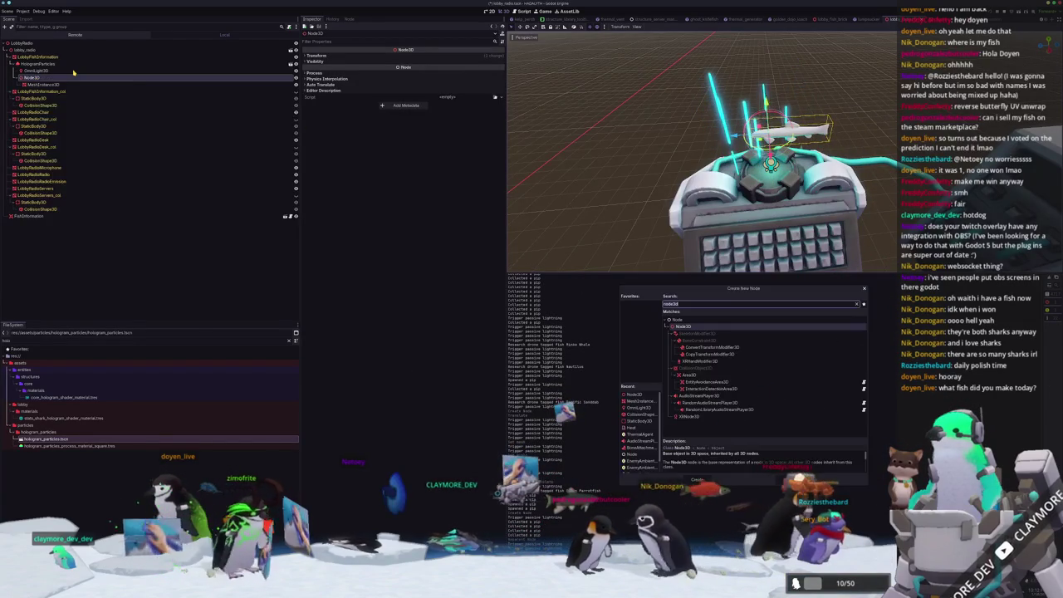
{"action": "type", "text": "node3"}
{"action": "key", "text": "Return"}
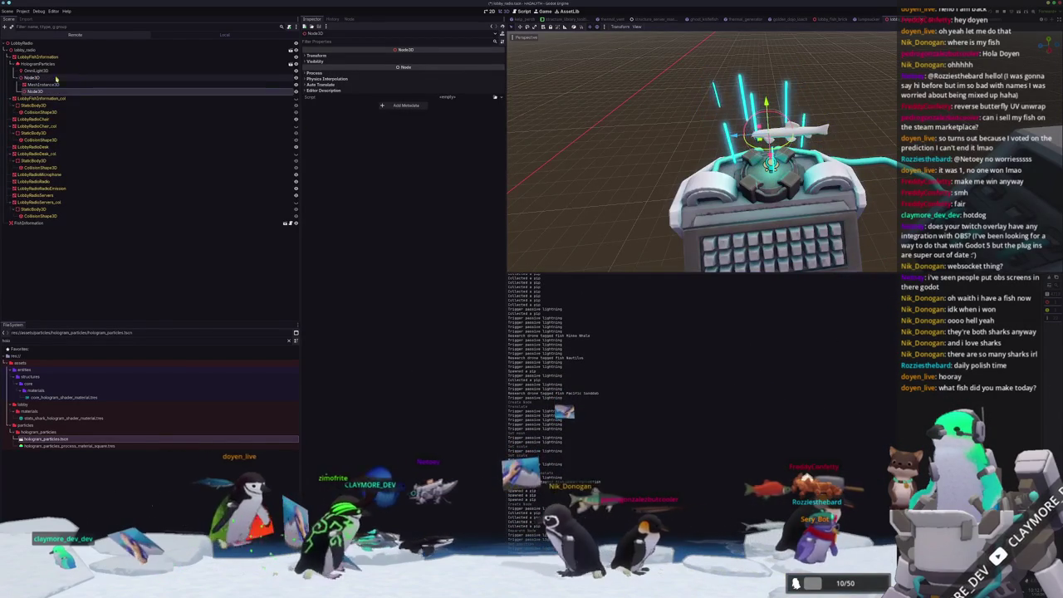
{"action": "left_click_drag", "start_coordinate": [43, 84], "coordinate": [33, 90]}
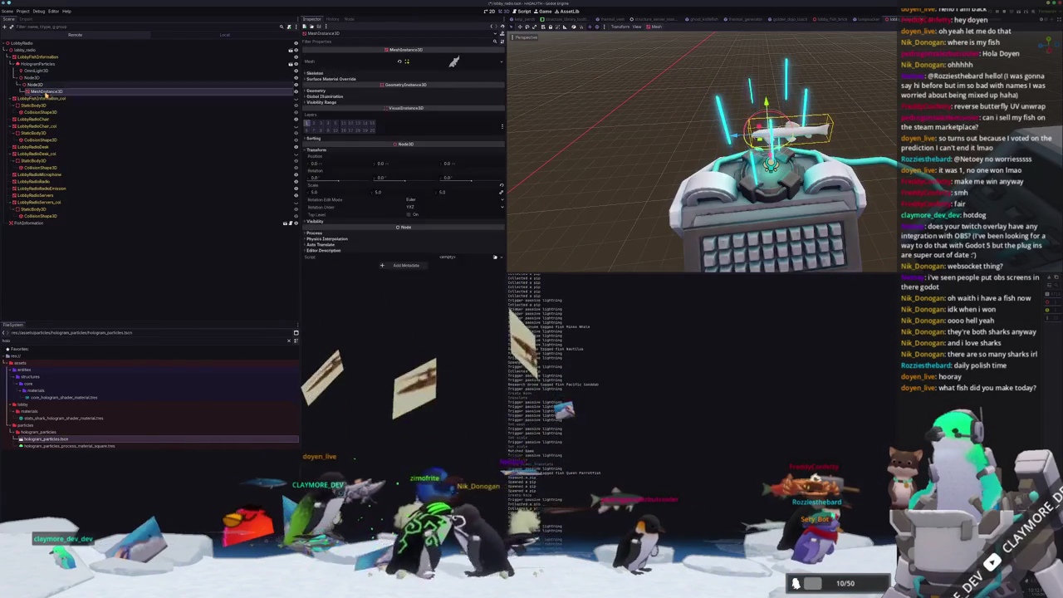
{"action": "left_click_drag", "start_coordinate": [694, 143], "coordinate": [709, 136]}
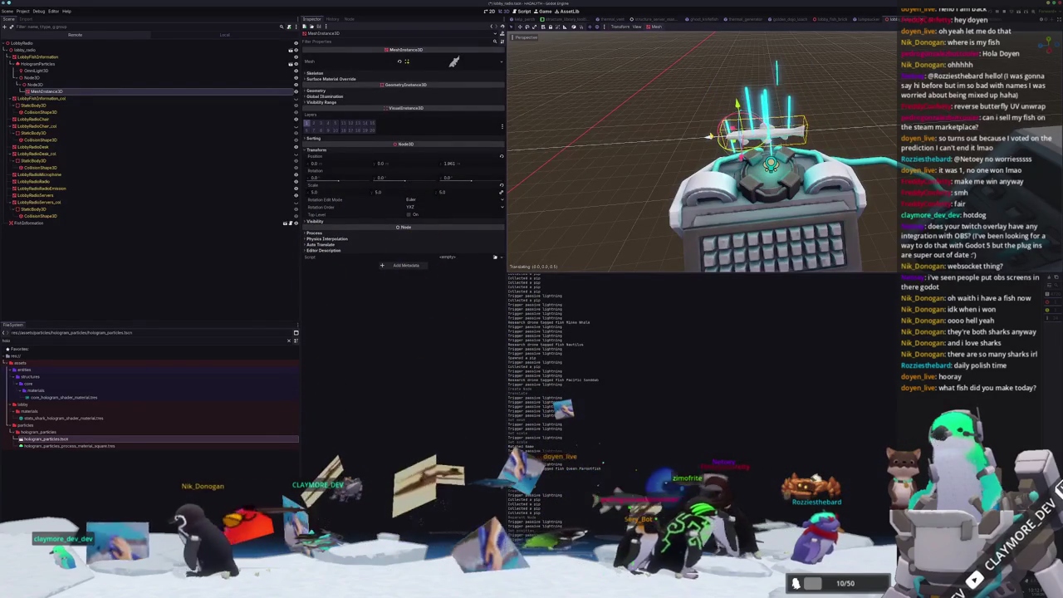
{"action": "middle_click_drag", "start_coordinate": [709, 136], "coordinate": [647, 130]}
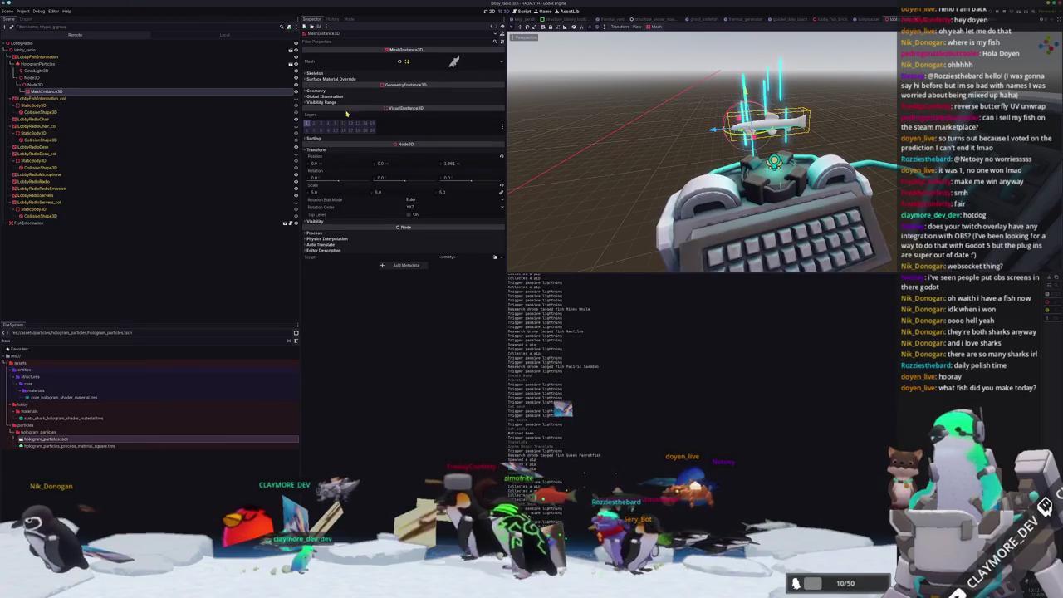
{"action": "left_click", "coordinate": [363, 90]}
- Apply the teal hologram material as the fish's Material Override and save the scene
{"action": "left_click", "coordinate": [495, 97]}
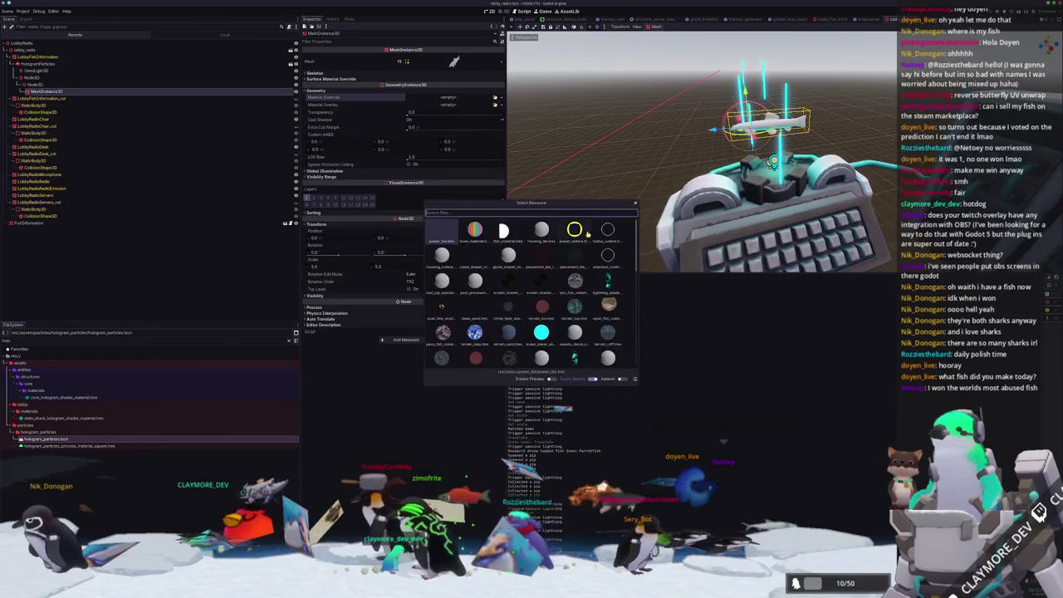
{"action": "type", "text": "hol"}
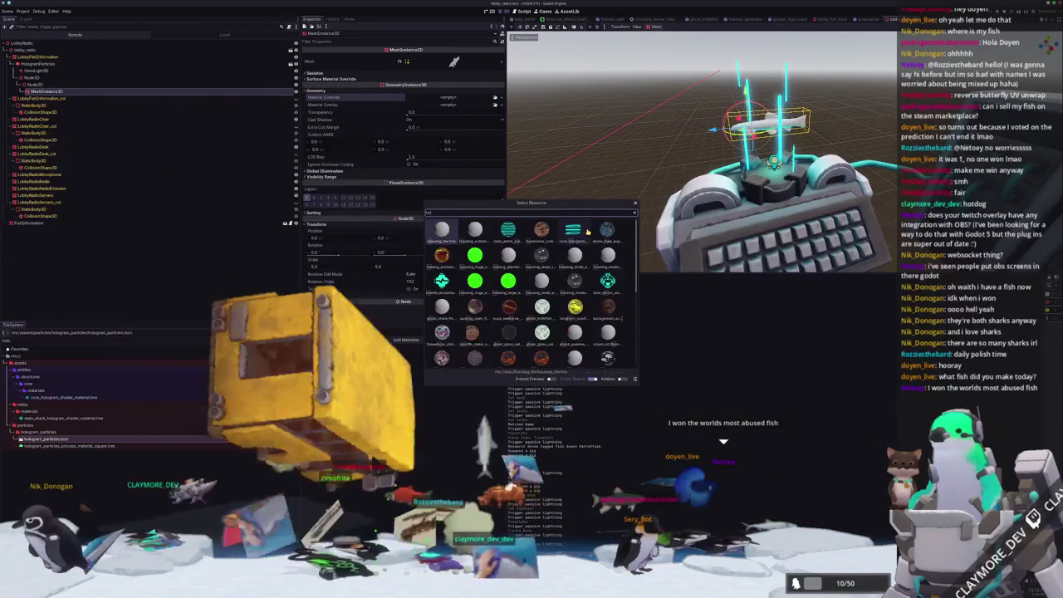
{"action": "key", "text": "Return"}
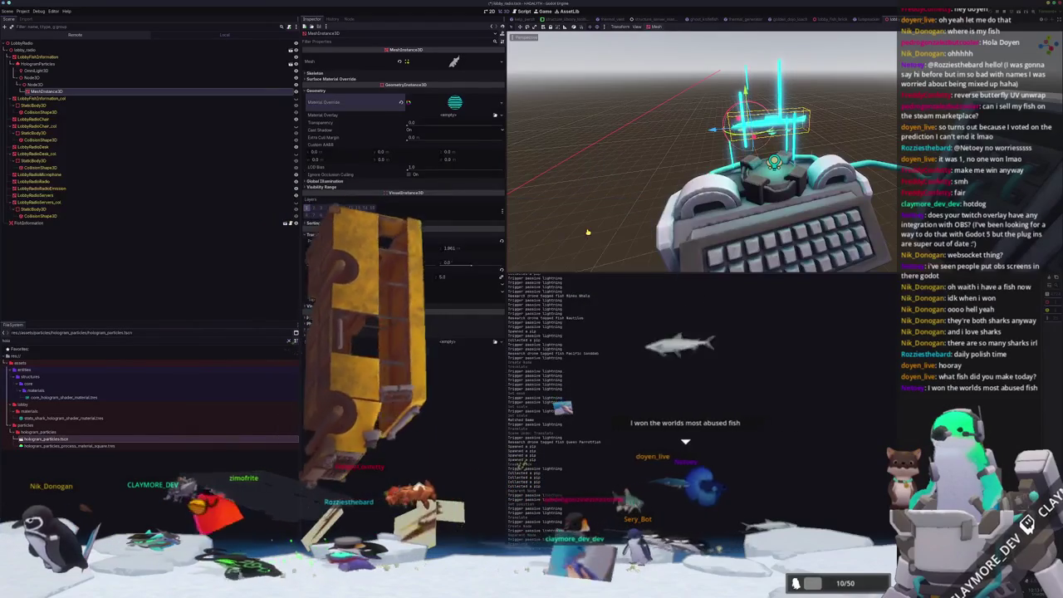
{"action": "scroll", "coordinate": [594, 231], "scroll_direction": "up", "scroll_amount": 5}
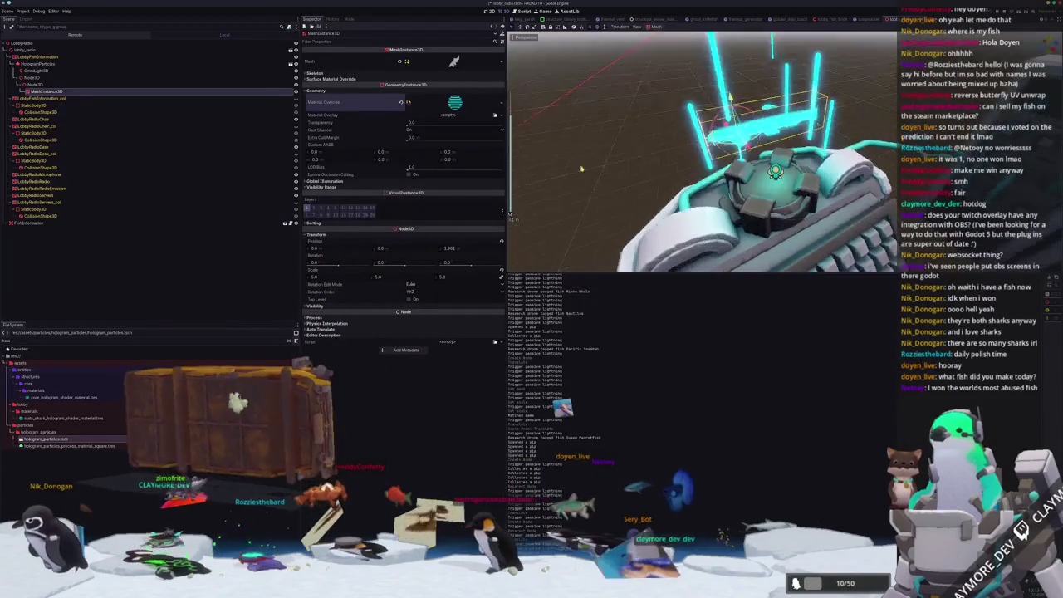
{"action": "middle_click_drag", "start_coordinate": [582, 156], "coordinate": [601, 151]}
{"action": "key", "text": "ctrl+s"}
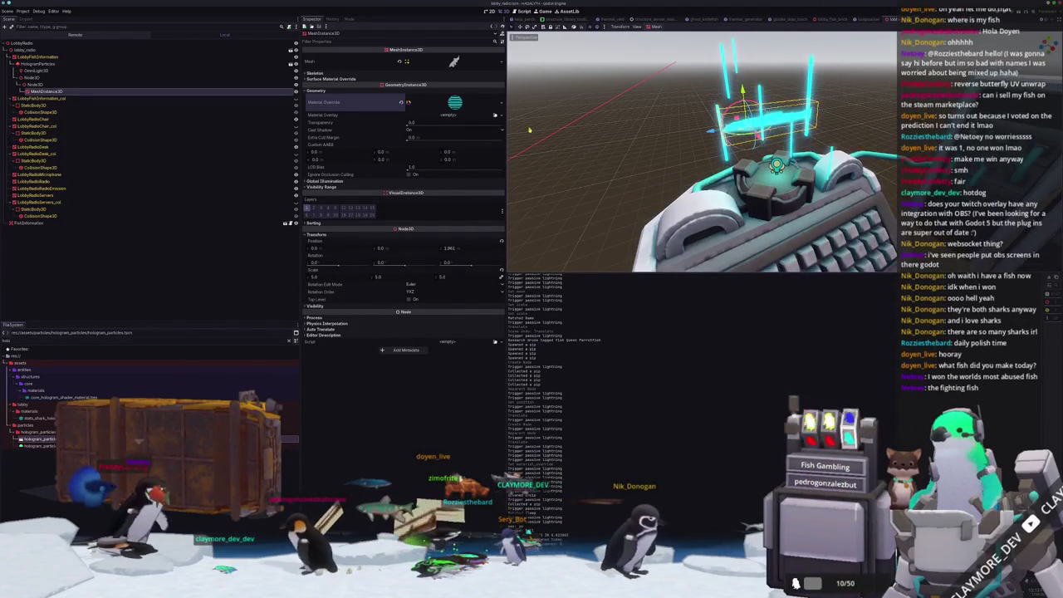
{"action": "left_click", "coordinate": [480, 101]}
{"action": "left_click", "coordinate": [502, 103]}
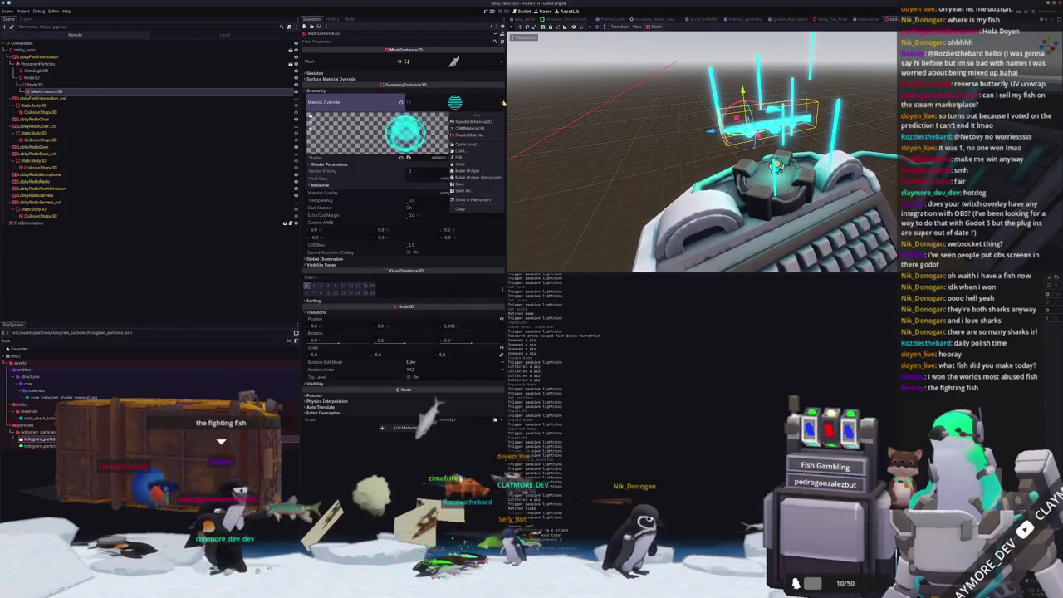
- Make the override material unique and save it as torch_shader.tres in assets/materials
{"action": "left_click", "coordinate": [483, 177]}
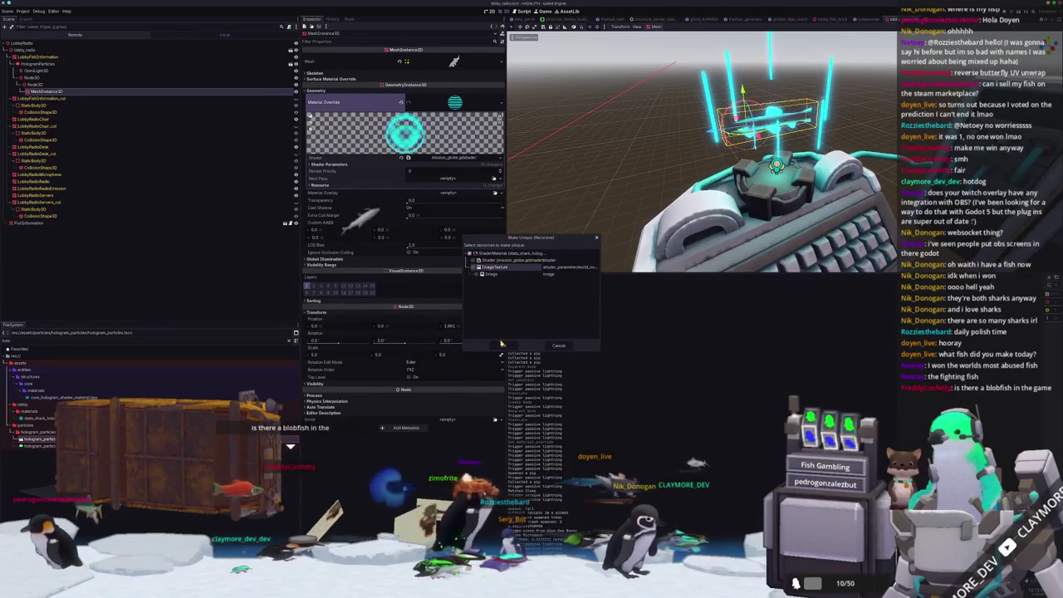
{"action": "key", "text": "Return"}
{"action": "left_click", "coordinate": [498, 105]}
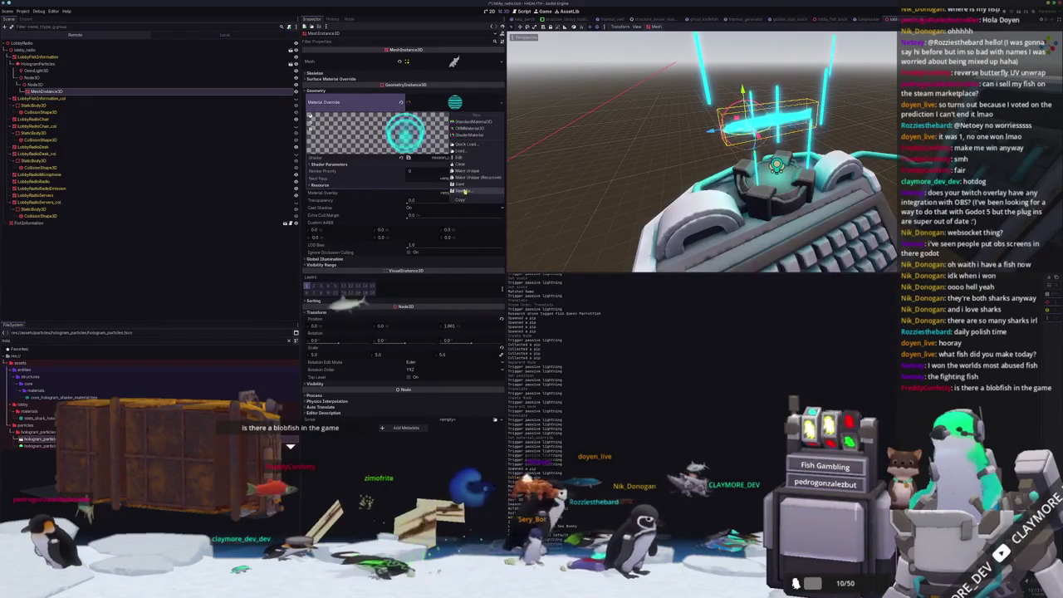
{"action": "left_click", "coordinate": [463, 191]}
{"action": "double_click", "coordinate": [527, 230]}
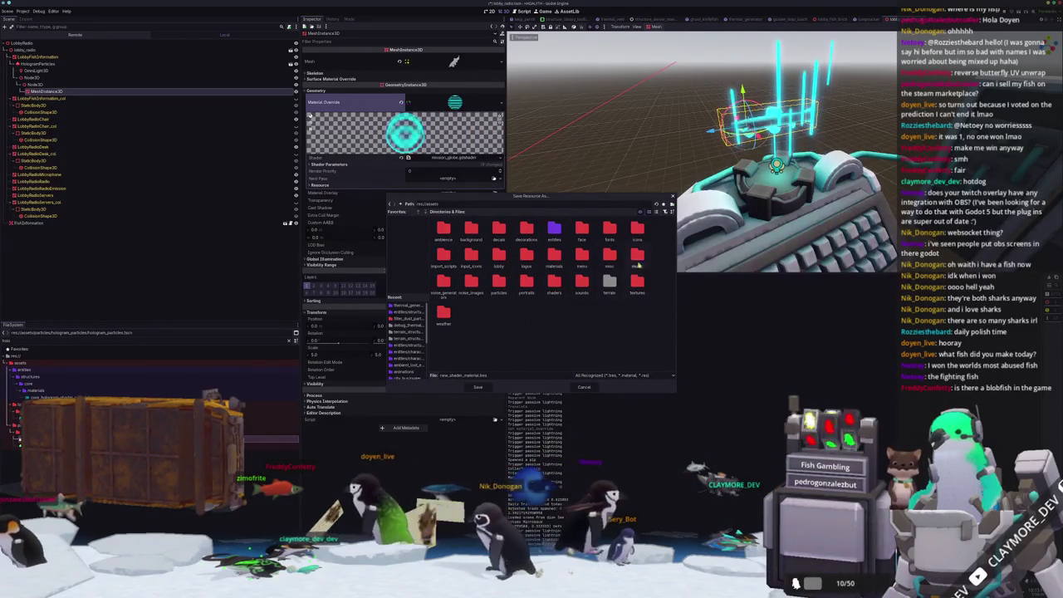
{"action": "double_click", "coordinate": [550, 259]}
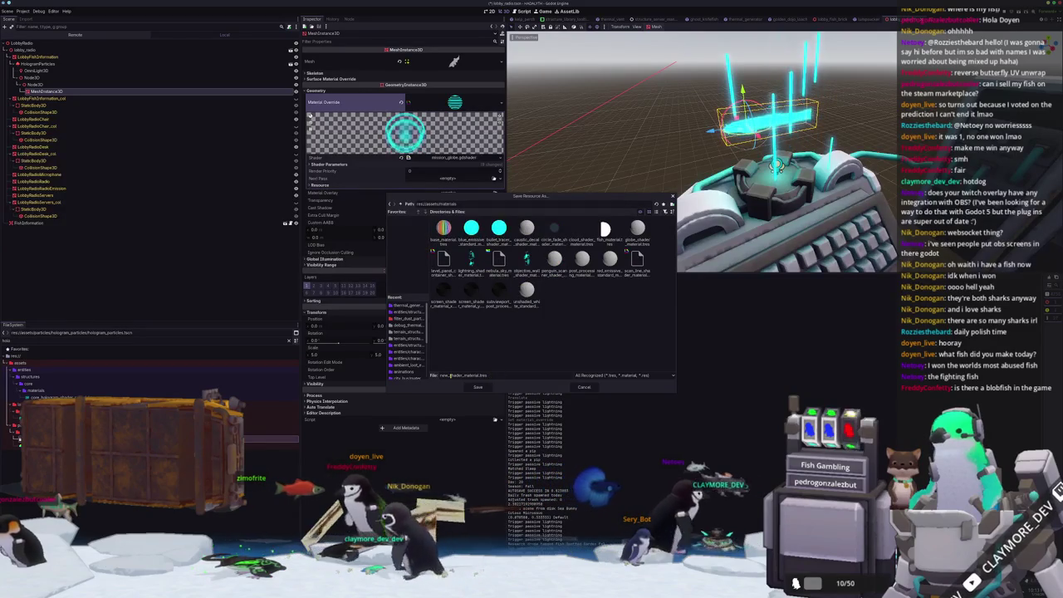
{"action": "double_click", "coordinate": [471, 375]}
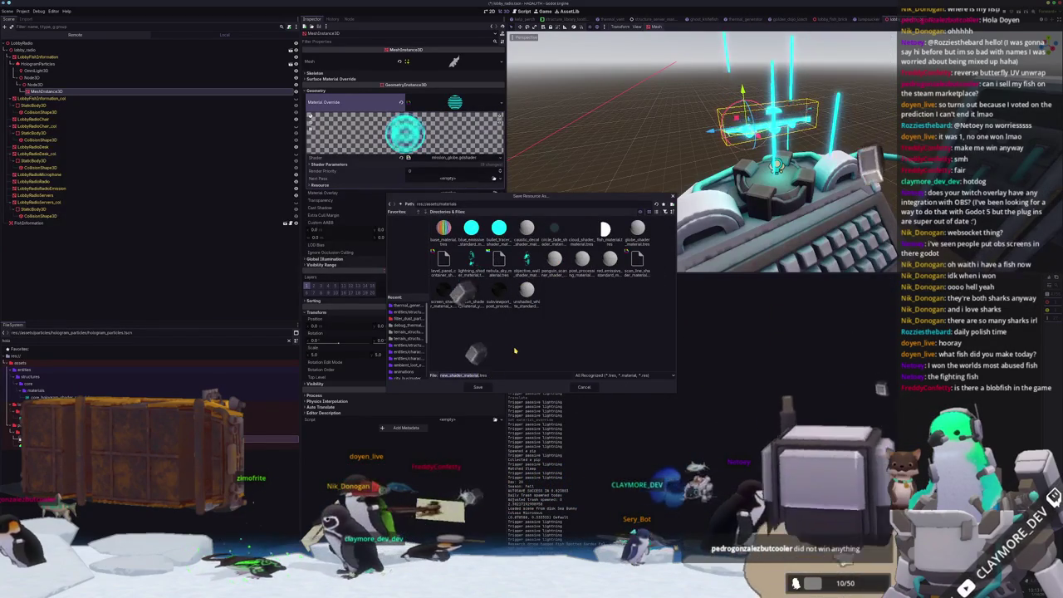
{"action": "type", "text": "fish_torch"}
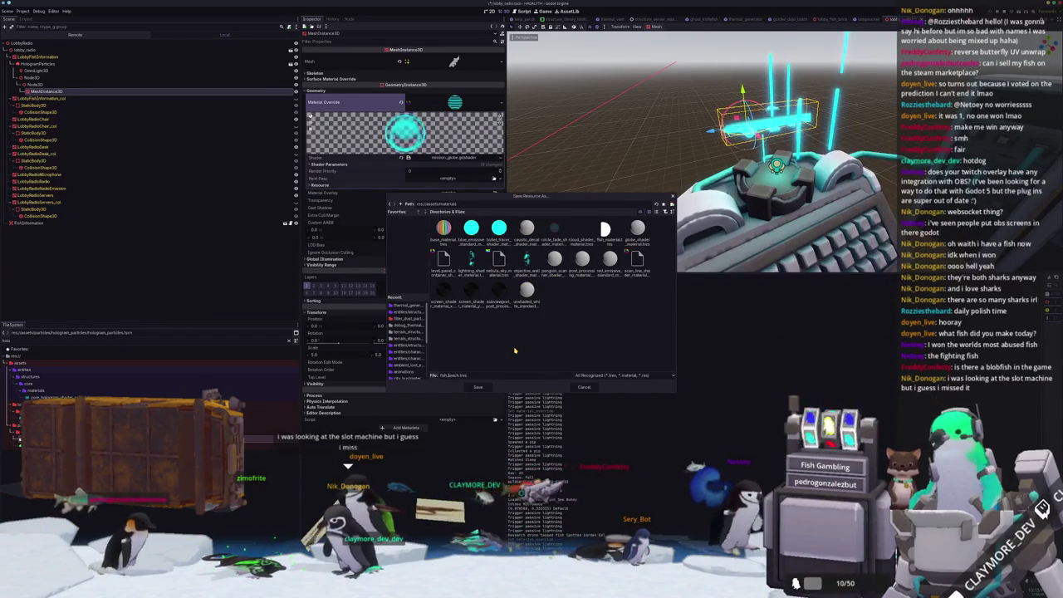
{"action": "type", "text": "_shad"}
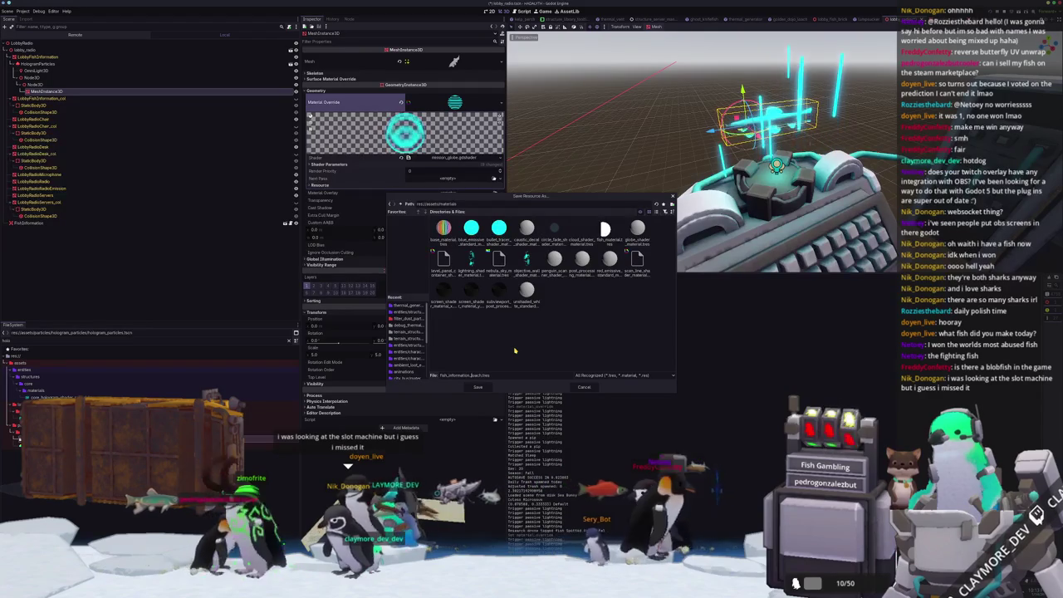
{"action": "type", "text": "er_mat"}
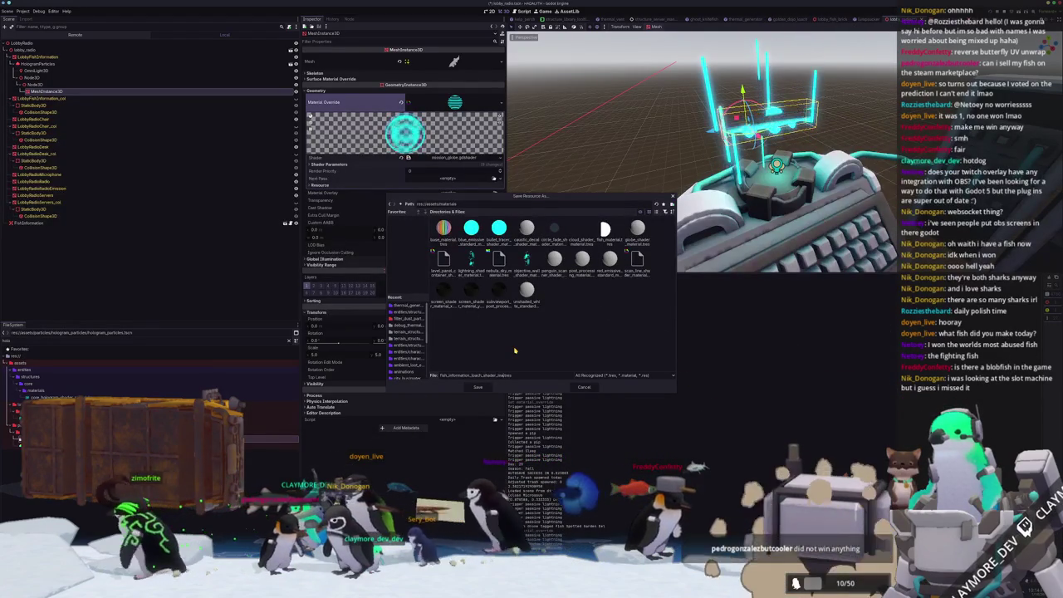
{"action": "key", "text": "Return"}
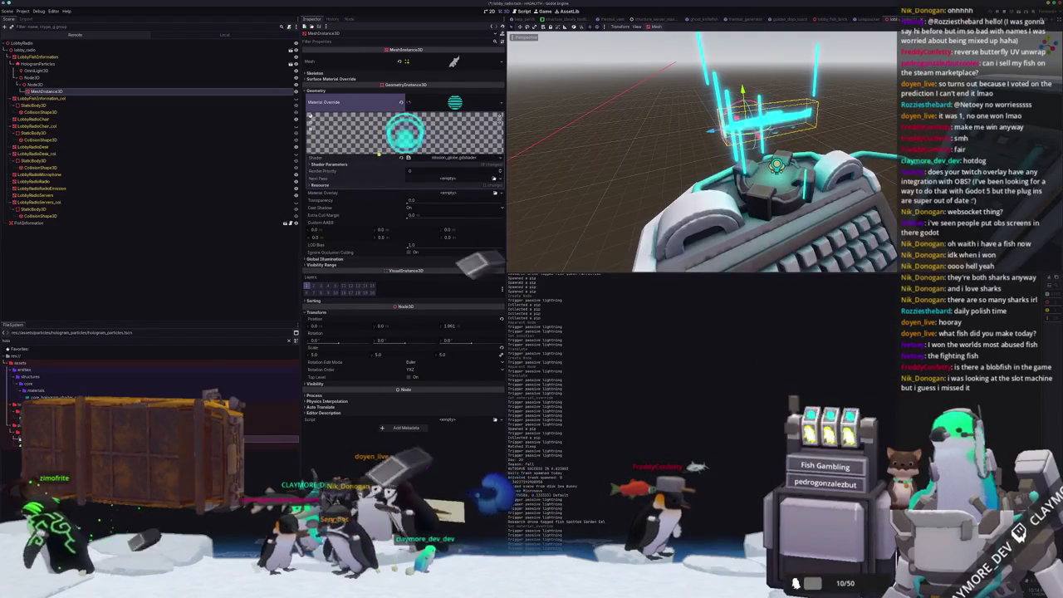
{"action": "left_click", "coordinate": [393, 165]}
- Preview the hologram shader's Scan Z Scale at lower values and 1.0, then restore it to 100
{"action": "mouse_move", "coordinate": [681, 167]}
{"action": "middle_mouse_down"}
{"action": "mouse_move", "coordinate": [622, 195]}
{"action": "mouse_move", "coordinate": [581, 200]}
{"action": "middle_mouse_up"}
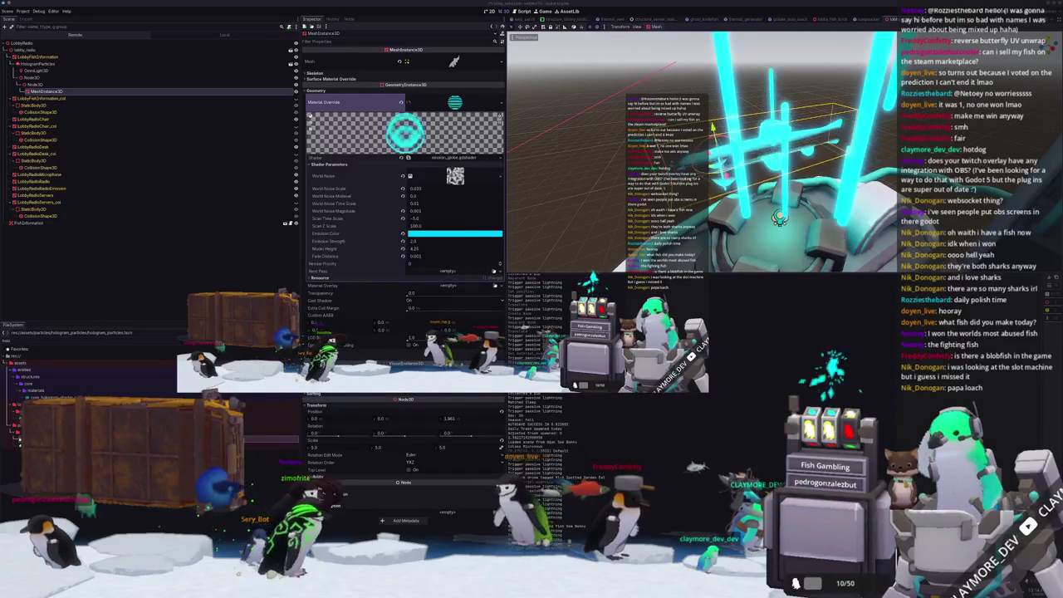
{"action": "middle_click_drag", "start_coordinate": [549, 174], "coordinate": [610, 174]}
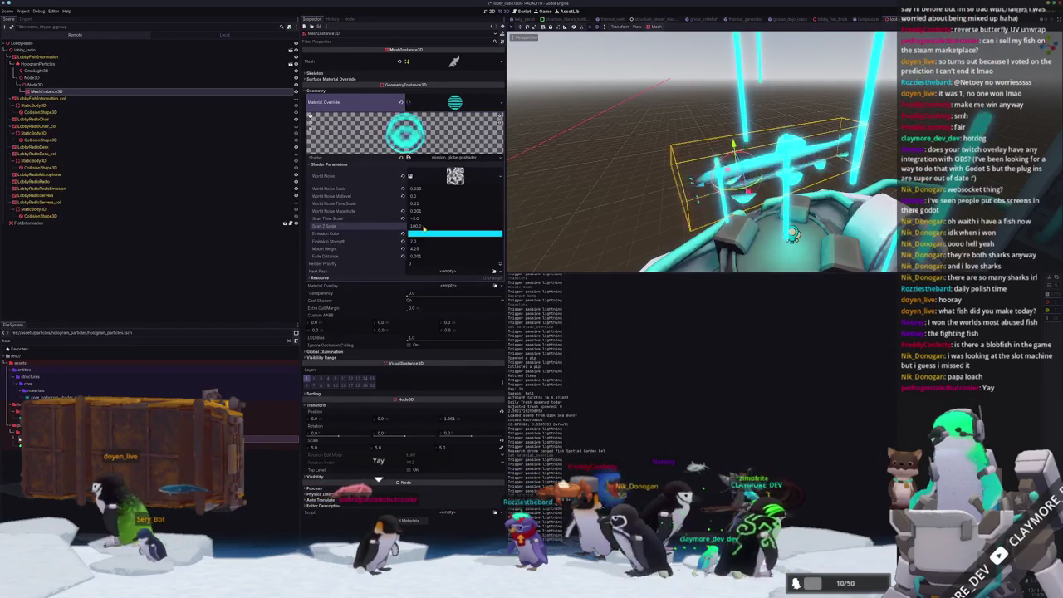
{"action": "left_click_drag", "start_coordinate": [419, 226], "coordinate": [411, 226]}
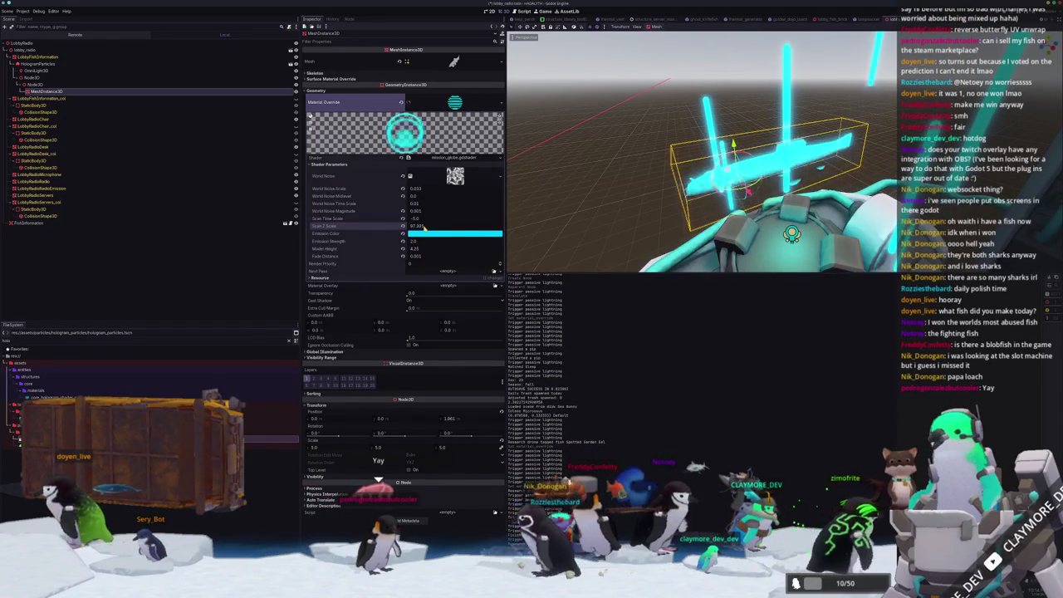
{"action": "type", "text": "1"}
{"action": "key", "text": "Return"}
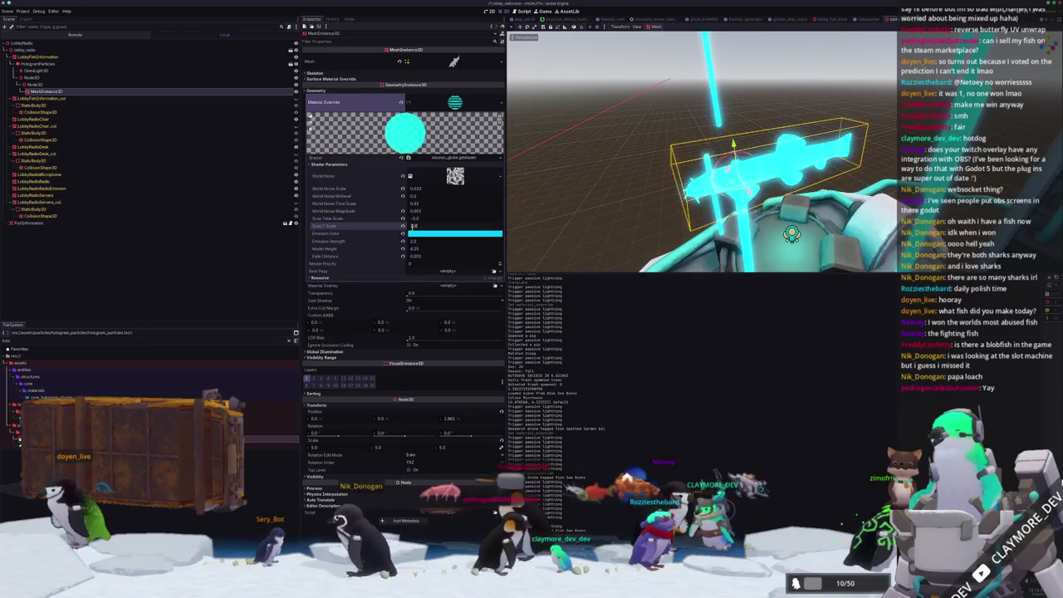
{"action": "key", "text": "Return"}
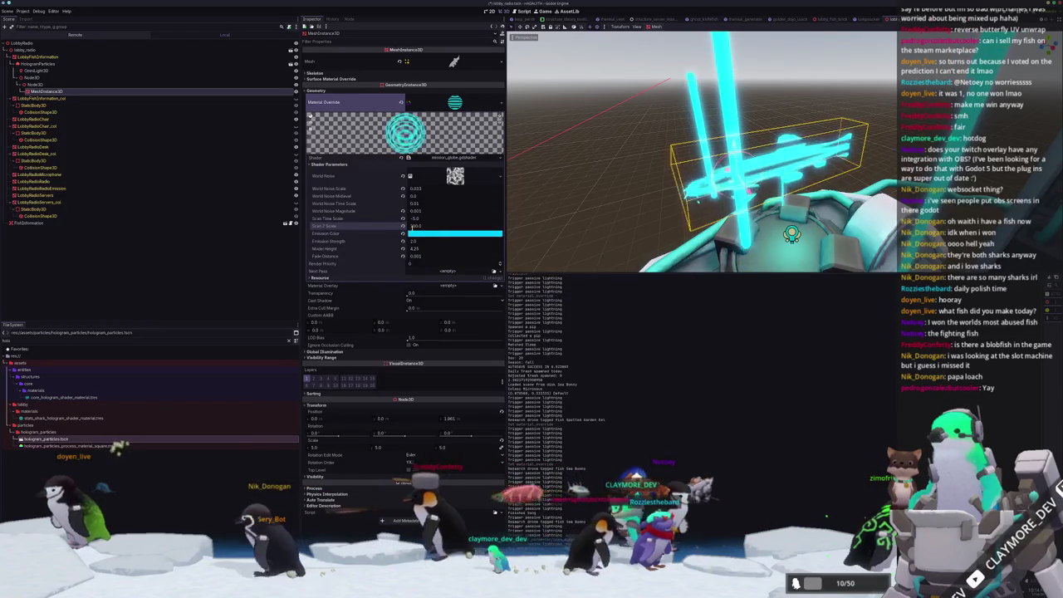
{"action": "left_click", "coordinate": [31, 84]}
{"action": "left_click", "coordinate": [32, 84]}
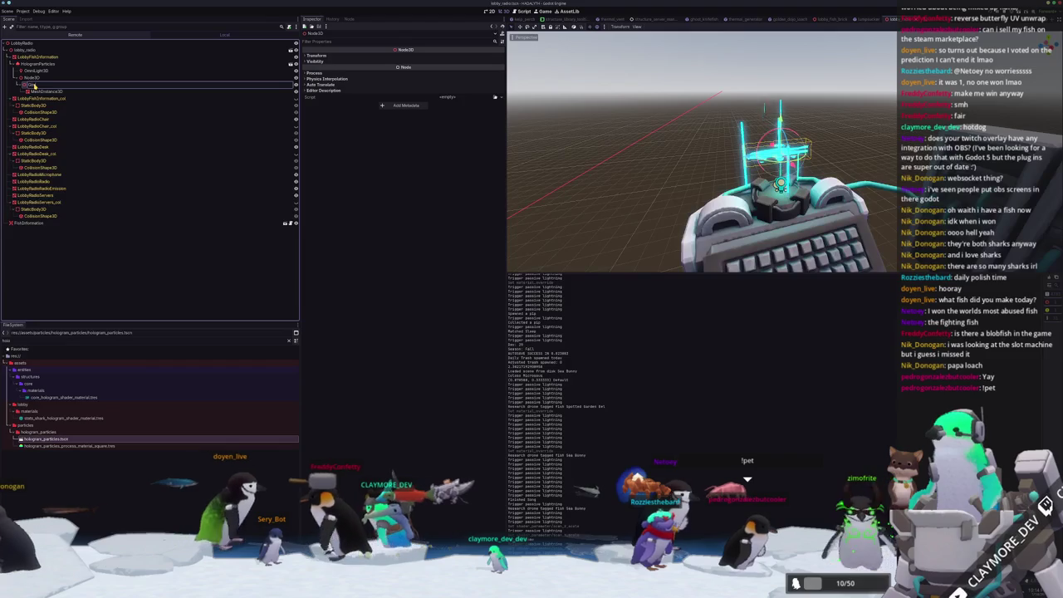
{"action": "type", "text": "Gimbal"}
- Rename the fish's pivot nodes to FishOffset and FishGimbal
{"action": "left_click_drag", "start_coordinate": [31, 85], "coordinate": [31, 78]}
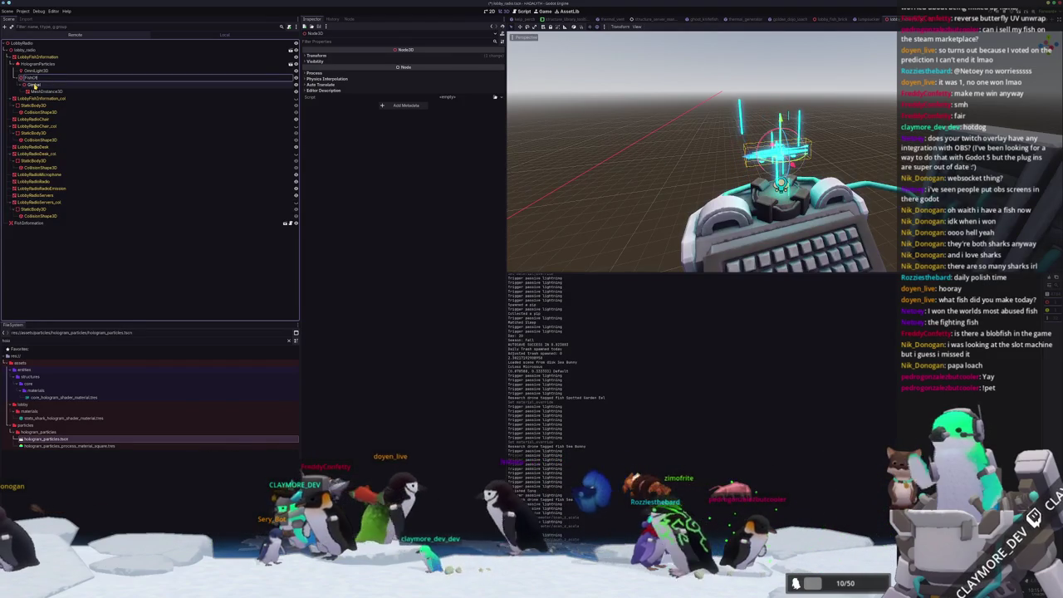
{"action": "left_click", "coordinate": [31, 84]}
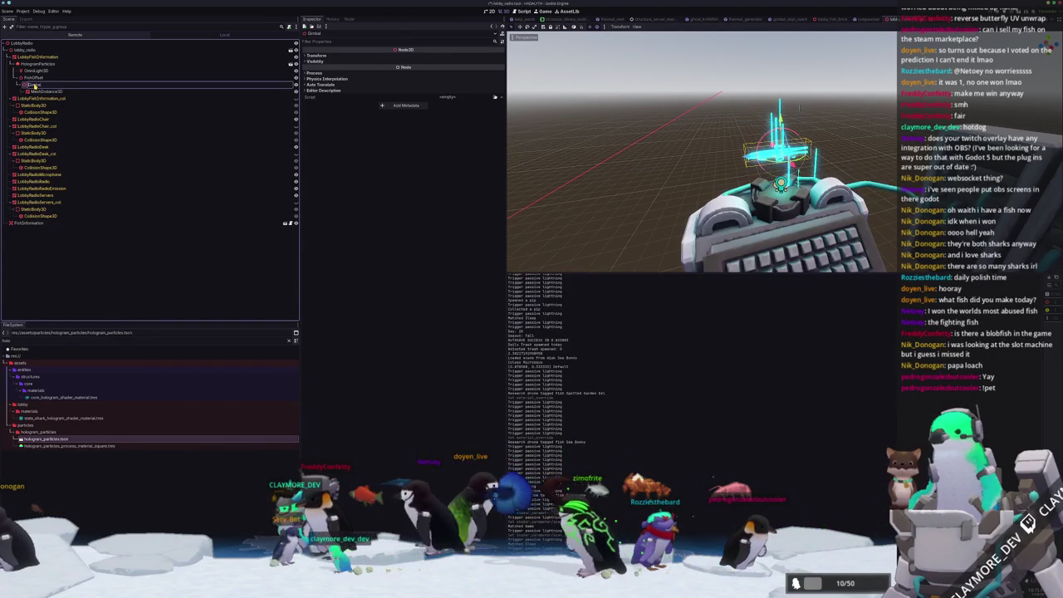
{"action": "key", "text": "Return"}
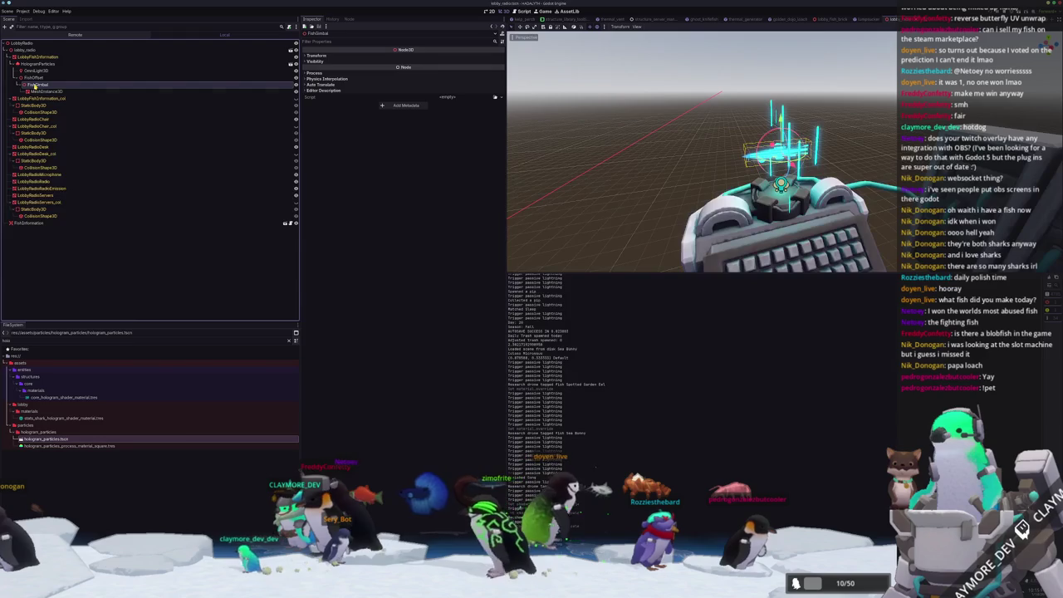
- Add a NodeLocalRotator child node under FishGimbal
{"action": "right_click", "coordinate": [163, 85]}
{"action": "left_click", "coordinate": [200, 88]}
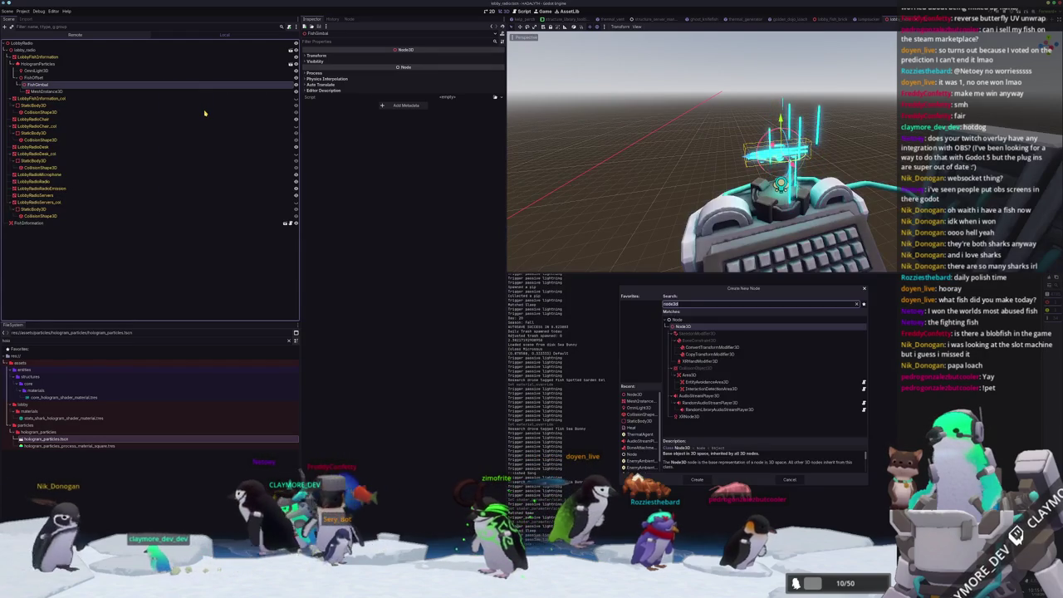
{"action": "type", "text": "nodelocal"}
{"action": "key", "text": "Return"}
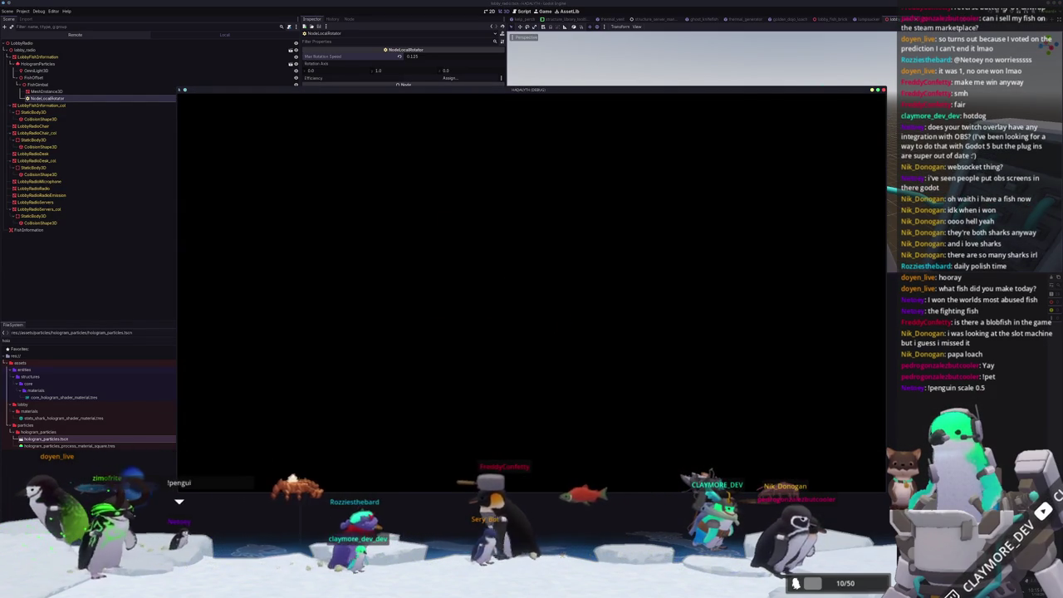
- In the running game, load the Voyager save and walk to the terminal to see the fish
{"action": "left_click", "coordinate": [533, 335]}
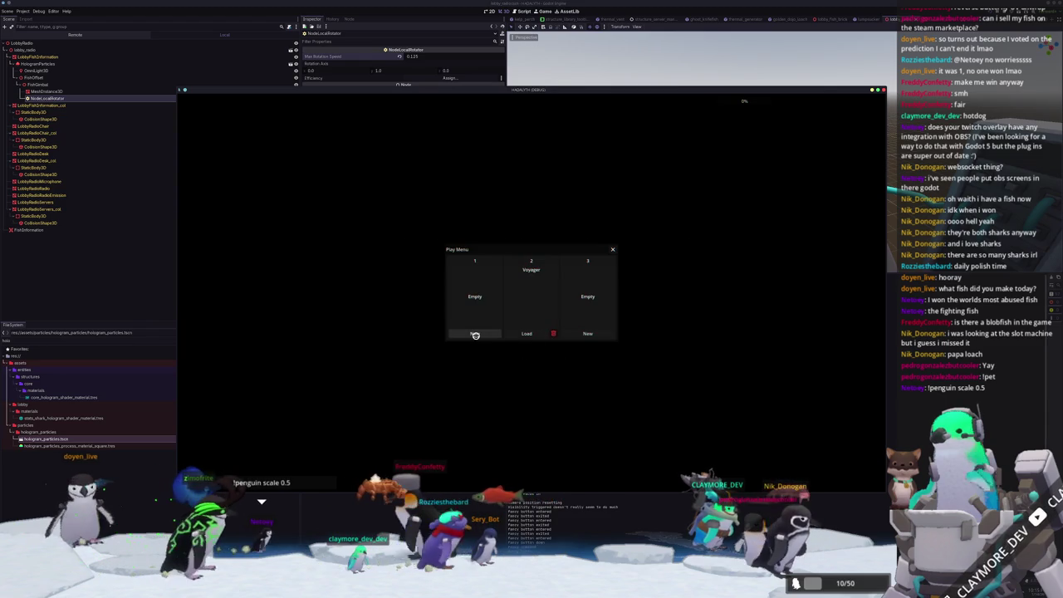
{"action": "left_click", "coordinate": [533, 331]}
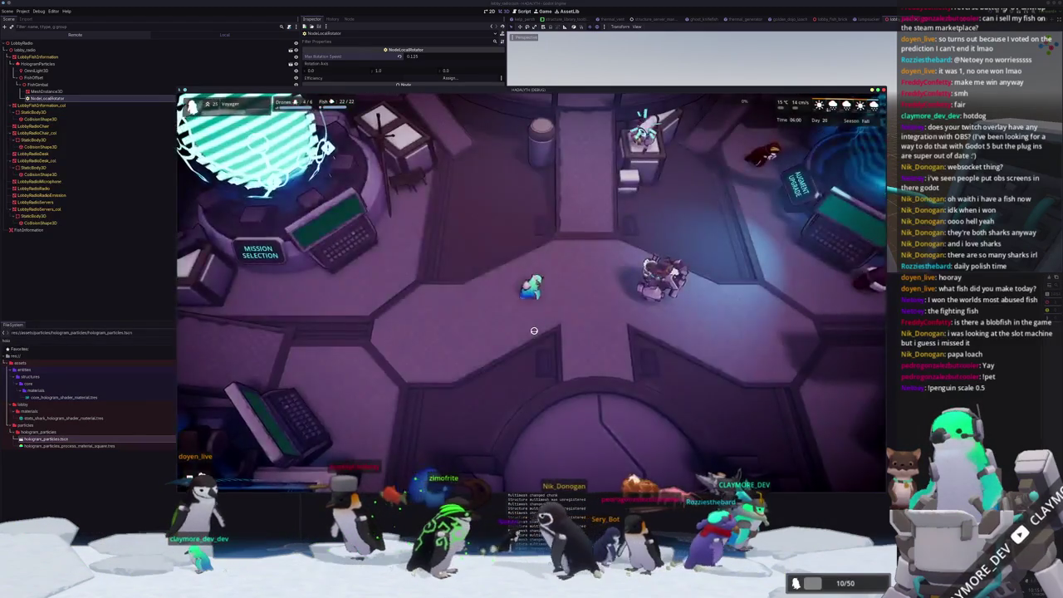
{"action": "key", "text": "w"}
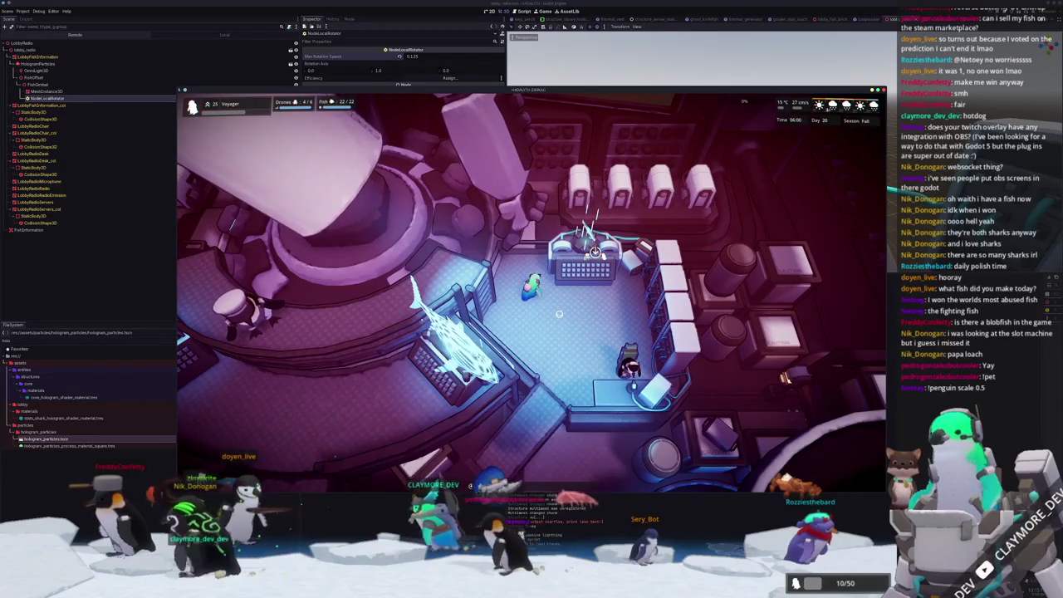
{"action": "mouse_move", "coordinate": [532, 94]}
{"action": "left_mouse_down"}
{"action": "mouse_move", "coordinate": [570, 139]}
{"action": "mouse_move", "coordinate": [643, 154]}
{"action": "left_mouse_up"}
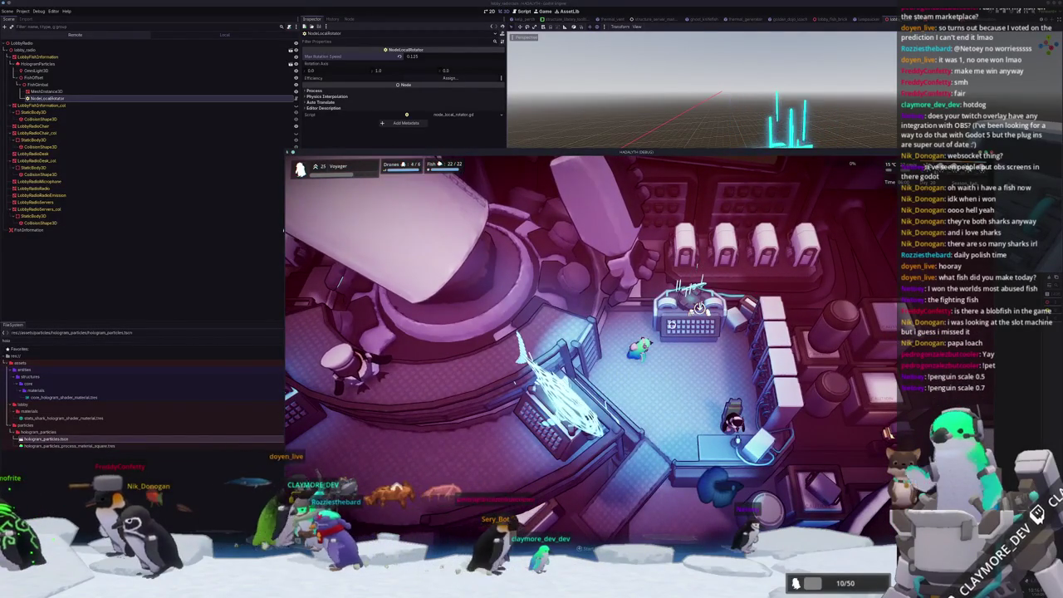
- Rename MeshInstance3D to FishMeshInstance3D and select the NodeLocalRotator
{"action": "left_click", "coordinate": [58, 91]}
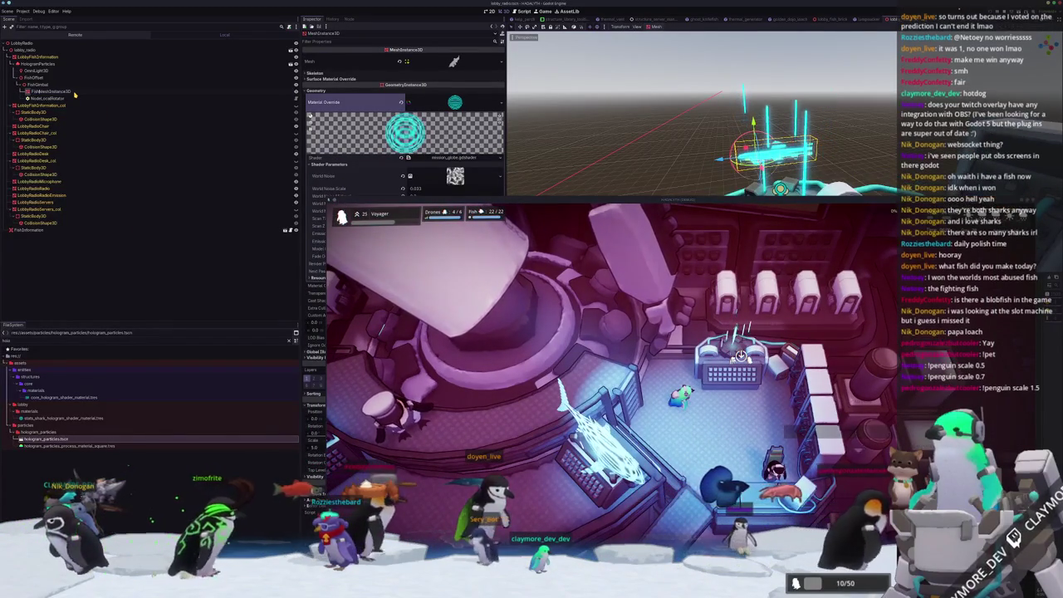
{"action": "type", "text": "Fish"}
{"action": "key", "text": "Return"}
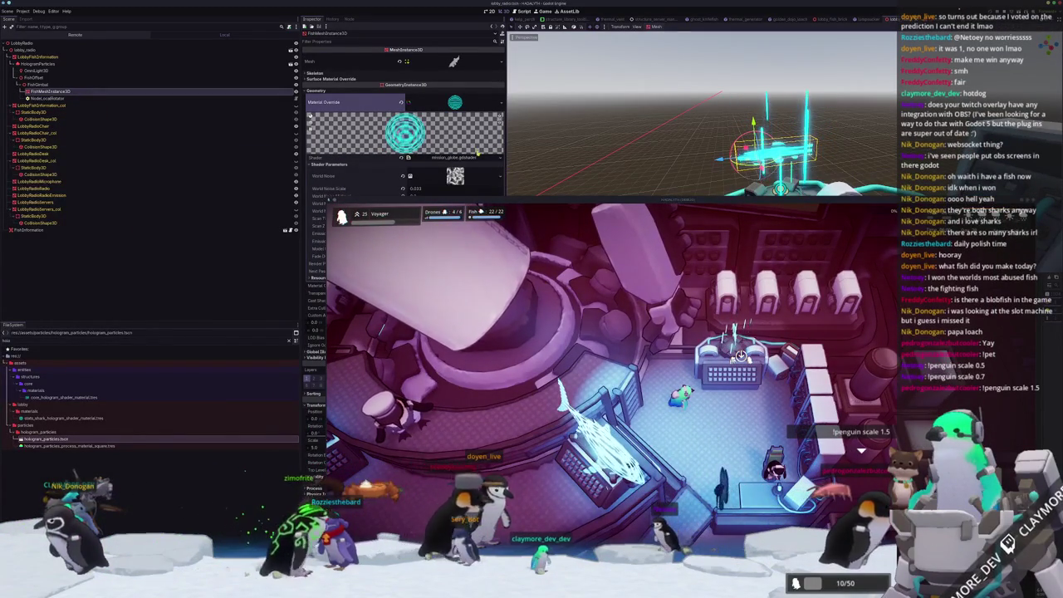
{"action": "key", "text": "Down"}
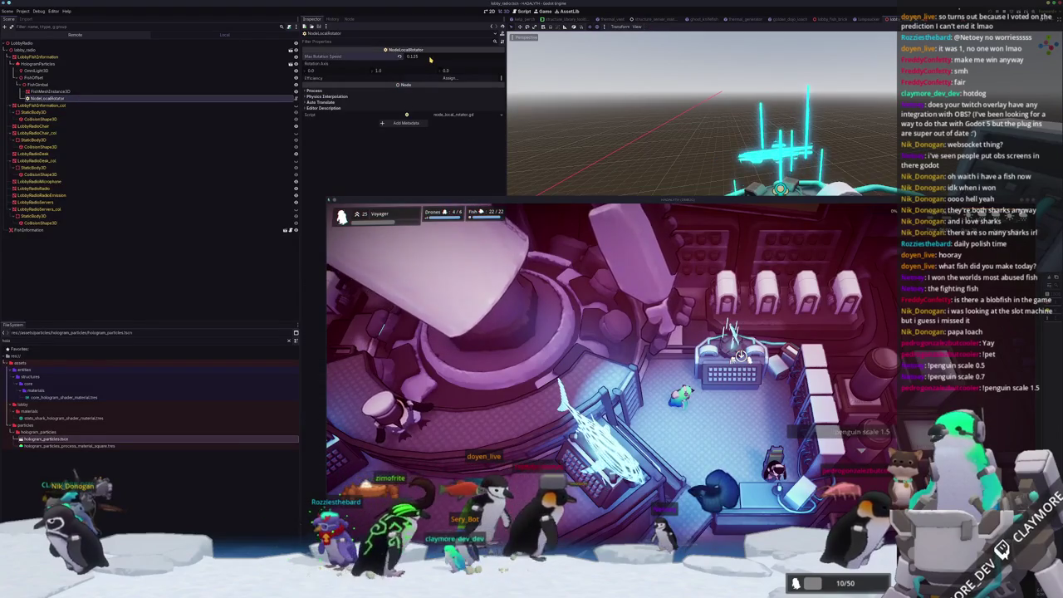
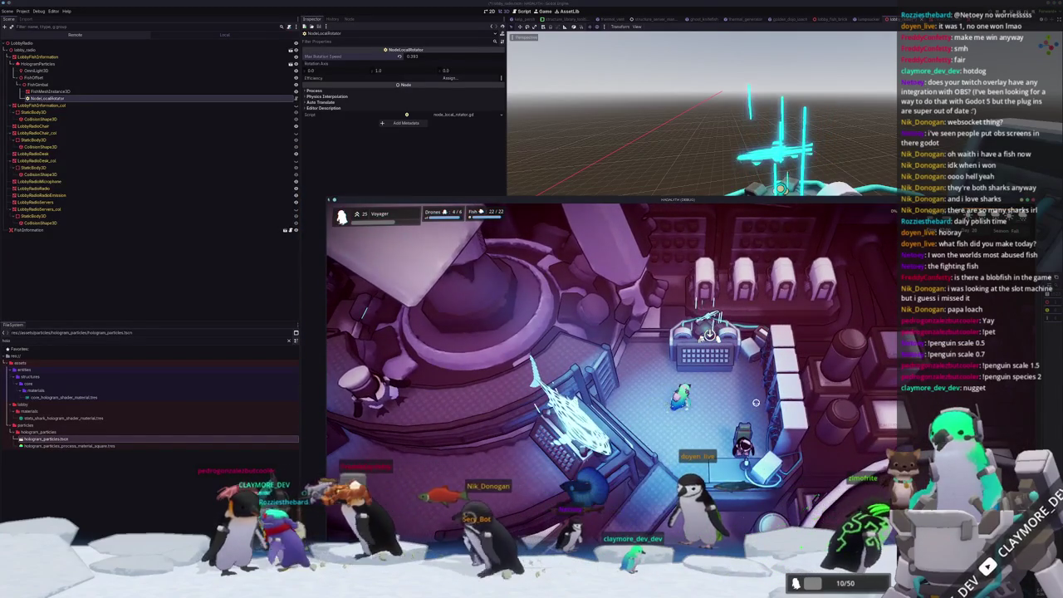
- Scale the FishMeshInstance3D up to 5.505
{"action": "left_click", "coordinate": [37, 91]}
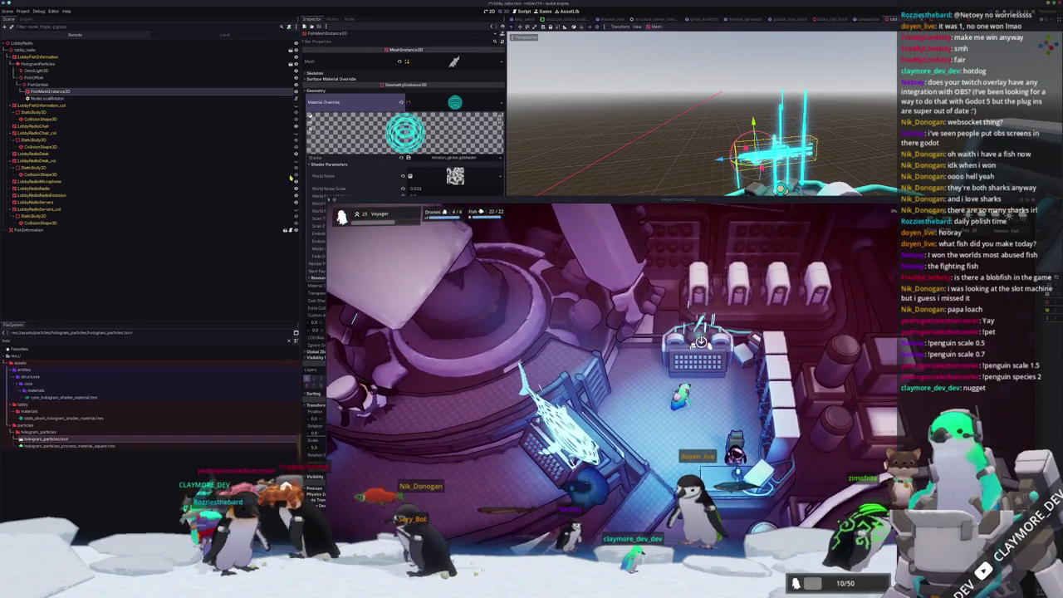
{"action": "left_click", "coordinate": [33, 77]}
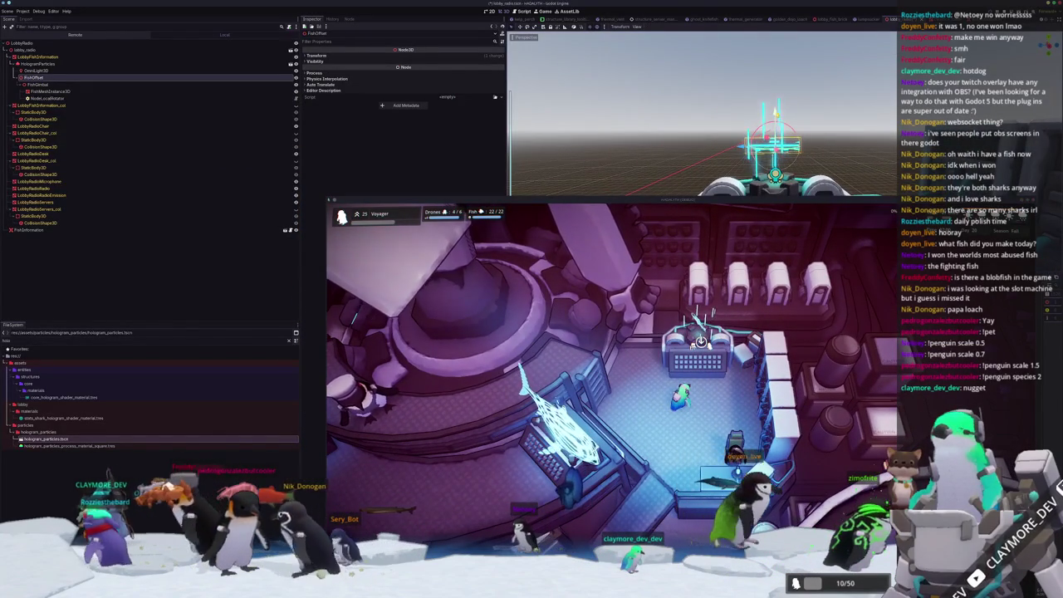
{"action": "left_click", "coordinate": [62, 91]}
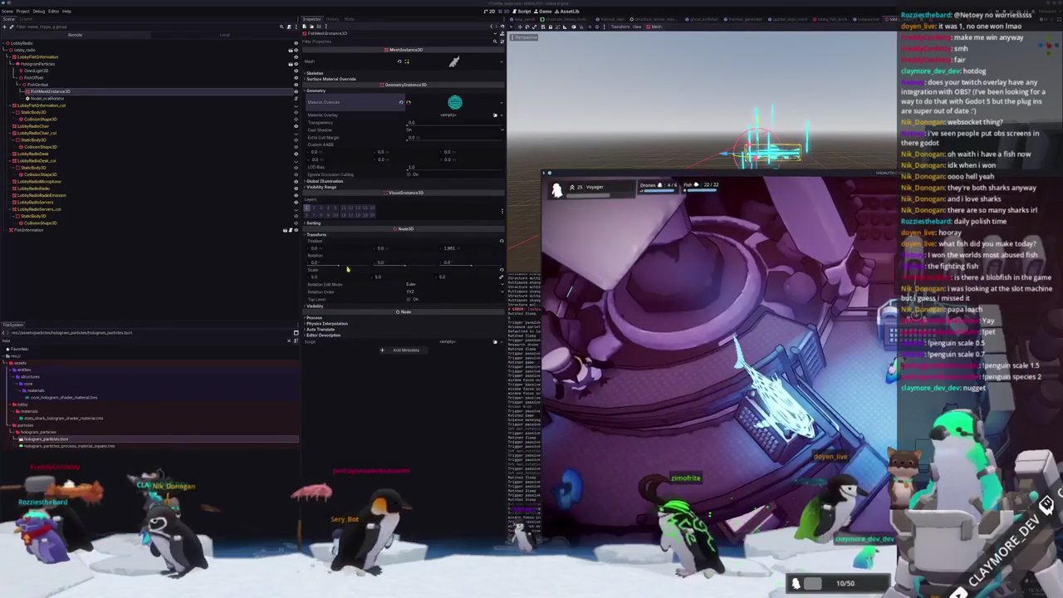
{"action": "left_click_drag", "start_coordinate": [313, 281], "coordinate": [326, 281]}
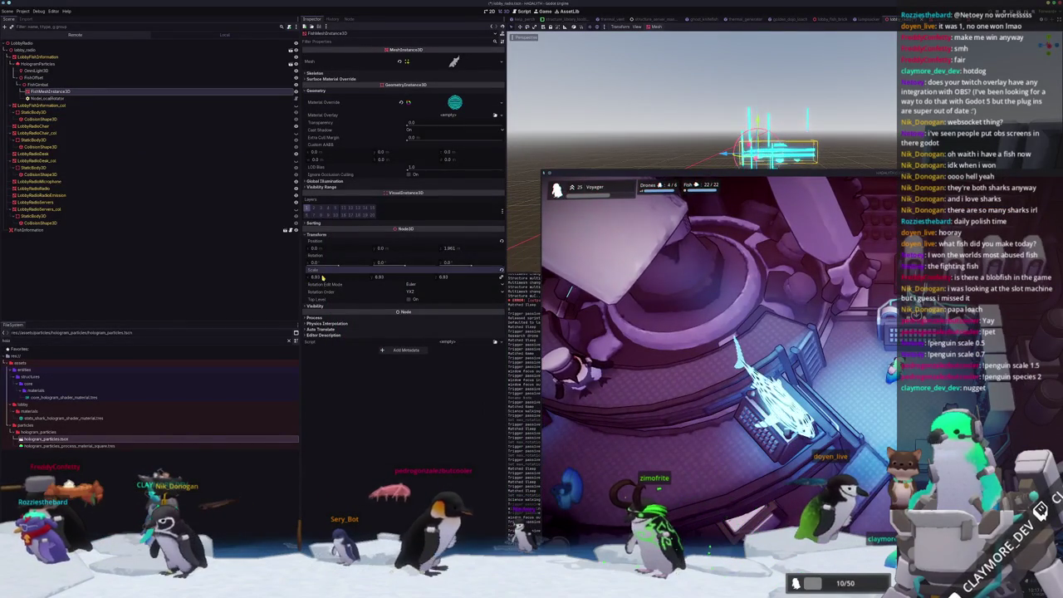
- Set the FishGimbal's scale to 1.25 on every axis
{"action": "left_click", "coordinate": [40, 84]}
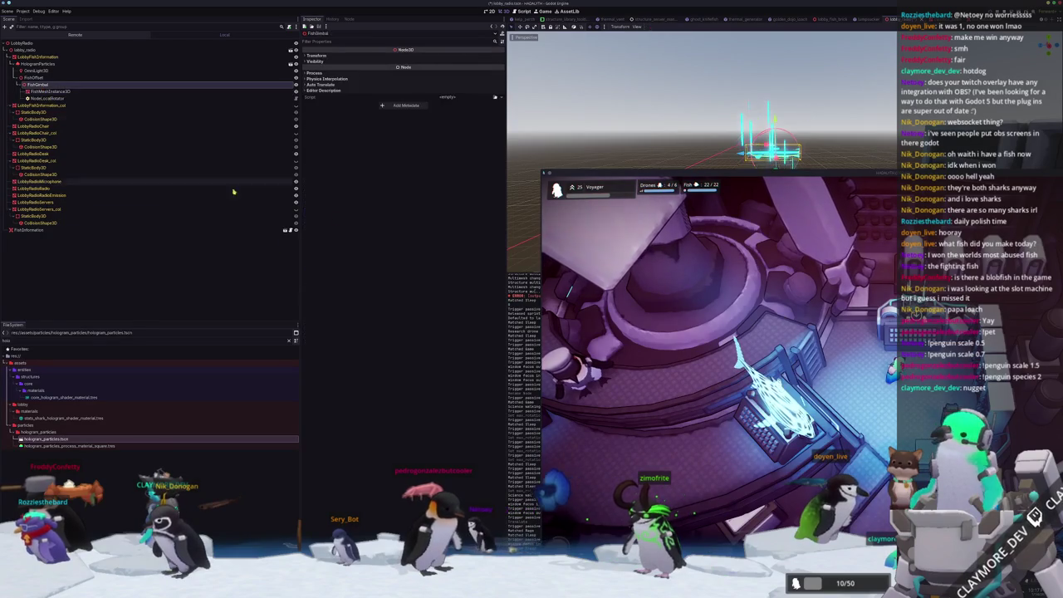
{"action": "left_click", "coordinate": [316, 56]}
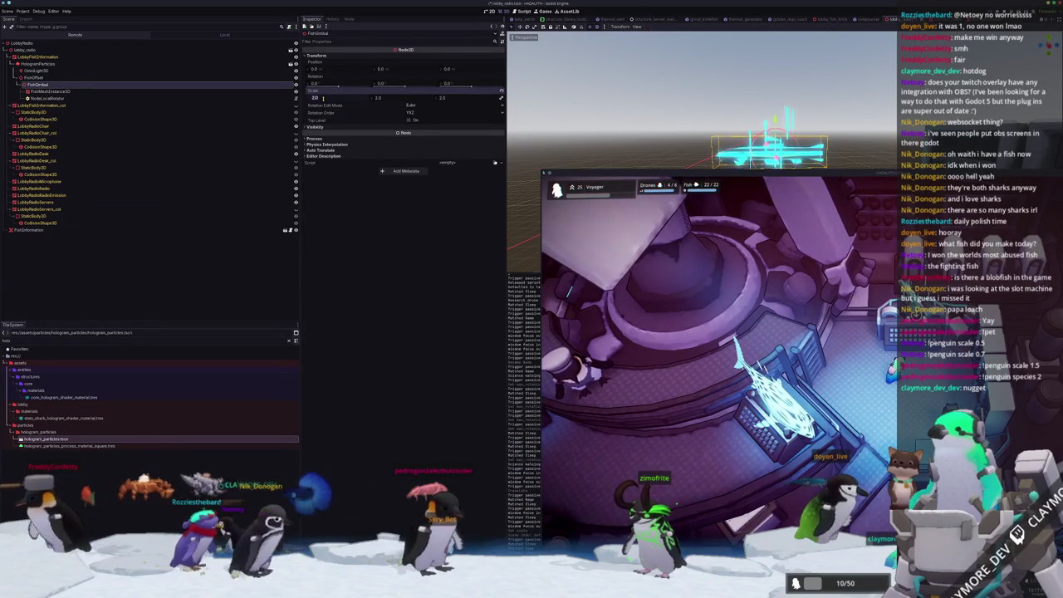
{"action": "type", "text": "25"}
{"action": "key", "text": "Return"}
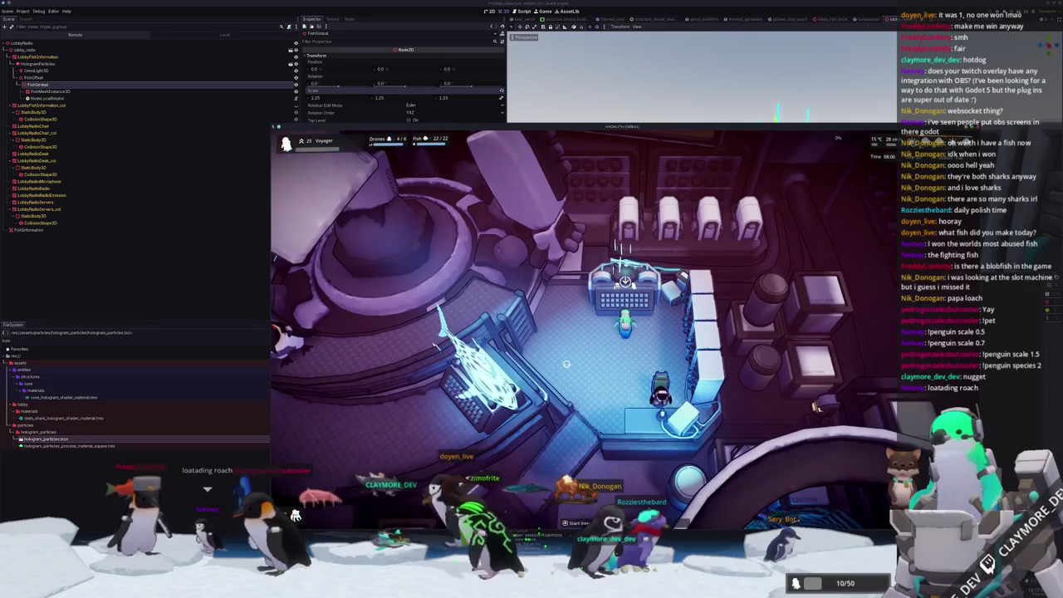
- Walk the player down-left through the lobby, then close the game and switch to Substance 3D Painter
{"action": "key", "text": "s"}
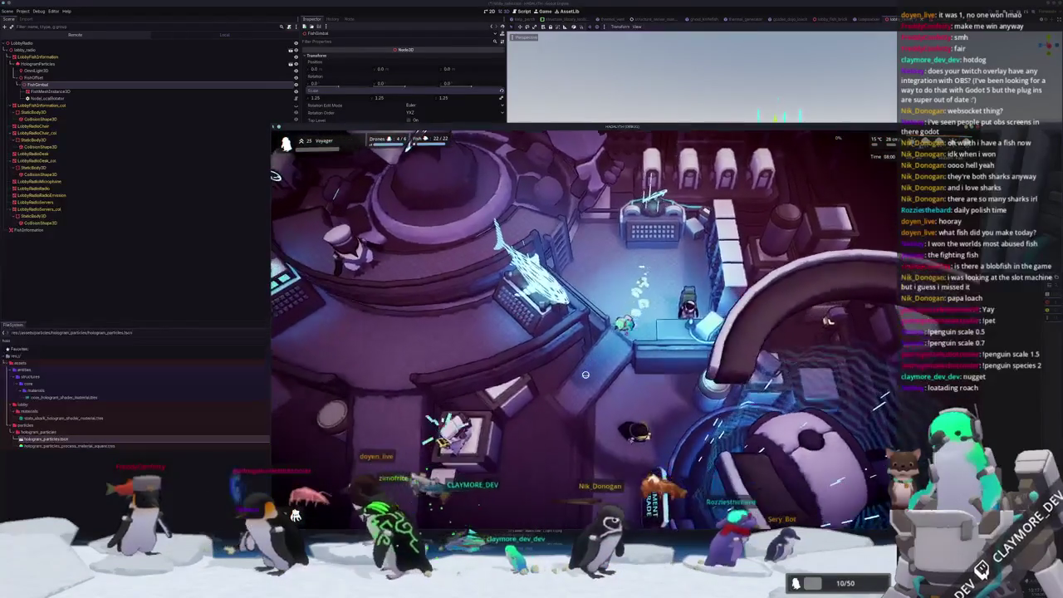
{"action": "key", "text": "s"}
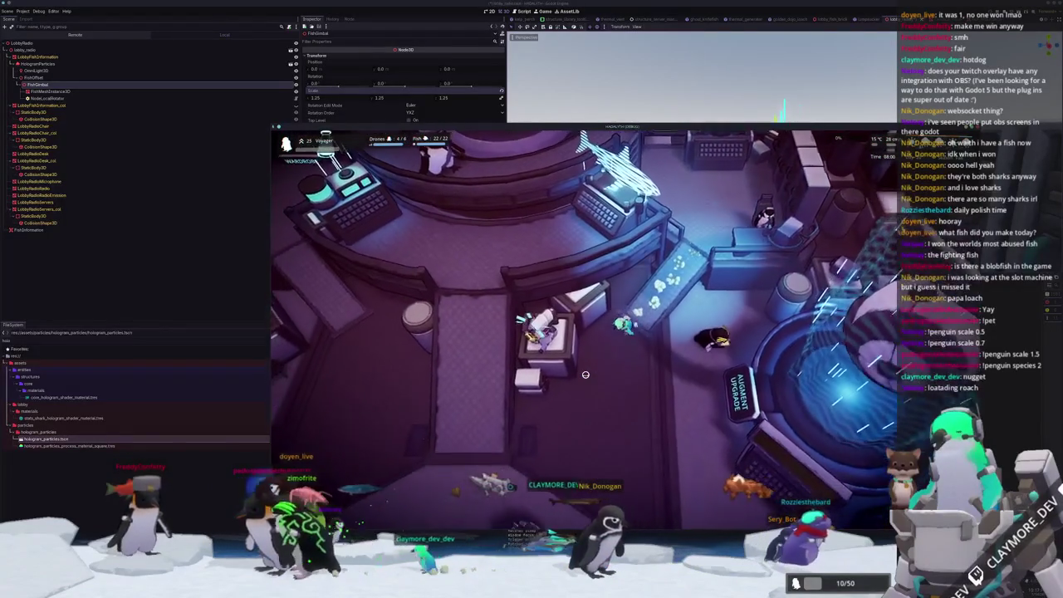
{"action": "key", "text": "s"}
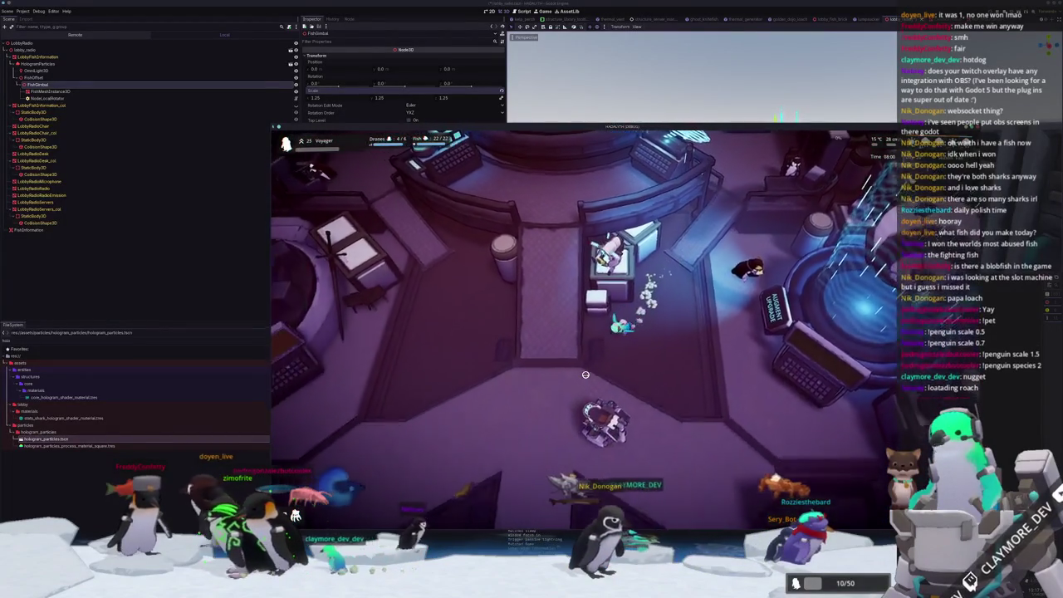
{"action": "key", "text": "s"}
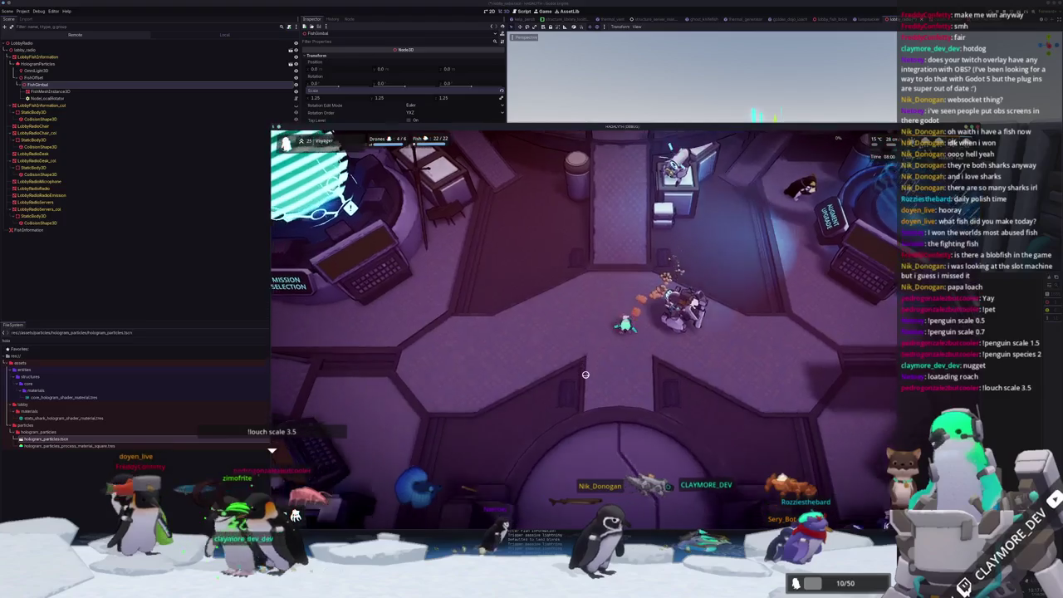
{"action": "key", "text": "s"}
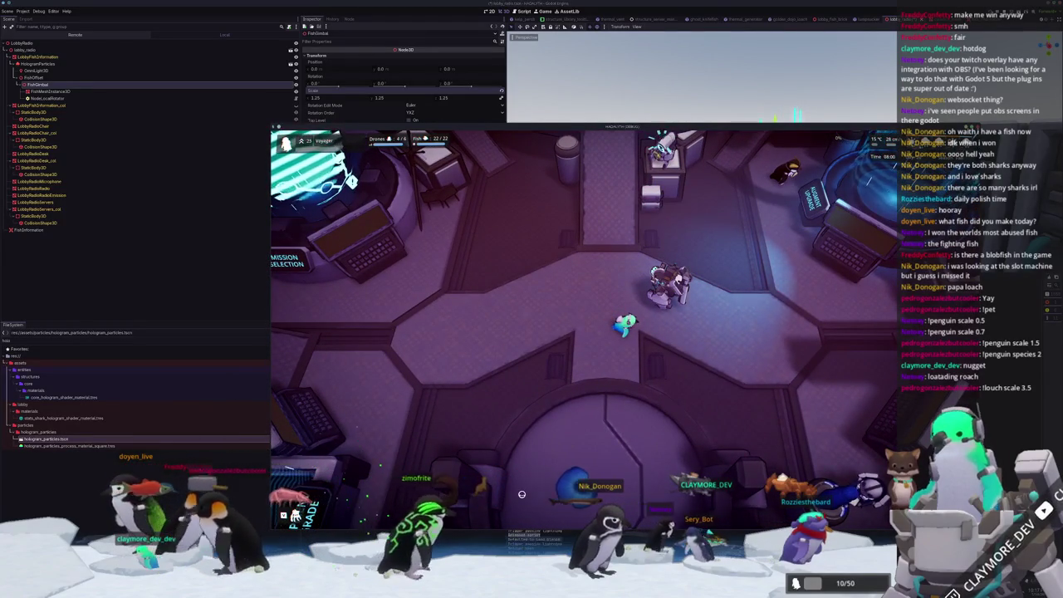
{"action": "key", "text": "F8"}
{"action": "key", "text": "alt+Tab"}
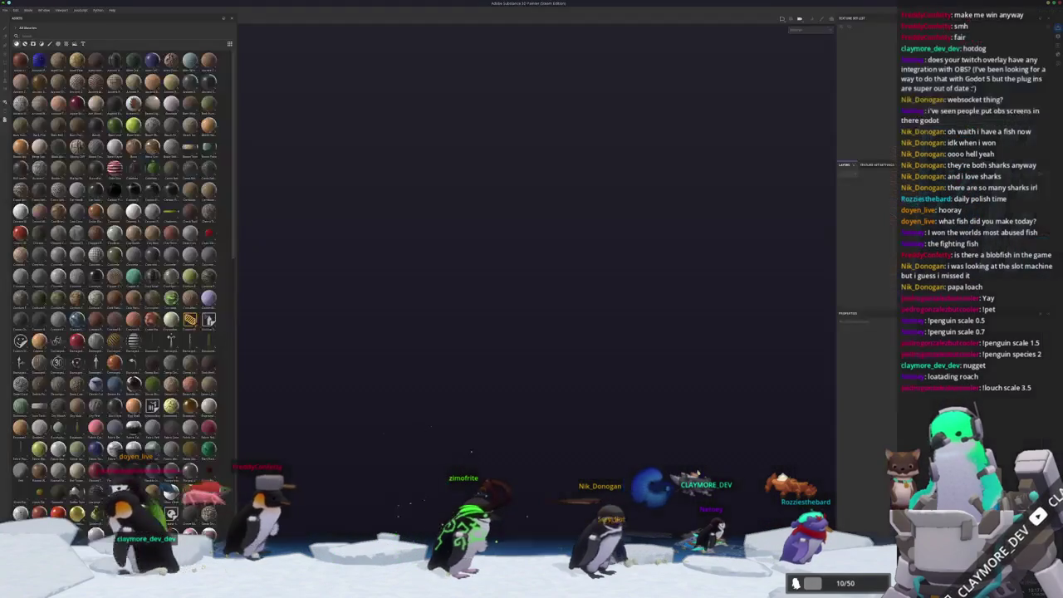
- Start a new project and browse up to the parent folder holding the .glb files
{"action": "left_click", "coordinate": [5, 10]}
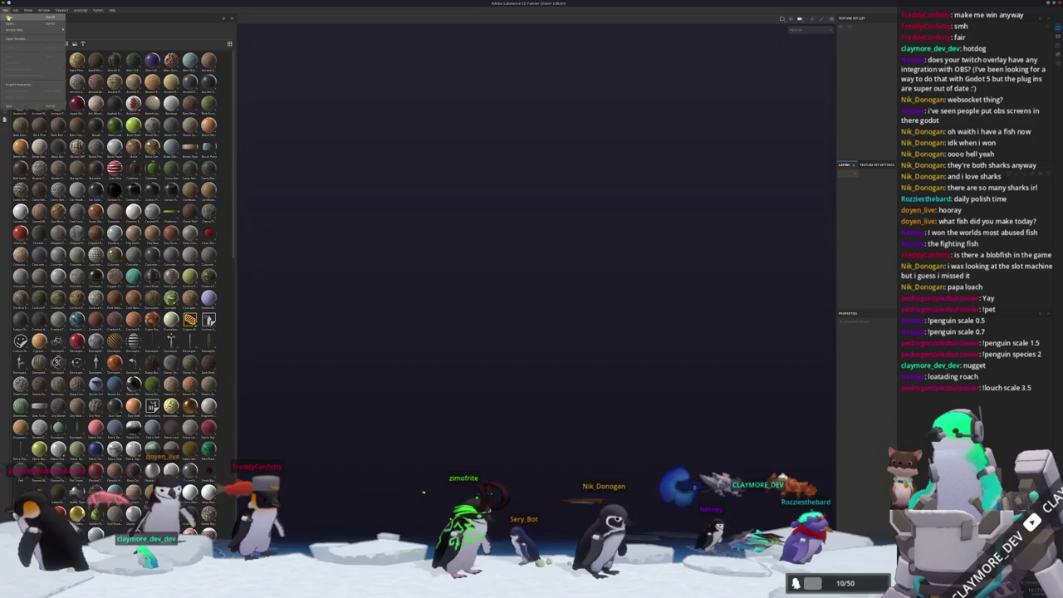
{"action": "left_click", "coordinate": [19, 19]}
{"action": "left_click", "coordinate": [583, 224]}
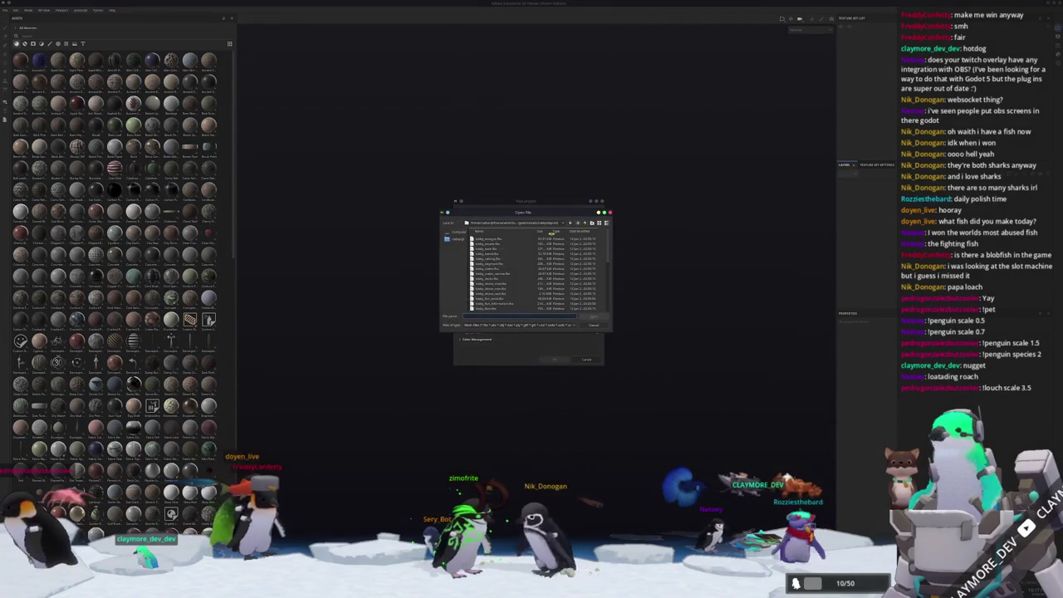
{"action": "left_click", "coordinate": [554, 223]}
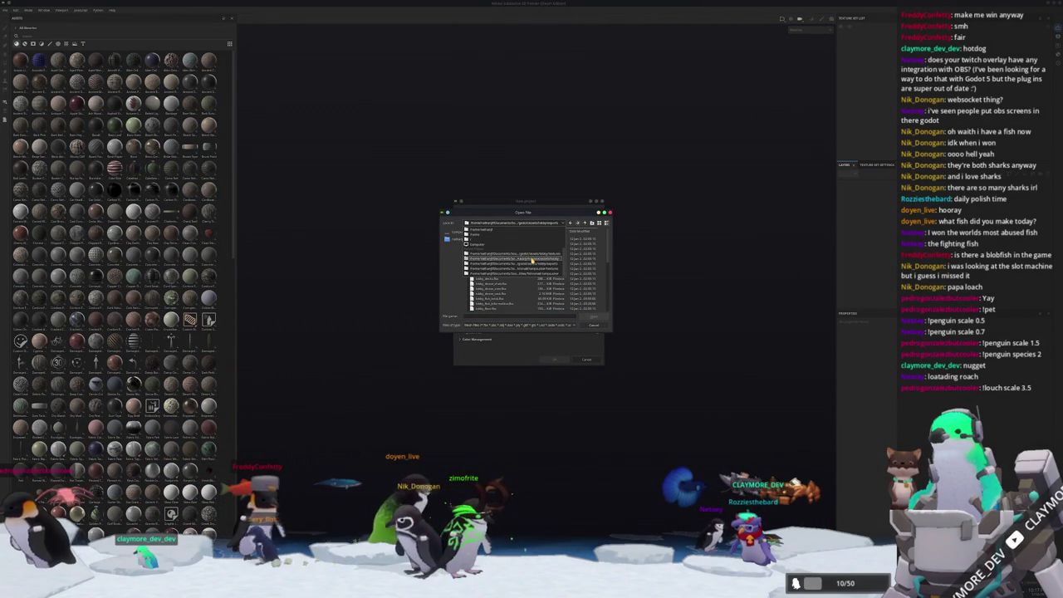
{"action": "left_click", "coordinate": [548, 223]}
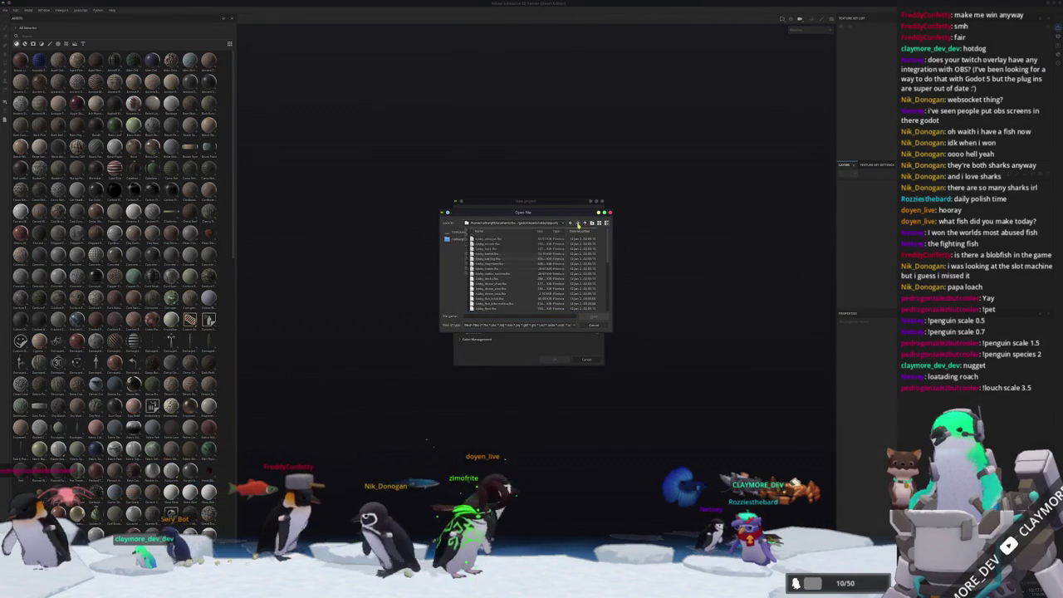
{"action": "left_click", "coordinate": [586, 223]}
{"action": "left_click", "coordinate": [586, 223]}
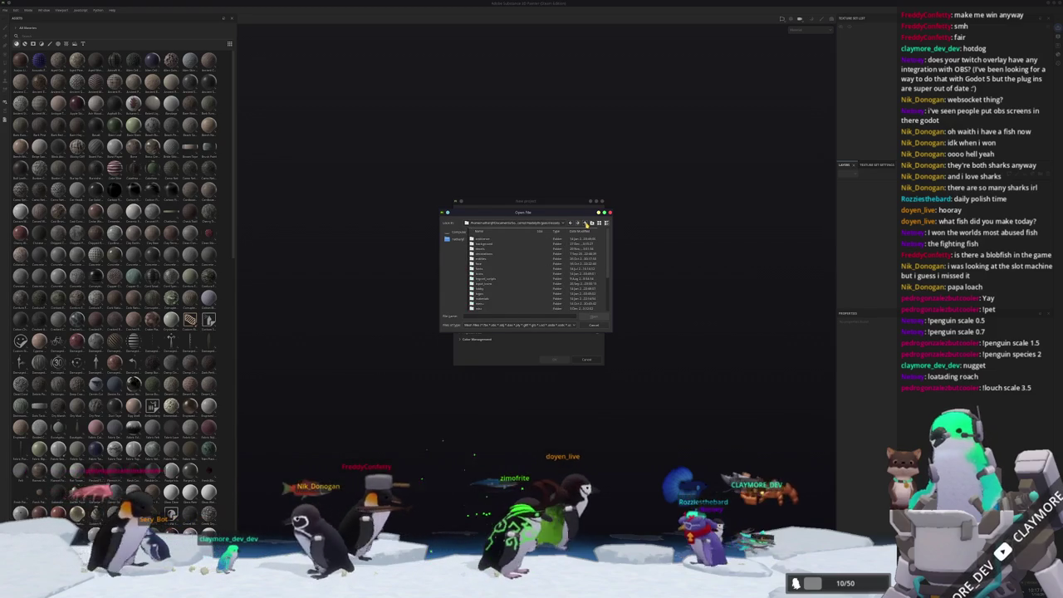
{"action": "scroll", "coordinate": [498, 274], "scroll_direction": "up", "scroll_amount": 3}
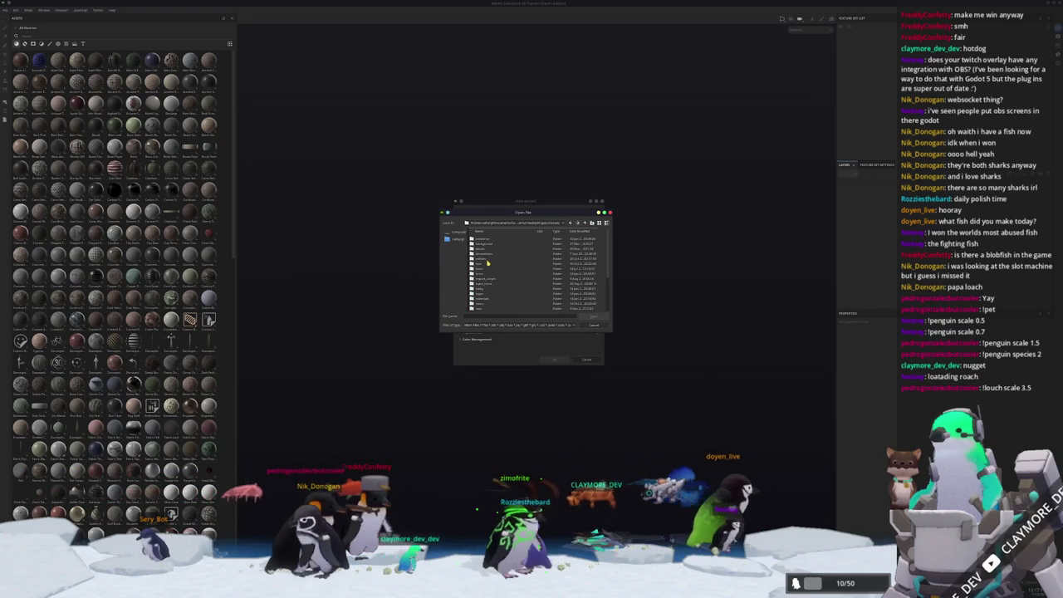
- Open the fish mesh from its subfolder and create the project with it
{"action": "double_click", "coordinate": [487, 263]}
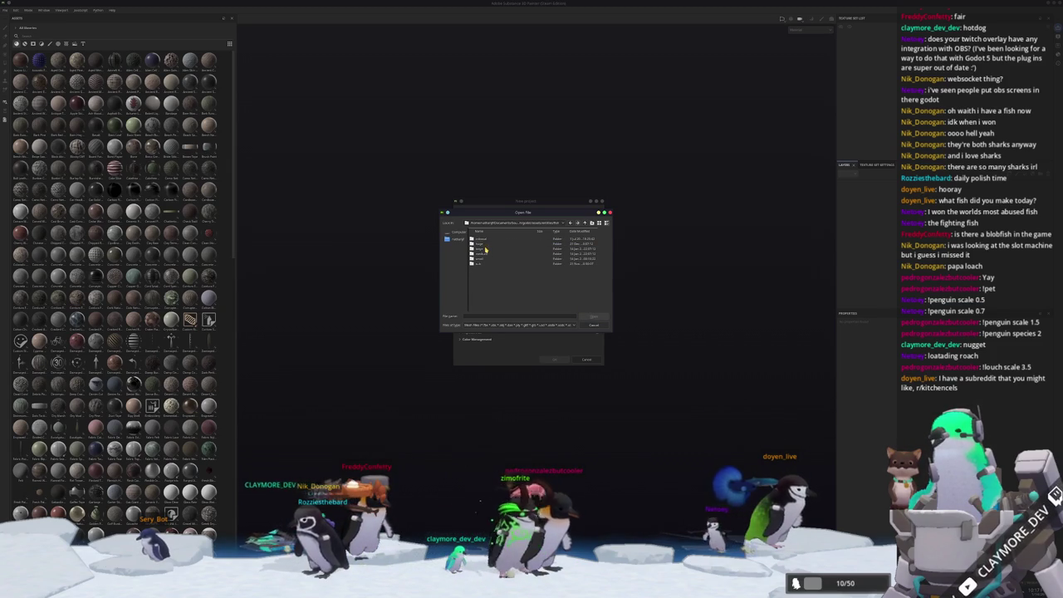
{"action": "double_click", "coordinate": [485, 253]}
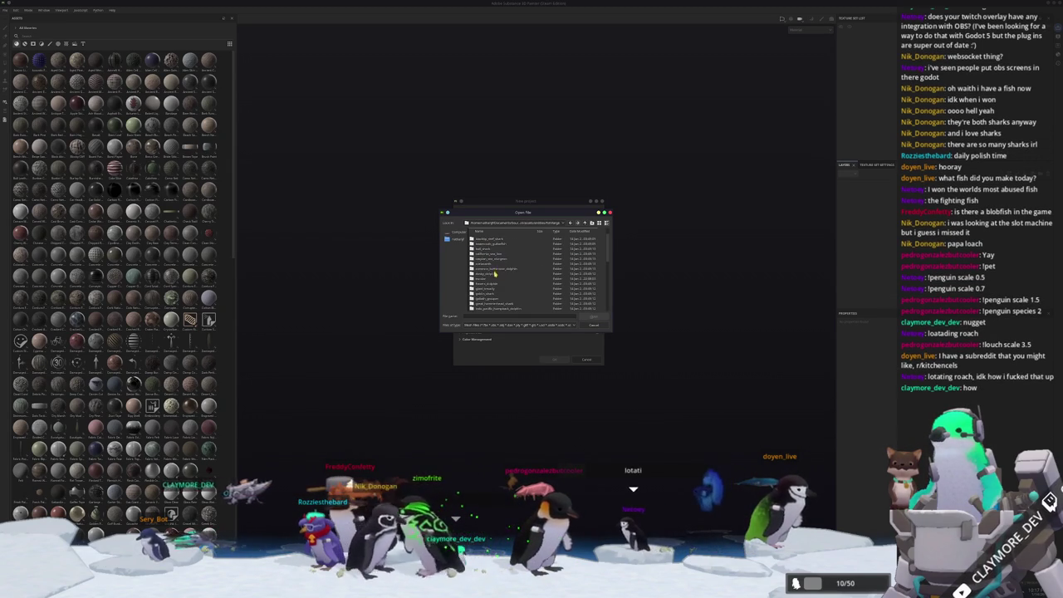
{"action": "left_click", "coordinate": [489, 274]}
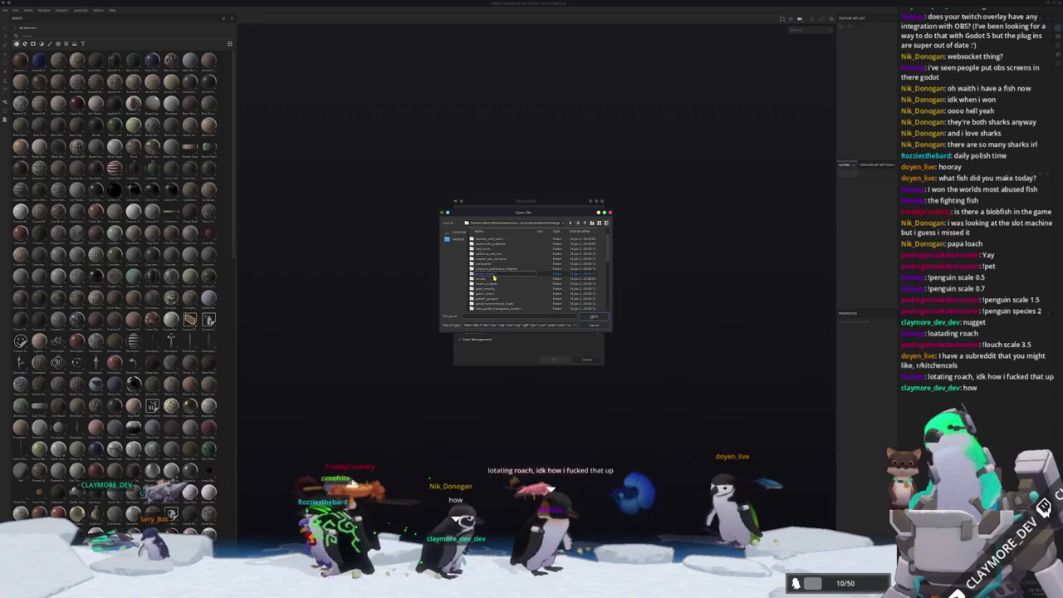
{"action": "double_click", "coordinate": [489, 279]}
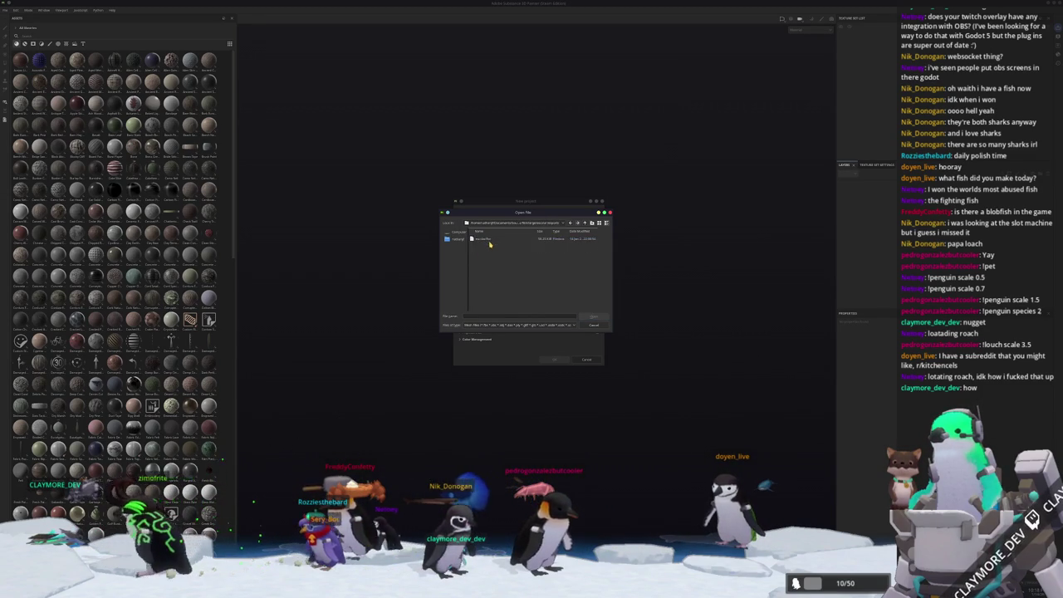
{"action": "double_click", "coordinate": [490, 248]}
{"action": "left_click", "coordinate": [554, 358]}
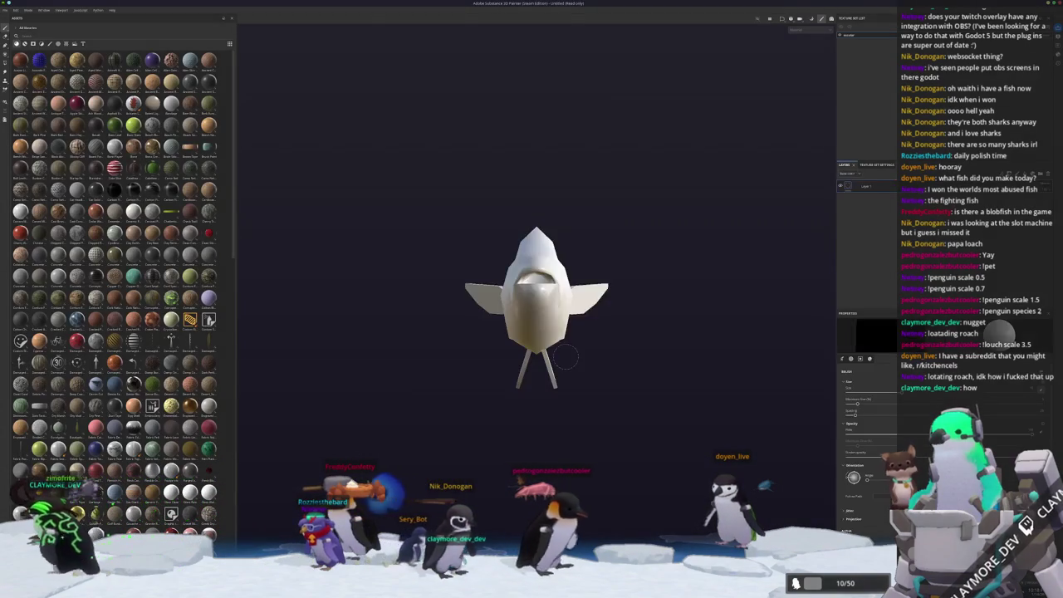
- Show the base colour channel, delete the Paint layer so only the fill remains, and bring up the fish folders
{"action": "key", "text": "ctrl+b"}
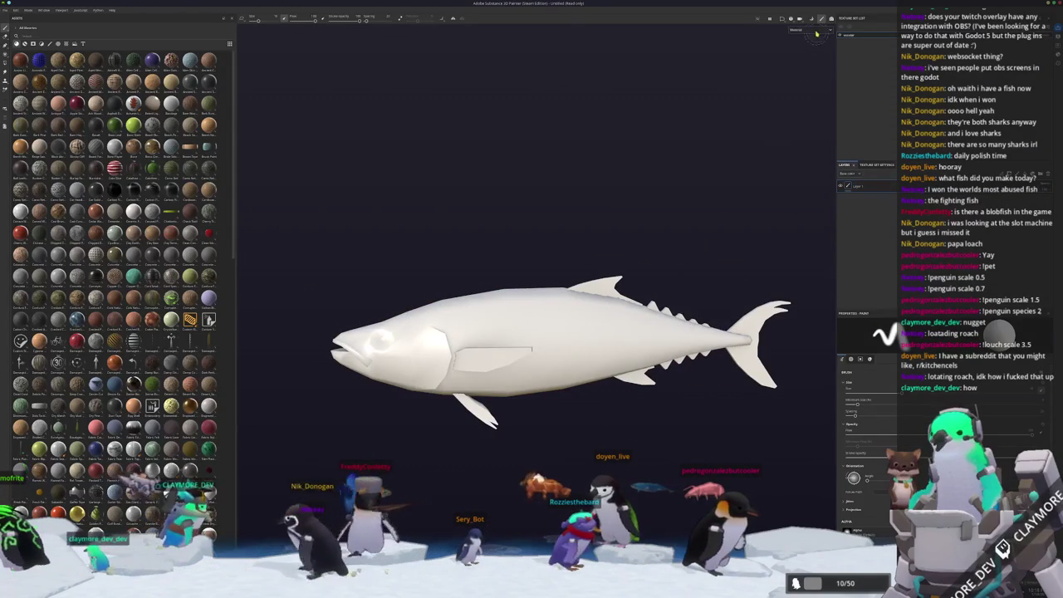
{"action": "left_click", "coordinate": [813, 55]}
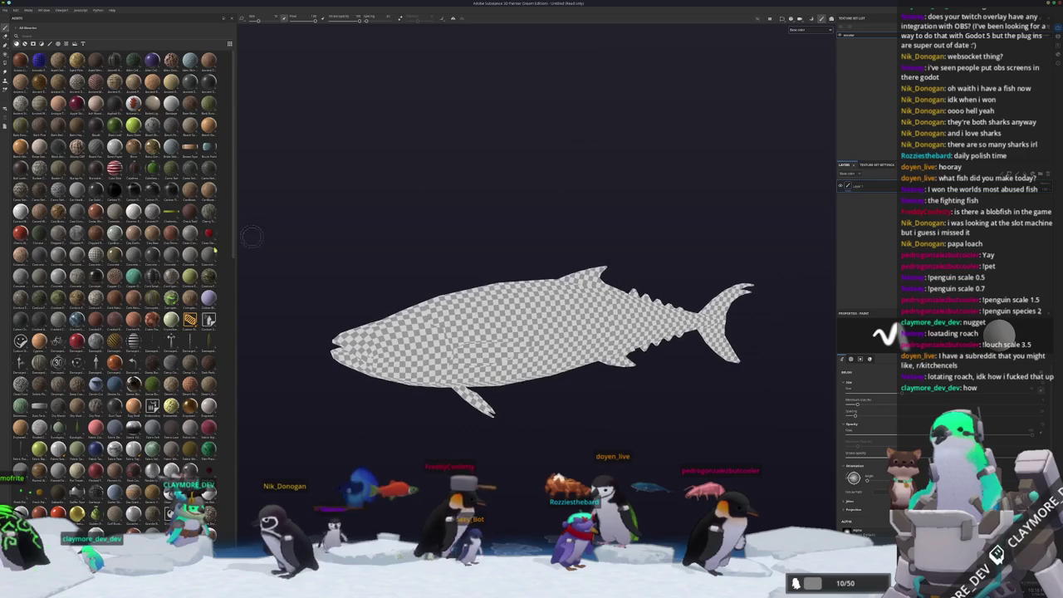
{"action": "scroll", "coordinate": [116, 249], "scroll_direction": "down", "scroll_amount": 5}
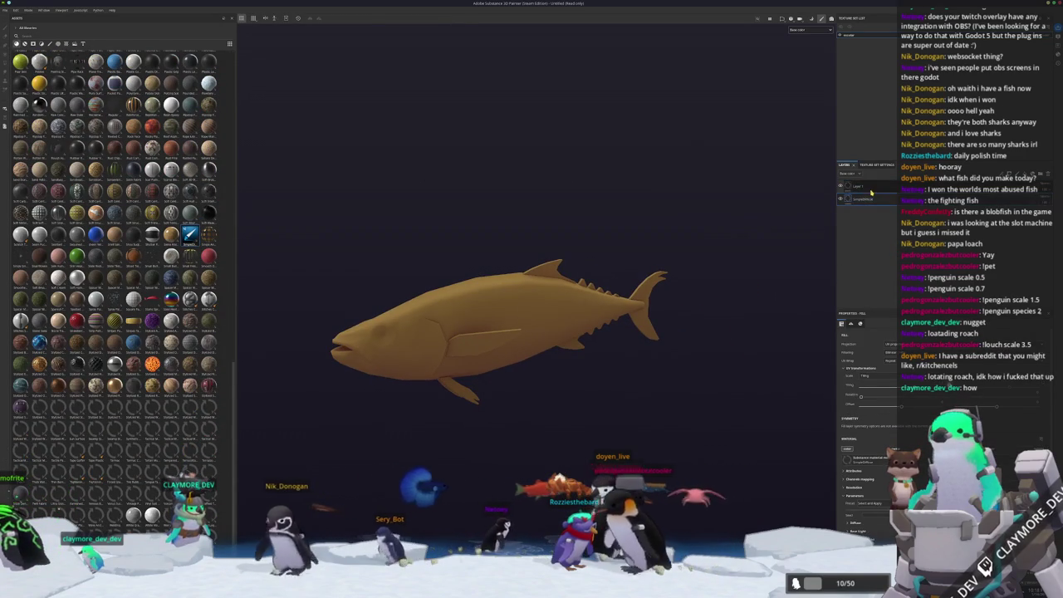
{"action": "key", "text": "Delete"}
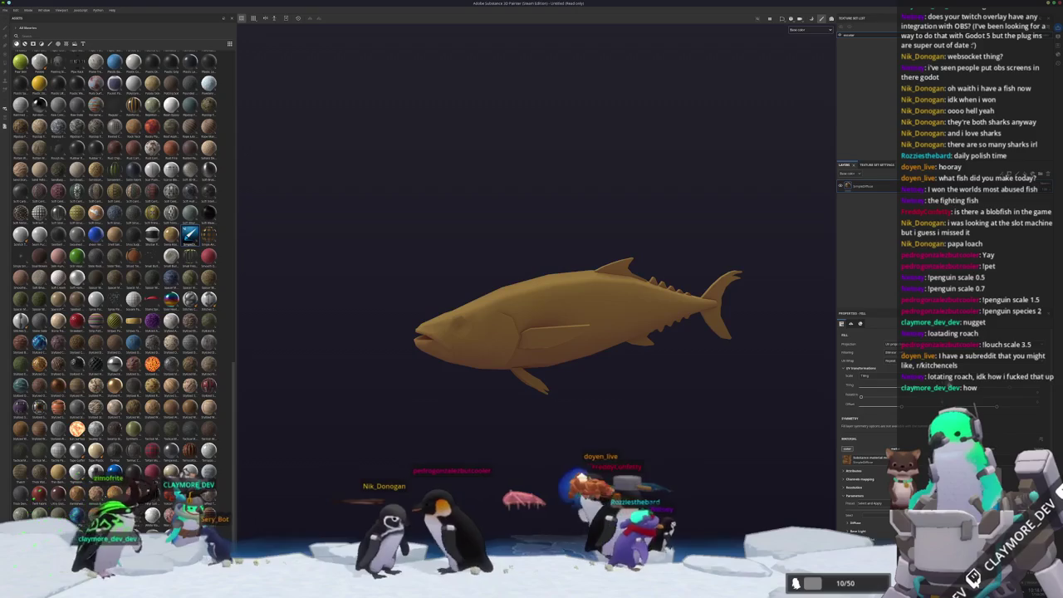
{"action": "key", "text": "alt+Tab"}
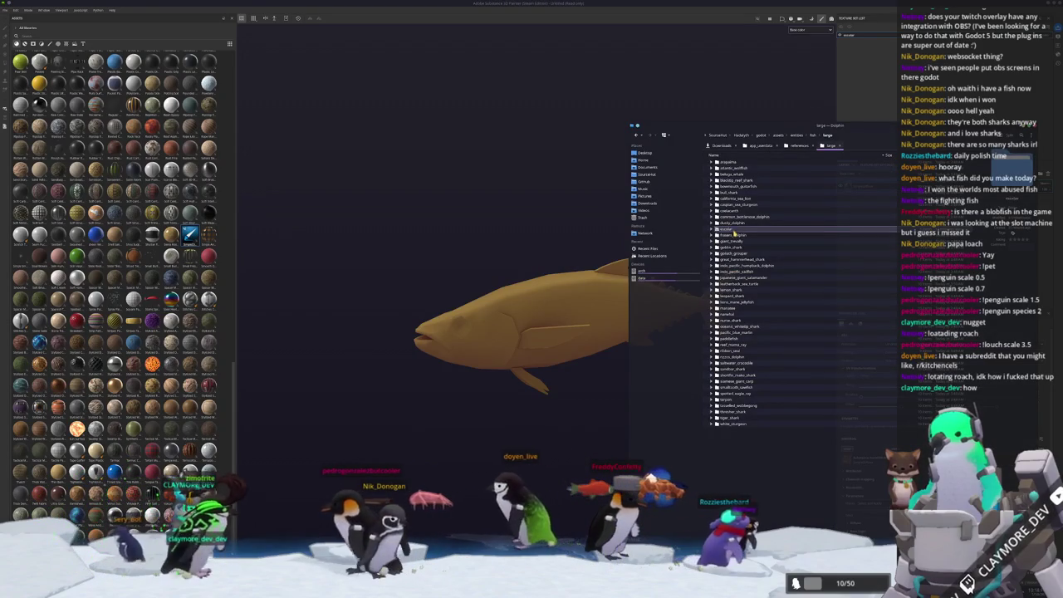
- Open escolar-01.jpg from the escolar references folder and flip through the reference photos
{"action": "left_click", "coordinate": [735, 231]}
{"action": "left_click", "coordinate": [734, 163]}
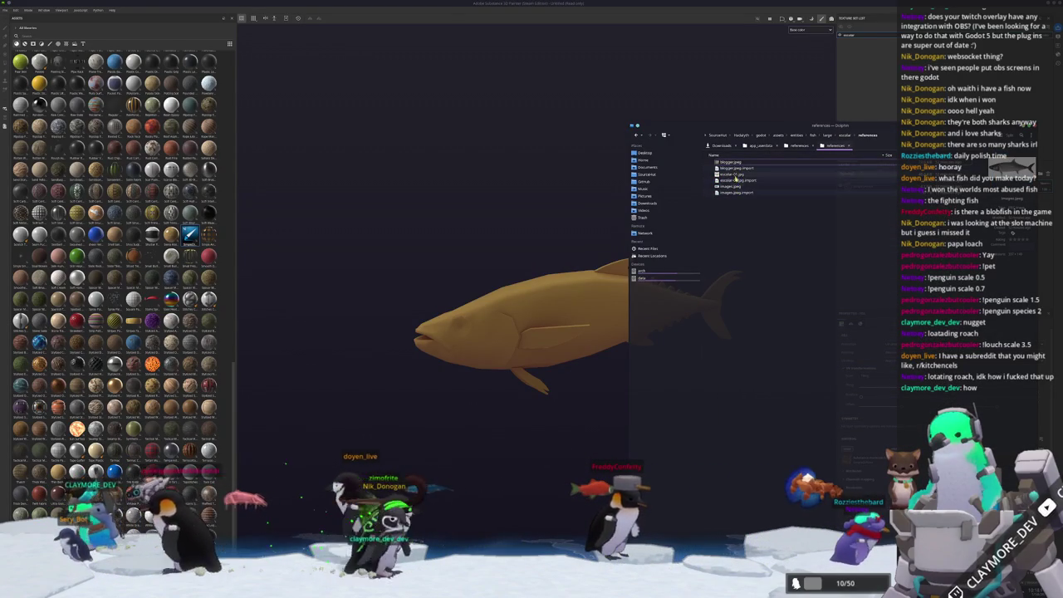
{"action": "left_click", "coordinate": [733, 175]}
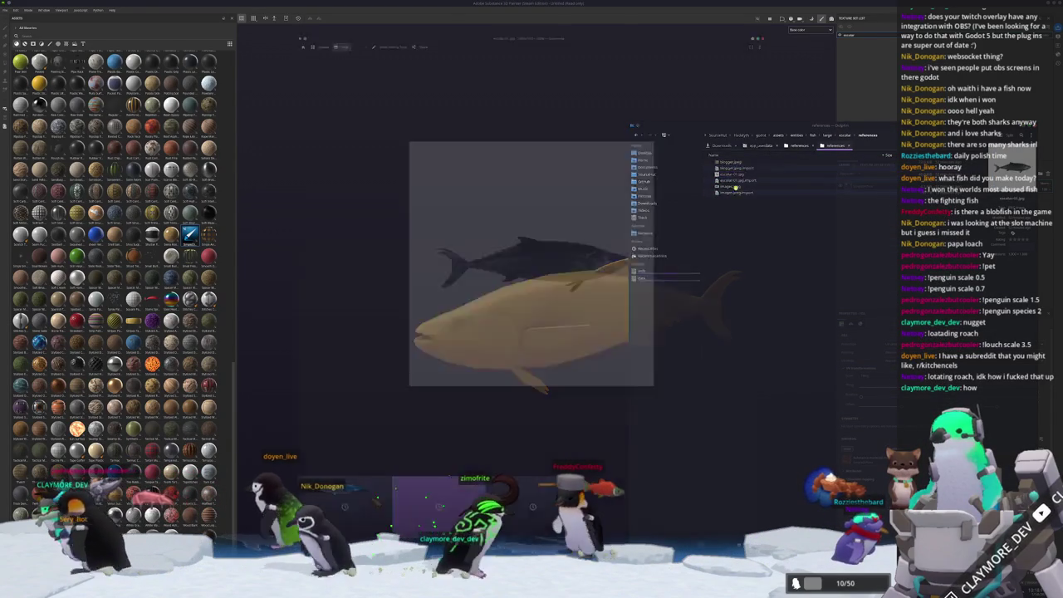
{"action": "key", "text": "Right"}
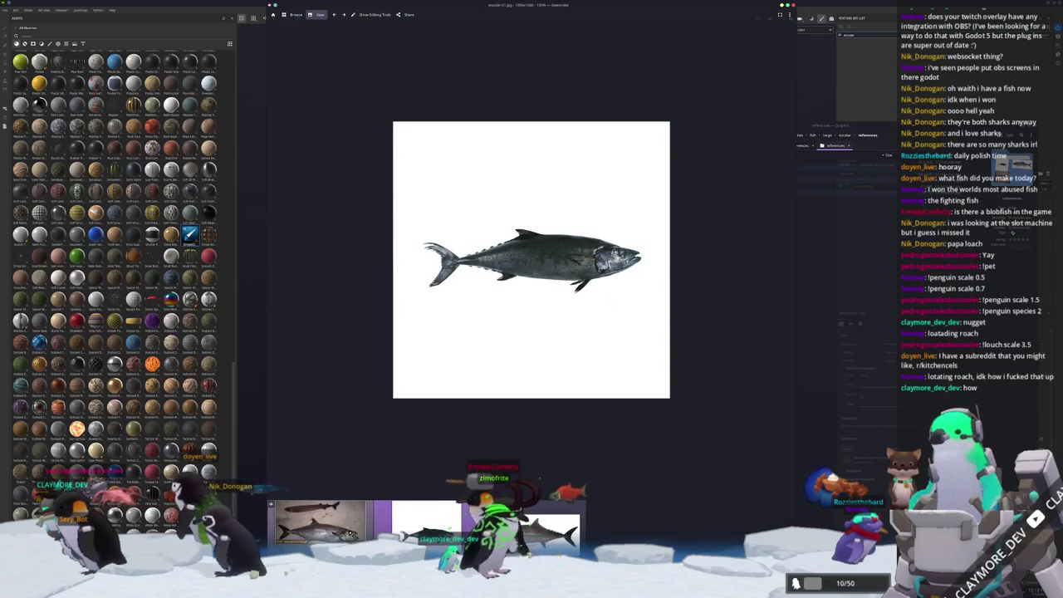
{"action": "key", "text": "Right"}
{"action": "key", "text": "Right"}
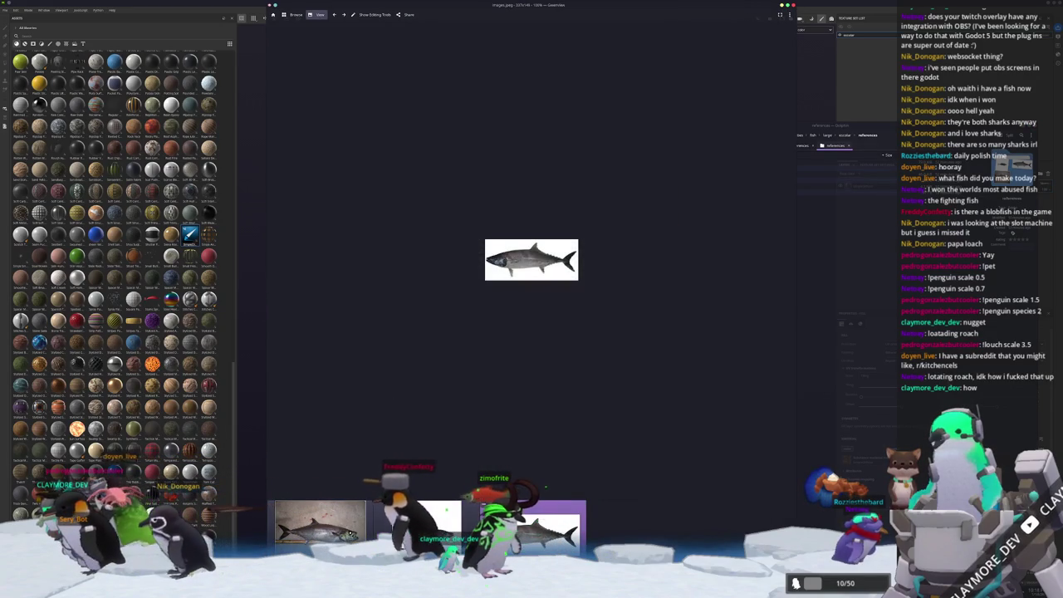
{"action": "key", "text": "Right"}
- Float the Gwenview window, hide its thumbnails, and shrink it into the top-left corner
{"action": "mouse_move", "coordinate": [631, 9]}
{"action": "left_mouse_down"}
{"action": "mouse_move", "coordinate": [539, 82]}
{"action": "mouse_move", "coordinate": [377, 33]}
{"action": "left_mouse_up"}
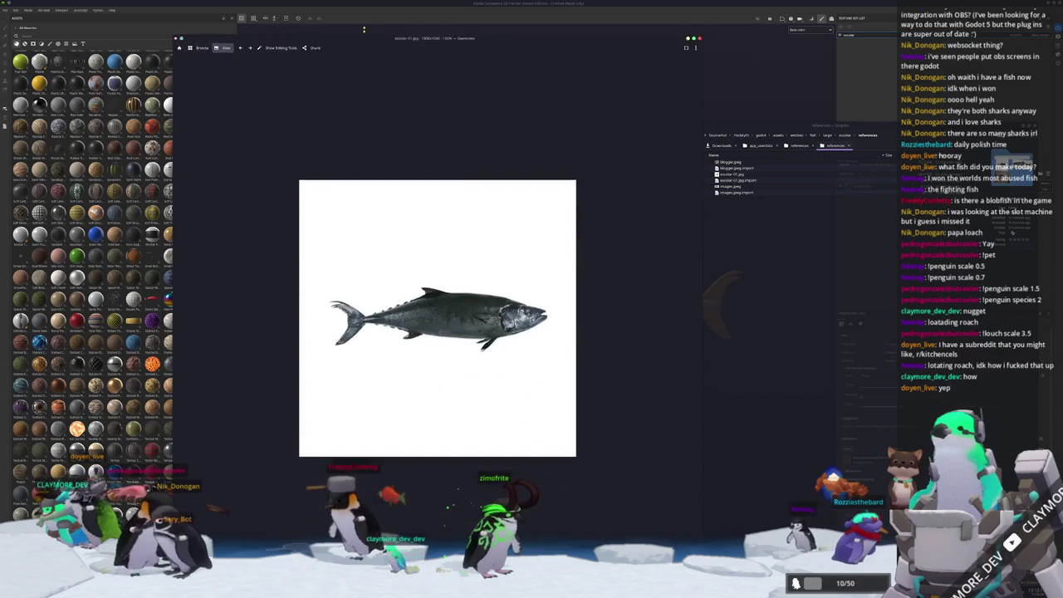
{"action": "left_click_drag", "start_coordinate": [376, 33], "coordinate": [422, 35]}
{"action": "left_click", "coordinate": [136, 340]}
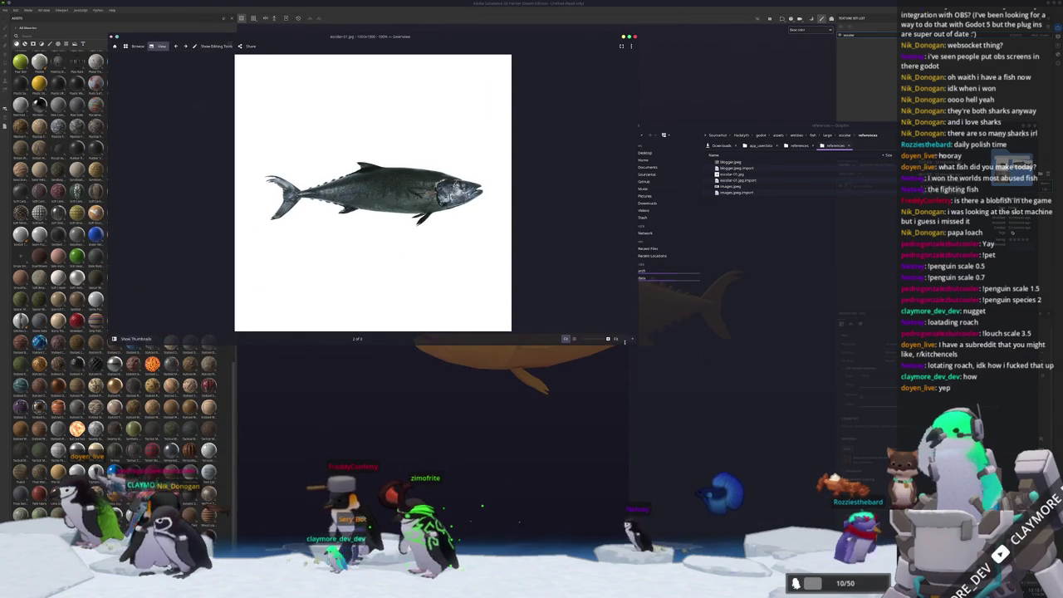
{"action": "mouse_move", "coordinate": [637, 343]}
{"action": "left_mouse_down"}
{"action": "mouse_move", "coordinate": [390, 166]}
{"action": "mouse_move", "coordinate": [312, 242]}
{"action": "left_mouse_up"}
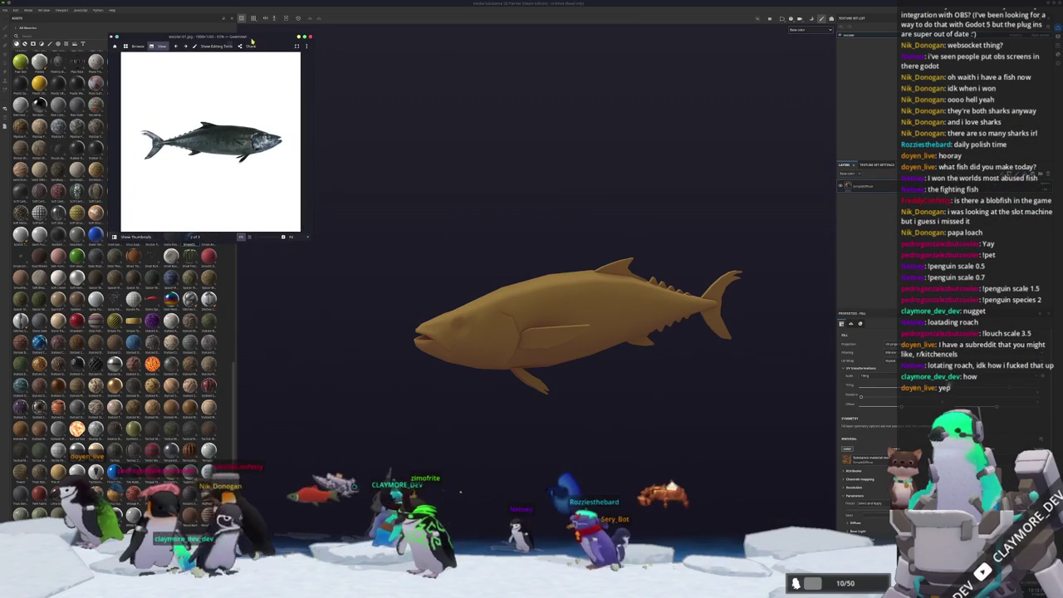
{"action": "left_click_drag", "start_coordinate": [252, 41], "coordinate": [273, 42]}
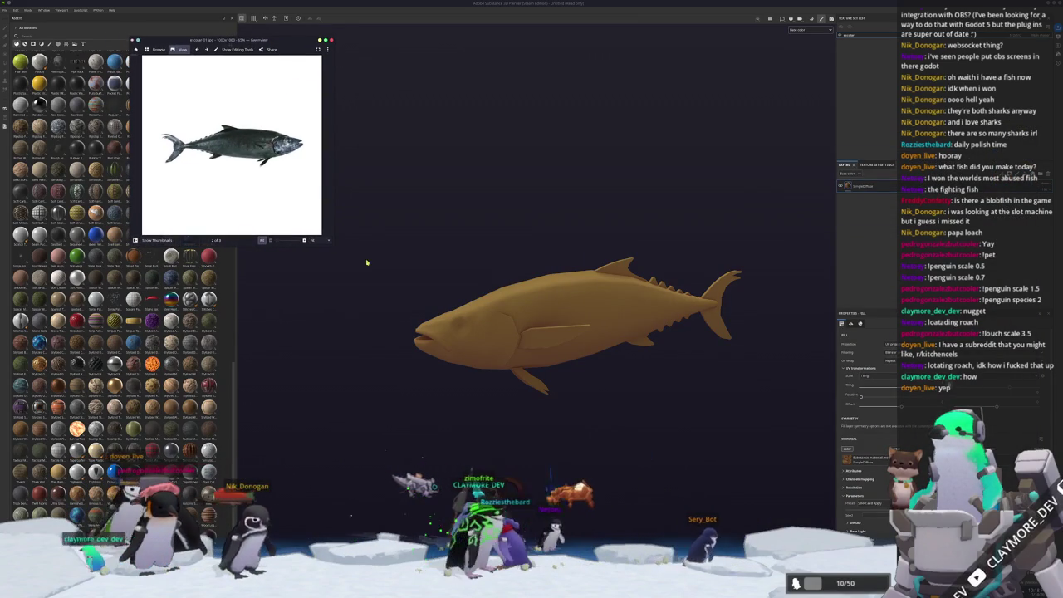
{"action": "left_click_drag", "start_coordinate": [447, 311], "coordinate": [490, 320], "text": "alt"}
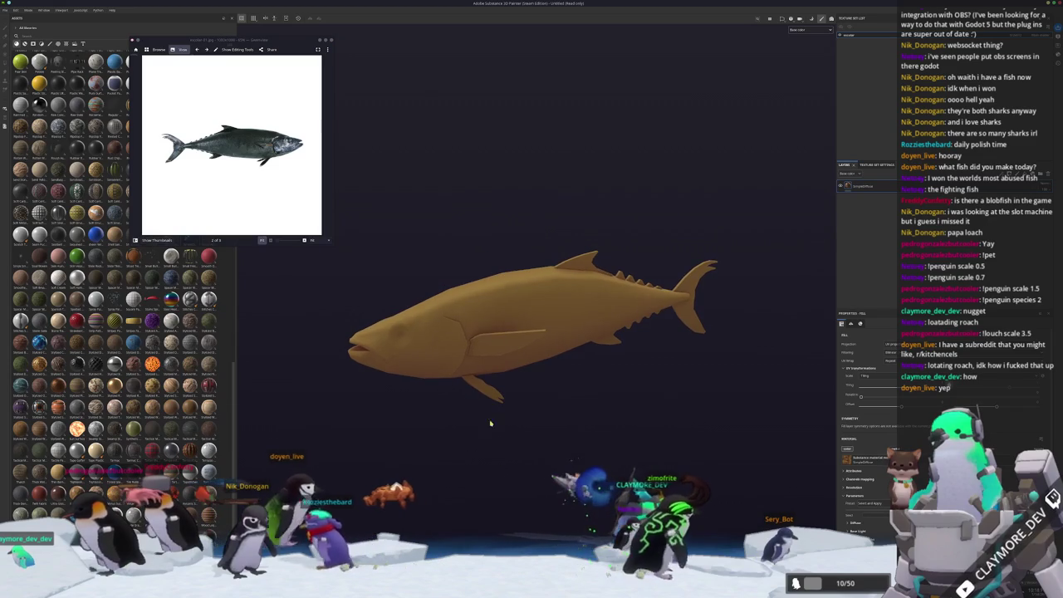
{"action": "key", "text": "super"}
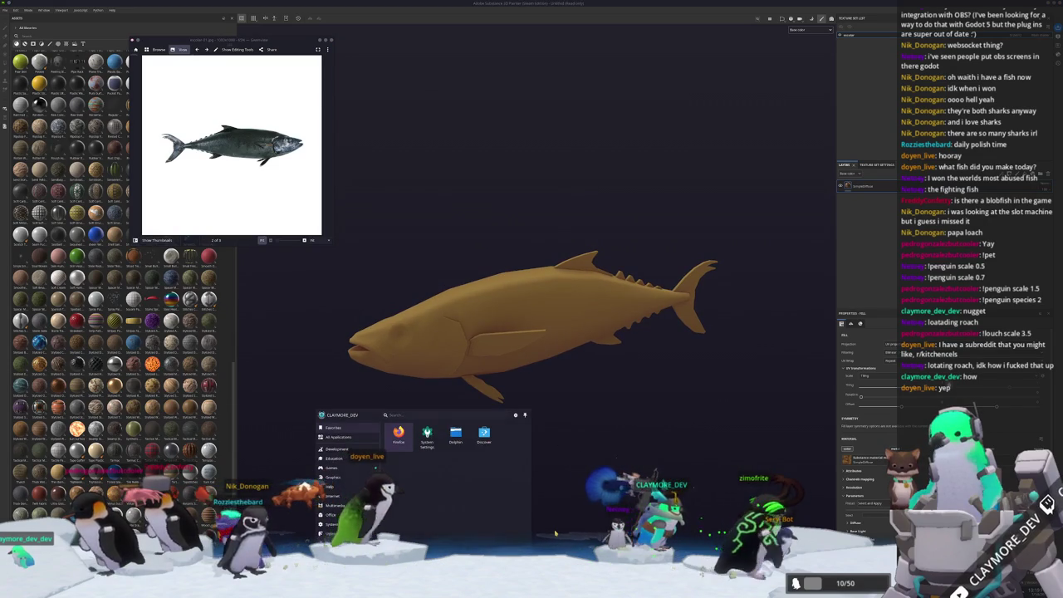
- Launch KColorChooser and set the fill's Base Color to the photo's dark grey-green
{"action": "type", "text": "kate"}
{"action": "type", "text": "r"}
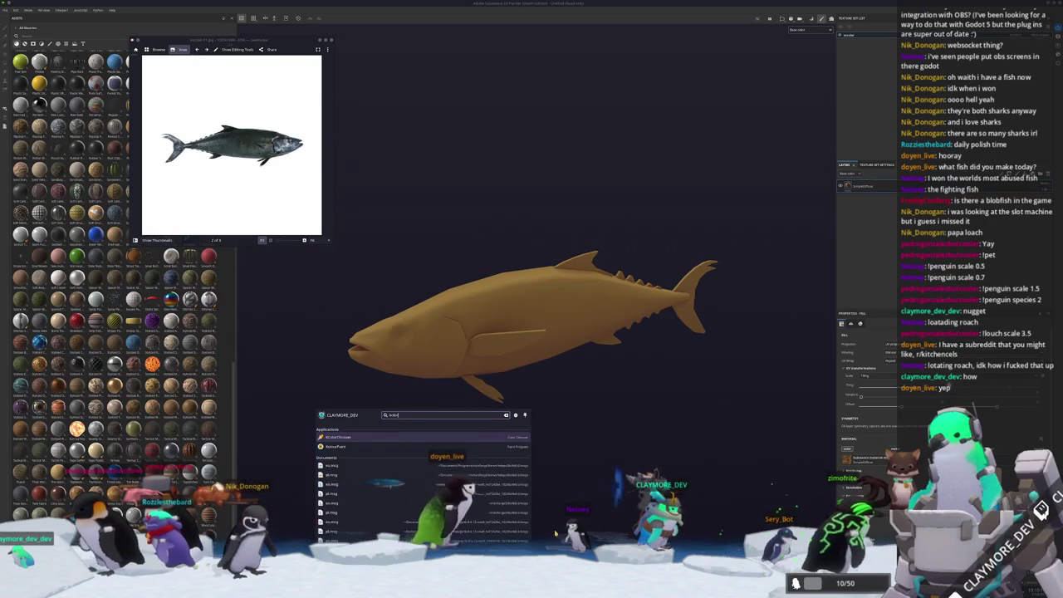
{"action": "key", "text": "Return"}
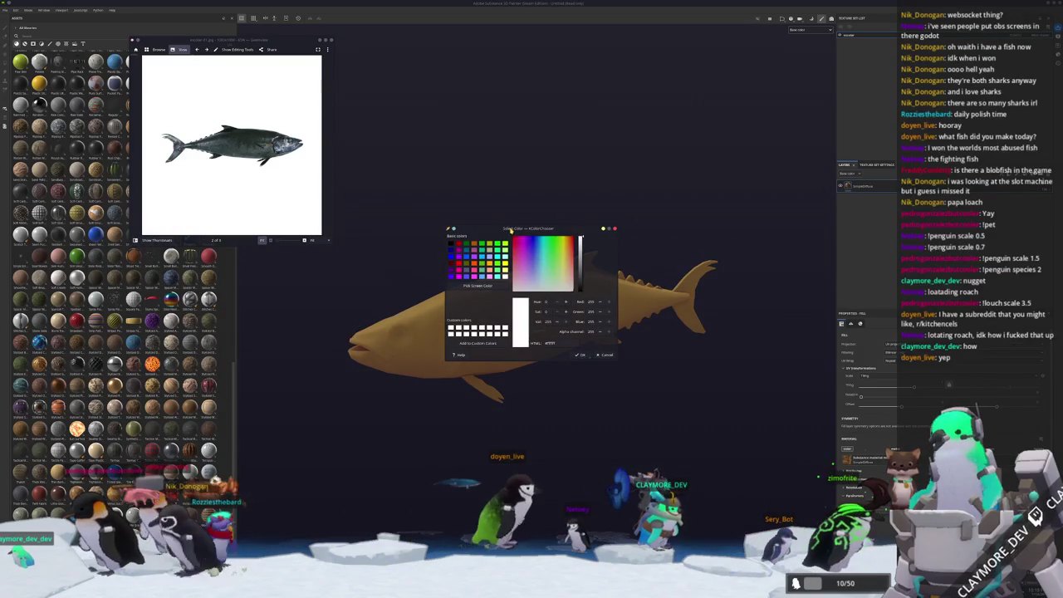
{"action": "left_click_drag", "start_coordinate": [512, 227], "coordinate": [402, 39]}
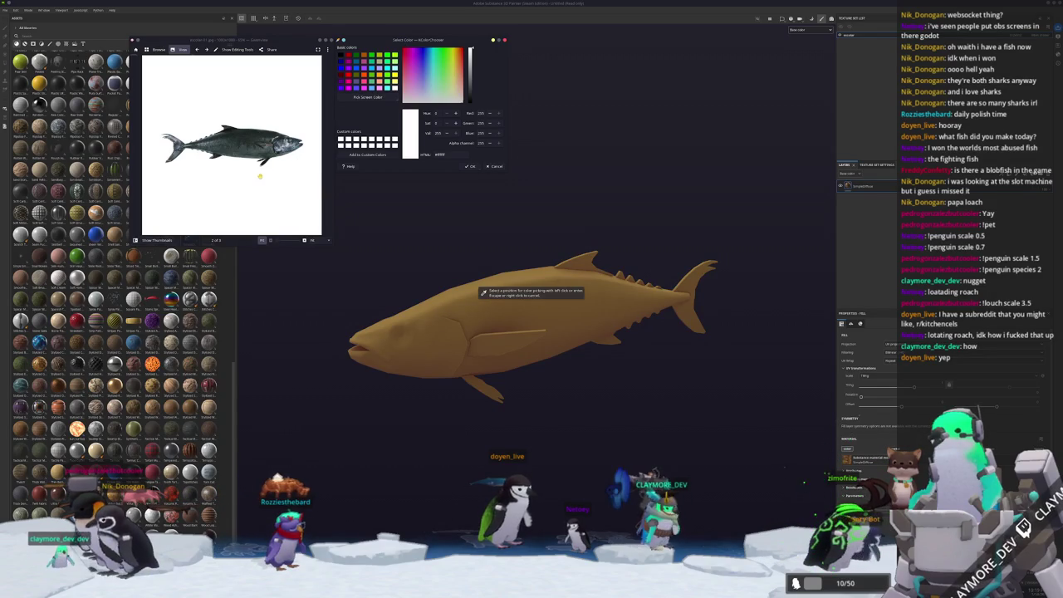
{"action": "scroll", "coordinate": [298, 155], "scroll_direction": "up", "scroll_amount": 2, "text": "ctrl"}
{"action": "scroll", "coordinate": [274, 154], "scroll_direction": "up", "scroll_amount": 3, "text": "ctrl"}
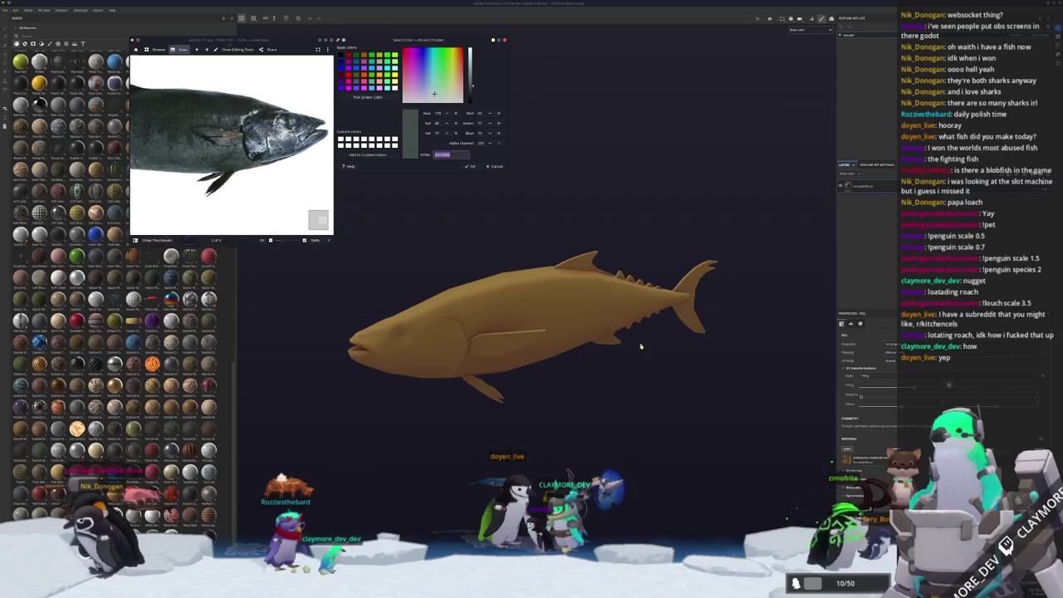
{"action": "scroll", "coordinate": [868, 365], "scroll_direction": "down", "scroll_amount": 1}
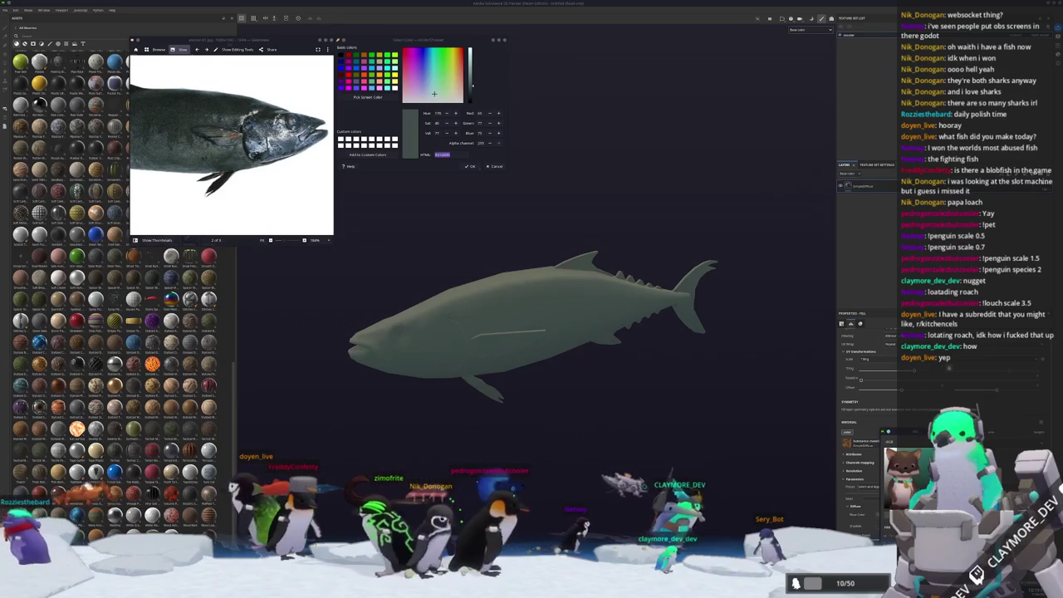
{"action": "left_click_drag", "start_coordinate": [510, 375], "coordinate": [593, 384], "text": "alt"}
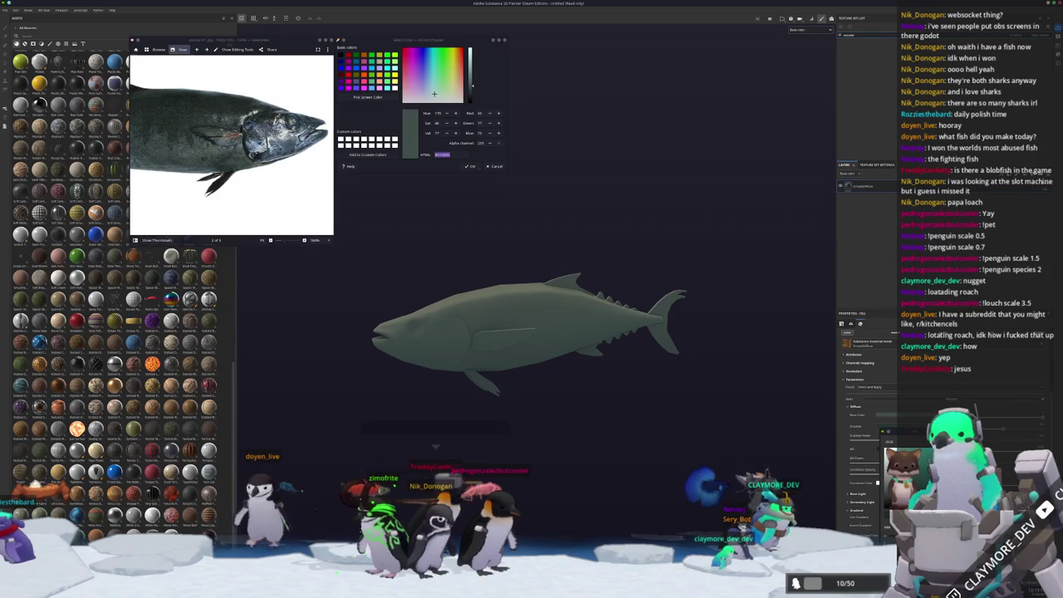
{"action": "scroll", "coordinate": [886, 503], "scroll_direction": "down", "scroll_amount": 3}
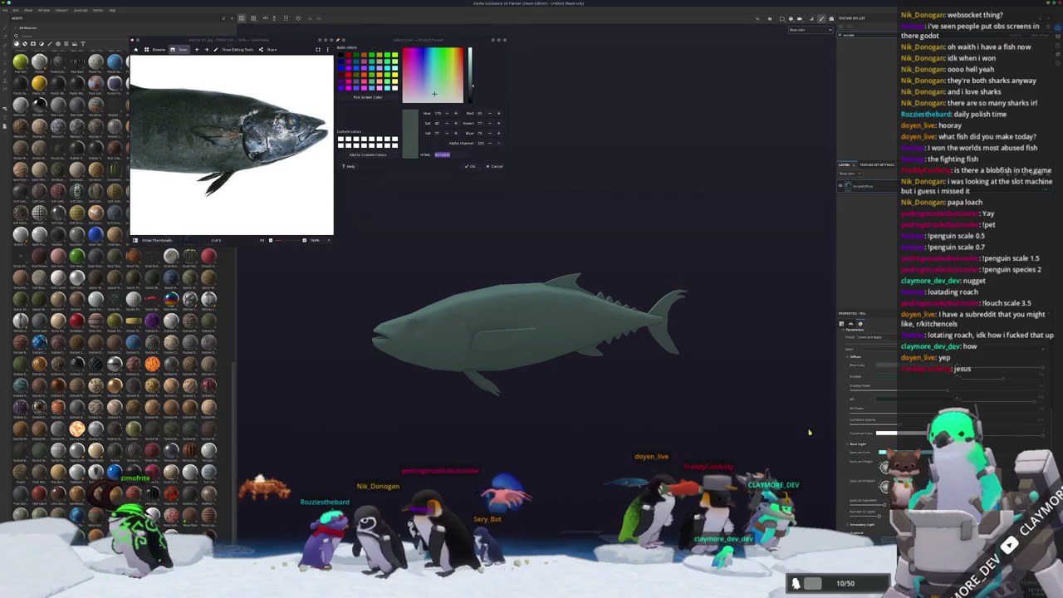
{"action": "key", "text": "Right"}
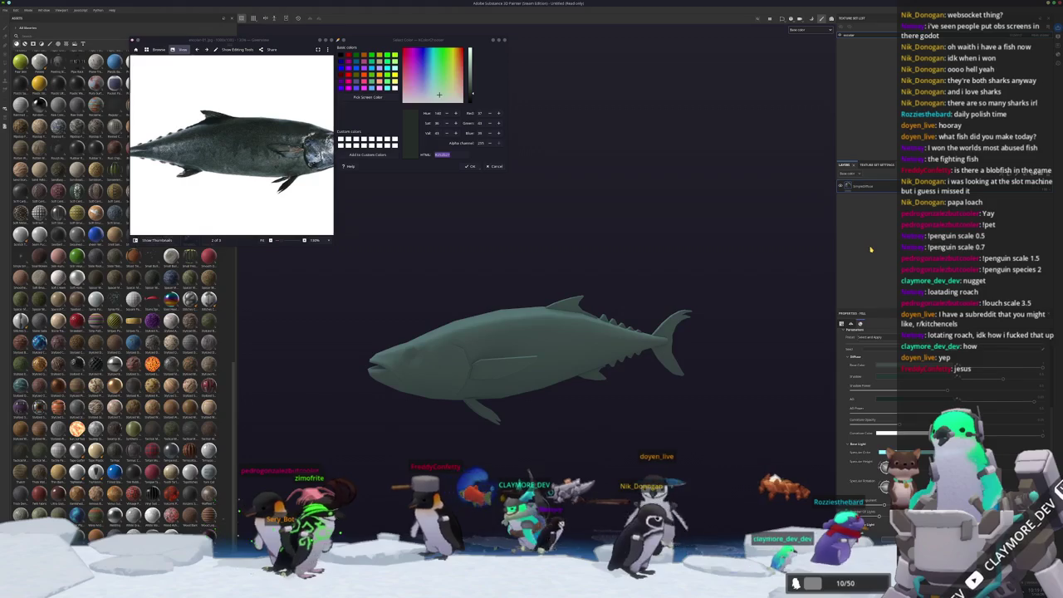
{"action": "scroll", "coordinate": [857, 472], "scroll_direction": "up", "scroll_amount": 1}
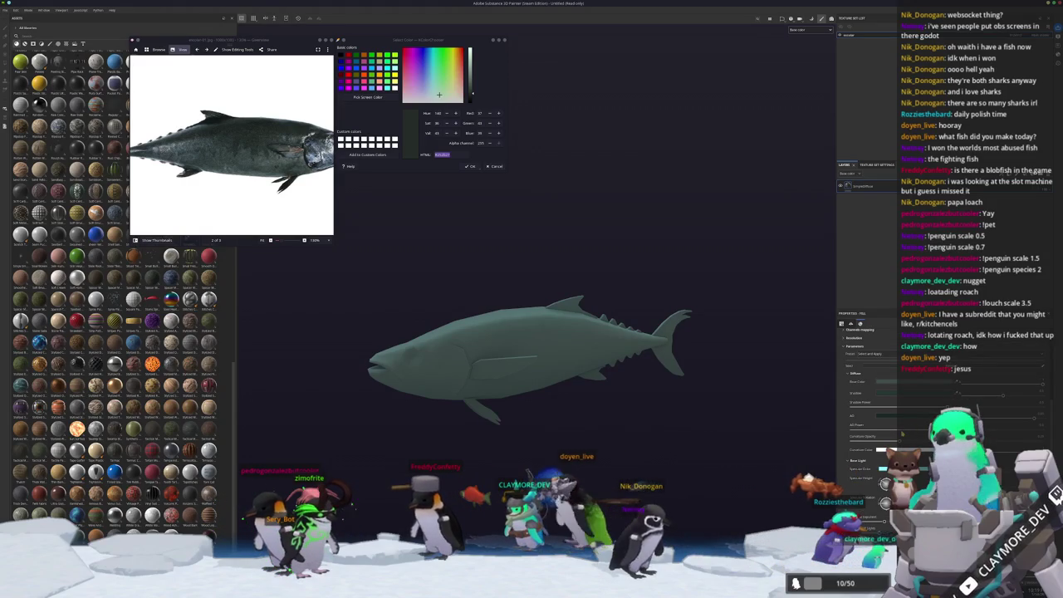
{"action": "scroll", "coordinate": [902, 433], "scroll_direction": "down", "scroll_amount": 3}
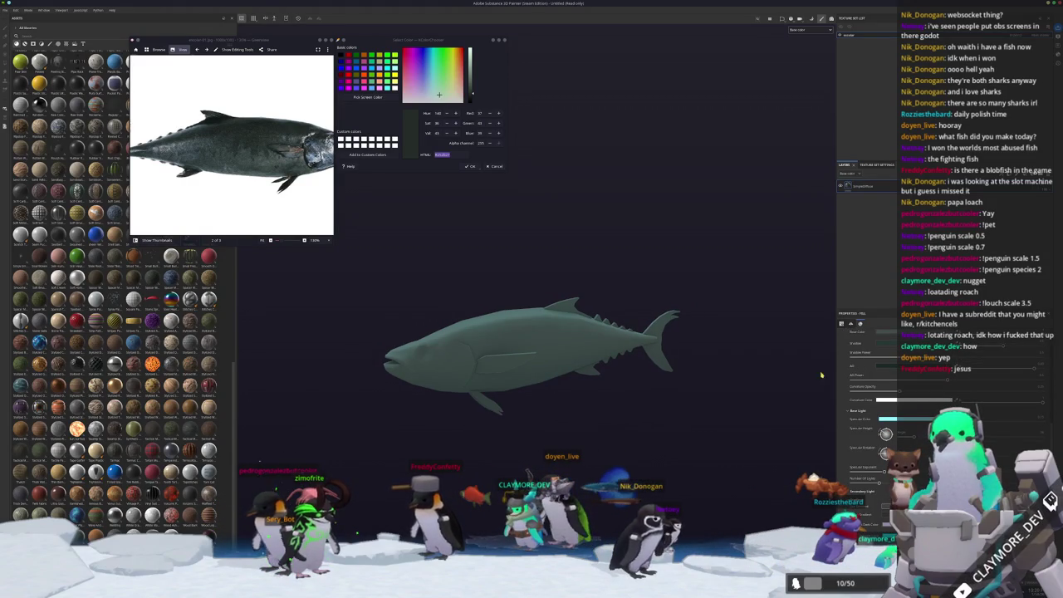
{"action": "scroll", "coordinate": [861, 491], "scroll_direction": "up", "scroll_amount": 3}
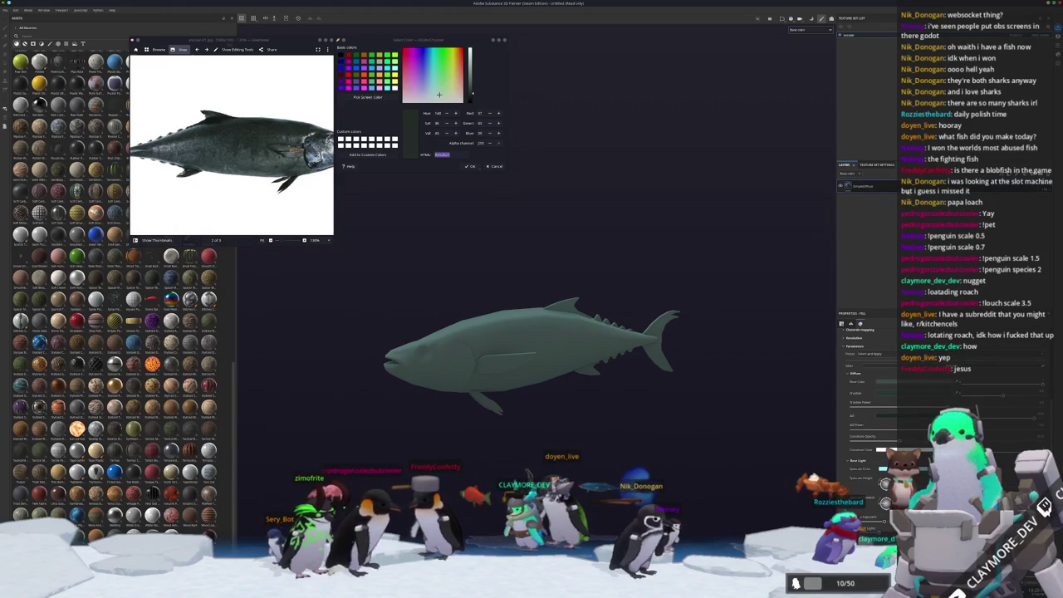
- Add a new paint layer to the stack and open its layer options
{"action": "key", "text": "ctrl+d"}
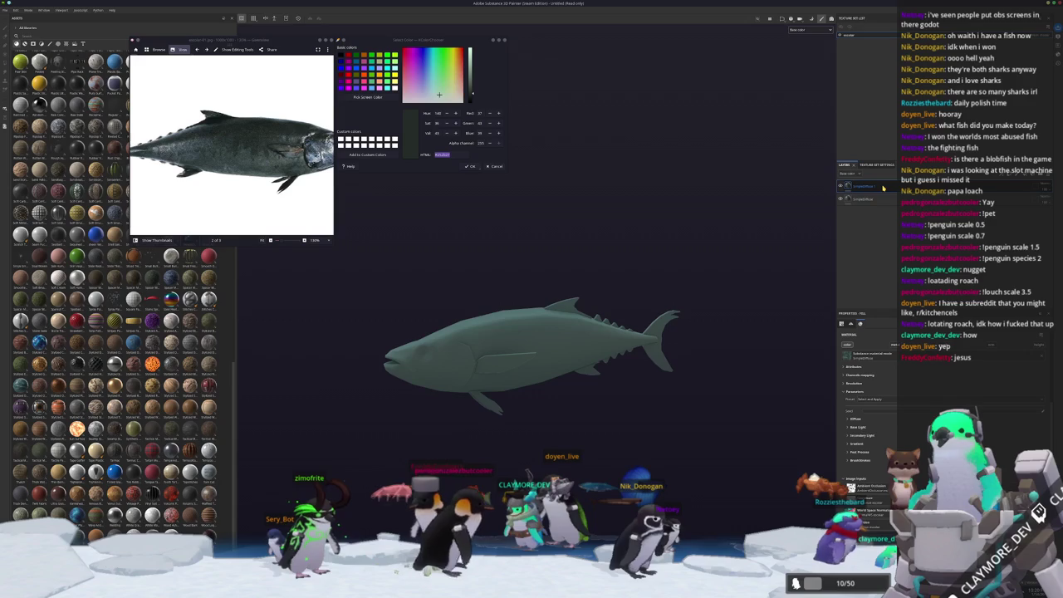
{"action": "right_click", "coordinate": [883, 189]}
{"action": "left_click", "coordinate": [884, 333]}
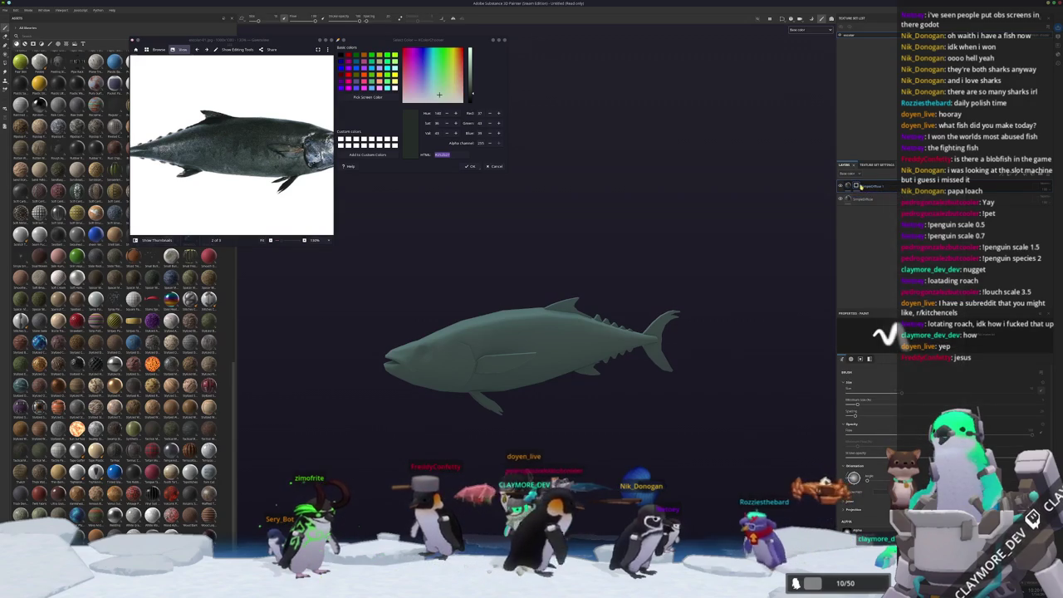
{"action": "right_click", "coordinate": [857, 186]}
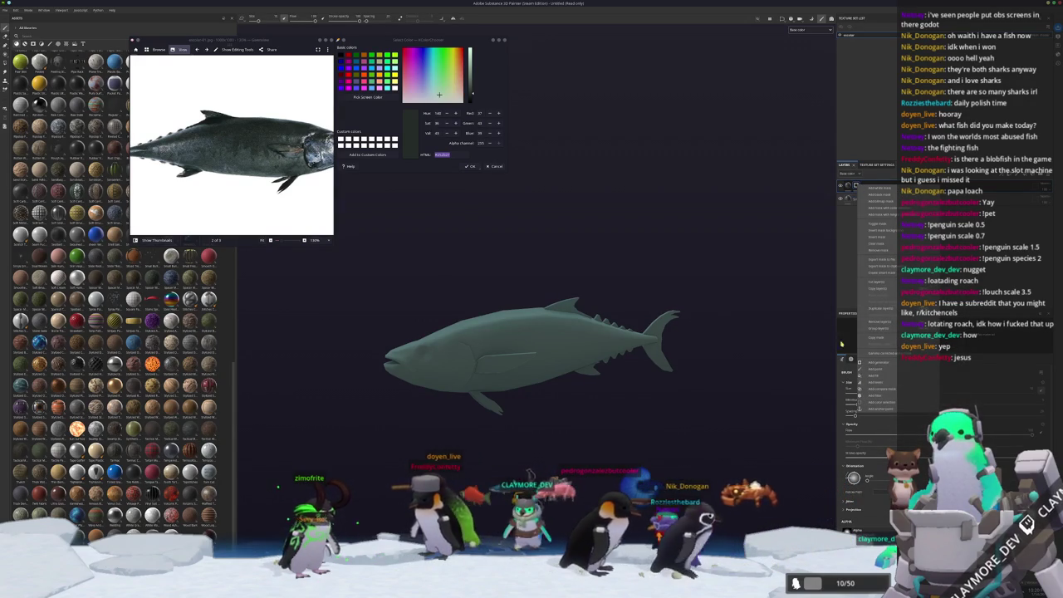
{"action": "left_click", "coordinate": [872, 382]}
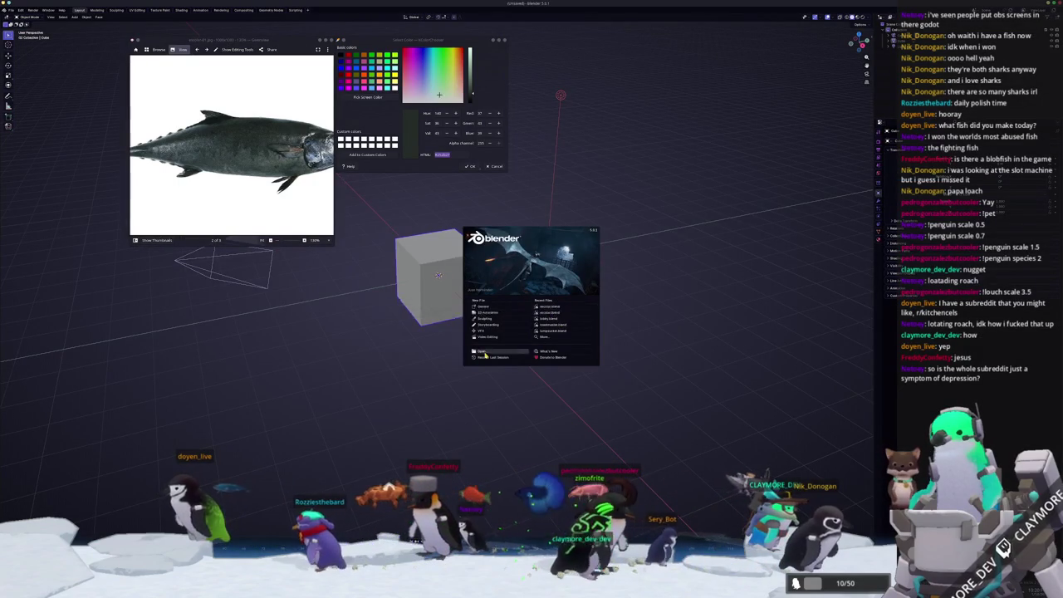
- Open the escolar .blend file from the fish folder and switch to the Shading workspace in side view
{"action": "left_click", "coordinate": [482, 352]}
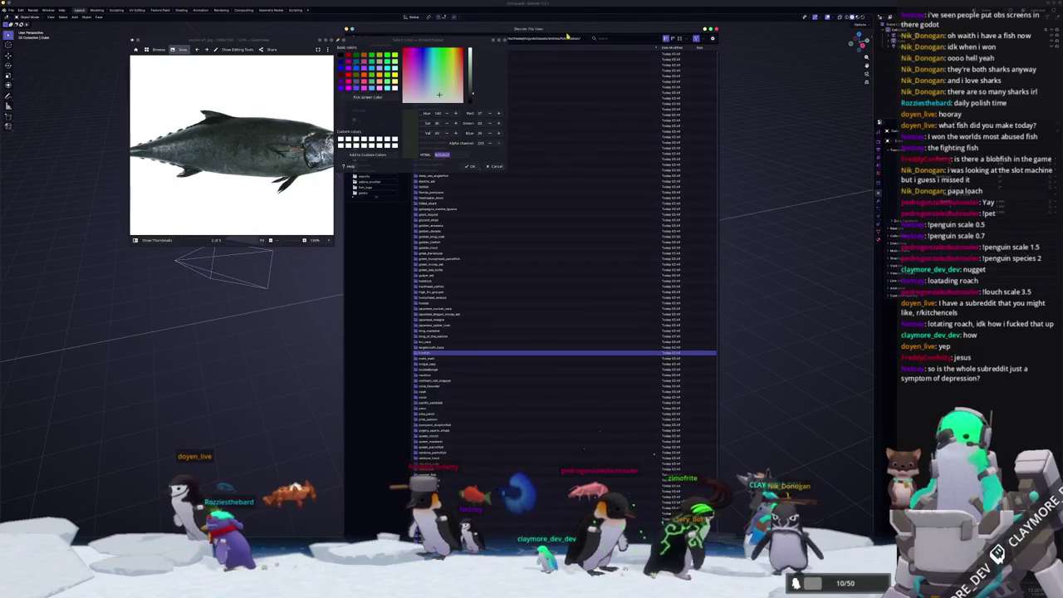
{"action": "left_click_drag", "start_coordinate": [588, 28], "coordinate": [615, 100]}
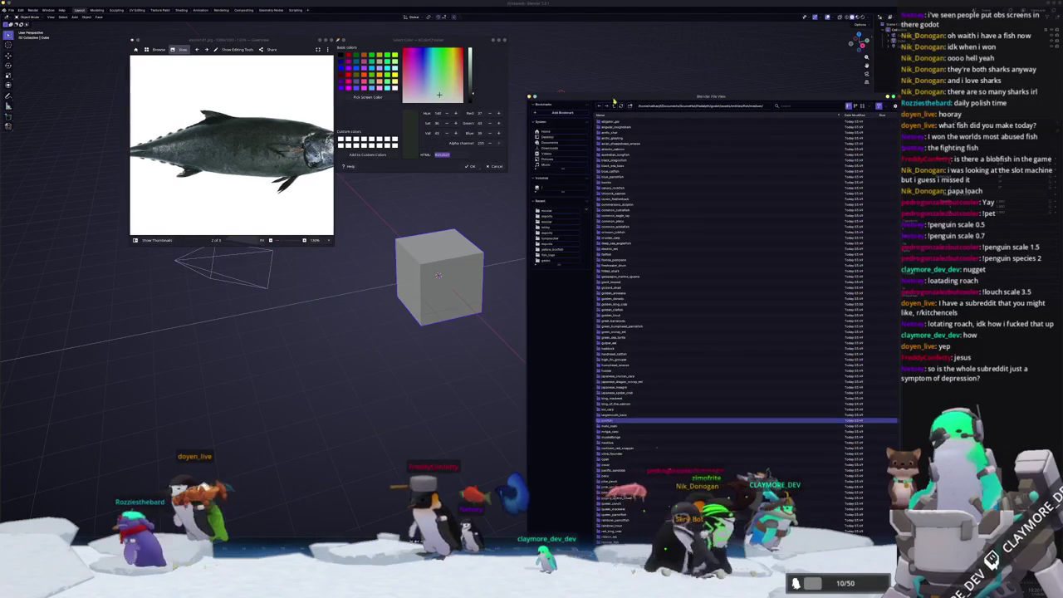
{"action": "left_click", "coordinate": [613, 106]}
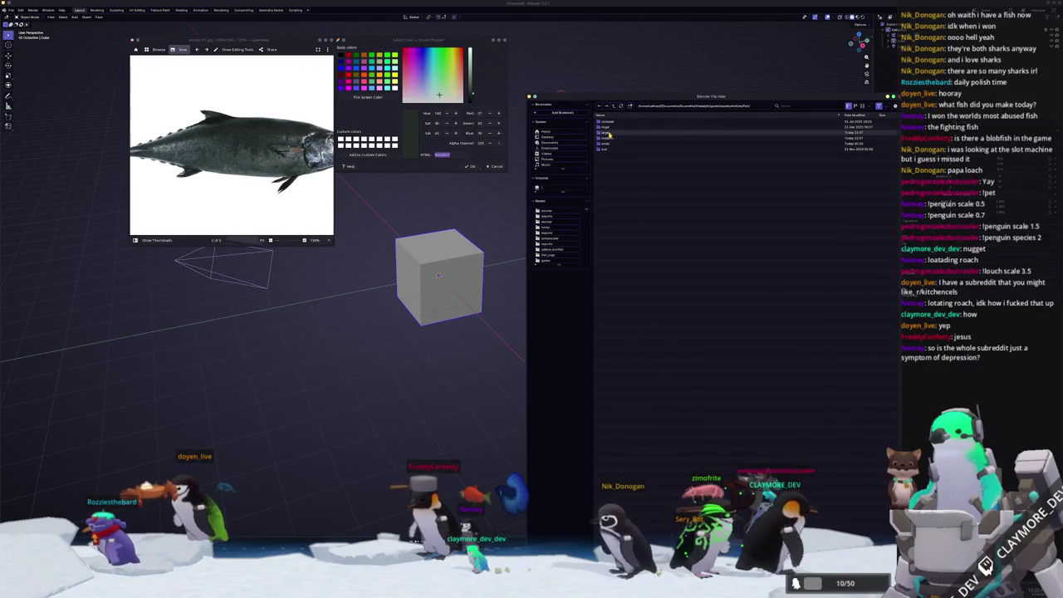
{"action": "left_click", "coordinate": [607, 132]}
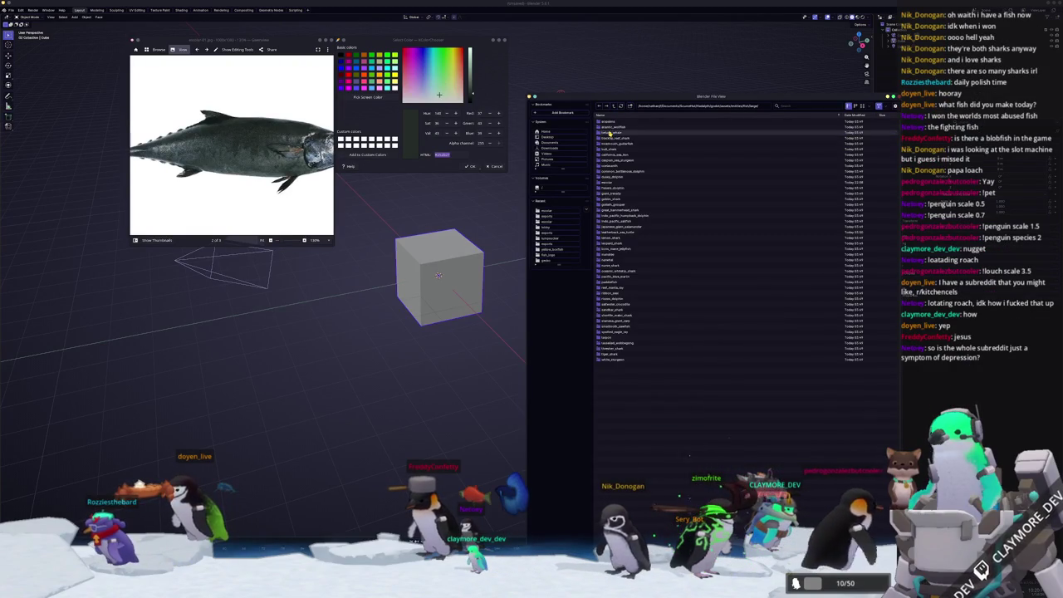
{"action": "double_click", "coordinate": [609, 182]}
{"action": "double_click", "coordinate": [613, 134]}
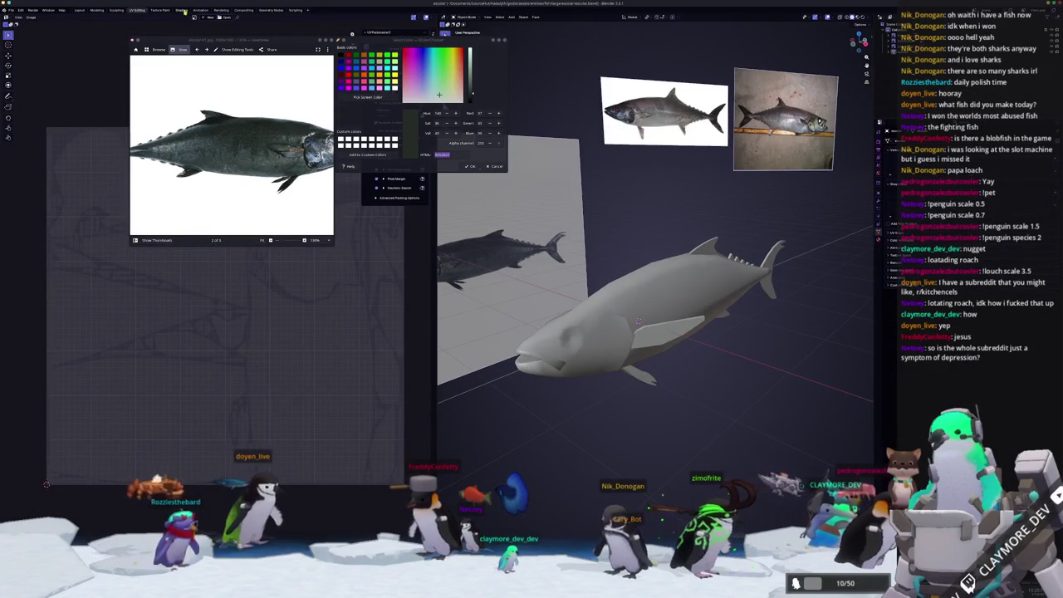
{"action": "key", "text": "ctrl+Page_Down"}
{"action": "key", "text": "ctrl+Page_Down"}
{"action": "key", "text": "KP_3"}
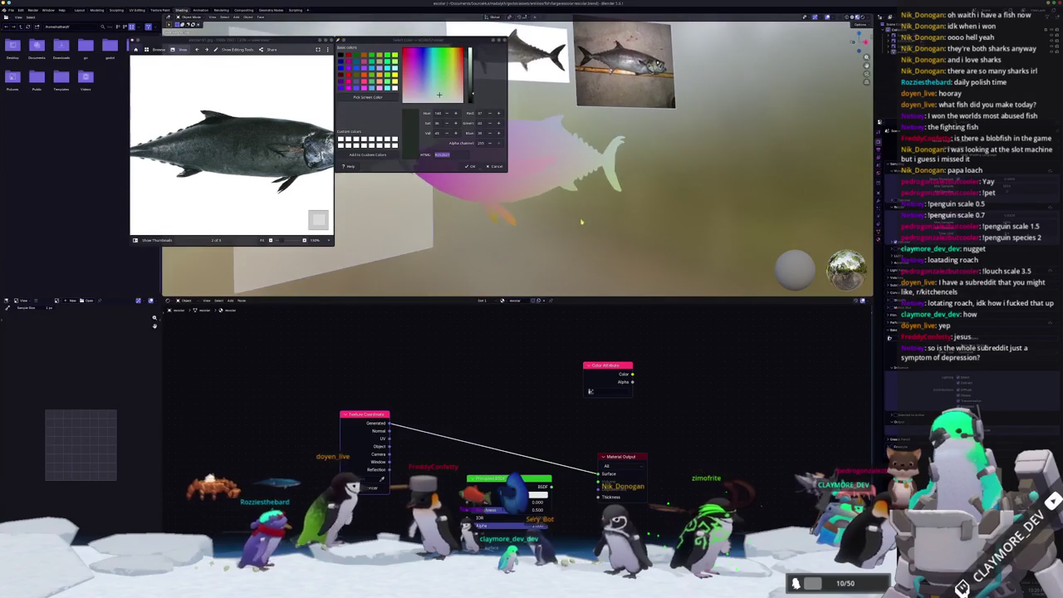
- Move the Principled BSDF aside and duplicate the Image Texture node twice
{"action": "scroll", "coordinate": [515, 407], "scroll_direction": "down", "scroll_amount": 1}
{"action": "scroll", "coordinate": [541, 458], "scroll_direction": "down", "scroll_amount": 1}
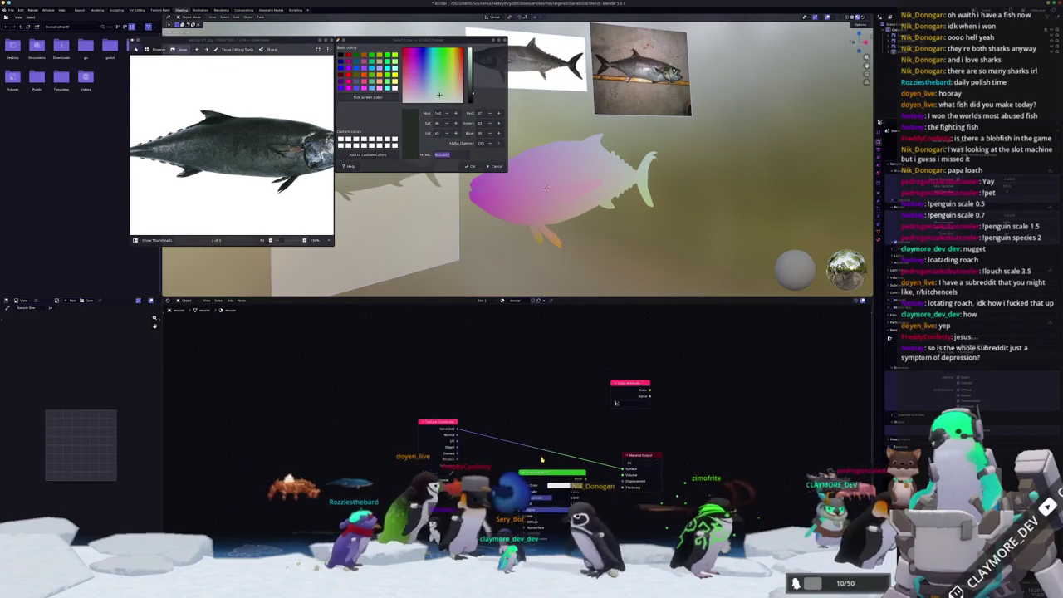
{"action": "left_click_drag", "start_coordinate": [545, 474], "coordinate": [354, 361]}
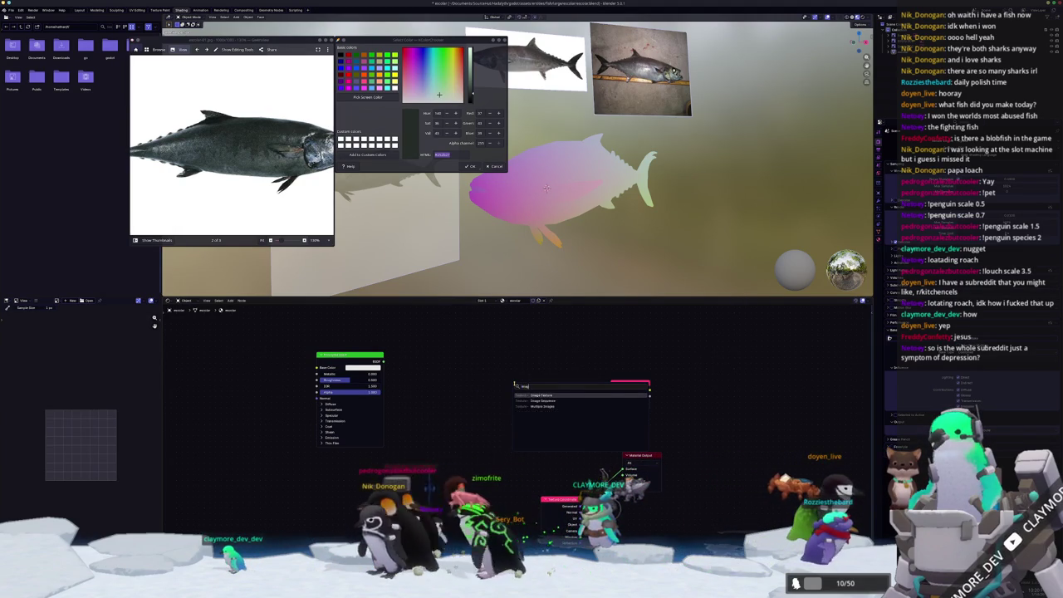
{"action": "left_click", "coordinate": [436, 366]}
{"action": "key", "text": "shift+d"}
{"action": "left_click", "coordinate": [440, 446]}
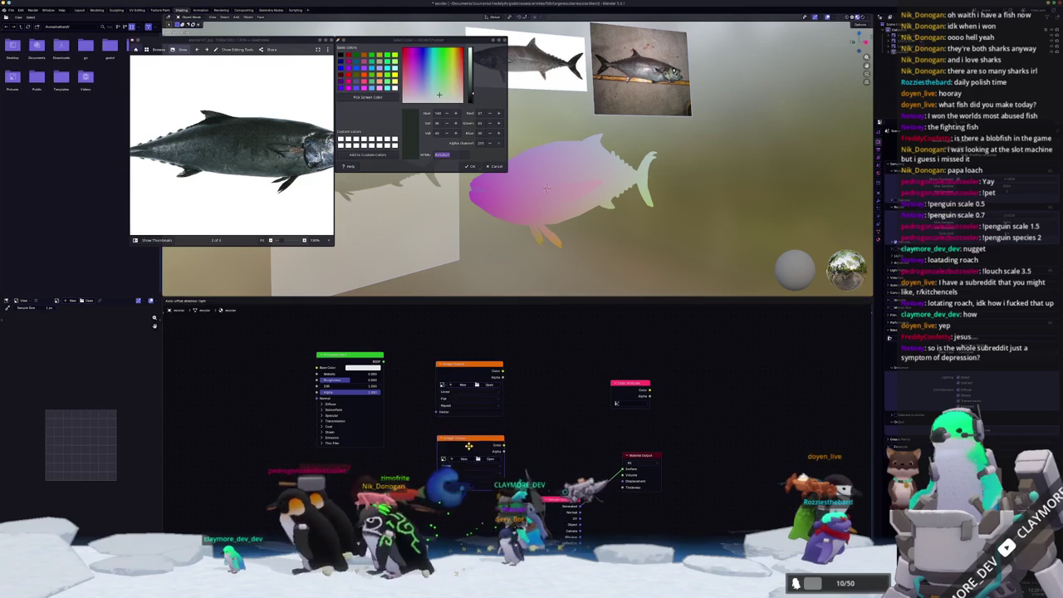
{"action": "key", "text": "shift+d"}
{"action": "left_click", "coordinate": [563, 363]}
{"action": "middle_click_drag", "start_coordinate": [662, 414], "coordinate": [612, 426]}
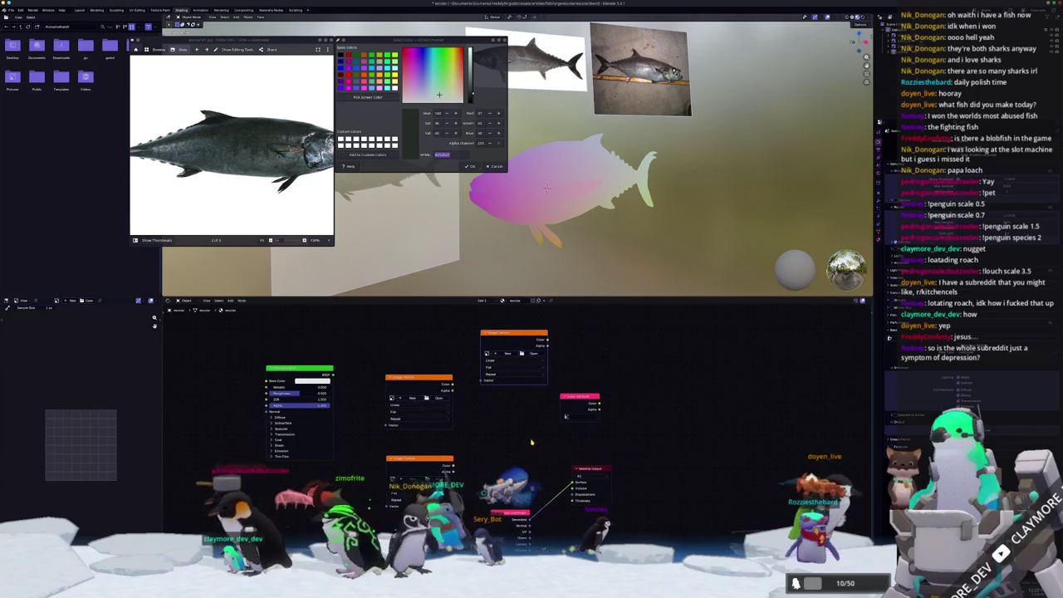
- Add a Mix Color node and link all three image textures into it
{"action": "key", "text": "shift+a"}
{"action": "type", "text": "mix colo"}
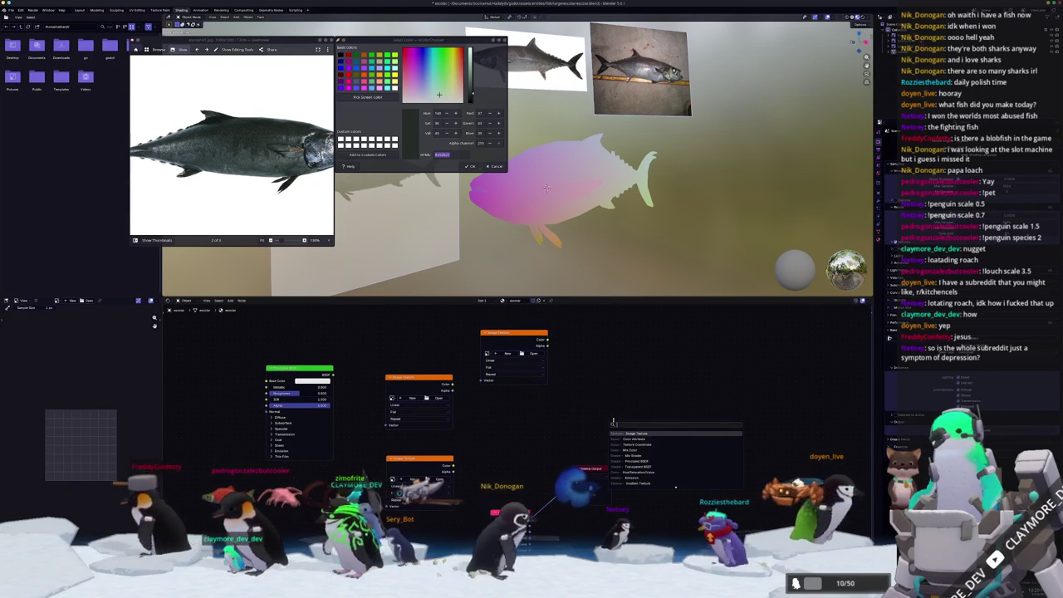
{"action": "key", "text": "Return"}
{"action": "left_click", "coordinate": [593, 432]}
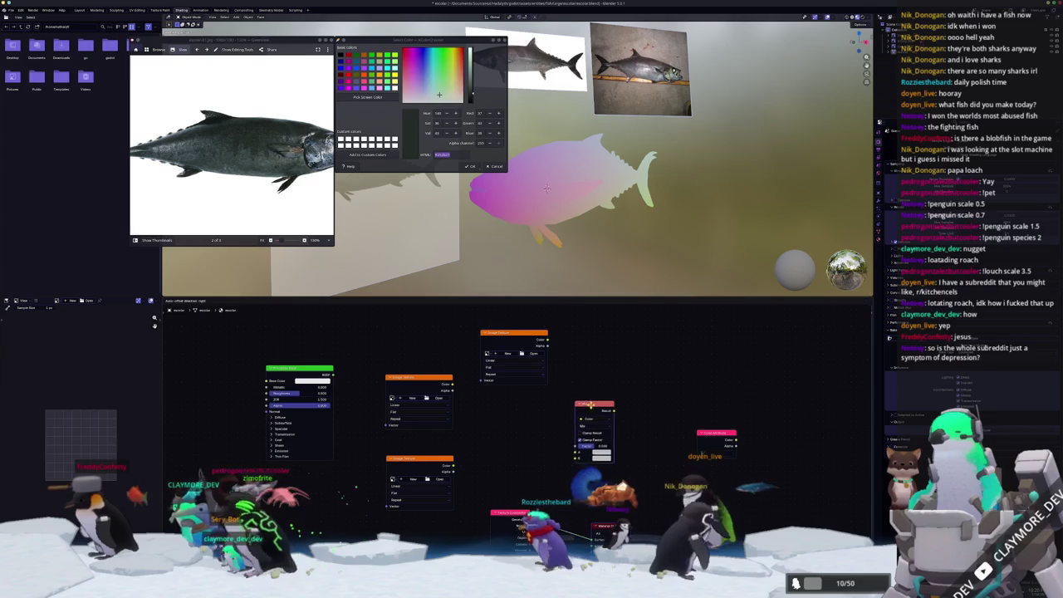
{"action": "left_click", "coordinate": [611, 438]}
{"action": "left_click_drag", "start_coordinate": [547, 341], "coordinate": [592, 454]}
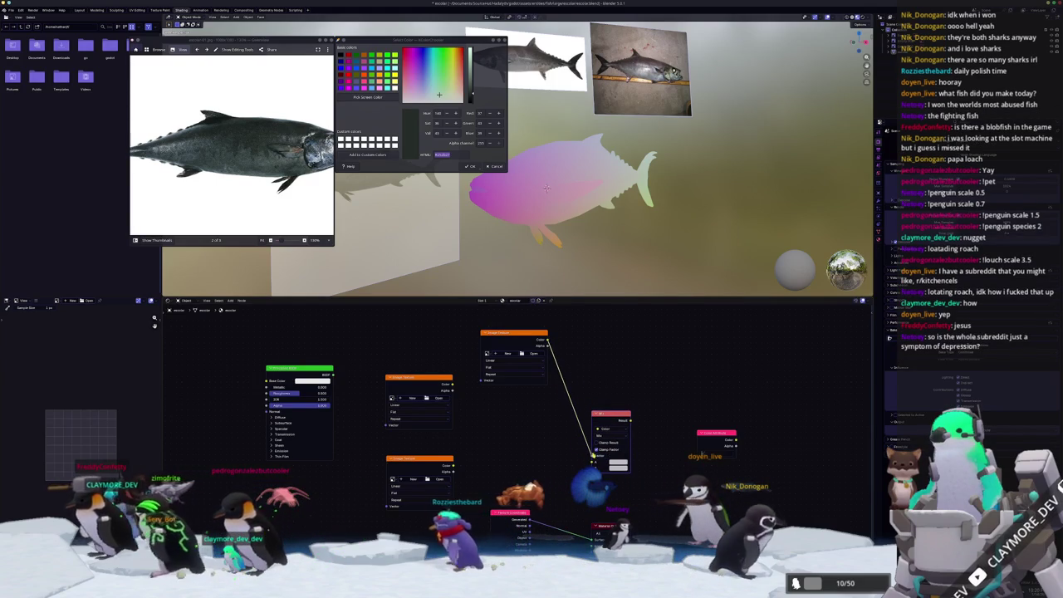
{"action": "left_click_drag", "start_coordinate": [468, 395], "coordinate": [592, 456]}
{"action": "left_click_drag", "start_coordinate": [454, 465], "coordinate": [592, 467]}
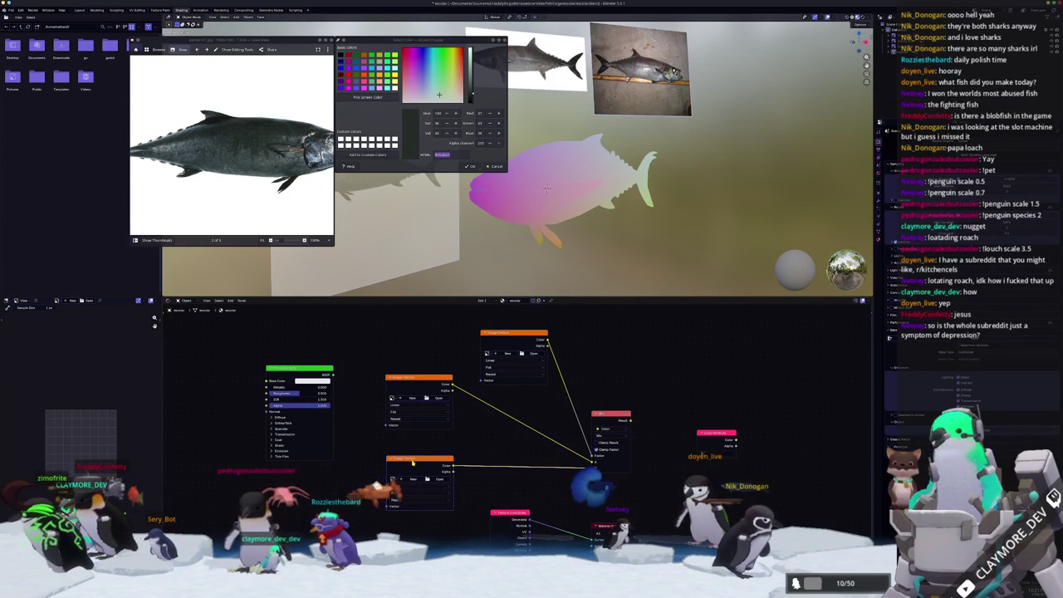
- Add Texture Coordinate and Mapping nodes with Ctrl+T and tidy the node layout
{"action": "key", "text": "ctrl+t"}
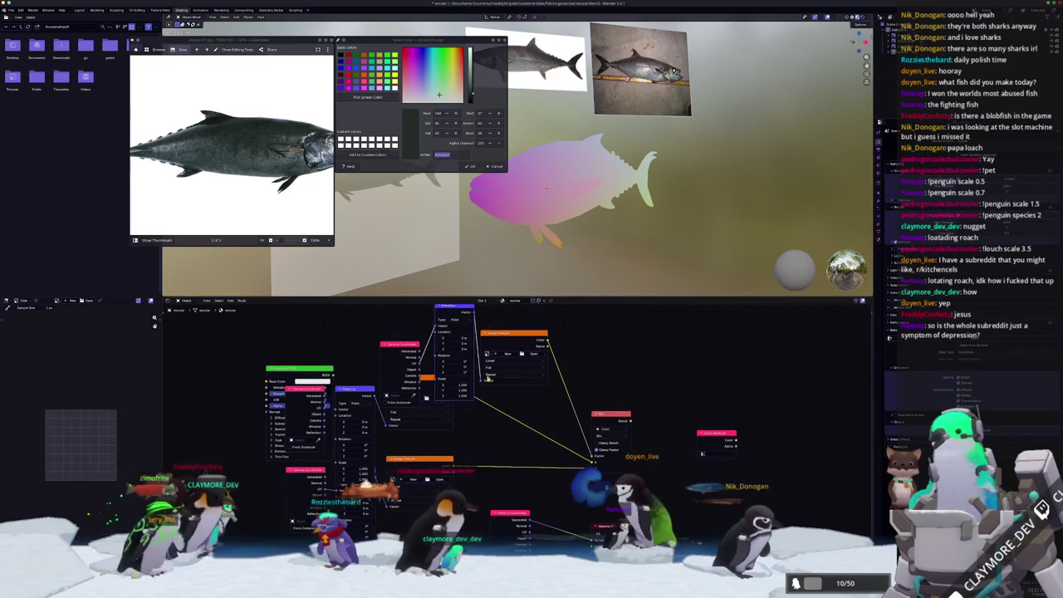
{"action": "middle_click_drag", "start_coordinate": [498, 390], "coordinate": [515, 454]}
{"action": "left_click_drag", "start_coordinate": [415, 406], "coordinate": [318, 334]}
{"action": "left_click_drag", "start_coordinate": [472, 367], "coordinate": [417, 311]}
{"action": "middle_click_drag", "start_coordinate": [474, 471], "coordinate": [496, 411]}
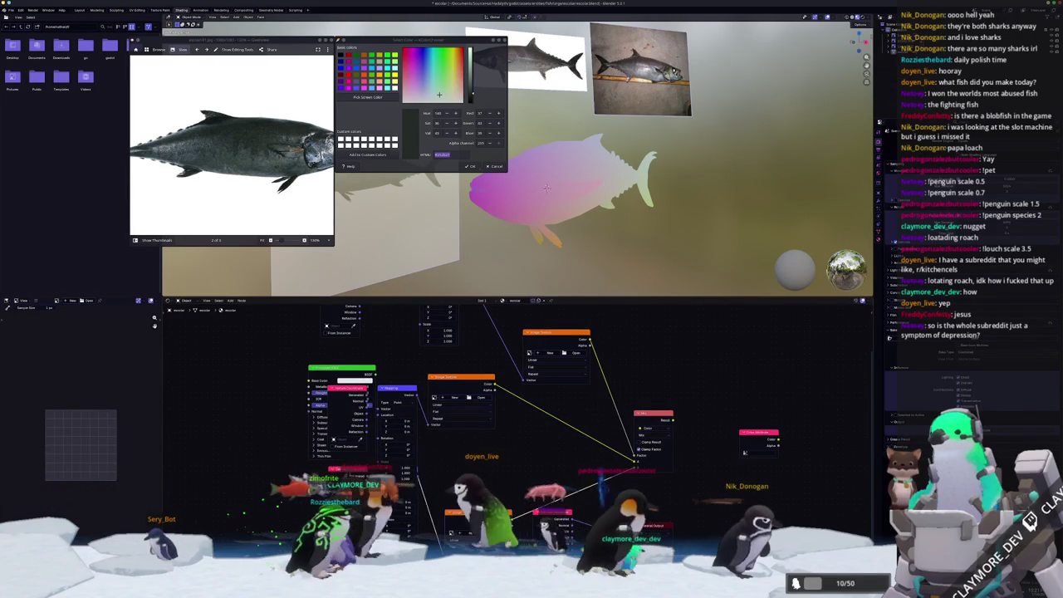
{"action": "left_click_drag", "start_coordinate": [401, 390], "coordinate": [398, 372]}
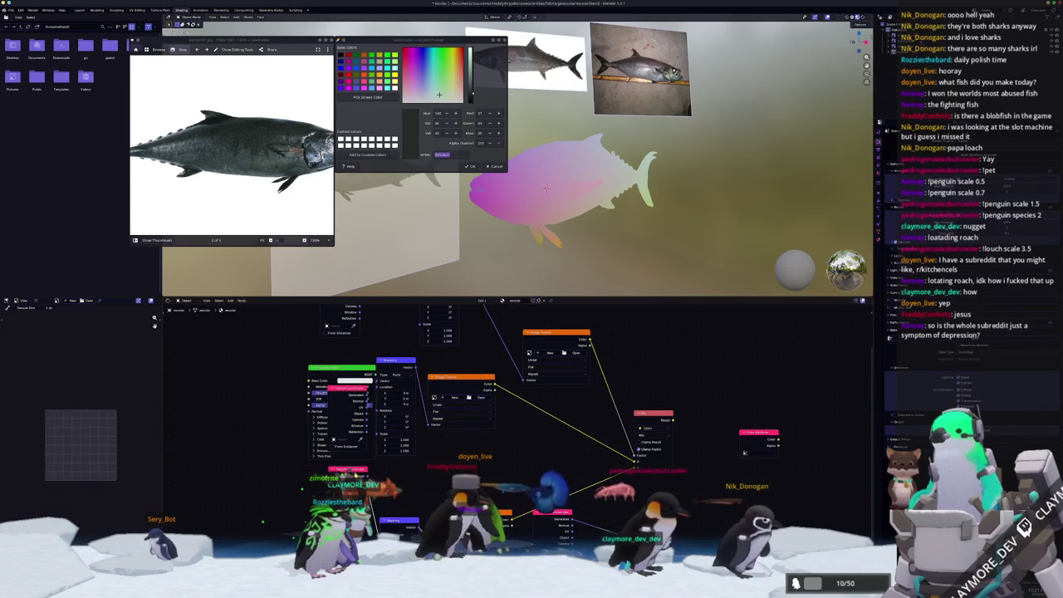
{"action": "scroll", "coordinate": [462, 435], "scroll_direction": "down", "scroll_amount": 2}
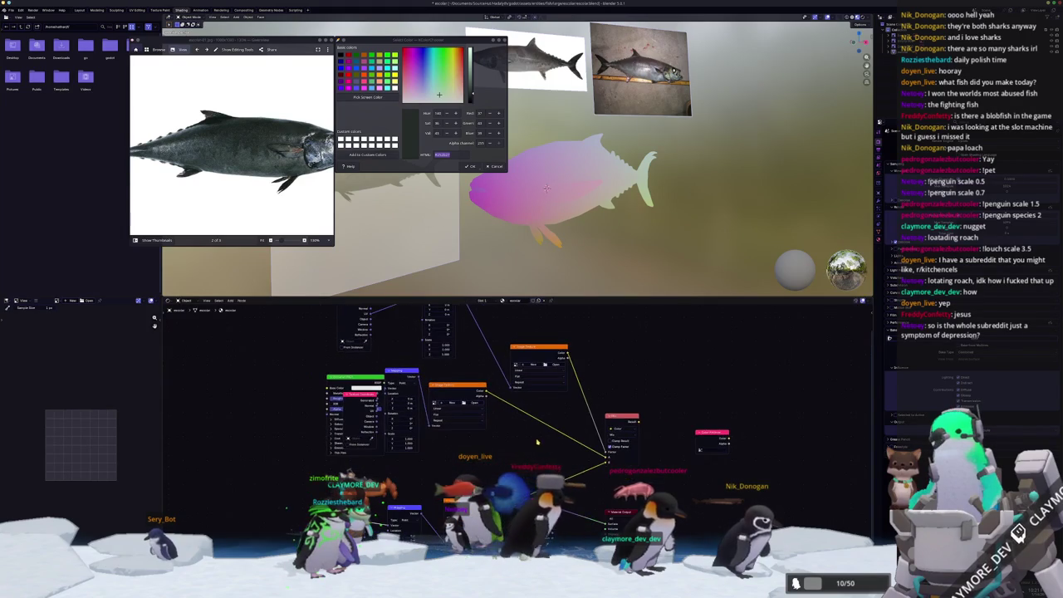
{"action": "left_click", "coordinate": [532, 365]}
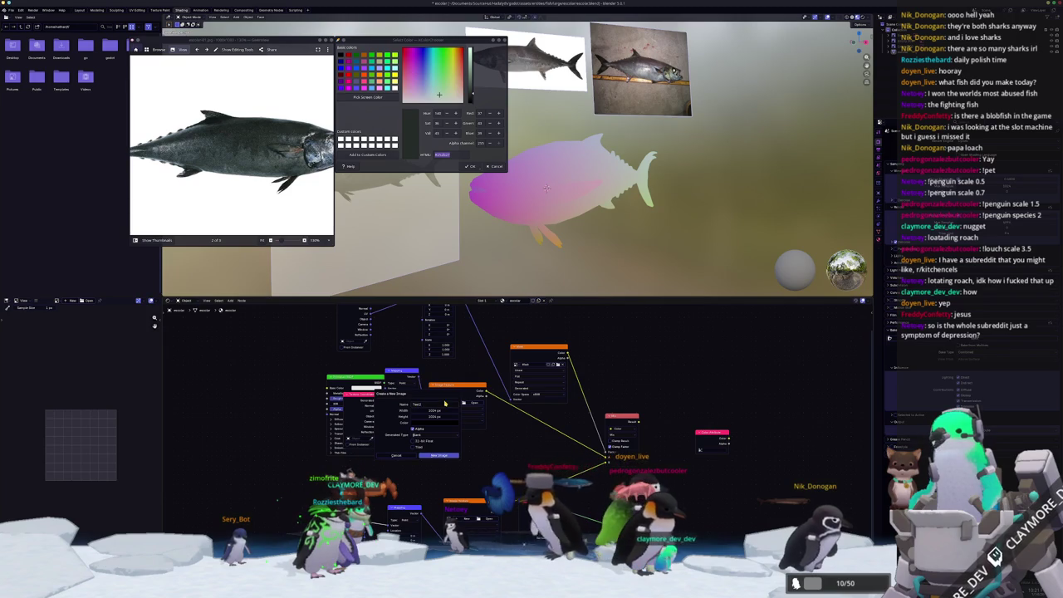
- Create a new blank 1024 px image on the texture node and preview it on the fish
{"action": "left_click", "coordinate": [432, 455]}
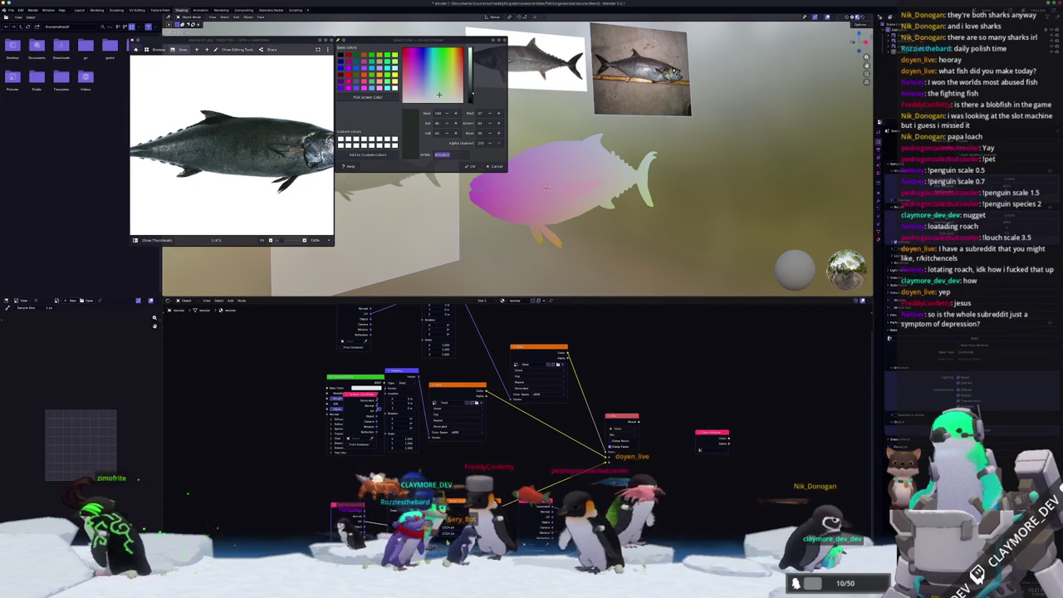
{"action": "left_click", "coordinate": [416, 524]}
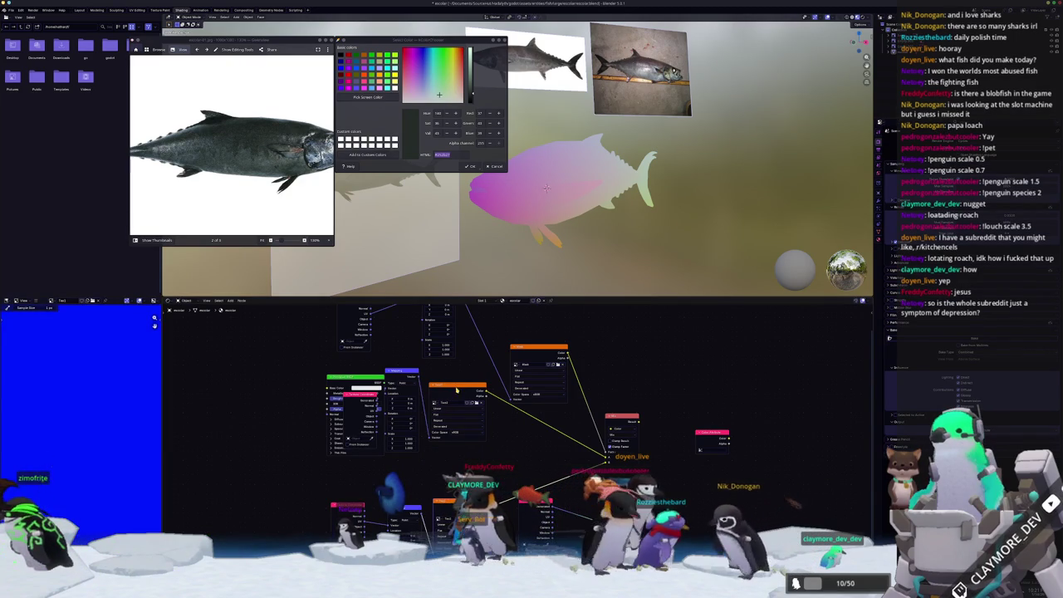
{"action": "left_click_drag", "start_coordinate": [539, 345], "coordinate": [553, 339]}
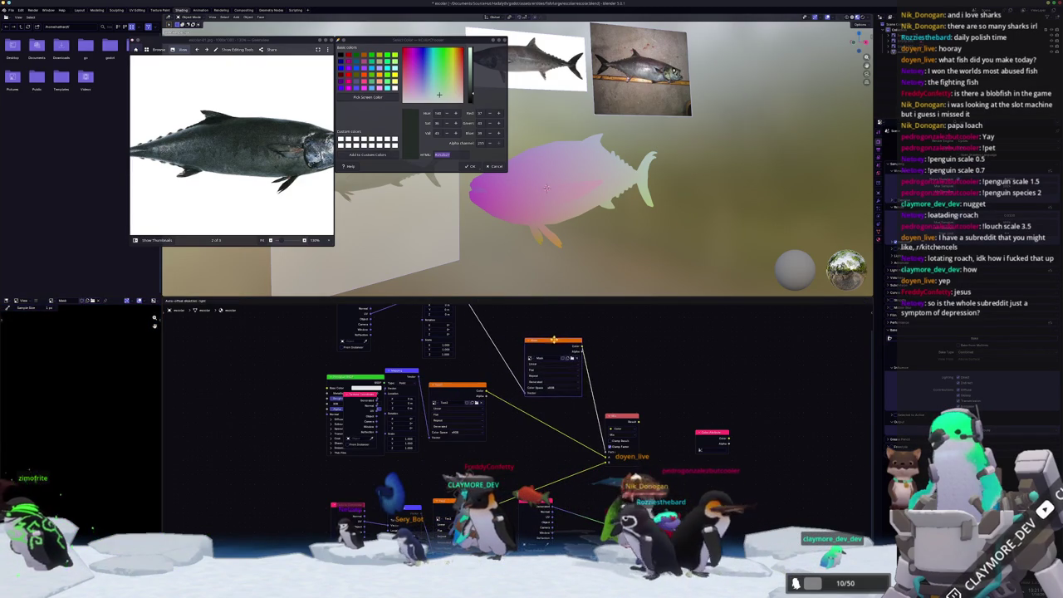
{"action": "left_click_drag", "start_coordinate": [633, 420], "coordinate": [700, 432]}
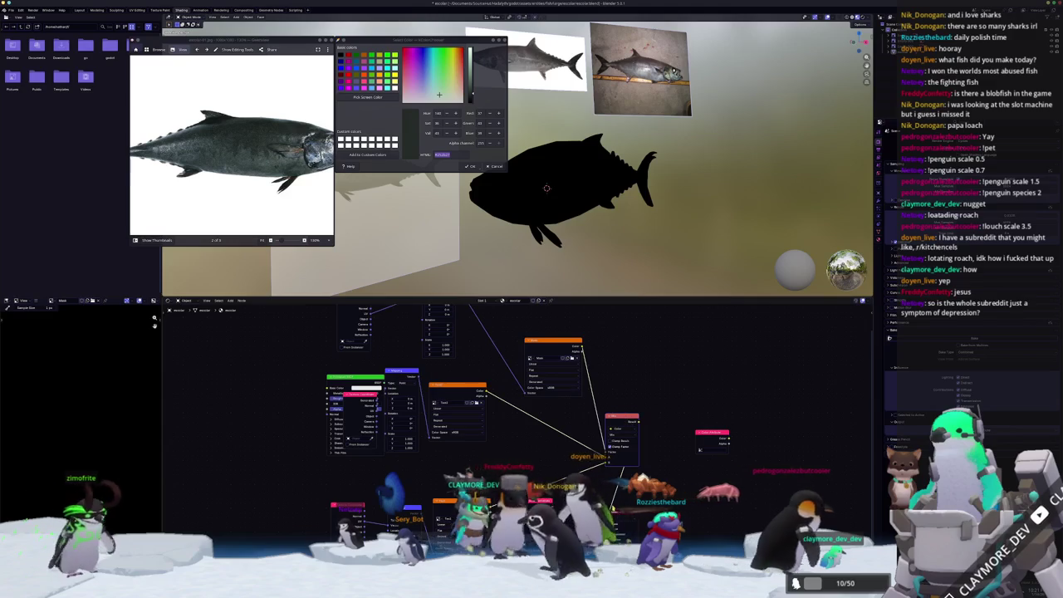
- Frame all nodes, delete the node overlapping the red node, and shift the blue and red nodes left
{"action": "key", "text": "Home"}
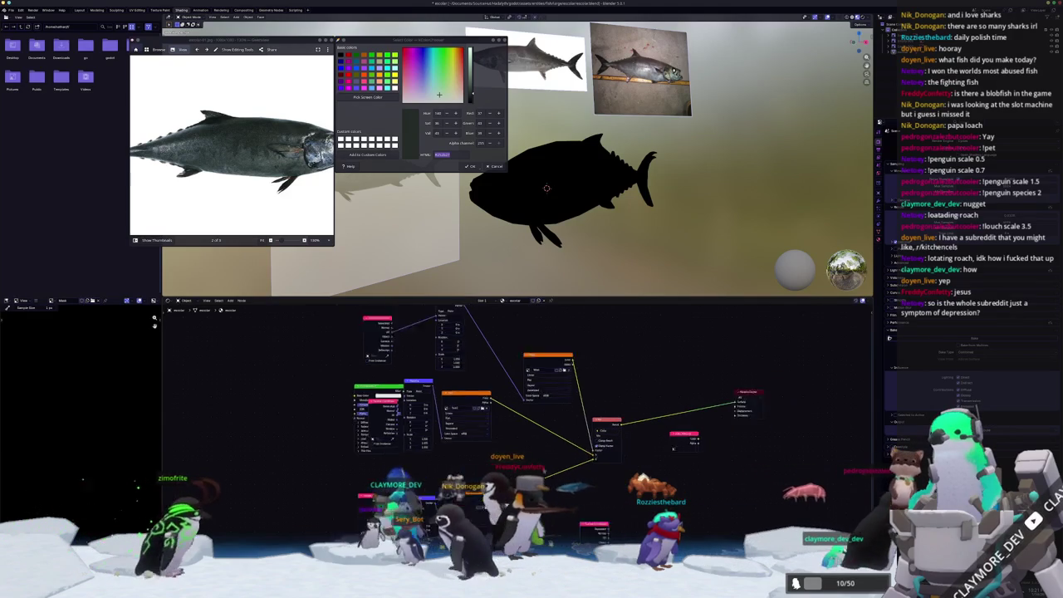
{"action": "key", "text": "x"}
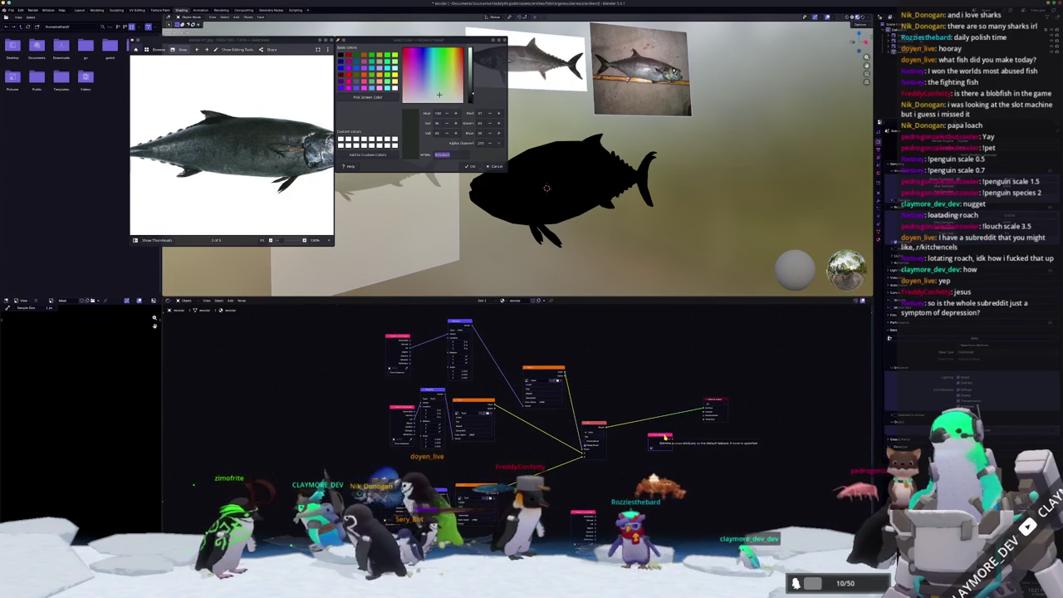
{"action": "middle_click_drag", "start_coordinate": [588, 371], "coordinate": [624, 428]}
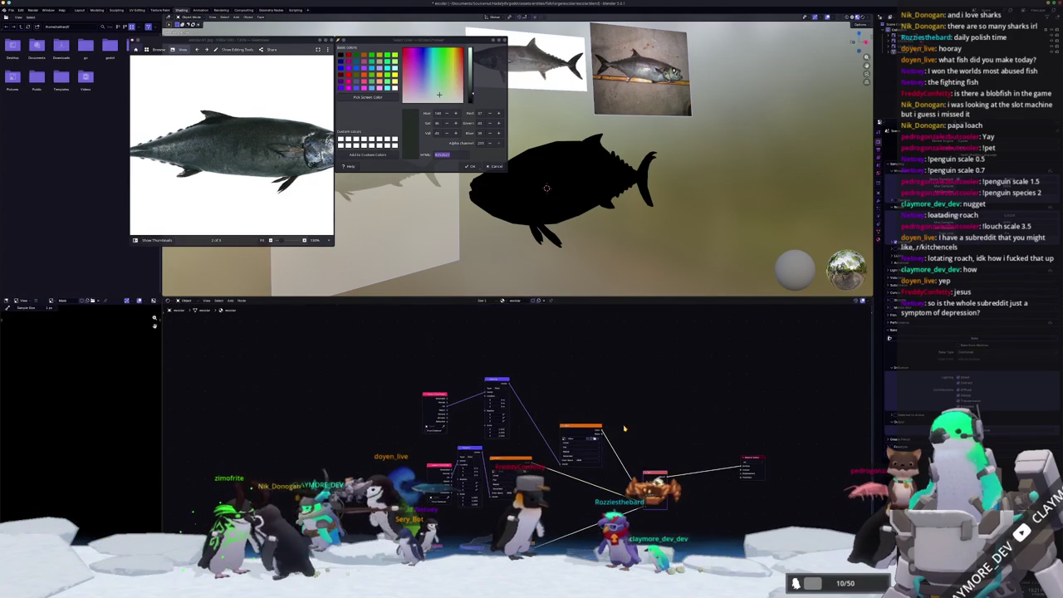
{"action": "left_click_drag", "start_coordinate": [499, 388], "coordinate": [445, 376]}
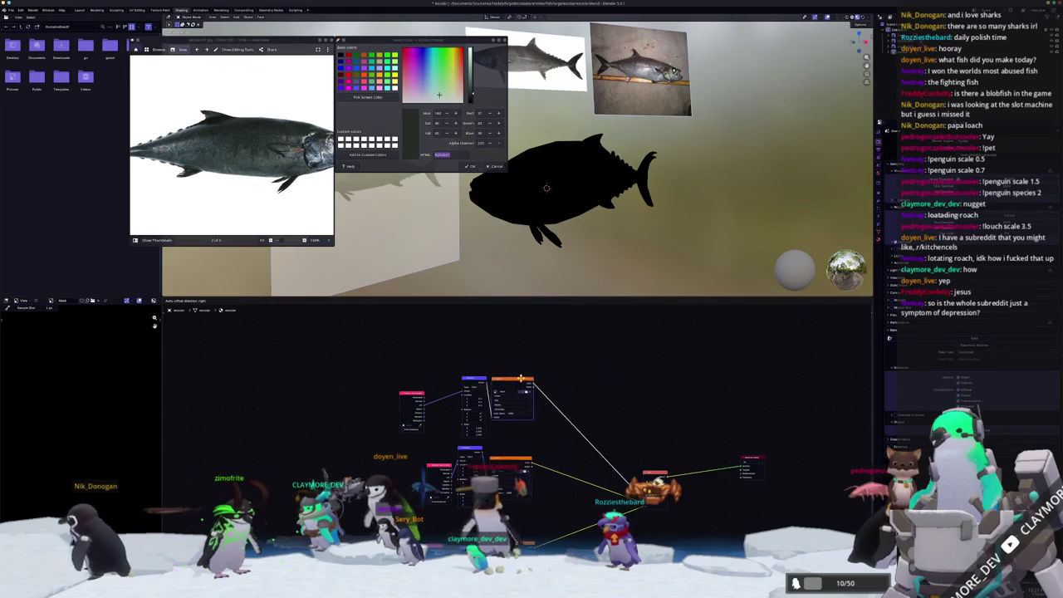
{"action": "scroll", "coordinate": [511, 407], "scroll_direction": "down", "scroll_amount": 2, "text": "shift"}
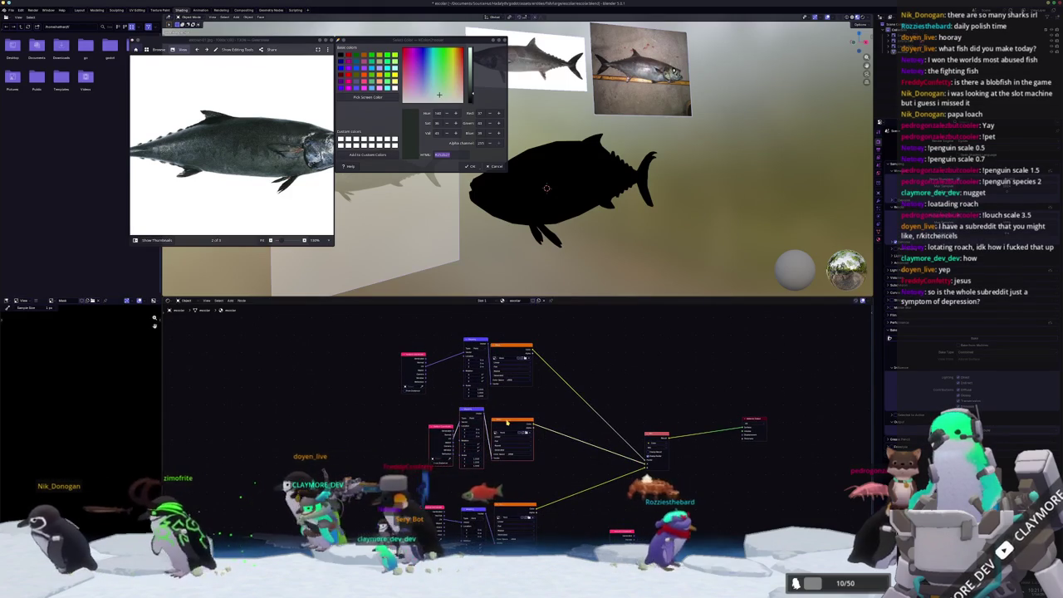
{"action": "scroll", "coordinate": [508, 415], "scroll_direction": "up", "scroll_amount": 2}
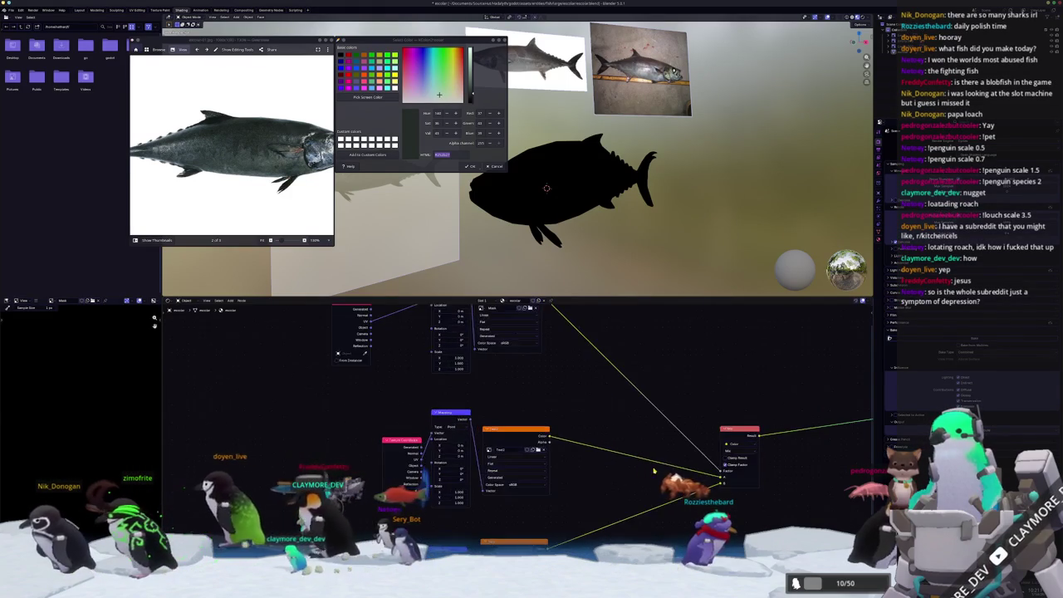
{"action": "scroll", "coordinate": [647, 472], "scroll_direction": "right", "scroll_amount": 10, "text": "ctrl"}
{"action": "scroll", "coordinate": [483, 519], "scroll_direction": "down", "scroll_amount": 3, "text": "shift"}
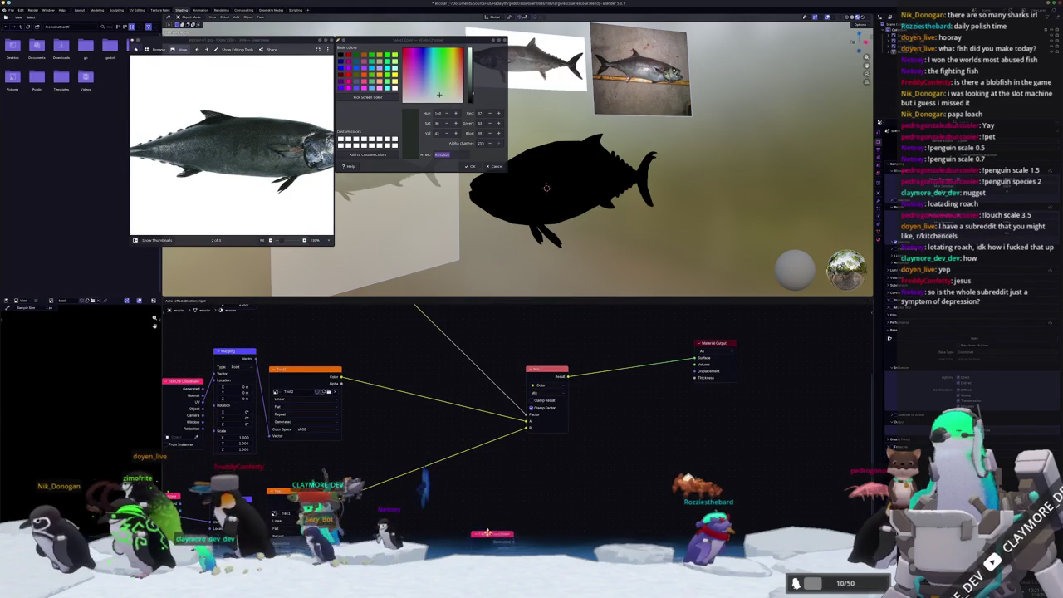
{"action": "scroll", "coordinate": [550, 480], "scroll_direction": "up", "scroll_amount": 2, "text": "shift"}
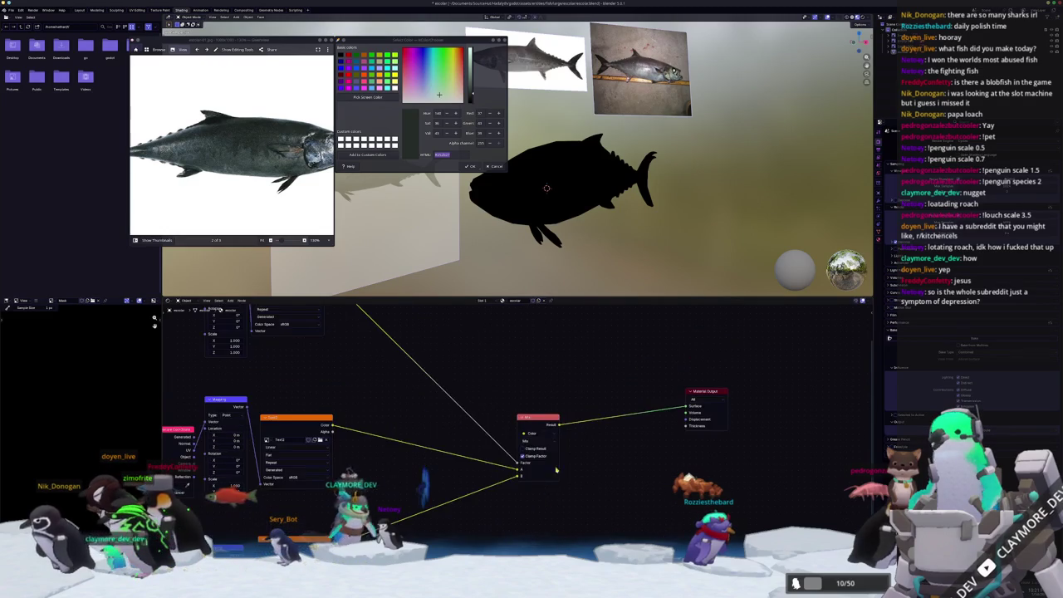
{"action": "scroll", "coordinate": [488, 427], "scroll_direction": "left", "scroll_amount": 3, "text": "ctrl"}
{"action": "scroll", "coordinate": [560, 471], "scroll_direction": "up", "scroll_amount": 3, "text": "shift"}
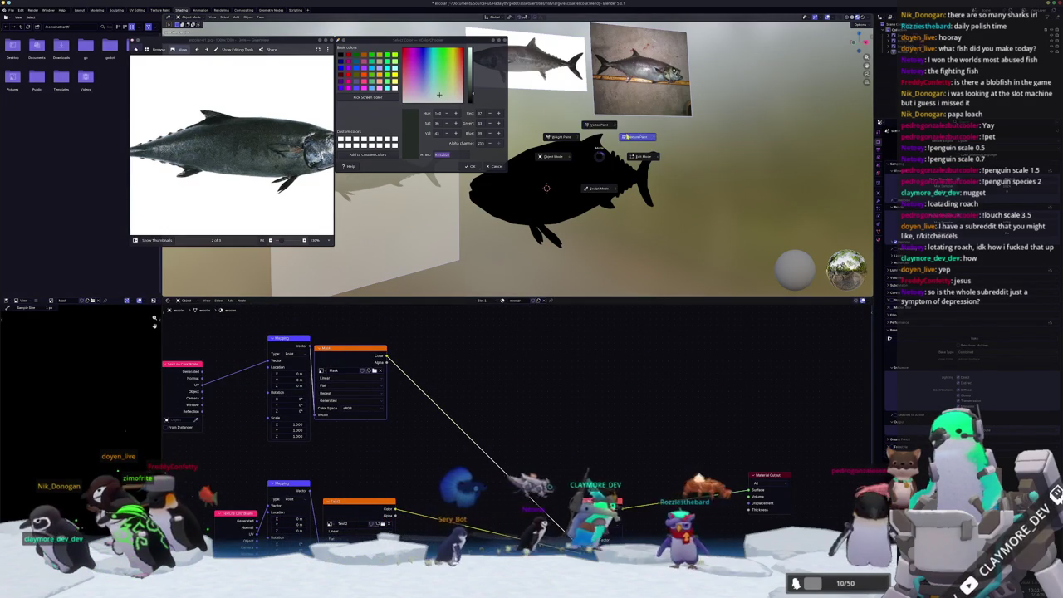
- Switch the fish to Texture Paint mode and shift the Mask image node down and right
{"action": "left_click", "coordinate": [637, 137]}
{"action": "middle_click_drag", "start_coordinate": [640, 184], "coordinate": [581, 216]}
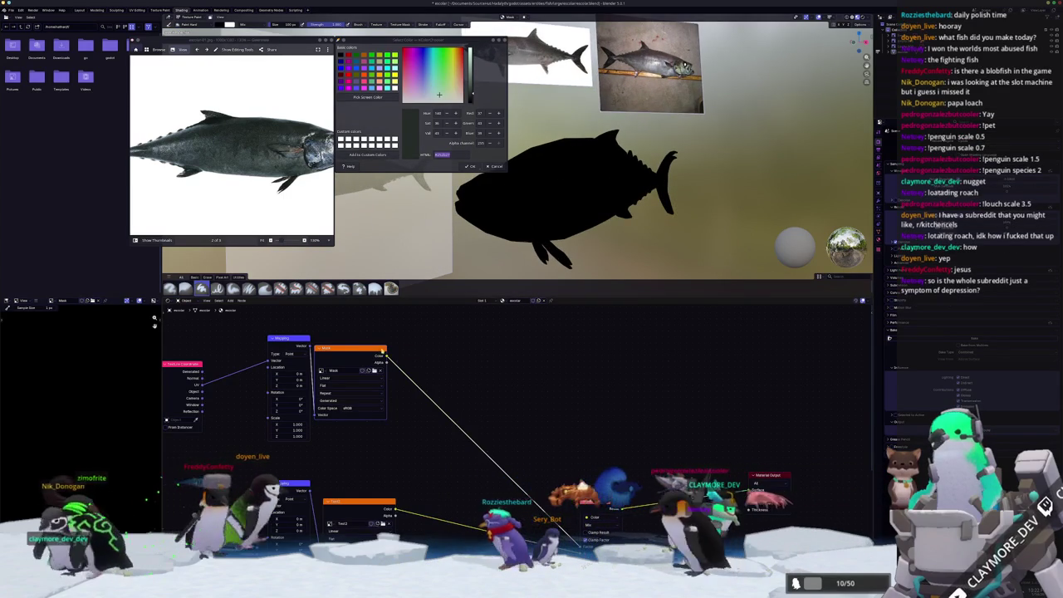
{"action": "left_click_drag", "start_coordinate": [362, 350], "coordinate": [397, 357]}
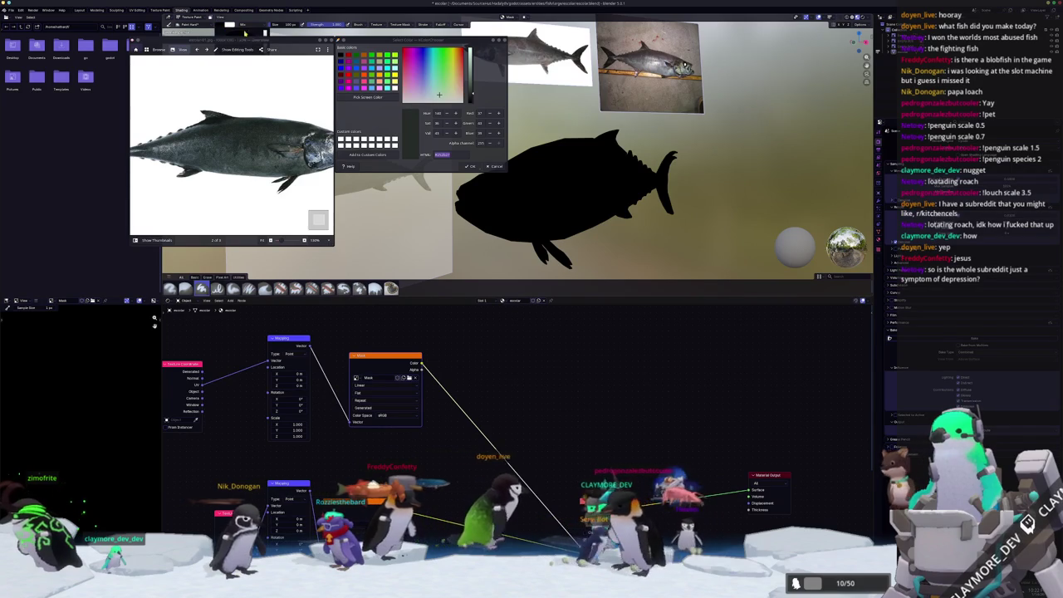
- Paint a blue stroke across the fish body, then view the fish edge-on
{"action": "left_click_drag", "start_coordinate": [529, 214], "coordinate": [575, 172]}
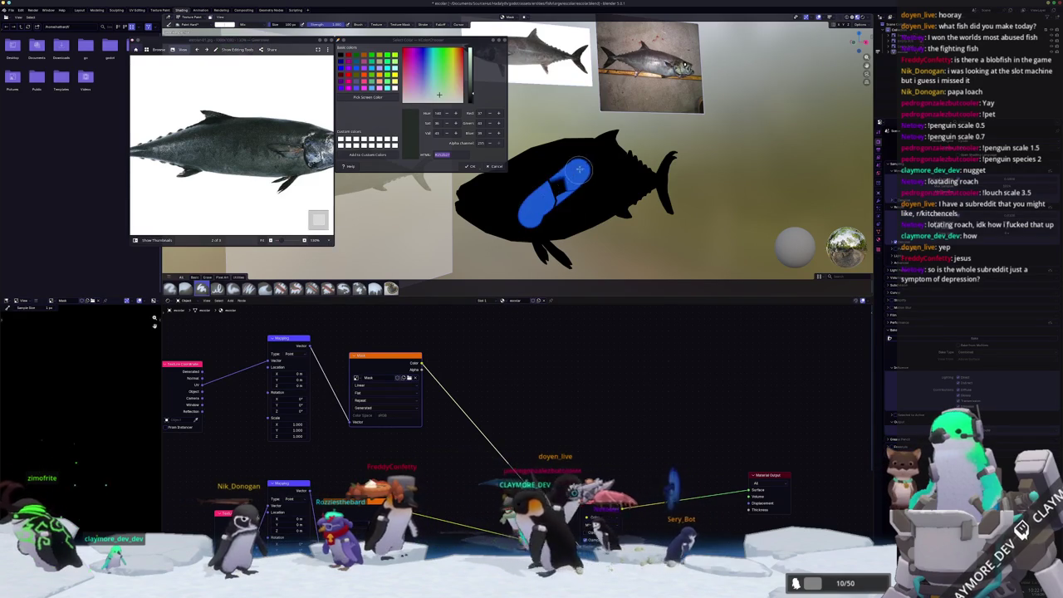
{"action": "mouse_move", "coordinate": [528, 202]}
{"action": "middle_mouse_down"}
{"action": "mouse_move", "coordinate": [633, 240]}
{"action": "mouse_move", "coordinate": [605, 207]}
{"action": "mouse_move", "coordinate": [636, 250]}
{"action": "middle_mouse_up"}
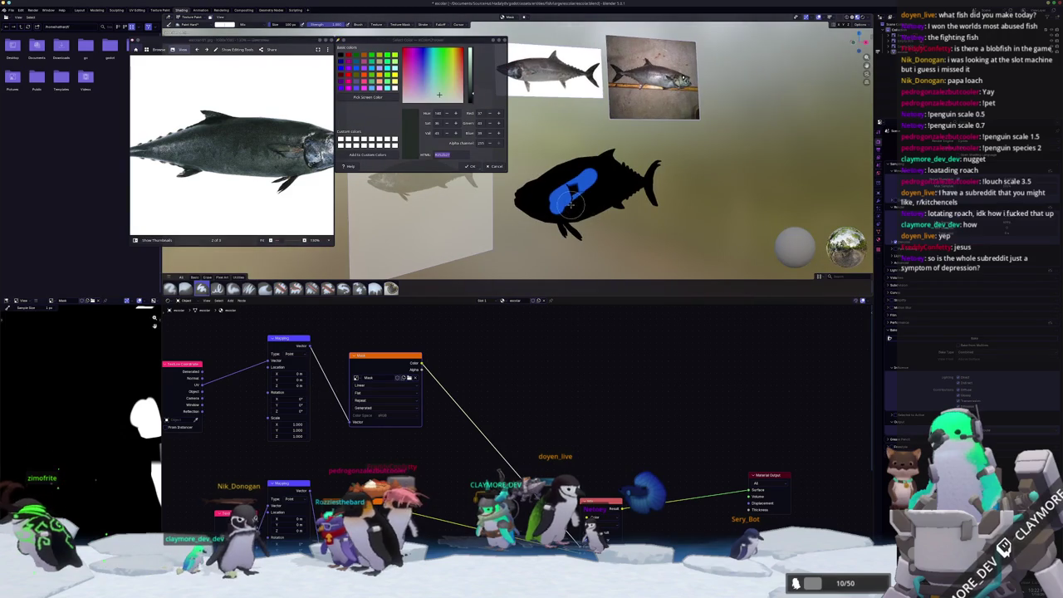
{"action": "scroll", "coordinate": [524, 378], "scroll_direction": "down", "scroll_amount": 2}
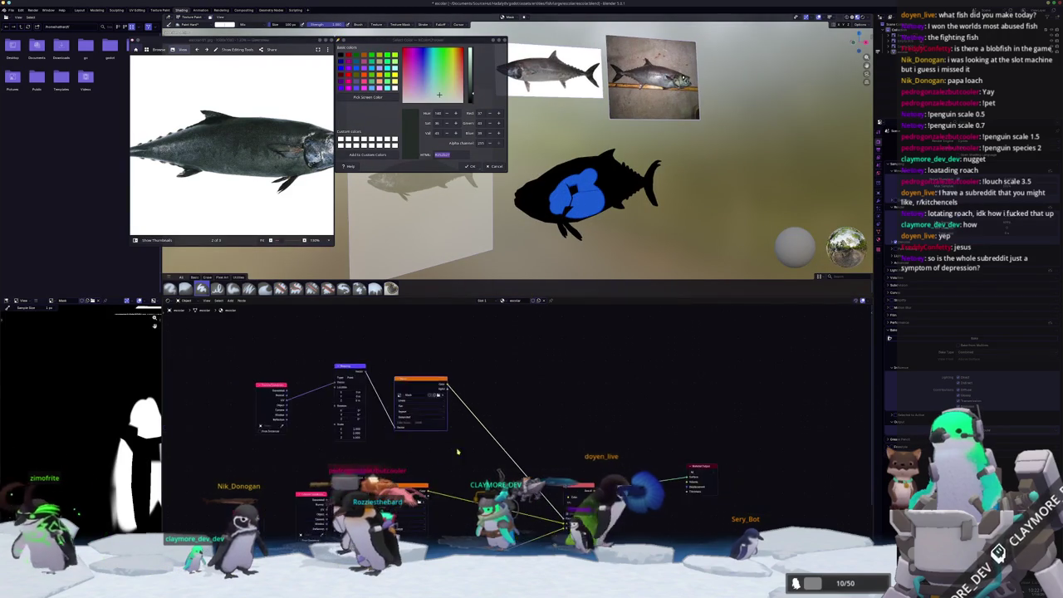
- Select the other Image Texture node to show its image and move it right
{"action": "middle_click_drag", "start_coordinate": [514, 448], "coordinate": [480, 397]}
{"action": "mouse_move", "coordinate": [615, 216]}
{"action": "middle_mouse_down"}
{"action": "mouse_move", "coordinate": [606, 199]}
{"action": "mouse_move", "coordinate": [623, 225]}
{"action": "mouse_move", "coordinate": [622, 214]}
{"action": "middle_mouse_up"}
{"action": "middle_click_drag", "start_coordinate": [566, 418], "coordinate": [557, 446]}
{"action": "scroll", "coordinate": [531, 443], "scroll_direction": "down", "scroll_amount": 1}
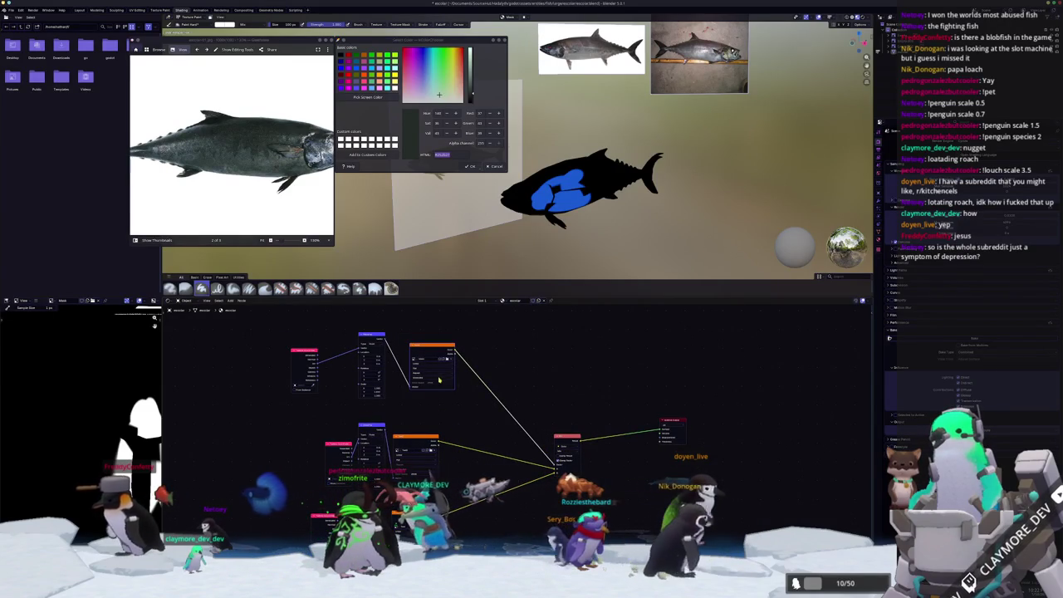
{"action": "scroll", "coordinate": [498, 444], "scroll_direction": "down", "scroll_amount": 1}
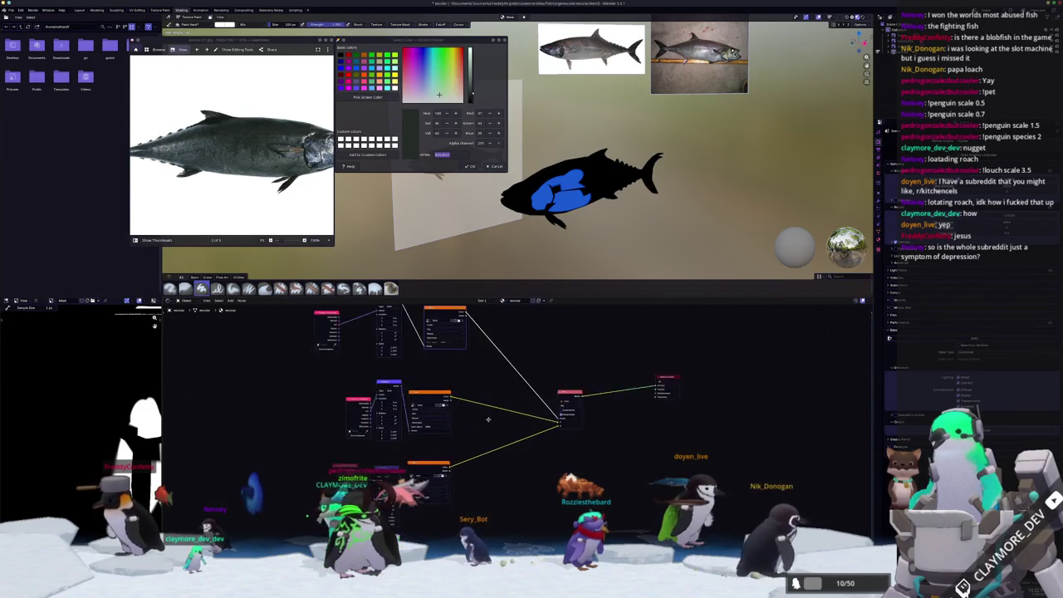
{"action": "scroll", "coordinate": [532, 457], "scroll_direction": "down", "scroll_amount": 1}
{"action": "left_click", "coordinate": [451, 408]}
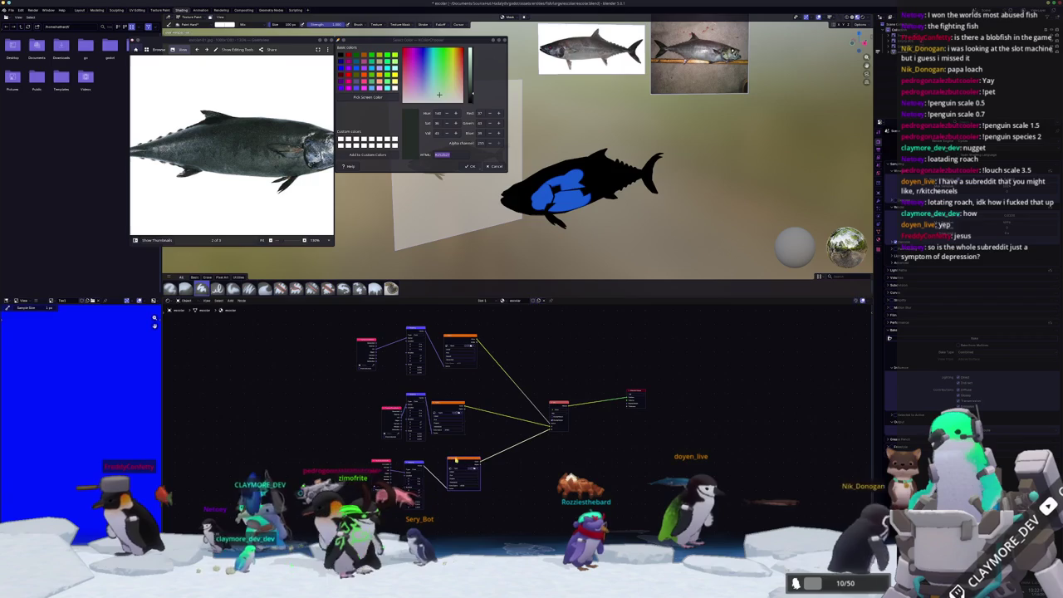
{"action": "left_click_drag", "start_coordinate": [451, 409], "coordinate": [468, 403]}
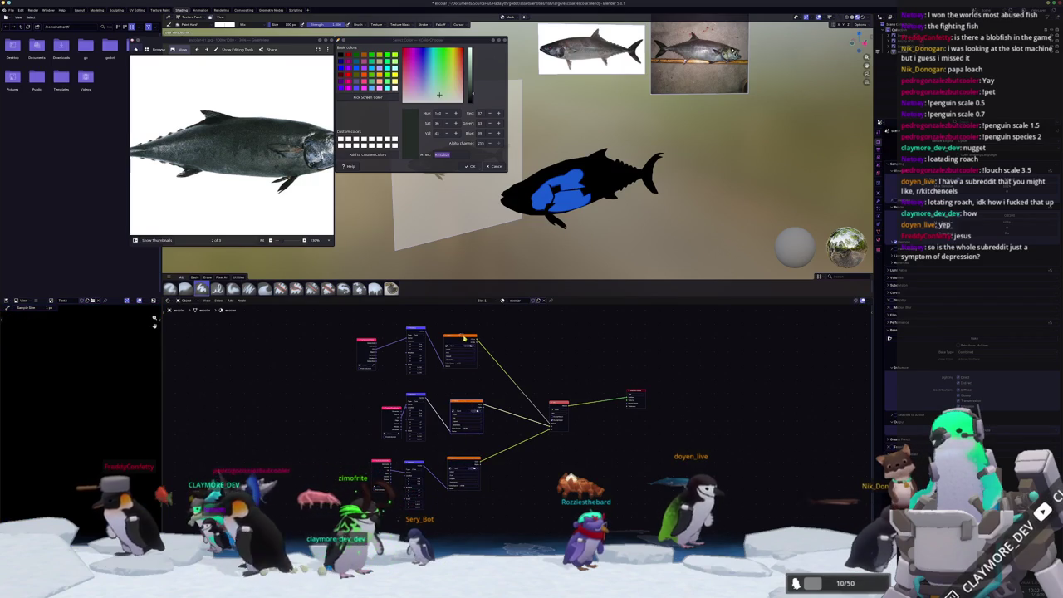
{"action": "left_click", "coordinate": [365, 341]}
- Drop the Mix node onto the link feeding the Material Output
{"action": "scroll", "coordinate": [545, 393], "scroll_direction": "down", "scroll_amount": 2}
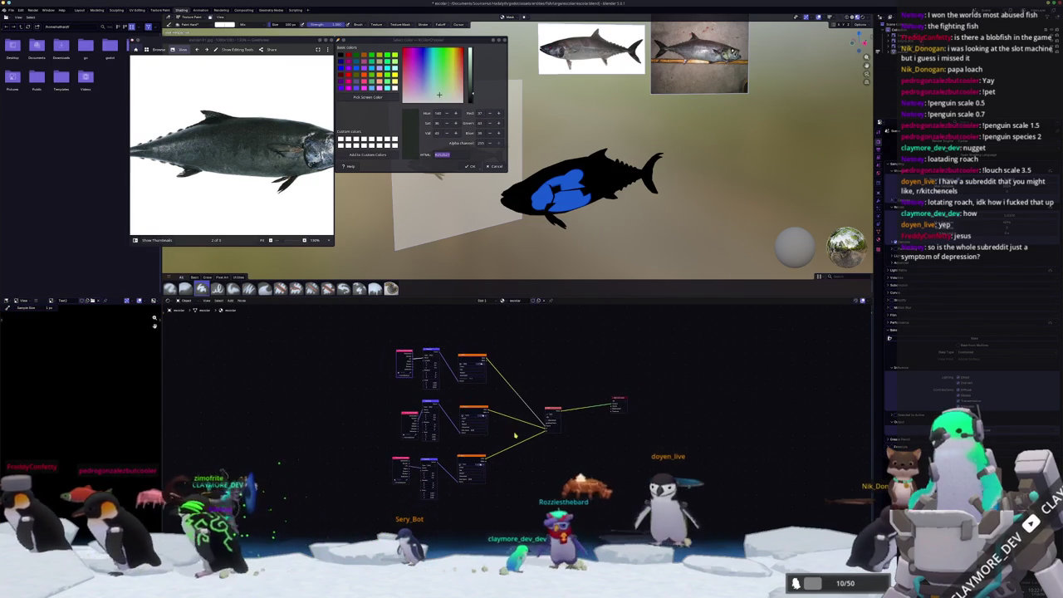
{"action": "scroll", "coordinate": [536, 415], "scroll_direction": "down", "scroll_amount": 2, "text": "ctrl"}
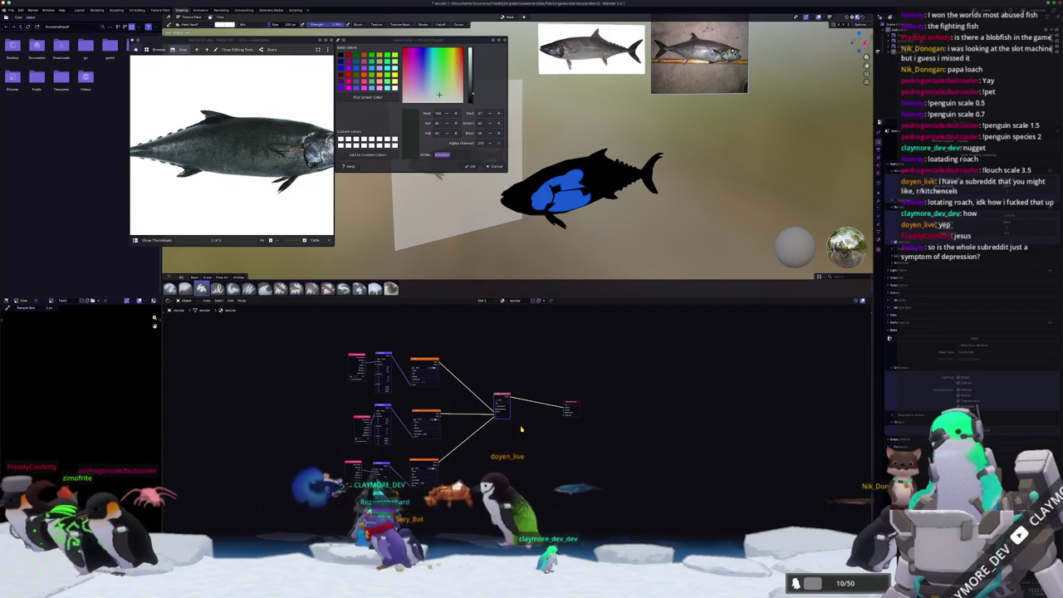
{"action": "key", "text": "g"}
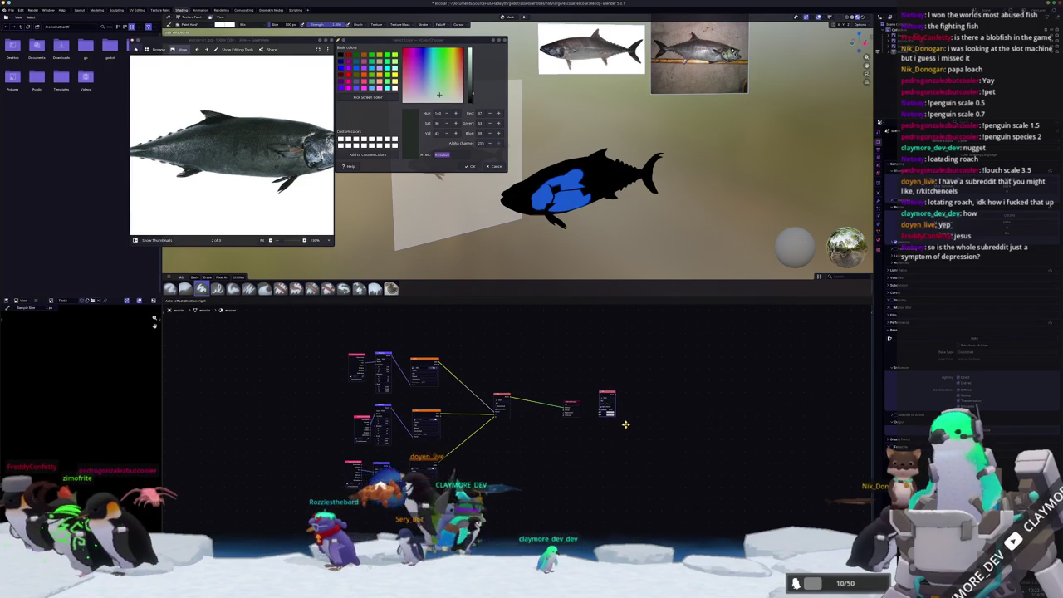
{"action": "left_click", "coordinate": [598, 410]}
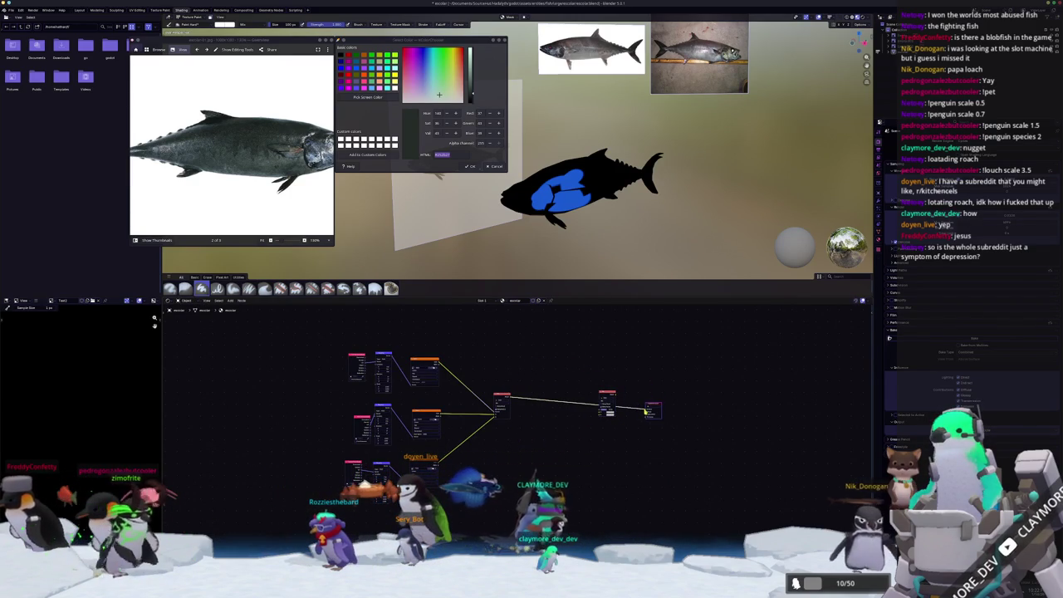
{"action": "scroll", "coordinate": [598, 410], "scroll_direction": "up", "scroll_amount": 2}
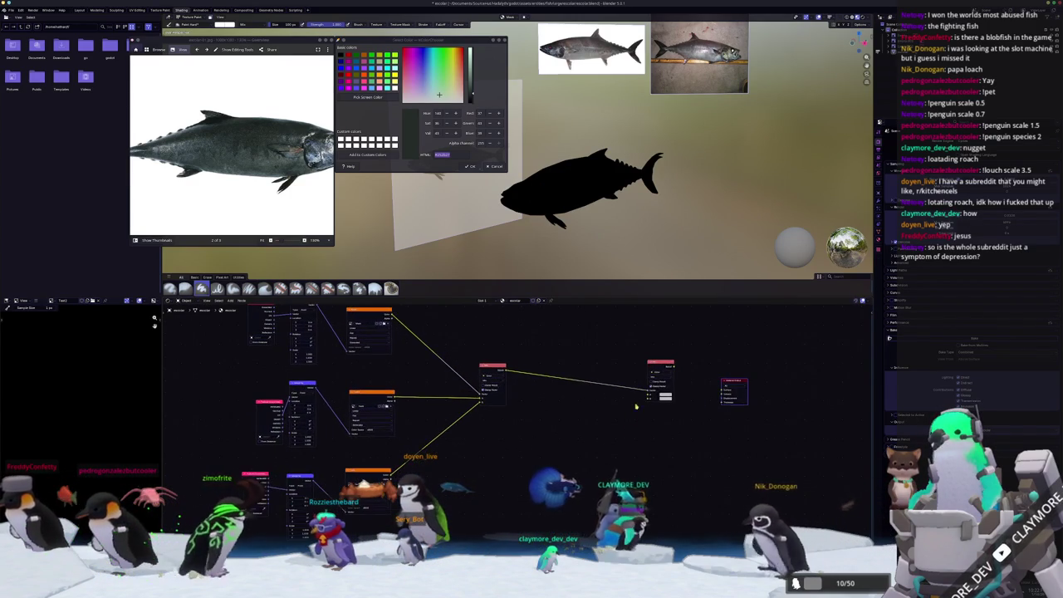
- Duplicate the lower-left texture nodes, start a new image, and wire them into the new Mix node
{"action": "middle_click_drag", "start_coordinate": [403, 540], "coordinate": [350, 542]}
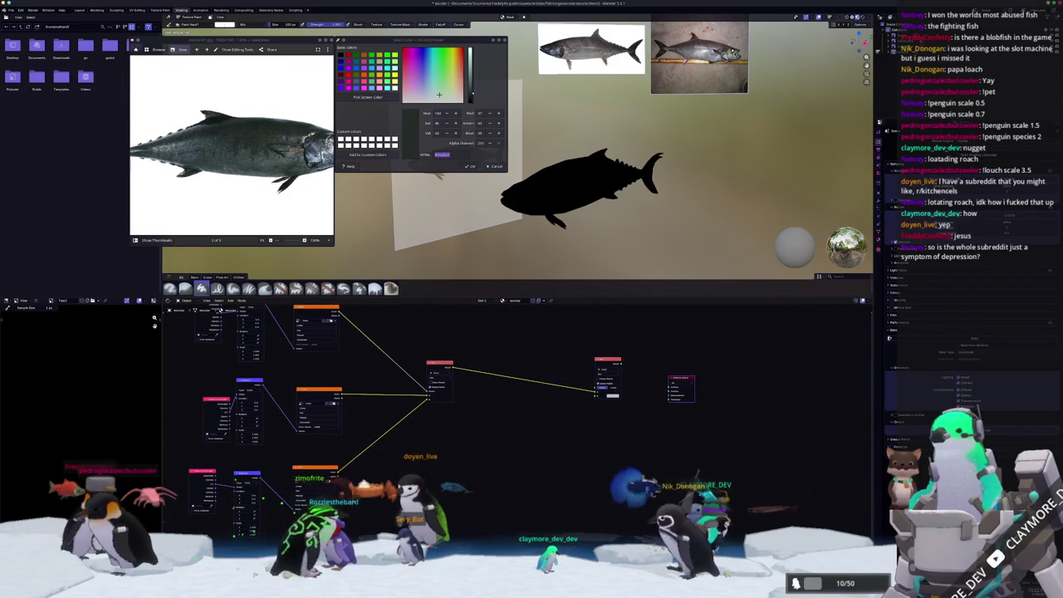
{"action": "left_click_drag", "start_coordinate": [351, 542], "coordinate": [177, 469]}
{"action": "key", "text": "shift+d"}
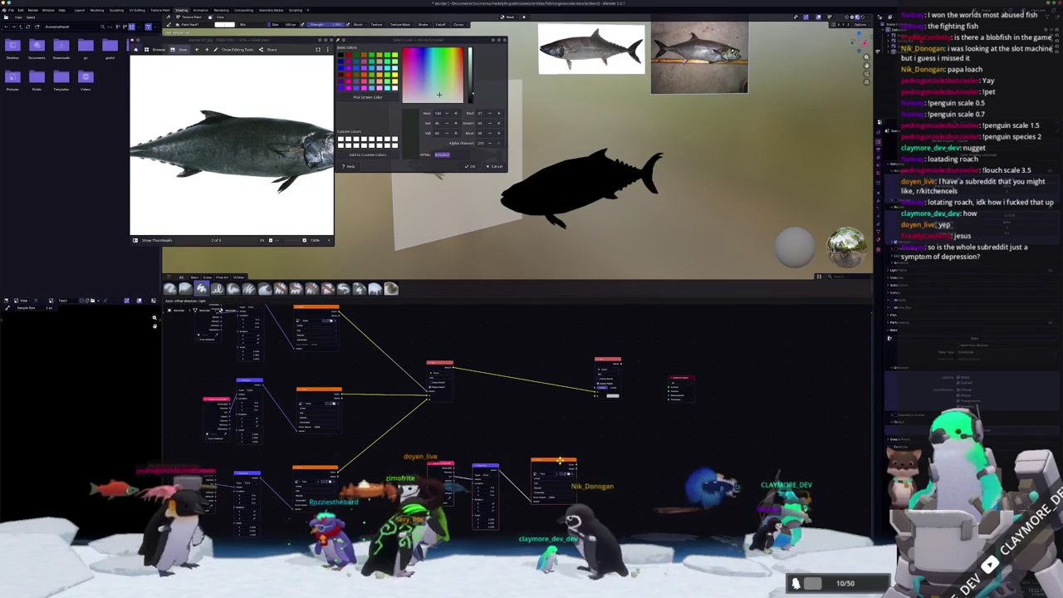
{"action": "left_click_drag", "start_coordinate": [574, 464], "coordinate": [596, 391]}
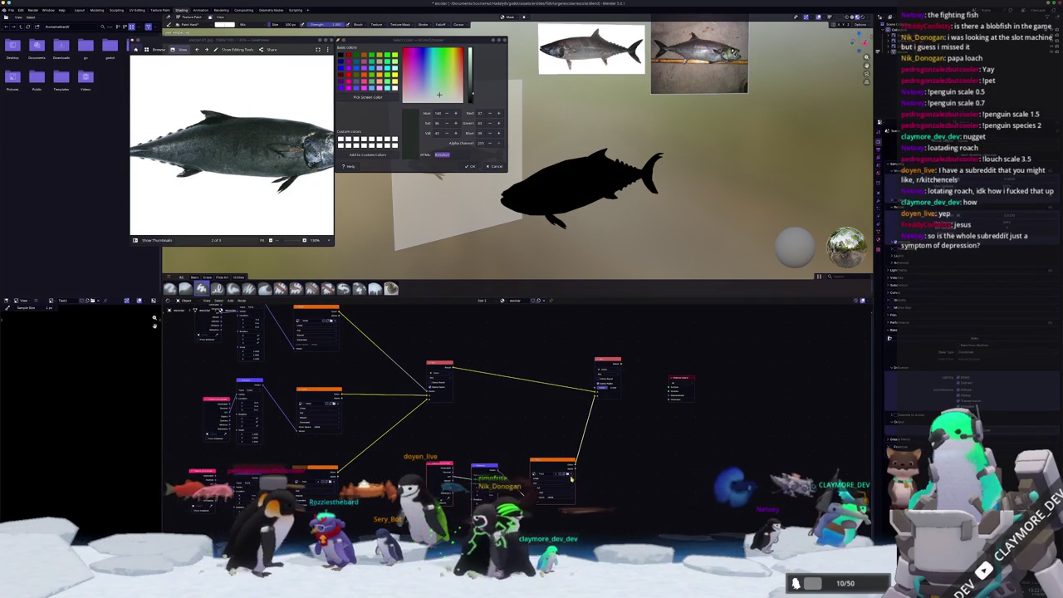
{"action": "left_click", "coordinate": [486, 478]}
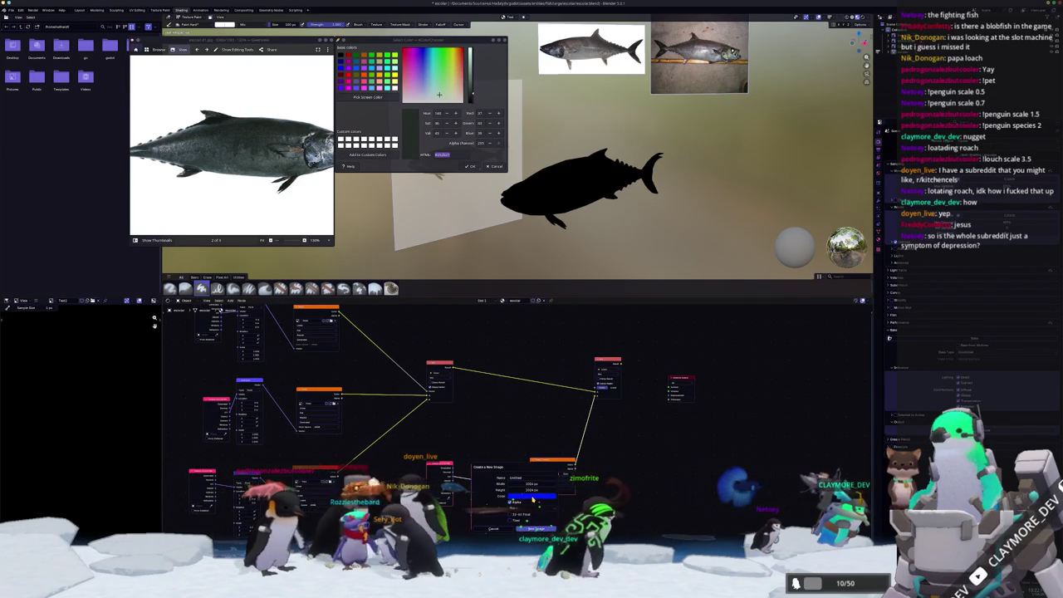
{"action": "left_click", "coordinate": [527, 496]}
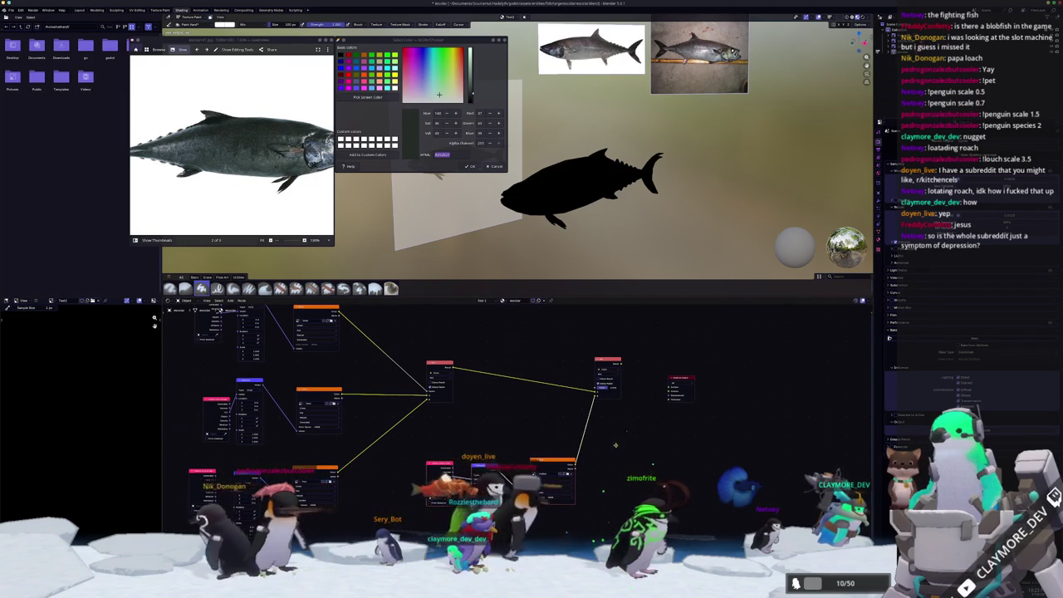
{"action": "middle_click_drag", "start_coordinate": [618, 446], "coordinate": [568, 472]}
{"action": "left_click_drag", "start_coordinate": [572, 388], "coordinate": [631, 407]}
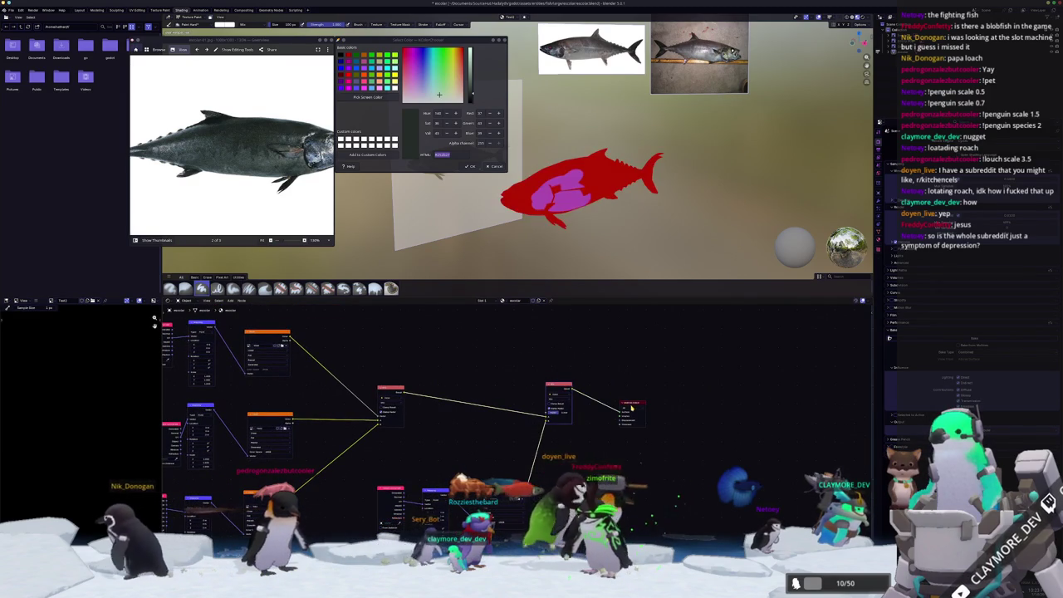
- Duplicate the red, blue and orange nodes and feed the copied texture into the right Mix node
{"action": "middle_click_drag", "start_coordinate": [280, 323], "coordinate": [363, 363]}
{"action": "left_click_drag", "start_coordinate": [385, 393], "coordinate": [218, 343]}
{"action": "key", "text": "shift+d"}
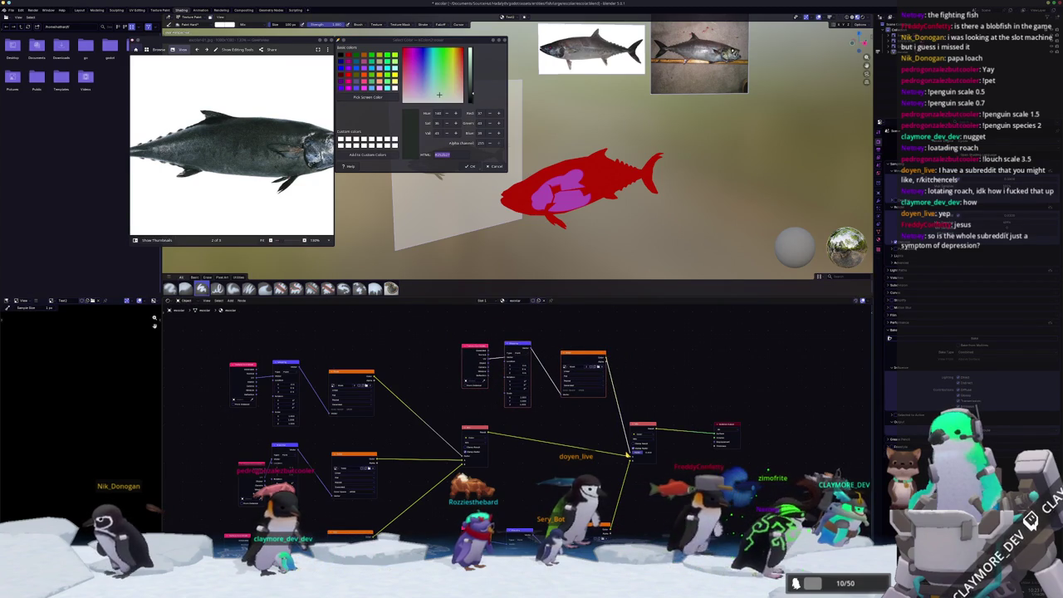
{"action": "left_click_drag", "start_coordinate": [628, 455], "coordinate": [630, 456]}
- Replace the copied node's image with a new blank image filled black
{"action": "scroll", "coordinate": [557, 460], "scroll_direction": "up", "scroll_amount": 2}
{"action": "left_click", "coordinate": [582, 400]}
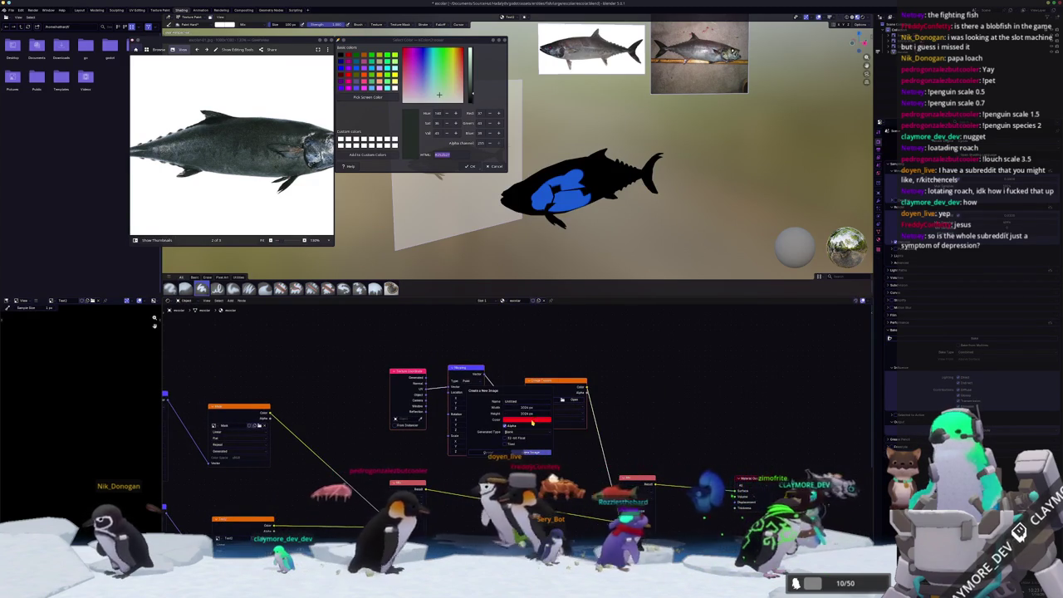
{"action": "left_click", "coordinate": [532, 423]}
{"action": "left_click_drag", "start_coordinate": [551, 340], "coordinate": [552, 376]}
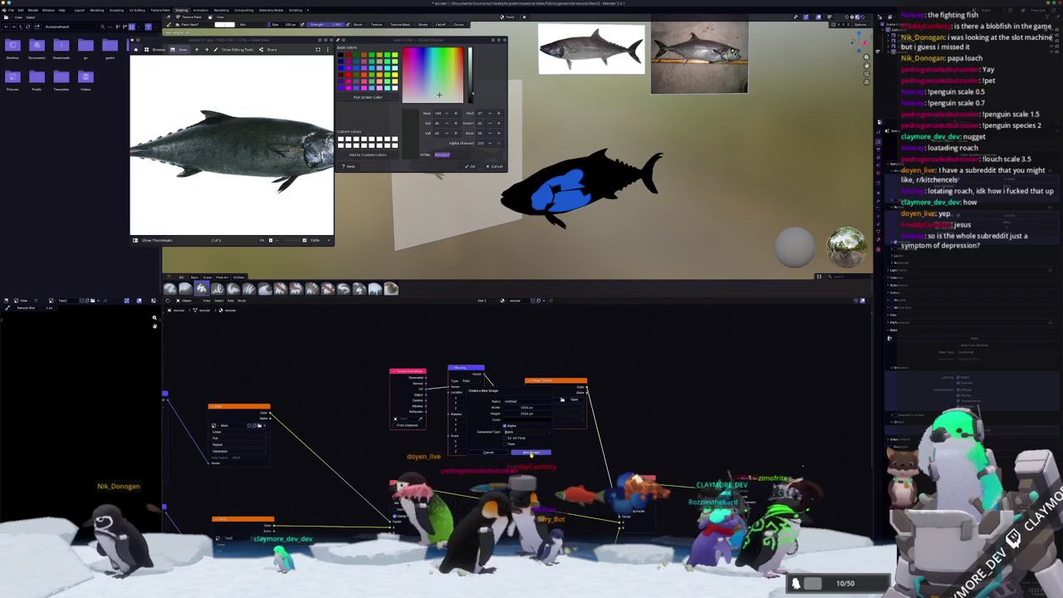
{"action": "left_click", "coordinate": [532, 452]}
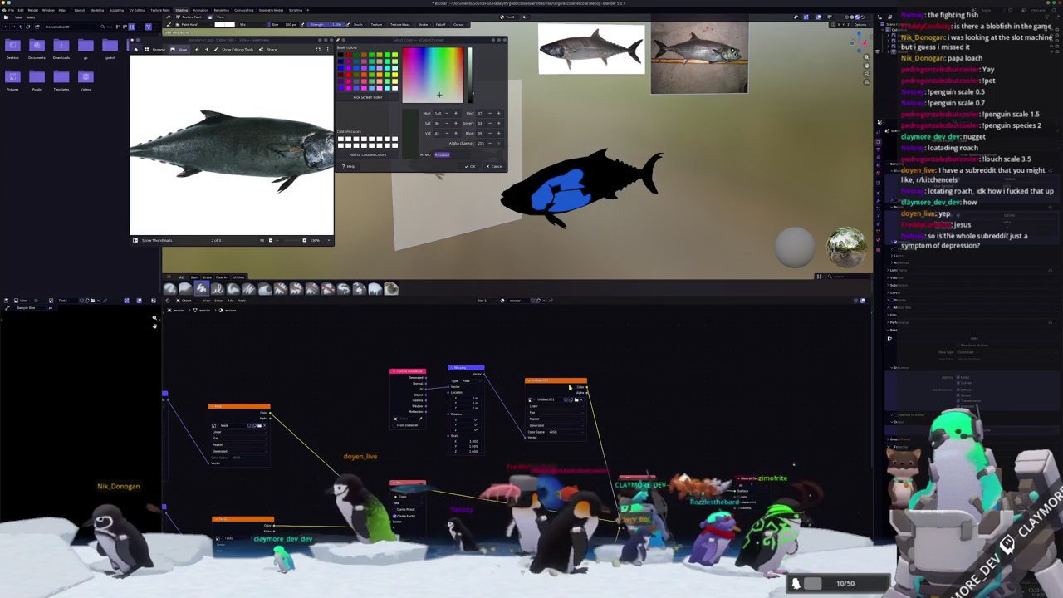
- Paint red over the fish's upper back
{"action": "scroll", "coordinate": [675, 233], "scroll_direction": "up", "scroll_amount": 2}
{"action": "scroll", "coordinate": [675, 233], "scroll_direction": "up", "scroll_amount": 2}
{"action": "left_click_drag", "start_coordinate": [590, 183], "coordinate": [539, 208]}
{"action": "scroll", "coordinate": [592, 249], "scroll_direction": "down", "scroll_amount": 2}
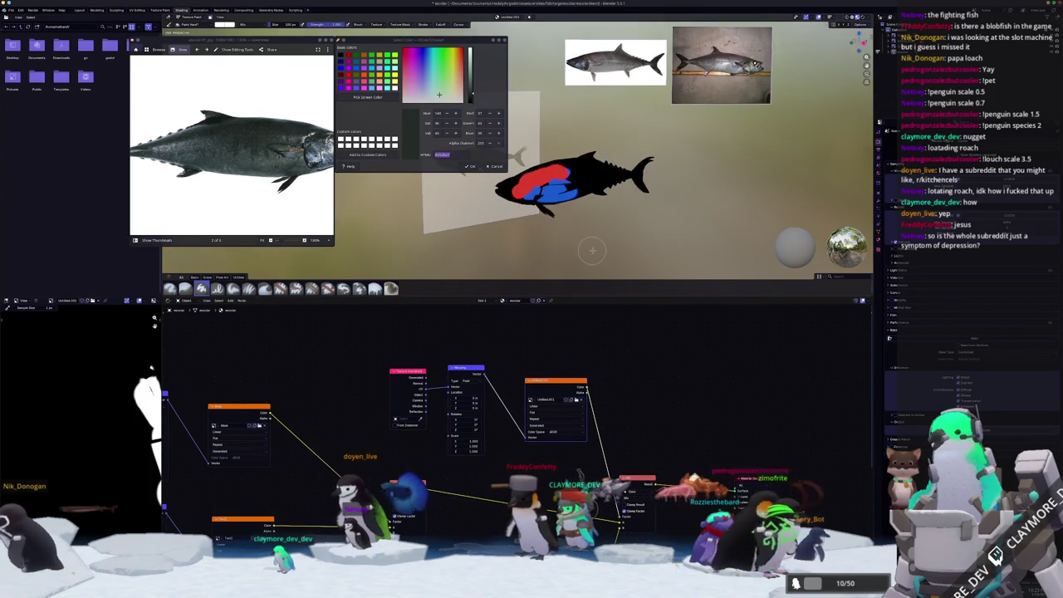
- Add a Mix node between the existing Mix and the Material Output, leaving the fish pale
{"action": "scroll", "coordinate": [592, 249], "scroll_direction": "down", "scroll_amount": 3}
{"action": "scroll", "coordinate": [592, 247], "scroll_direction": "down", "scroll_amount": 1}
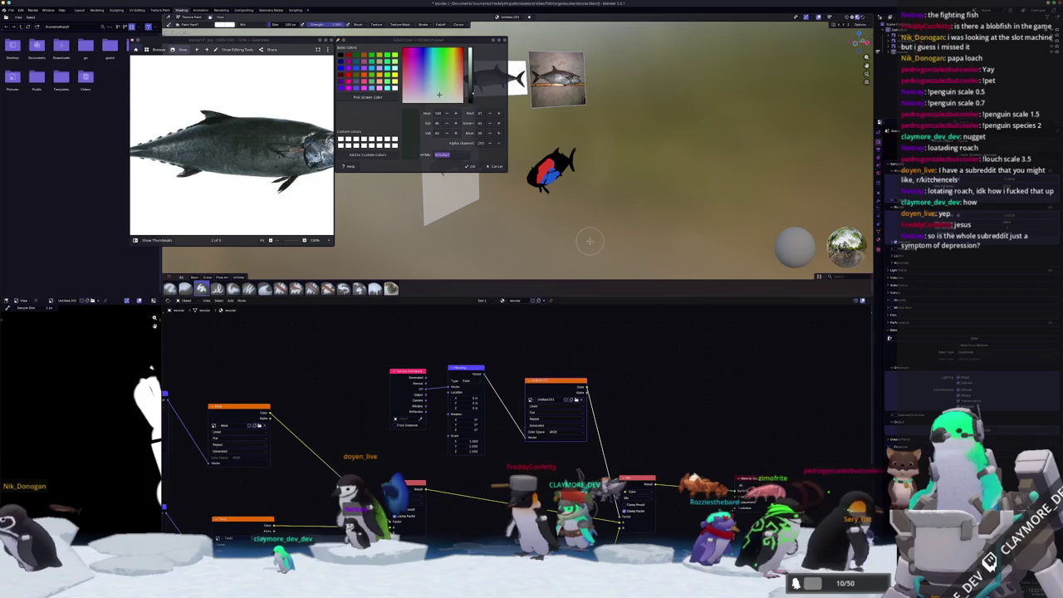
{"action": "middle_click_drag", "start_coordinate": [589, 240], "coordinate": [582, 249]}
{"action": "scroll", "coordinate": [582, 249], "scroll_direction": "up", "scroll_amount": 2}
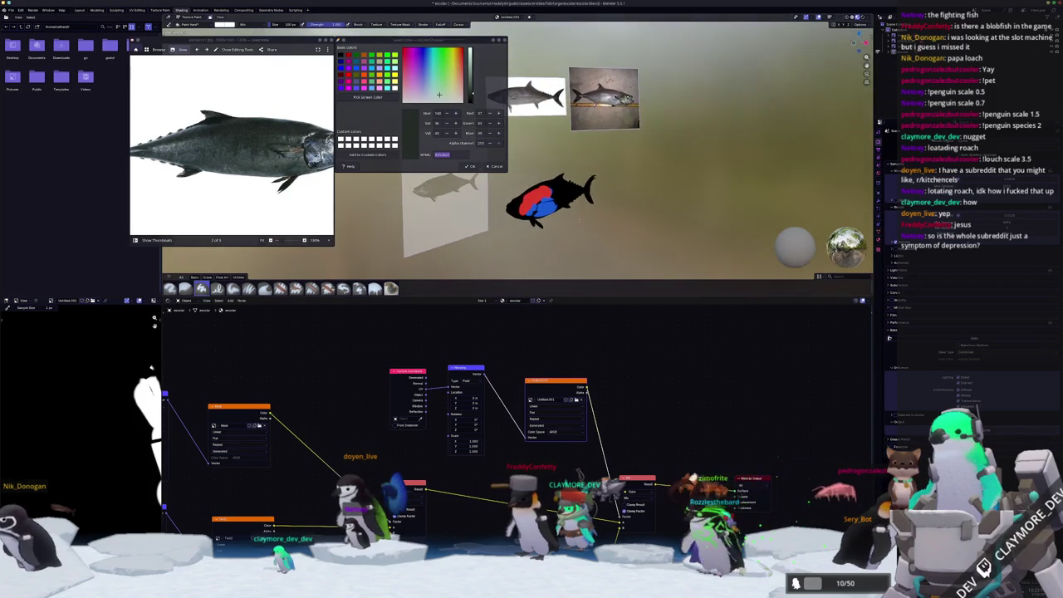
{"action": "scroll", "coordinate": [567, 454], "scroll_direction": "down", "scroll_amount": 1}
{"action": "scroll", "coordinate": [567, 455], "scroll_direction": "down", "scroll_amount": 2}
{"action": "scroll", "coordinate": [567, 454], "scroll_direction": "down", "scroll_amount": 1}
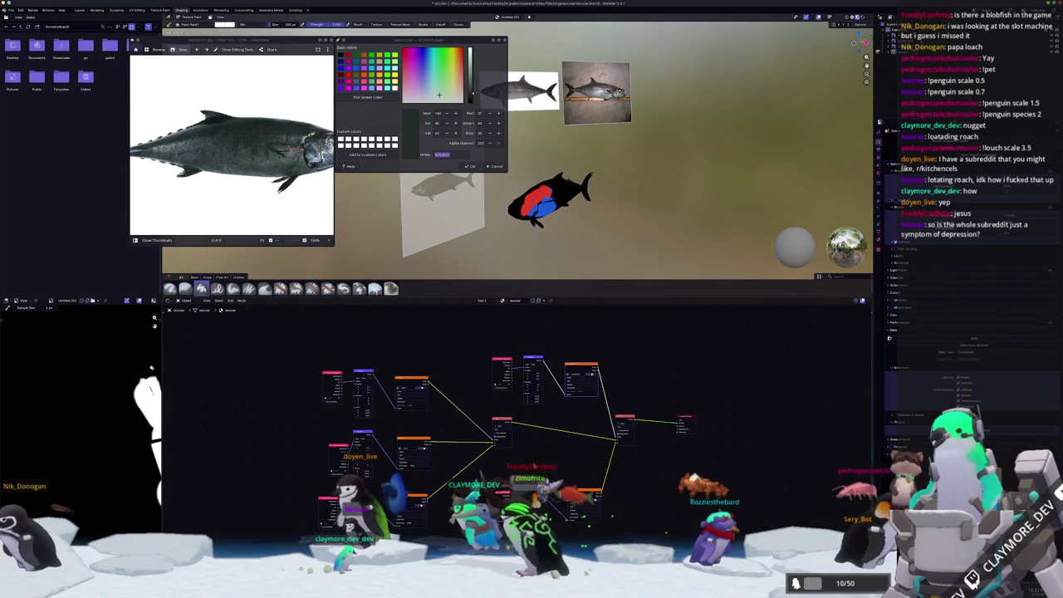
{"action": "scroll", "coordinate": [499, 428], "scroll_direction": "up", "scroll_amount": 1}
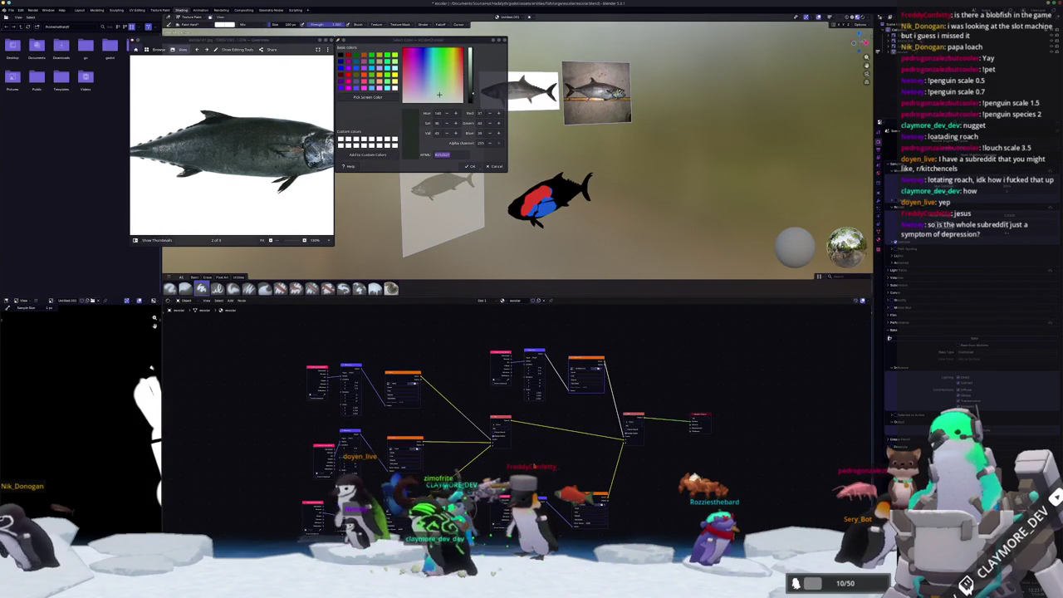
{"action": "scroll", "coordinate": [534, 466], "scroll_direction": "up", "scroll_amount": 1}
{"action": "middle_click_drag", "start_coordinate": [534, 467], "coordinate": [543, 455]}
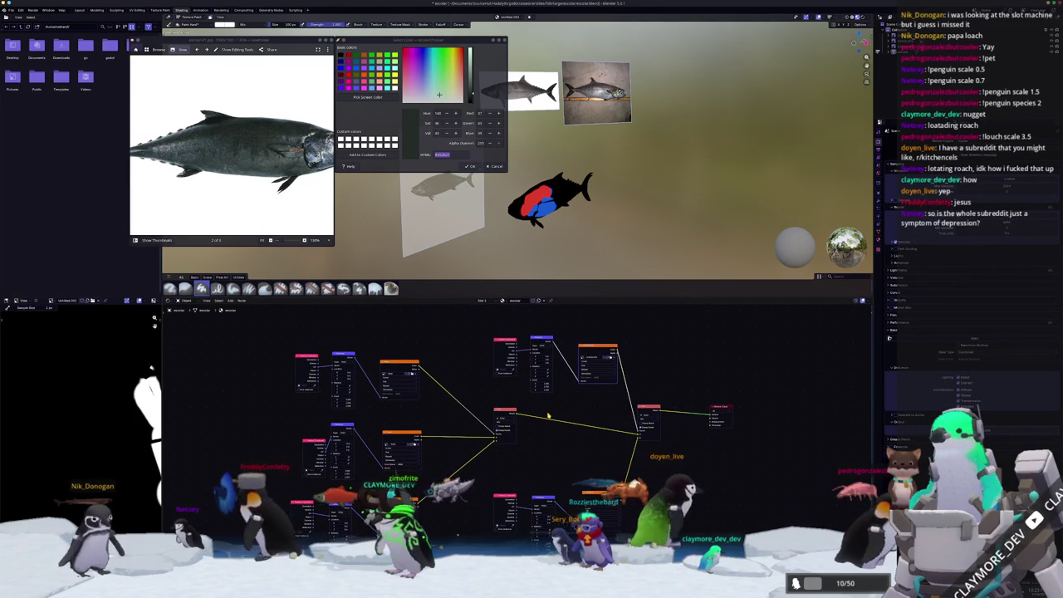
{"action": "middle_click_drag", "start_coordinate": [637, 419], "coordinate": [579, 402]}
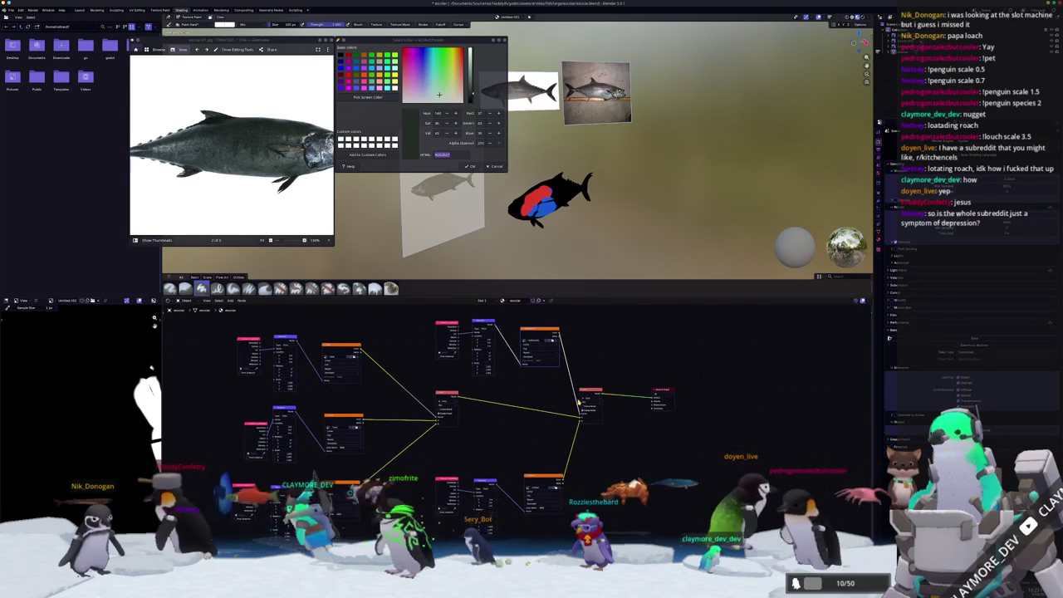
{"action": "left_click", "coordinate": [581, 403], "text": "ctrl+shift"}
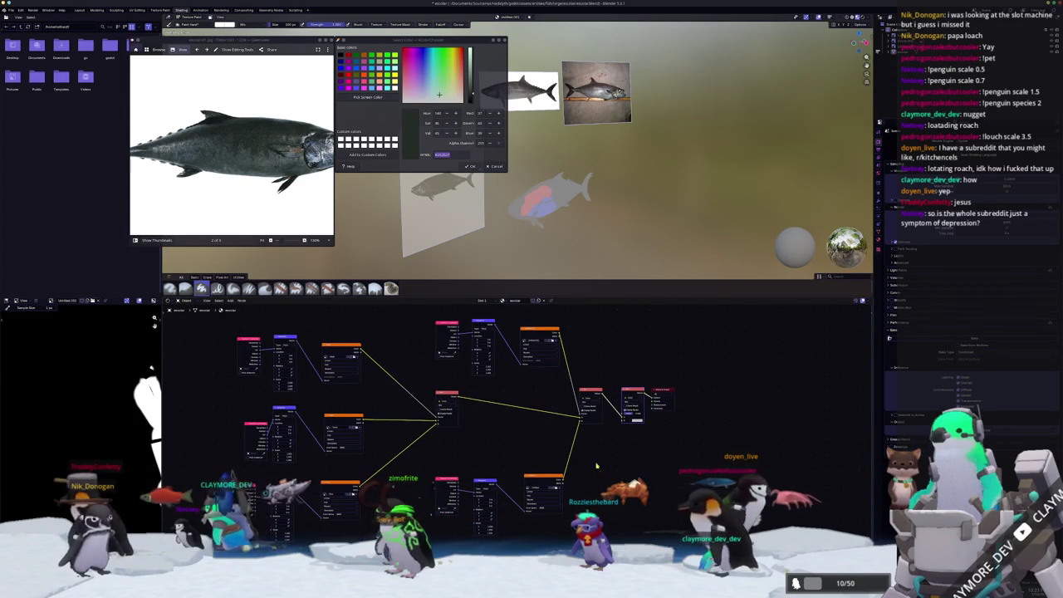
{"action": "scroll", "coordinate": [622, 428], "scroll_direction": "up", "scroll_amount": 1}
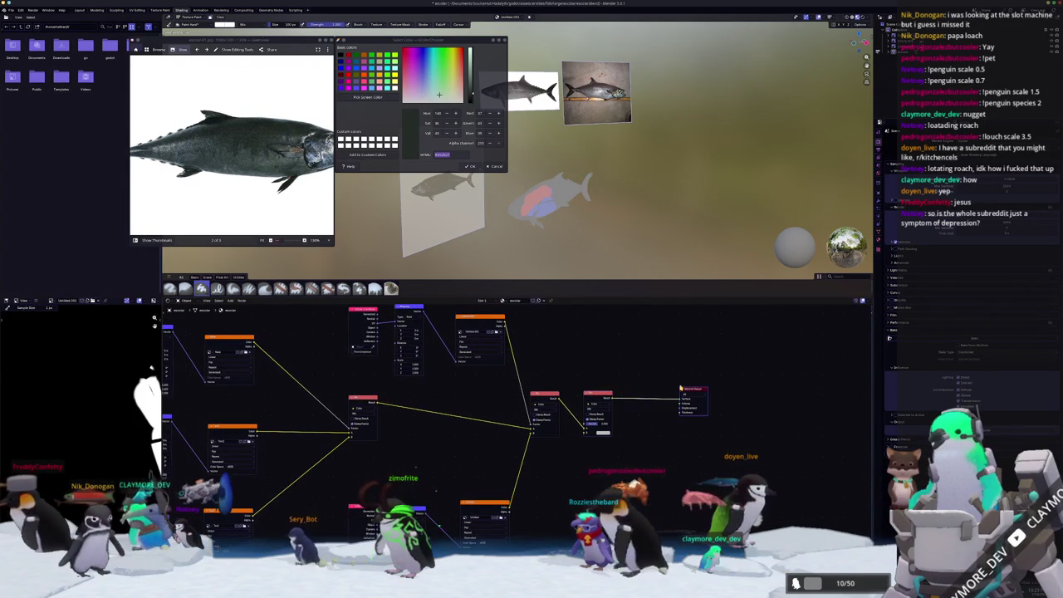
- Move the new Mix node right and darken its white colour to near black
{"action": "left_click_drag", "start_coordinate": [598, 395], "coordinate": [631, 397]}
{"action": "left_click", "coordinate": [633, 432]}
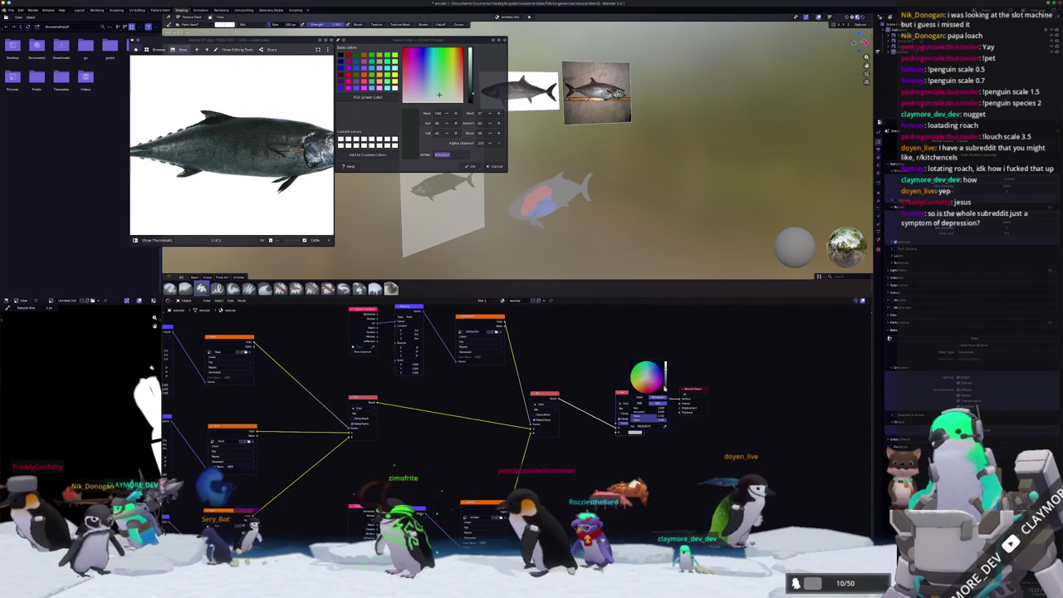
{"action": "left_click_drag", "start_coordinate": [668, 359], "coordinate": [668, 395]}
- Add an Ambient Occlusion node via the 'ambi' search
{"action": "key", "text": "shift+a"}
{"action": "type", "text": "ambi"}
{"action": "key", "text": "Return"}
{"action": "scroll", "coordinate": [563, 211], "scroll_direction": "up", "scroll_amount": 2}
{"action": "scroll", "coordinate": [562, 210], "scroll_direction": "up", "scroll_amount": 2}
{"action": "scroll", "coordinate": [583, 414], "scroll_direction": "up", "scroll_amount": 1}
{"action": "scroll", "coordinate": [583, 414], "scroll_direction": "up", "scroll_amount": 1}
{"action": "middle_click_drag", "start_coordinate": [584, 415], "coordinate": [664, 432]}
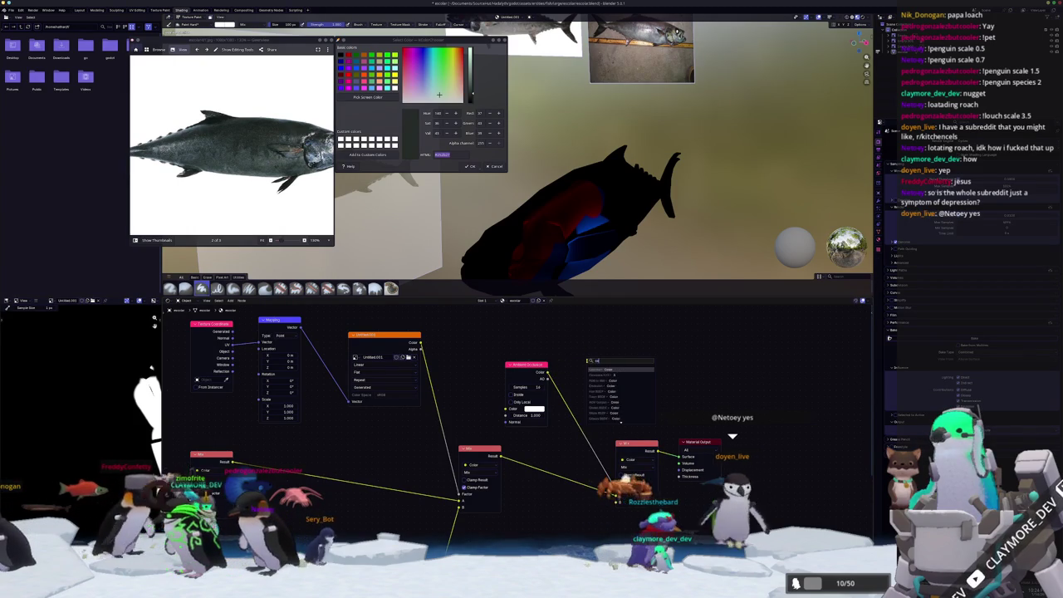
- Feed Ambient Occlusion into a new Color Ramp and fit all nodes in view
{"action": "left_click_drag", "start_coordinate": [587, 360], "coordinate": [587, 360]}
{"action": "type", "text": "color ramp"}
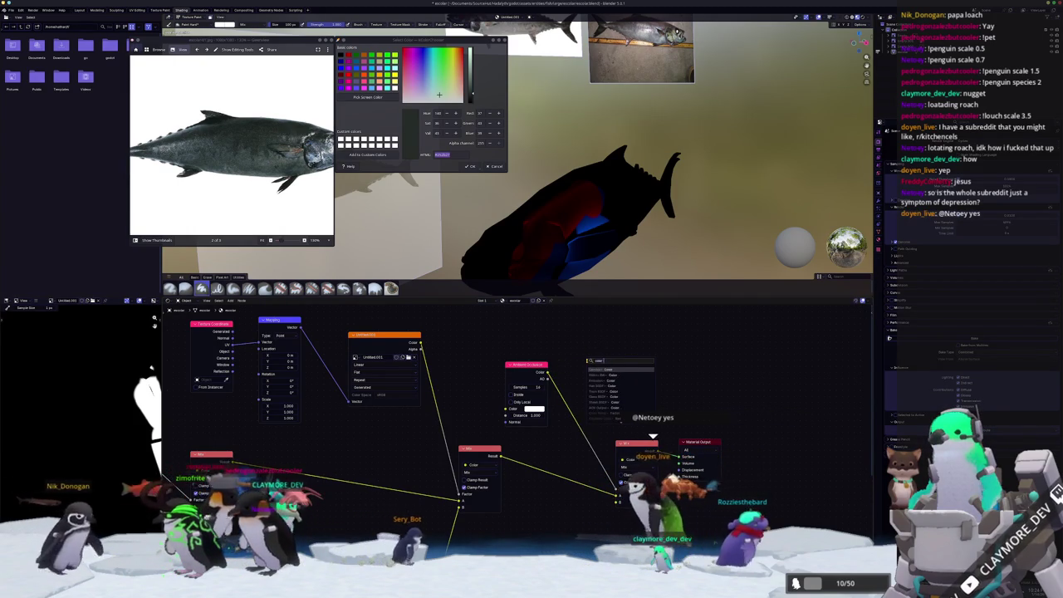
{"action": "key", "text": "Return"}
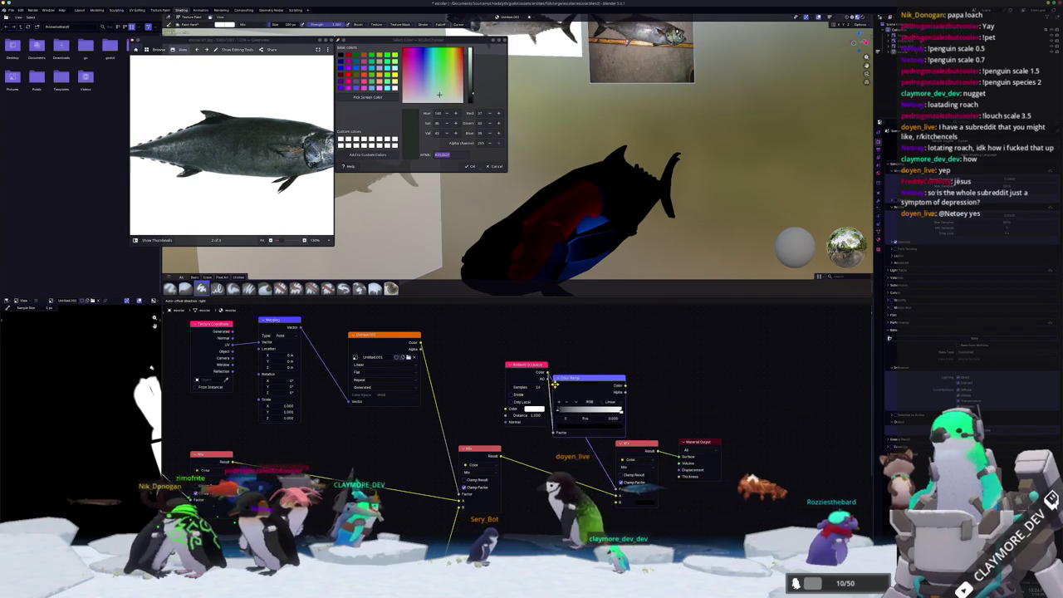
{"action": "left_click", "coordinate": [601, 378]}
{"action": "scroll", "coordinate": [631, 365], "scroll_direction": "down", "scroll_amount": 1}
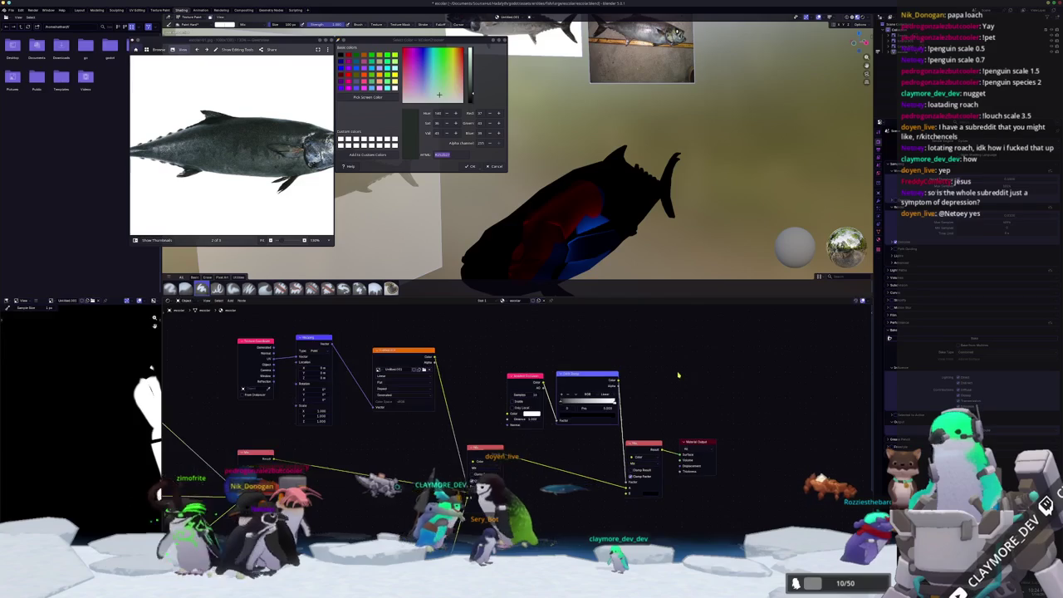
{"action": "scroll", "coordinate": [647, 354], "scroll_direction": "down", "scroll_amount": 1}
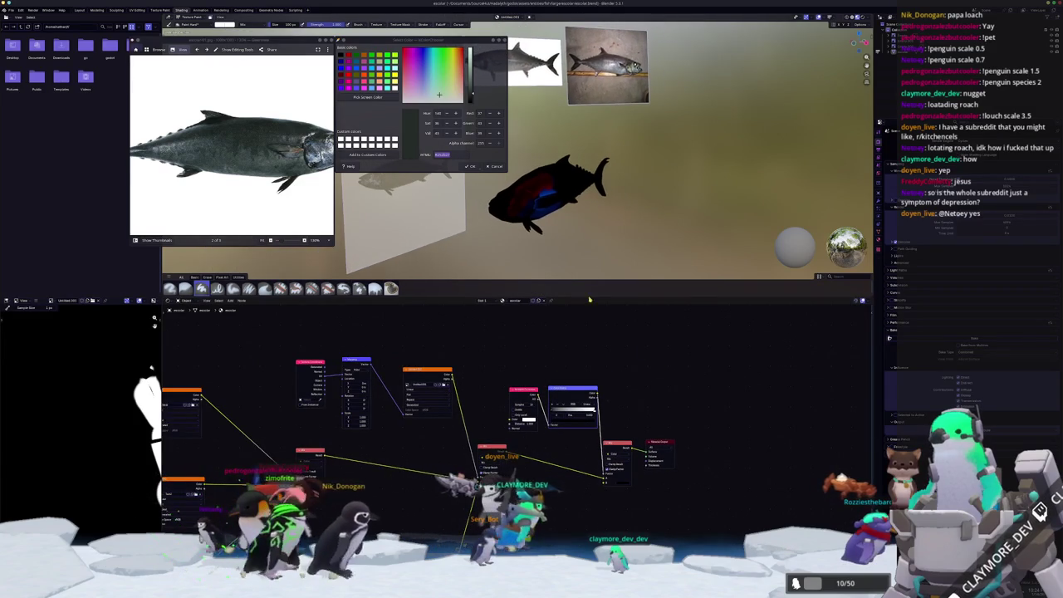
{"action": "key", "text": "Home"}
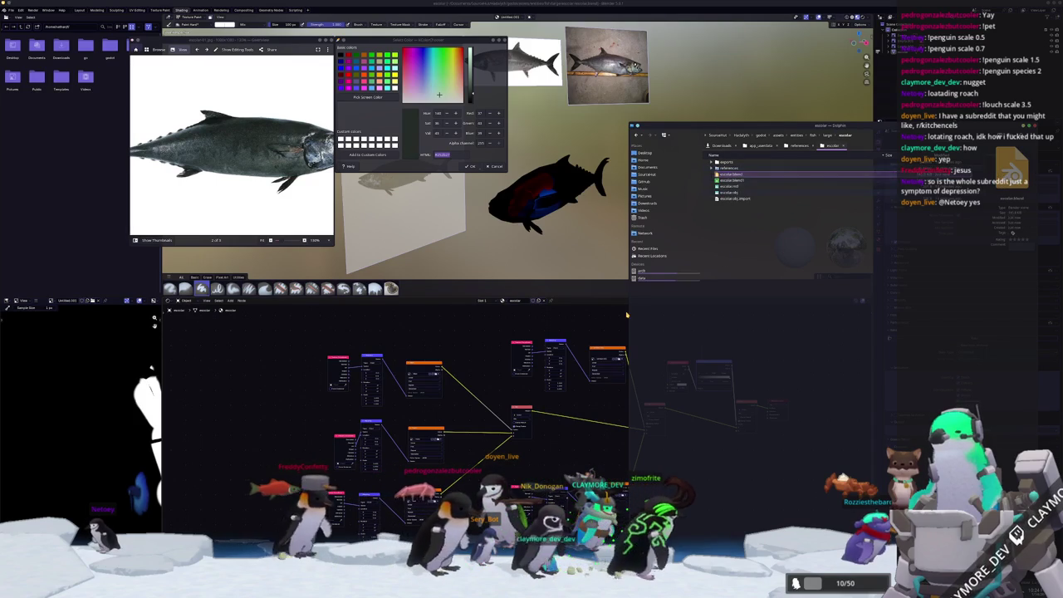
- Check the escolar folder in Dolphin, then return to Blender's node graph
{"action": "left_click", "coordinate": [595, 325]}
{"action": "key", "text": "alt+Tab"}
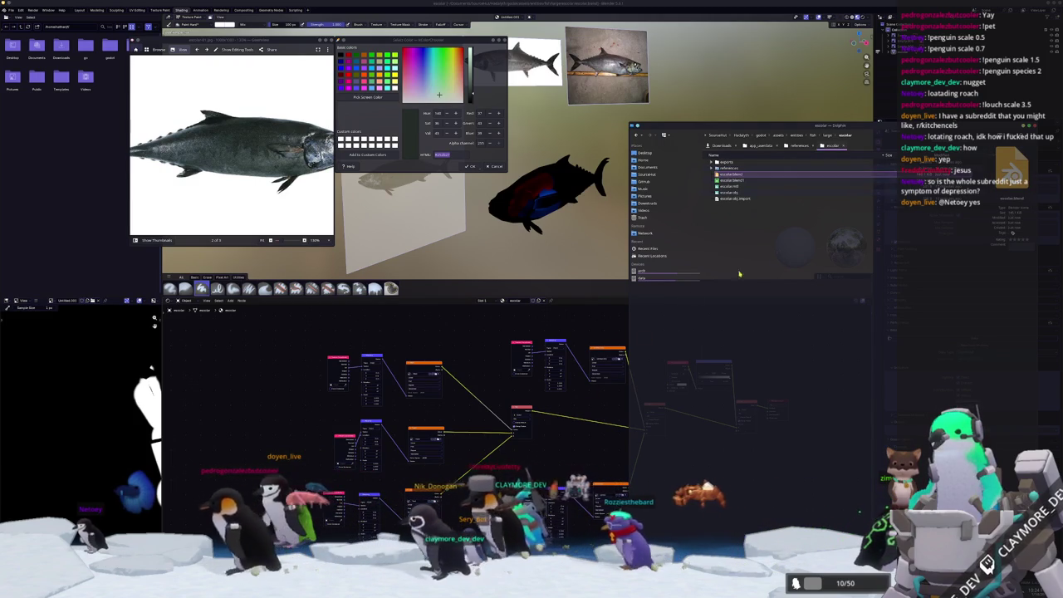
{"action": "left_click", "coordinate": [611, 413]}
{"action": "scroll", "coordinate": [611, 413], "scroll_direction": "up", "scroll_amount": 4}
{"action": "middle_click_drag", "start_coordinate": [612, 413], "coordinate": [614, 407]}
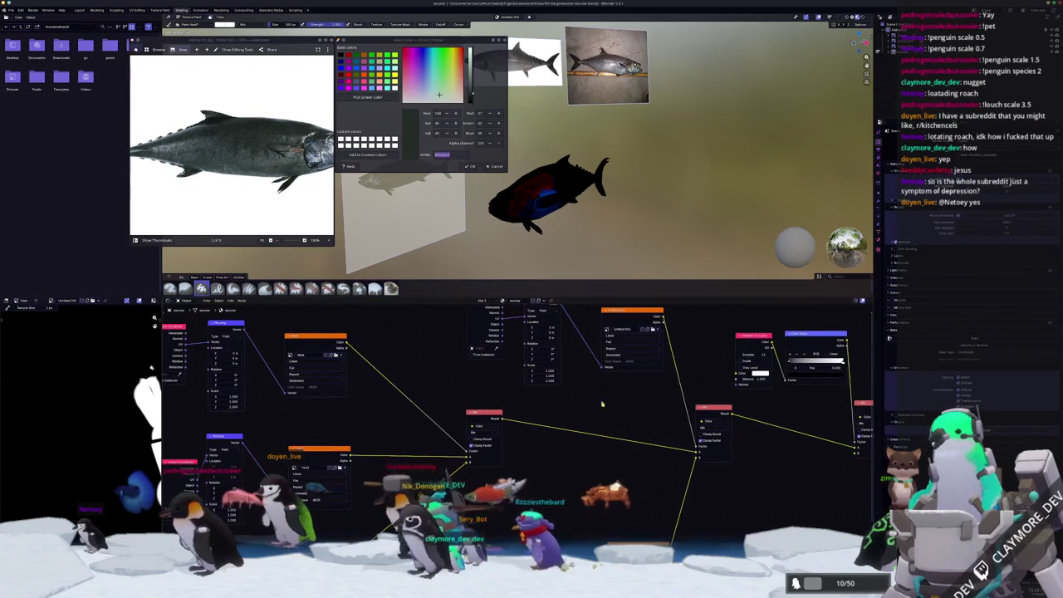
- Unlink the painted image from the texture node and create blank image Untitled.002
{"action": "scroll", "coordinate": [14, 370], "scroll_direction": "down", "scroll_amount": 2}
{"action": "scroll", "coordinate": [14, 370], "scroll_direction": "down", "scroll_amount": 1}
{"action": "scroll", "coordinate": [598, 365], "scroll_direction": "down", "scroll_amount": 2}
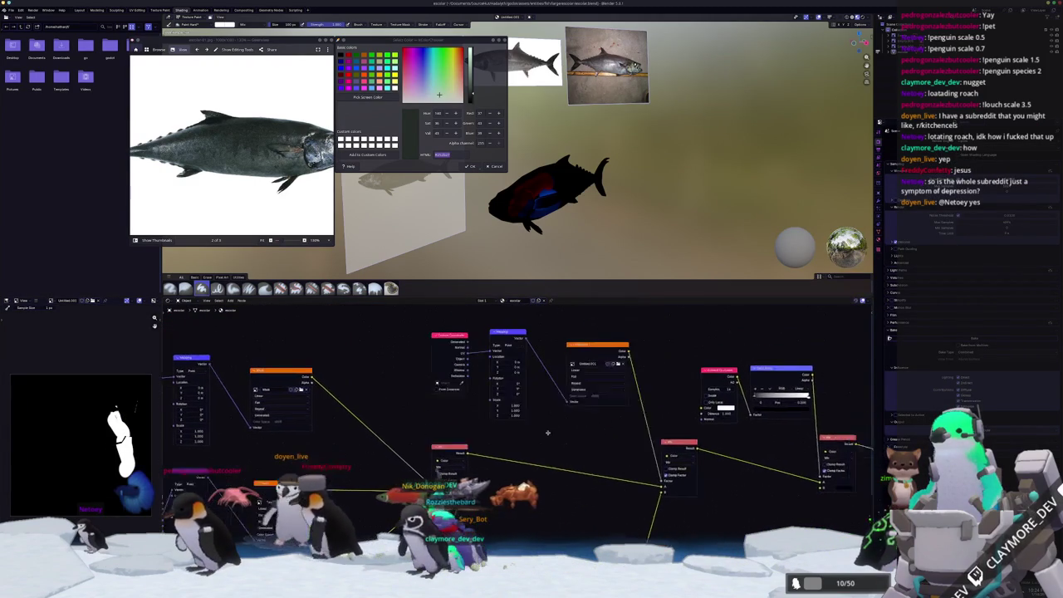
{"action": "scroll", "coordinate": [599, 366], "scroll_direction": "down", "scroll_amount": 1}
{"action": "left_click", "coordinate": [590, 385]}
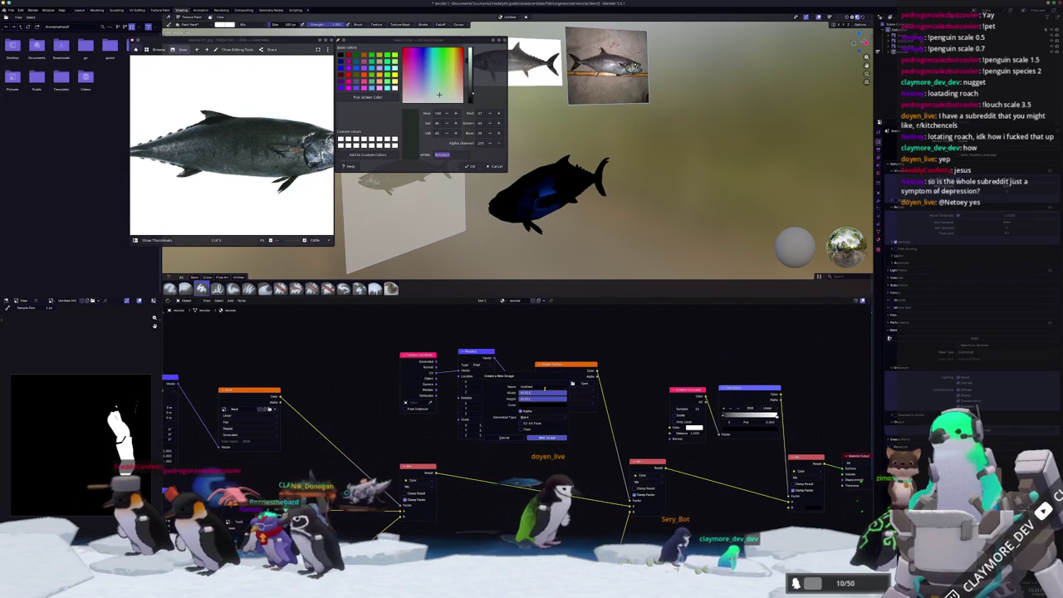
{"action": "key", "text": "Return"}
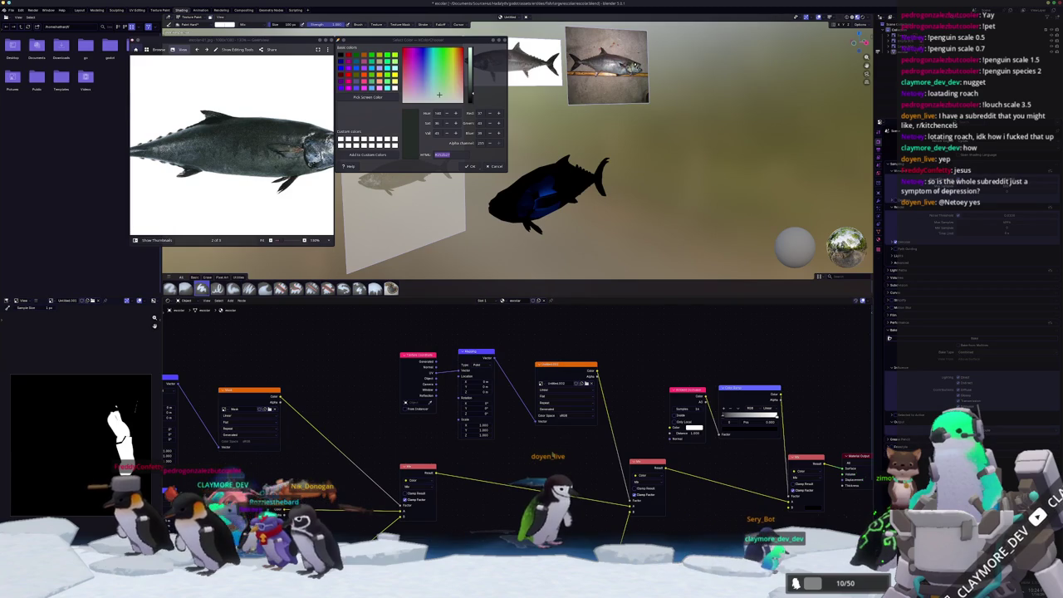
- Show Untitled.002 in the image editor, nudge the node up-left, and open the File menu
{"action": "left_click", "coordinate": [573, 374]}
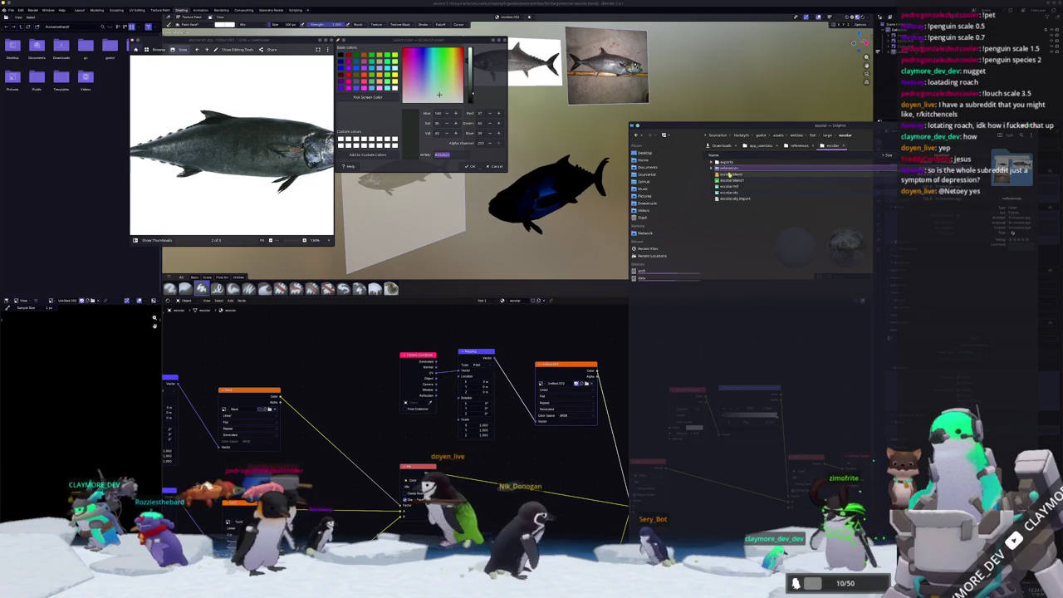
{"action": "left_click_drag", "start_coordinate": [568, 364], "coordinate": [559, 355]}
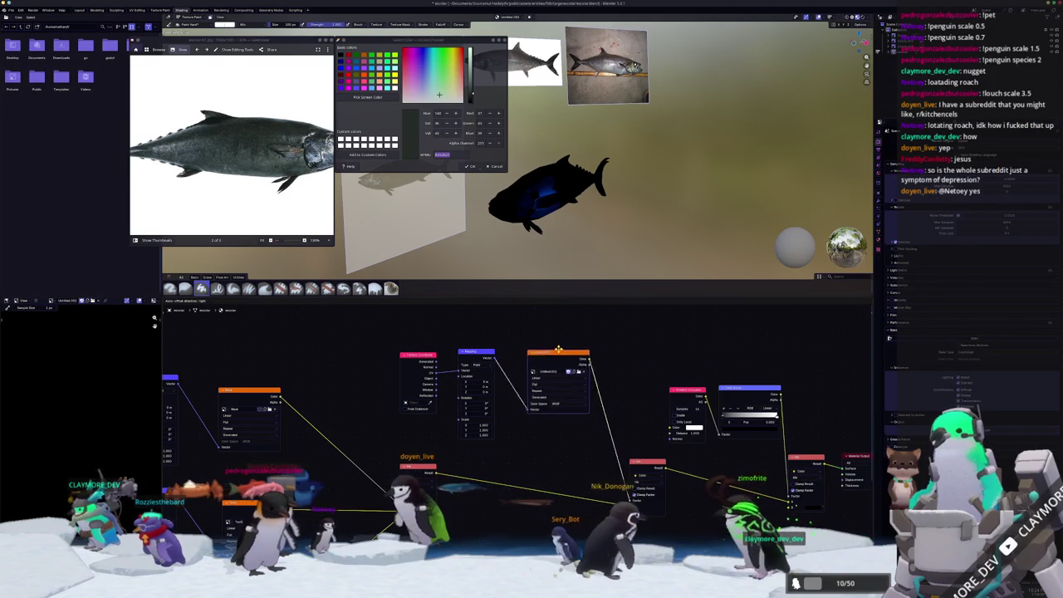
{"action": "left_click", "coordinate": [11, 10]}
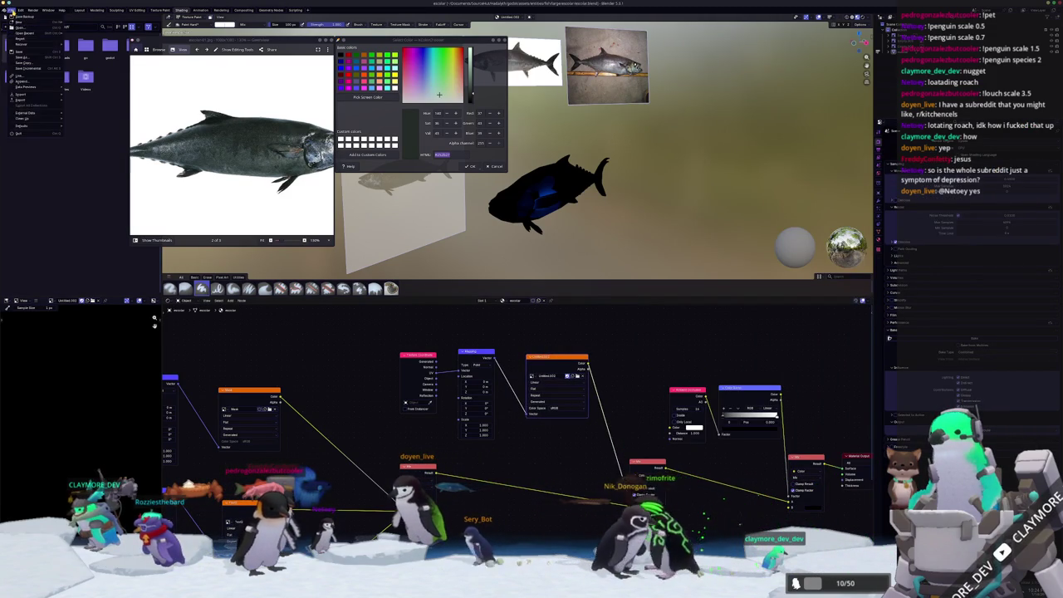